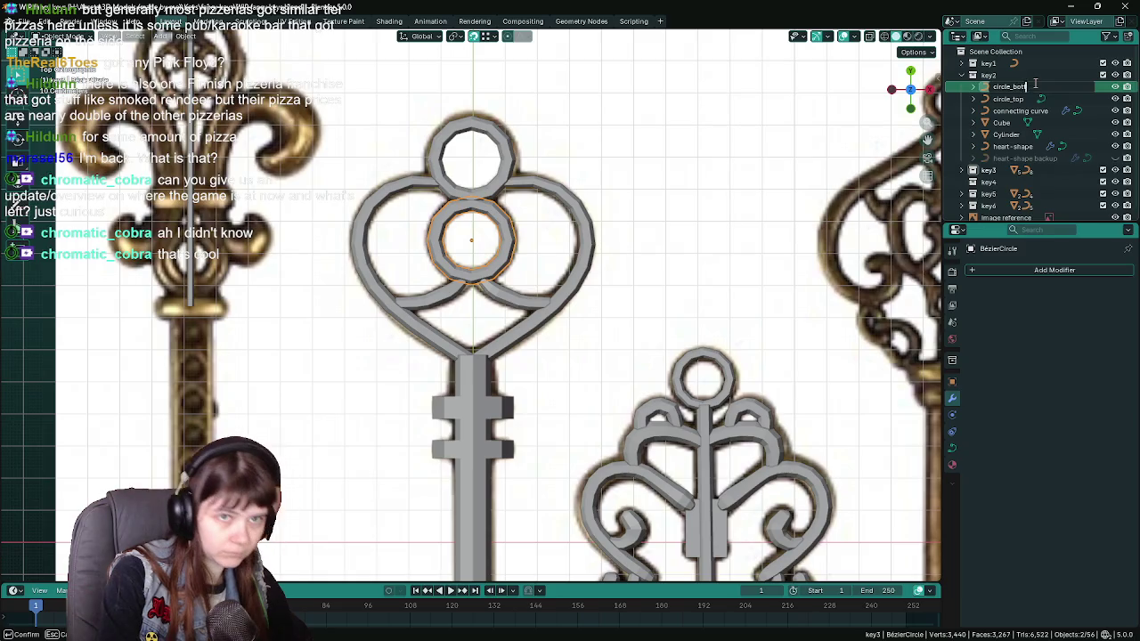
Rename the heart key's bit object from Cube to key_teeth.
{"action": "key", "text": "ctrl+s"}
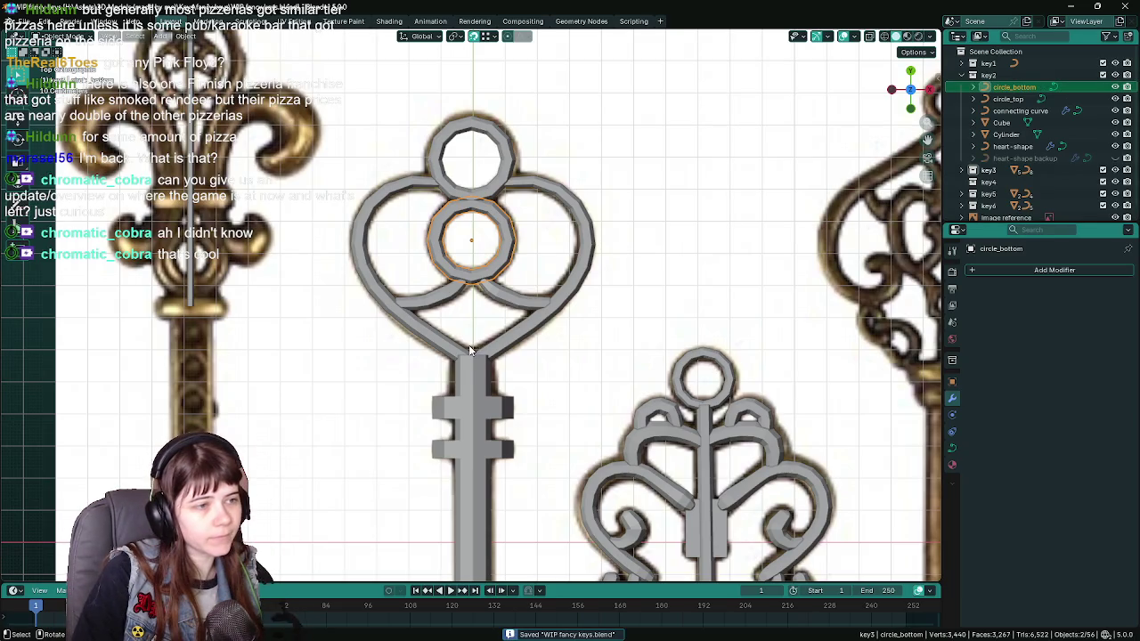
{"action": "left_click", "coordinate": [473, 389]}
{"action": "scroll", "coordinate": [517, 377], "scroll_direction": "down", "scroll_amount": 3}
{"action": "scroll", "coordinate": [535, 184], "scroll_direction": "down", "scroll_amount": 2}
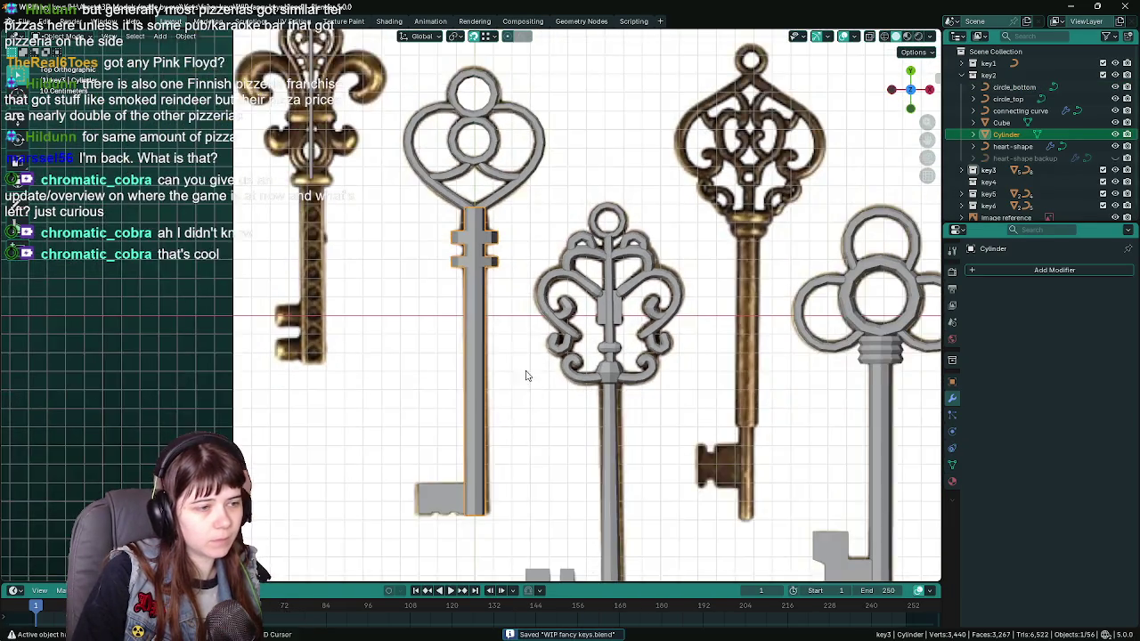
{"action": "scroll", "coordinate": [468, 430], "scroll_direction": "up", "scroll_amount": 3}
{"action": "left_click", "coordinate": [467, 430]}
{"action": "double_click", "coordinate": [1005, 122]}
{"action": "type", "text": "key_teeth"}
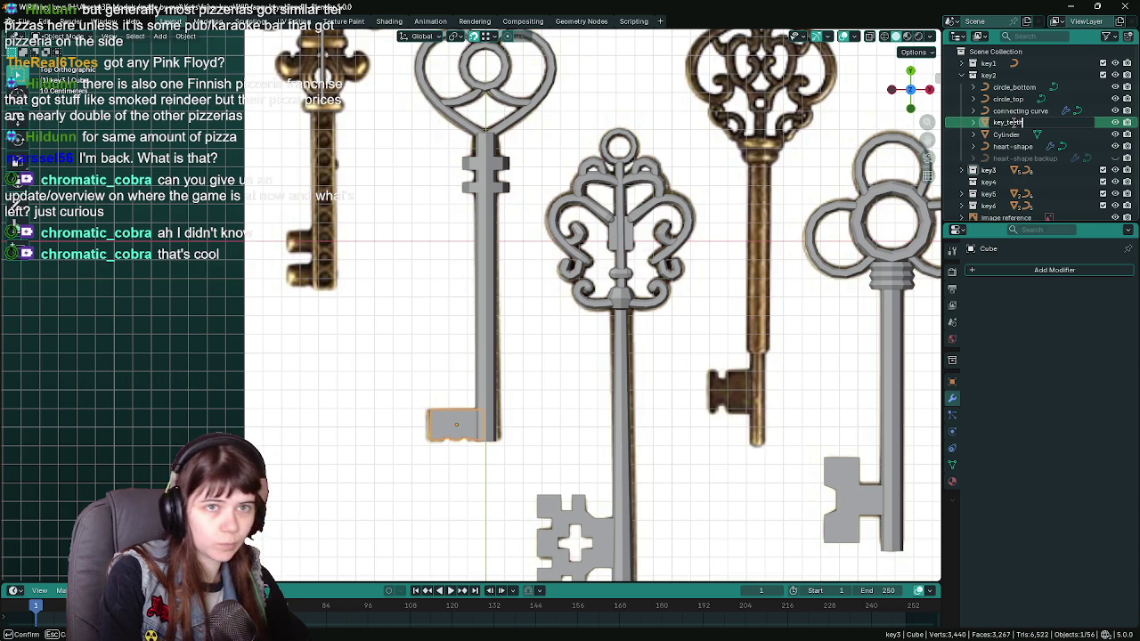
{"action": "key", "text": "Return"}
Save the file, then rename the key2 collection to key_Heart.
{"action": "scroll", "coordinate": [374, 336], "scroll_direction": "down", "scroll_amount": 2}
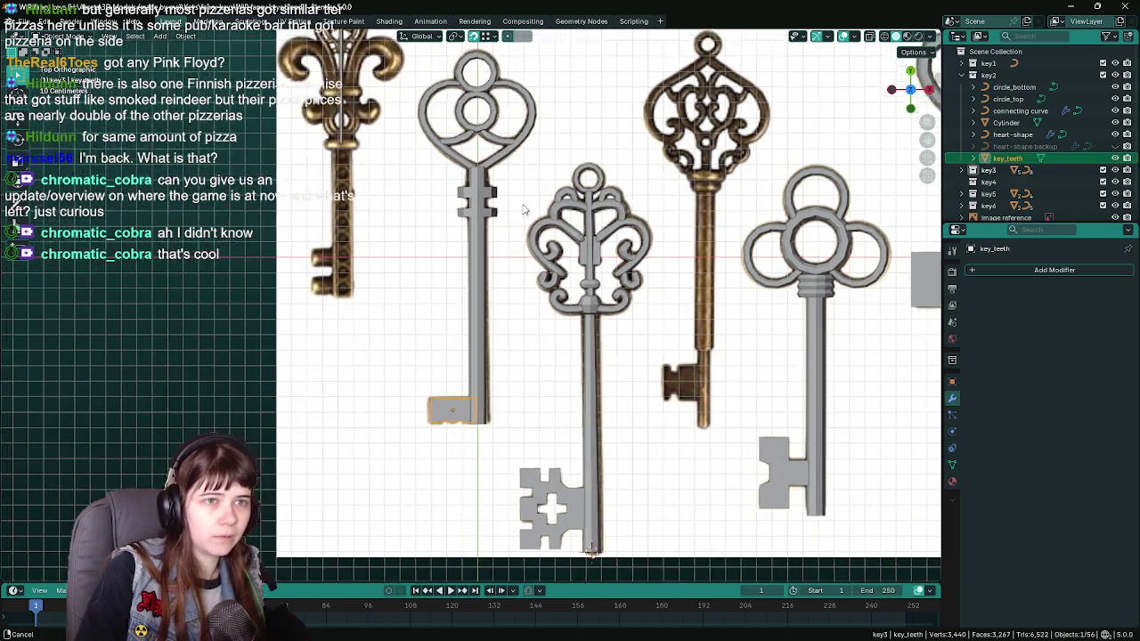
{"action": "scroll", "coordinate": [479, 245], "scroll_direction": "up", "scroll_amount": 4}
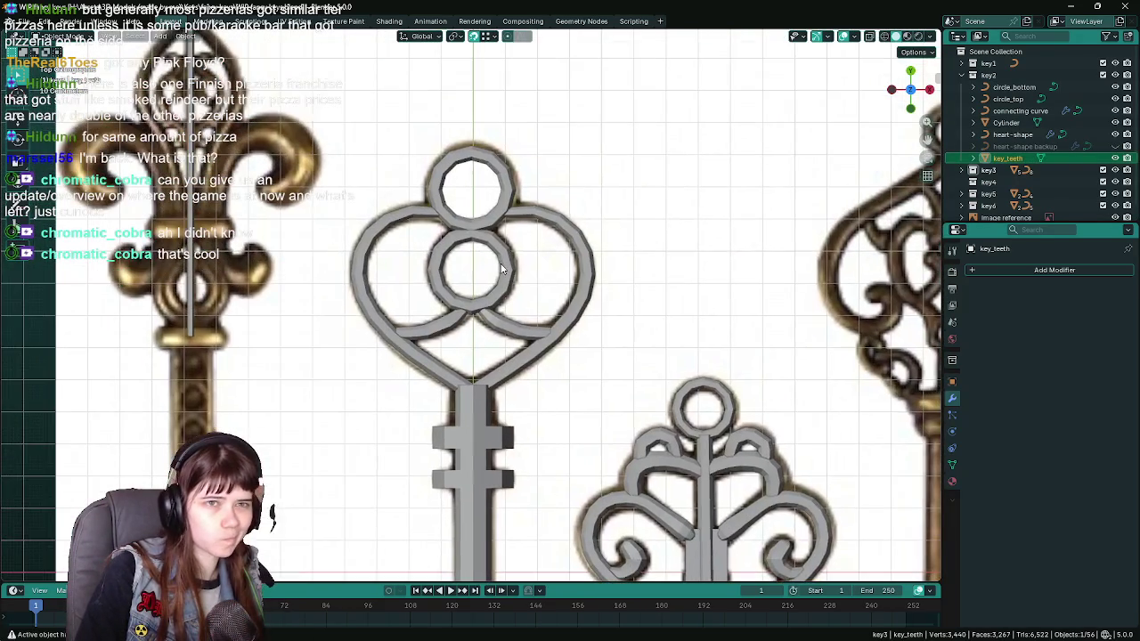
{"action": "key", "text": "ctrl+s"}
{"action": "double_click", "coordinate": [1001, 76]}
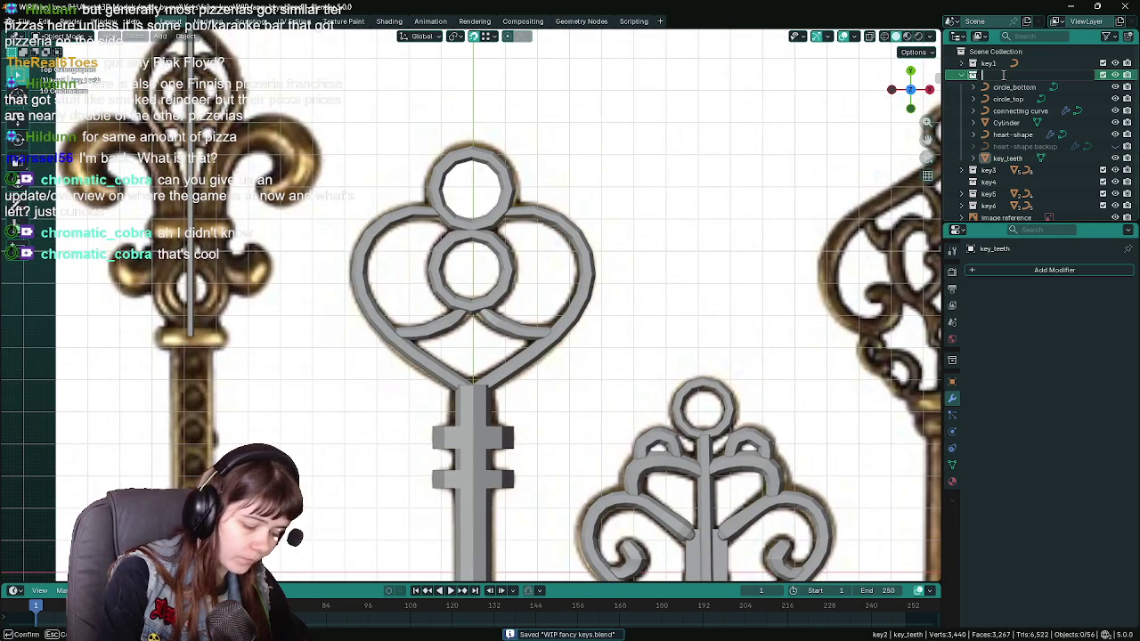
{"action": "type", "text": "key_Heart"}
{"action": "key", "text": "Return"}
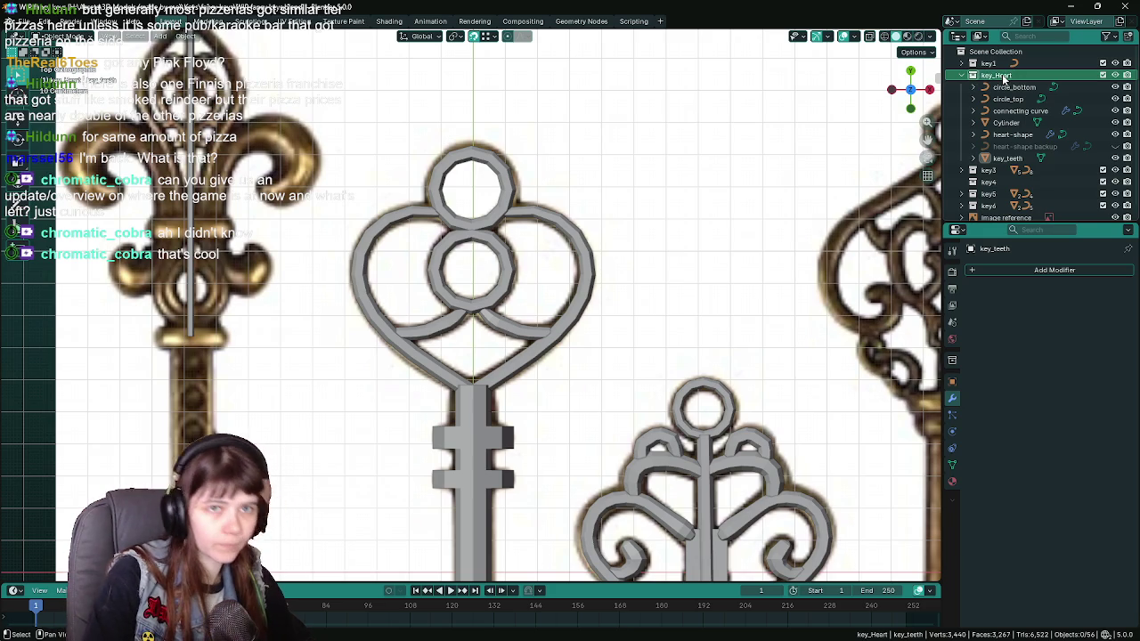
{"action": "scroll", "coordinate": [473, 308], "scroll_direction": "down", "scroll_amount": 3}
{"action": "scroll", "coordinate": [472, 307], "scroll_direction": "up", "scroll_amount": 4}
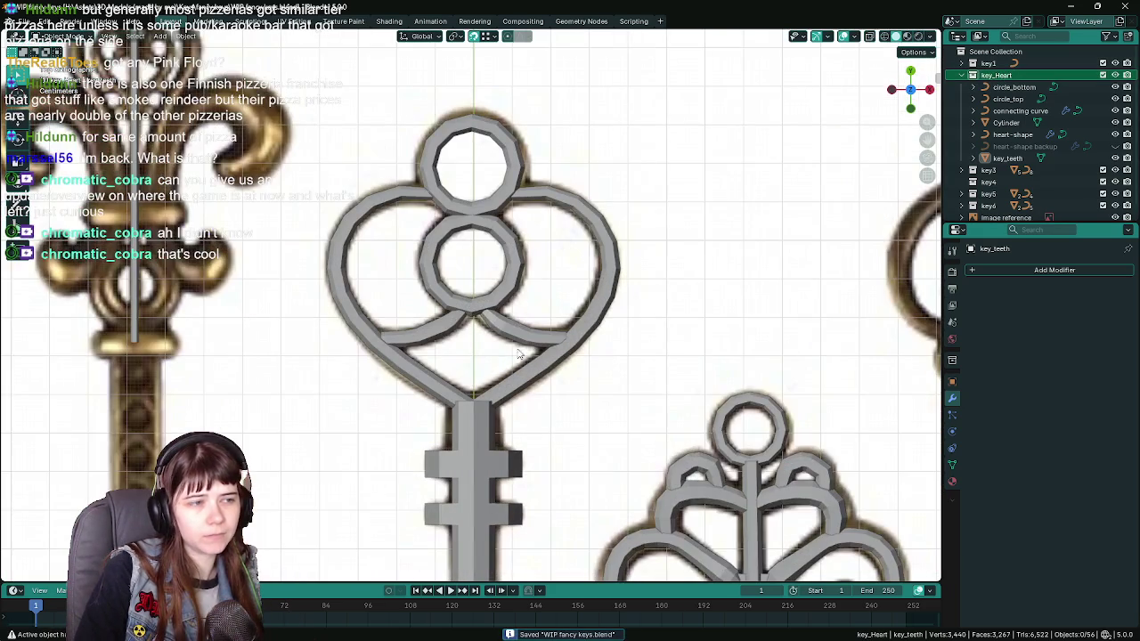
Select the connecting curve and heart-shape outline, and save the file again.
{"action": "left_click", "coordinate": [534, 343]}
{"action": "scroll", "coordinate": [536, 345], "scroll_direction": "down", "scroll_amount": 3}
{"action": "scroll", "coordinate": [543, 339], "scroll_direction": "up", "scroll_amount": 2}
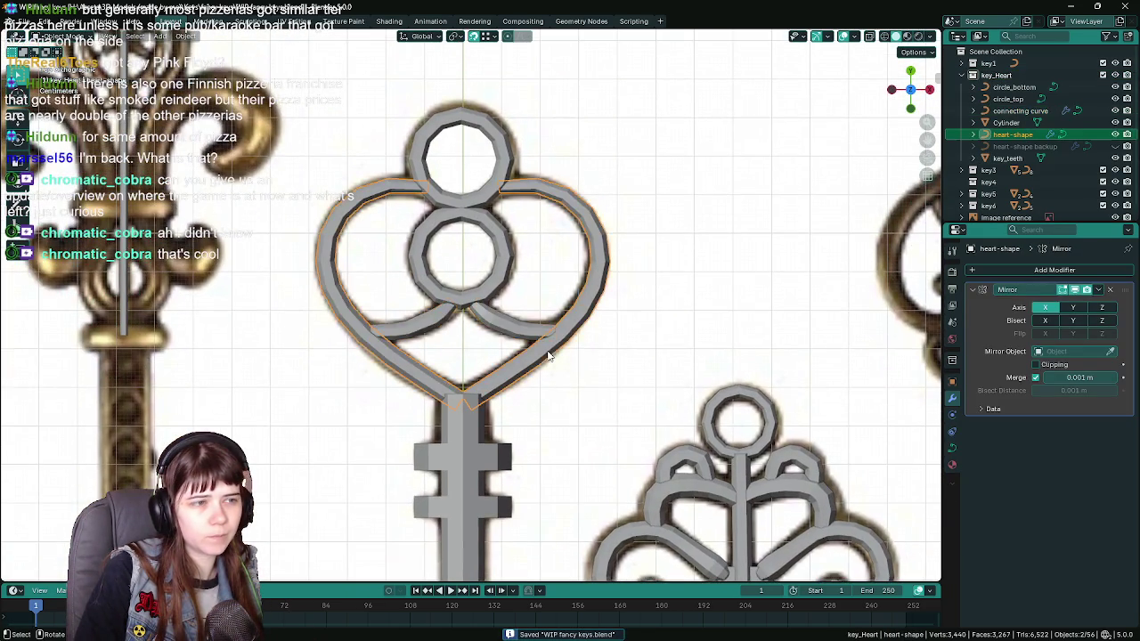
{"action": "left_click", "coordinate": [553, 336]}
{"action": "key", "text": "ctrl+s"}
{"action": "right_click", "coordinate": [993, 75]}
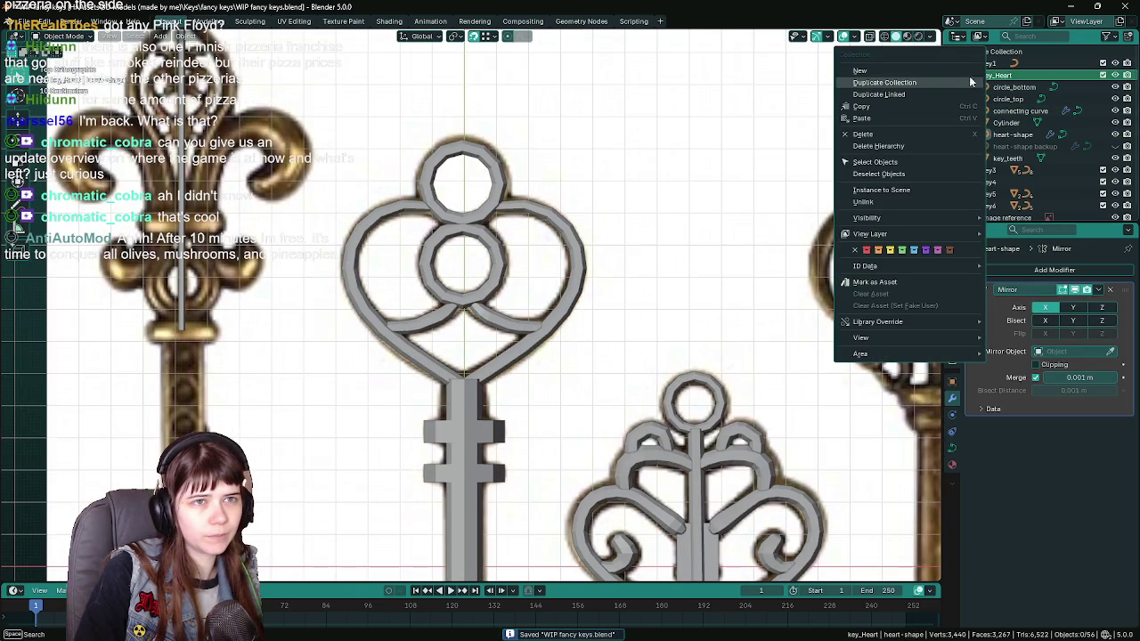
Duplicate the key_Heart collection, name the copy backup, and save.
{"action": "left_click", "coordinate": [930, 80]}
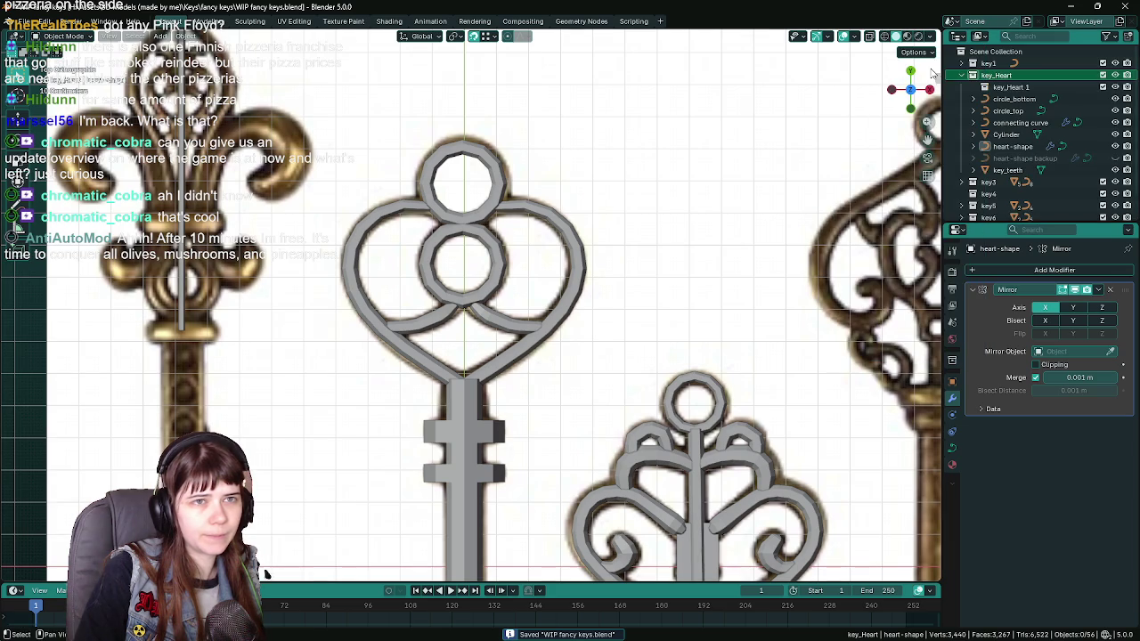
{"action": "double_click", "coordinate": [1011, 87]}
{"action": "type", "text": "backup"}
{"action": "key", "text": "Return"}
{"action": "key", "text": "ctrl+s"}
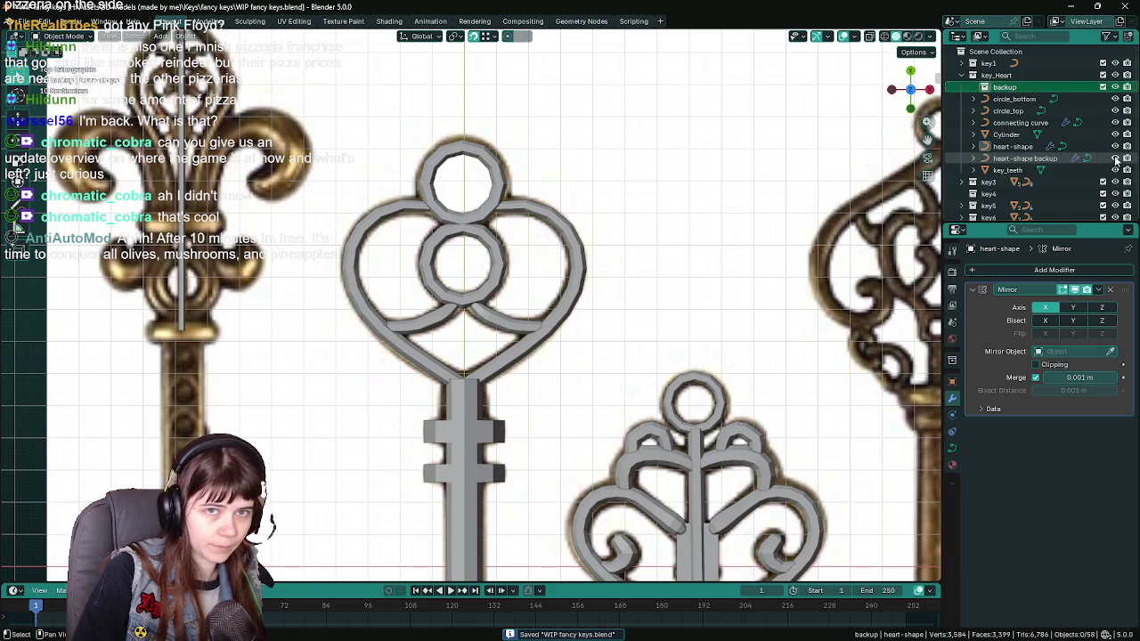
Move the heart-shape backup object into the backup collection and save.
{"action": "left_click", "coordinate": [1029, 159]}
{"action": "left_click_drag", "start_coordinate": [1029, 159], "coordinate": [1007, 87]}
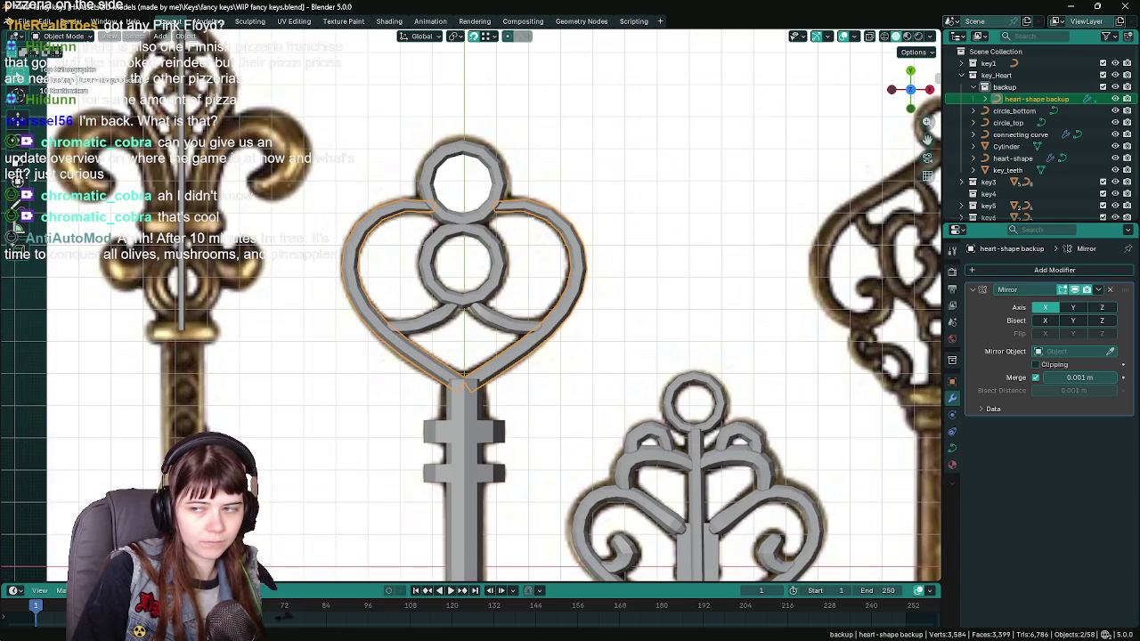
{"action": "scroll", "coordinate": [624, 419], "scroll_direction": "down", "scroll_amount": 1}
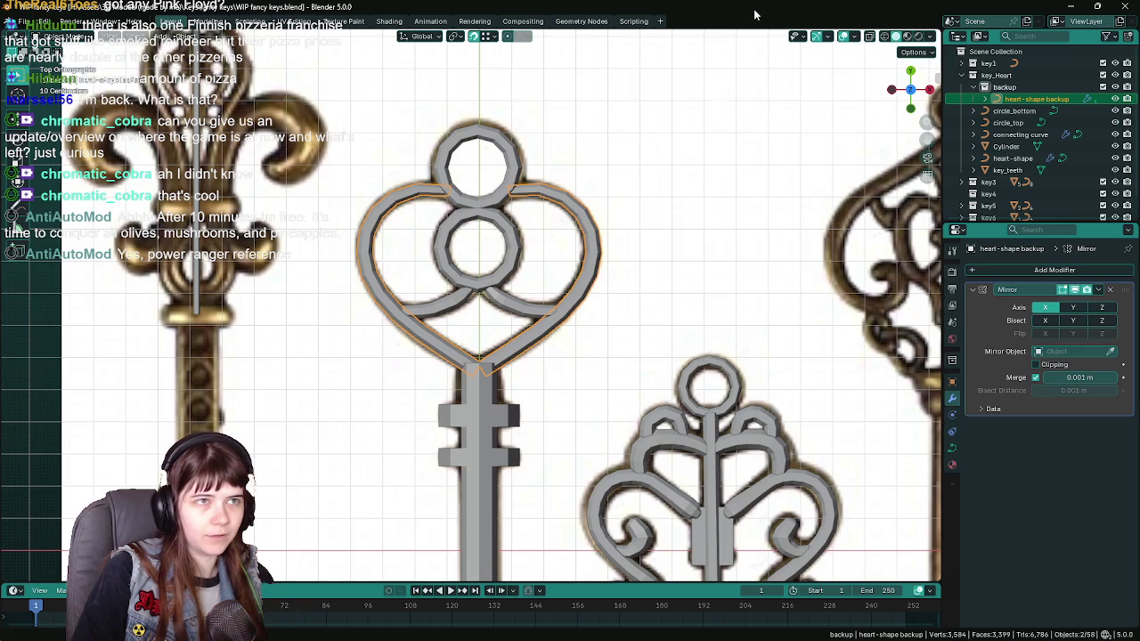
{"action": "scroll", "coordinate": [623, 313], "scroll_direction": "down", "scroll_amount": 1}
{"action": "scroll", "coordinate": [622, 312], "scroll_direction": "up", "scroll_amount": 3}
{"action": "key", "text": "ctrl+s"}
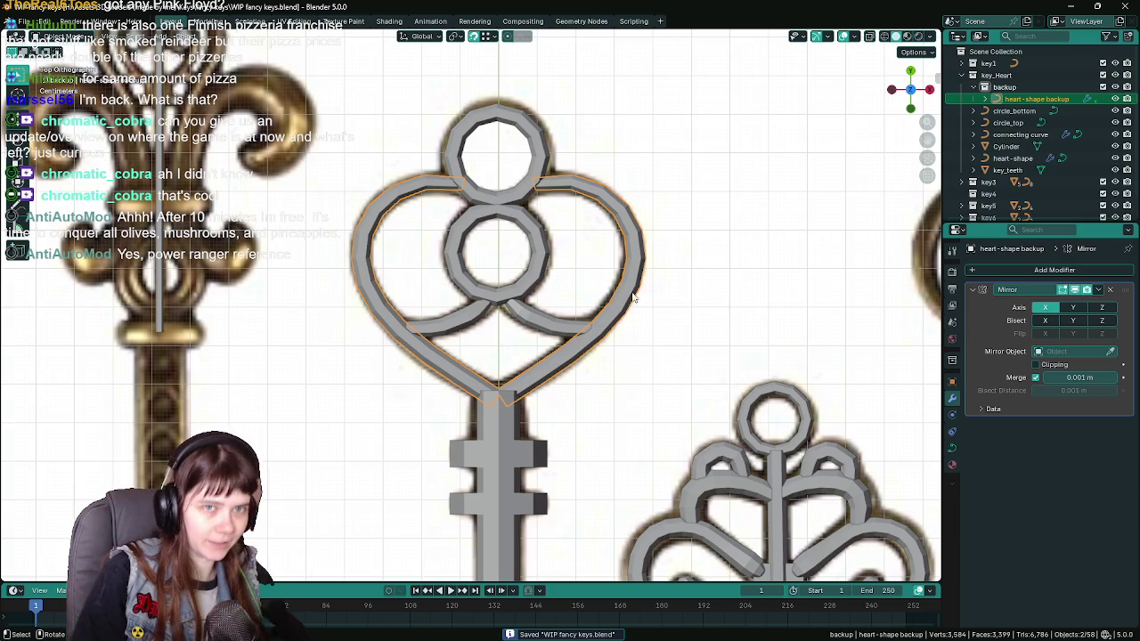
Exclude the backup collection from the view layer, then select key_teeth.
{"action": "left_click", "coordinate": [1104, 86]}
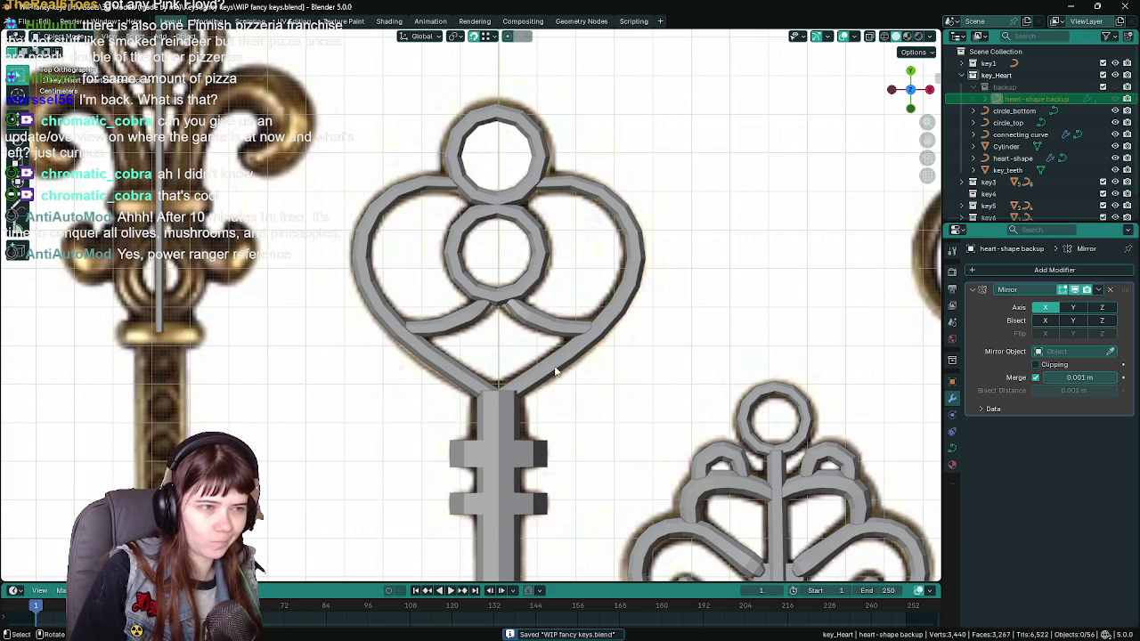
{"action": "left_click", "coordinate": [1008, 170]}
{"action": "scroll", "coordinate": [552, 453], "scroll_direction": "down", "scroll_amount": 3}
{"action": "scroll", "coordinate": [541, 298], "scroll_direction": "up", "scroll_amount": 5}
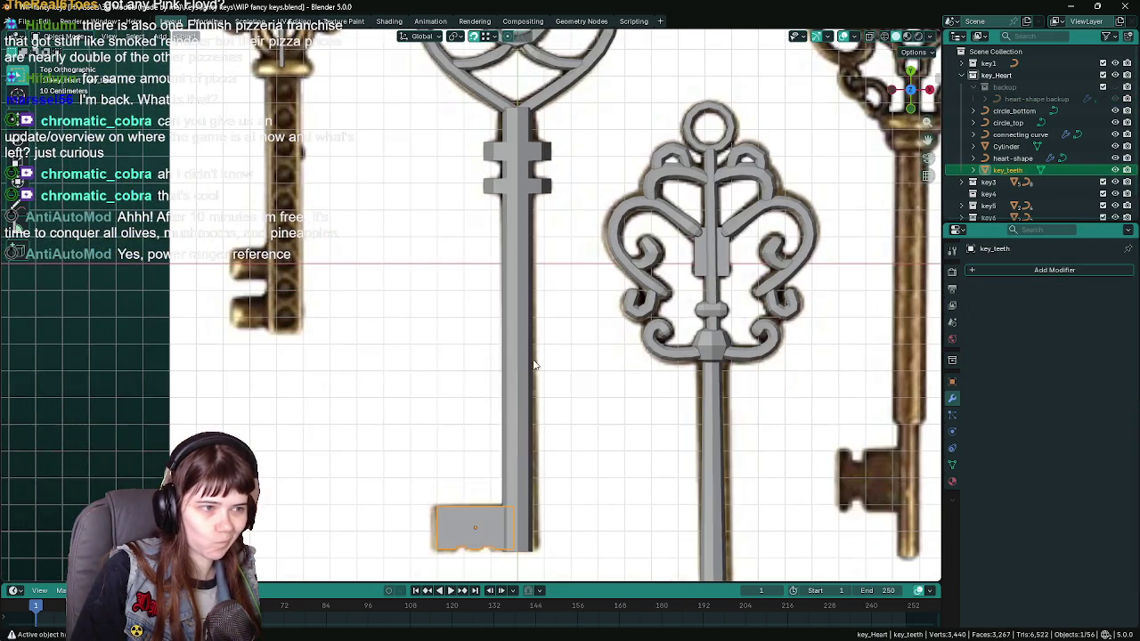
Duplicate key_teeth in place and move the copy into the backup collection.
{"action": "key", "text": "shift+d"}
{"action": "key", "text": "Escape"}
{"action": "mouse_move", "coordinate": [1007, 181]}
{"action": "left_mouse_down"}
{"action": "mouse_move", "coordinate": [1004, 76]}
{"action": "mouse_move", "coordinate": [1010, 86]}
{"action": "left_mouse_up"}
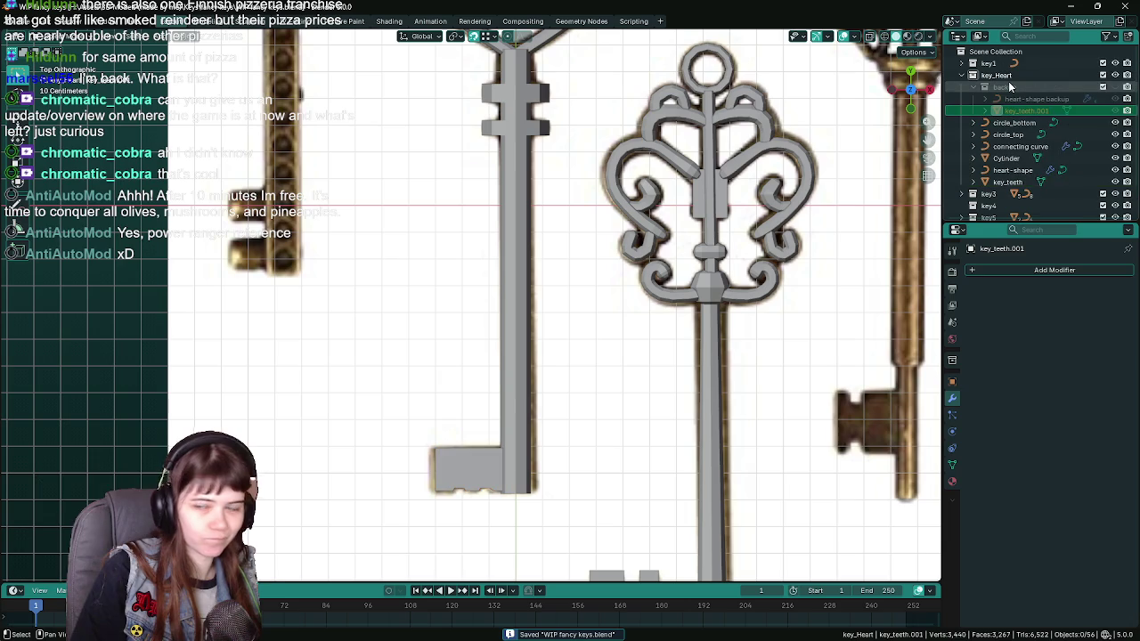
{"action": "left_click", "coordinate": [1012, 170]}
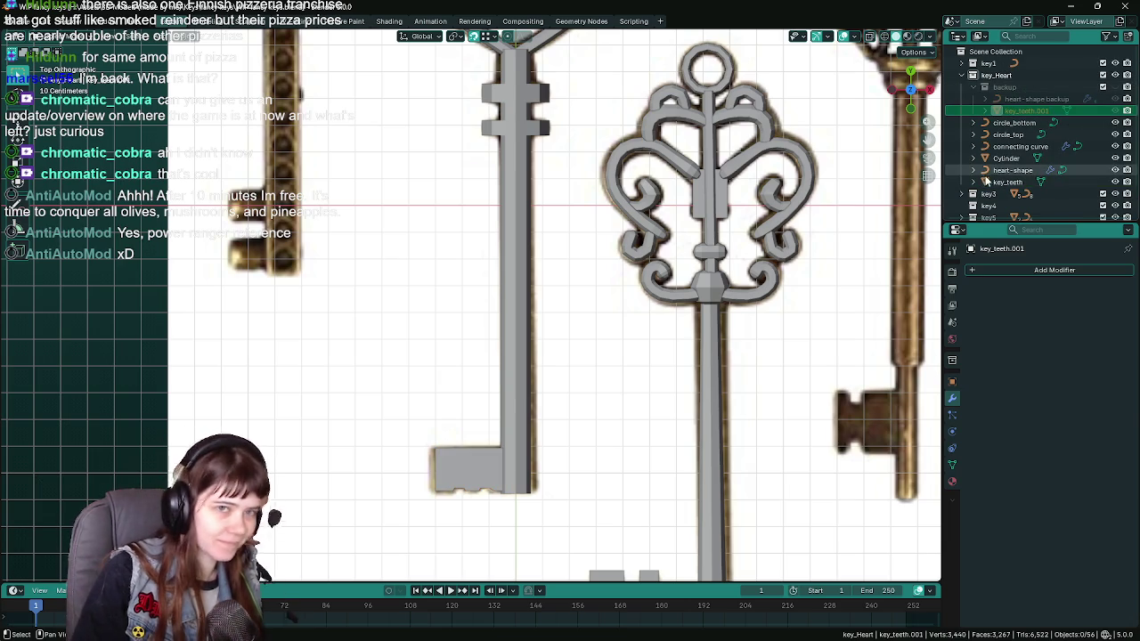
{"action": "key", "text": "KP_Decimal"}
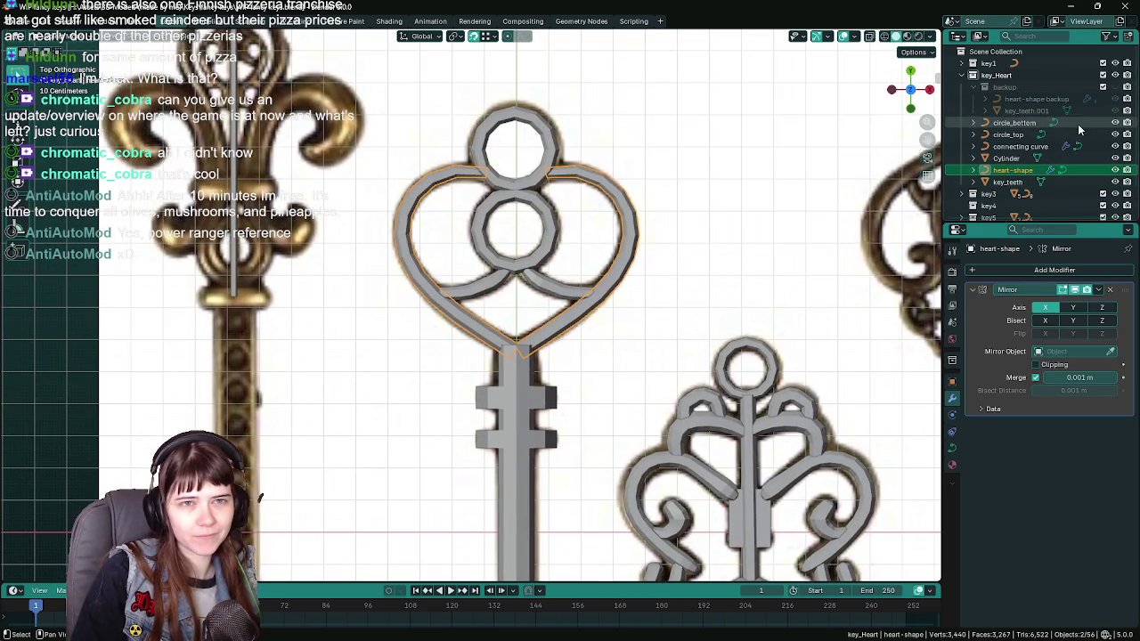
Rename the copy key_teeth.001 to key_teeth backup.
{"action": "left_click", "coordinate": [1054, 112]}
{"action": "double_click", "coordinate": [1054, 113]}
{"action": "type", "text": "backu"}
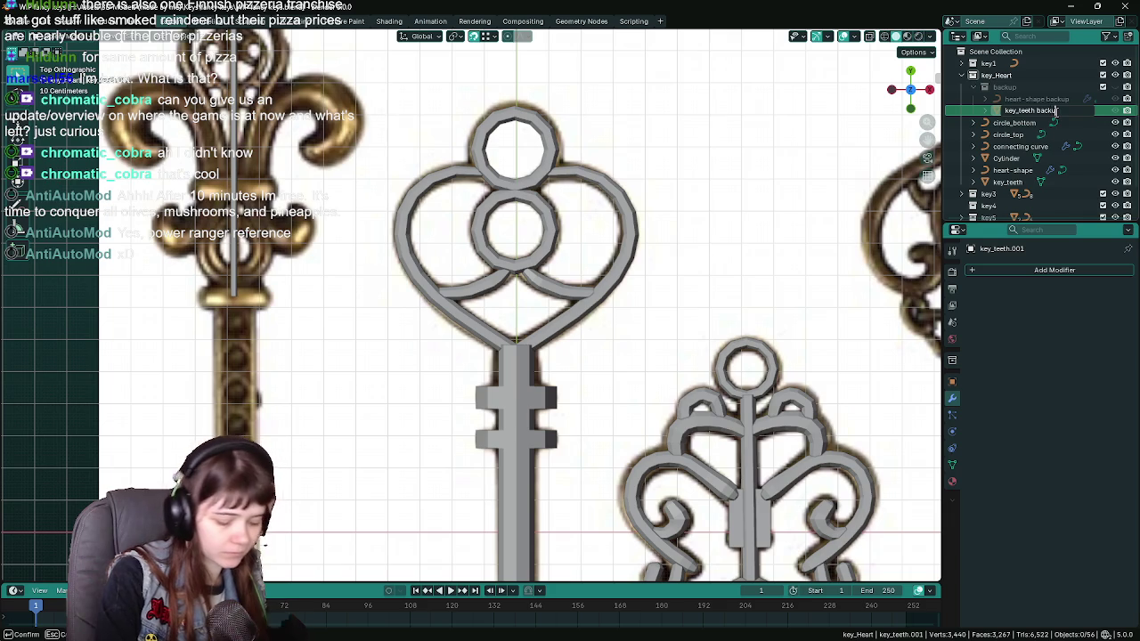
{"action": "type", "text": "p"}
{"action": "key", "text": "Return"}
{"action": "left_click", "coordinate": [1015, 170]}
{"action": "left_click", "coordinate": [1017, 157]}
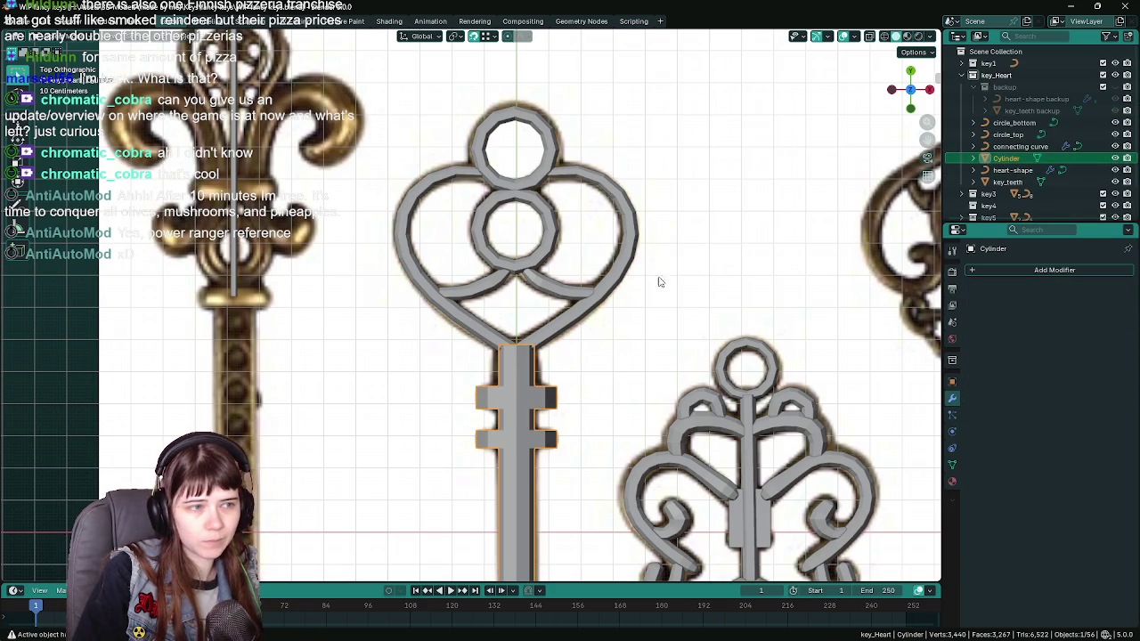
{"action": "scroll", "coordinate": [630, 464], "scroll_direction": "down", "scroll_amount": 3}
{"action": "left_click", "coordinate": [1016, 170]}
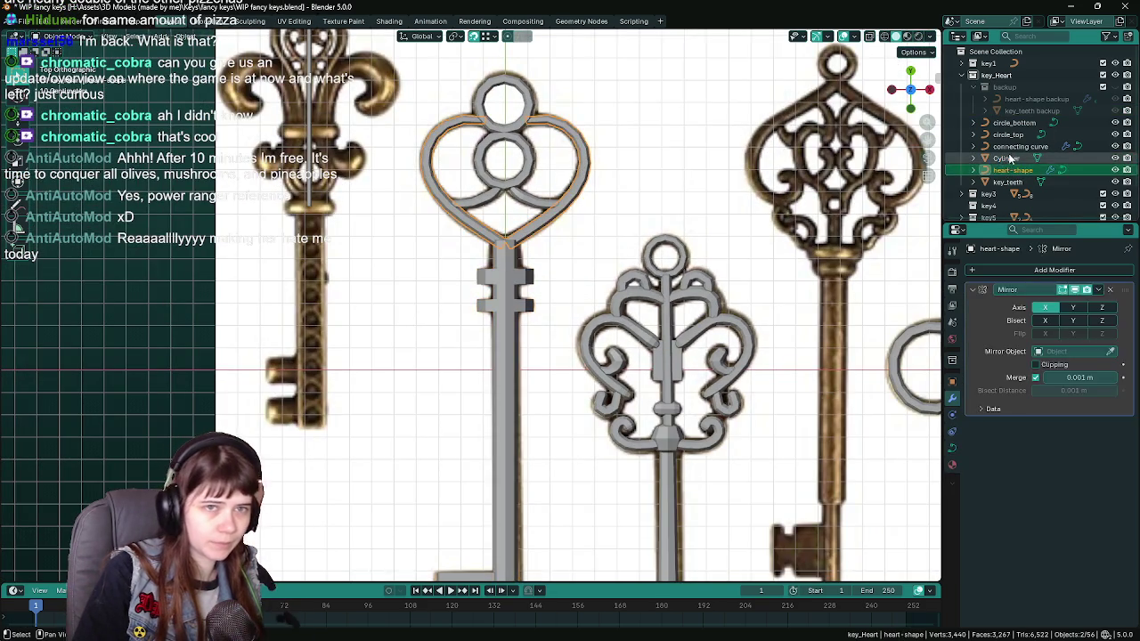
Rename the Cylinder object to key_stalk.
{"action": "double_click", "coordinate": [1011, 158]}
{"action": "scroll", "coordinate": [1013, 156], "scroll_direction": "down", "scroll_amount": 1}
{"action": "type", "text": "key_st"}
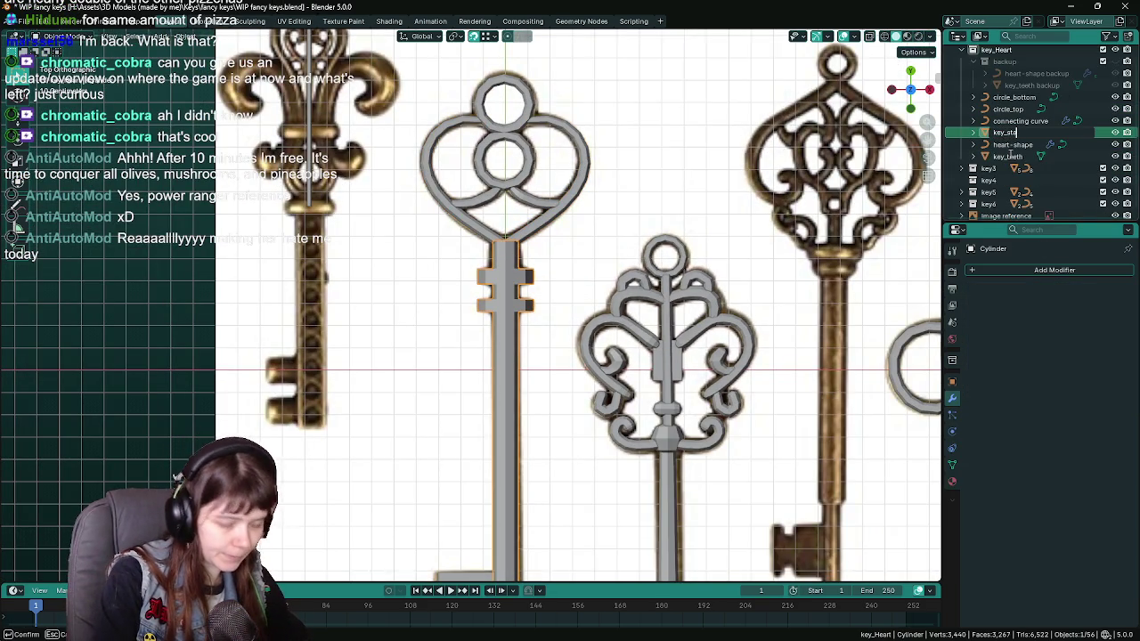
{"action": "type", "text": "alk"}
{"action": "key", "text": "Return"}
Duplicate key_stalk in place as key_stalk backup inside the backup collection.
{"action": "key", "text": "shift+d"}
{"action": "key", "text": "Escape"}
{"action": "key", "text": "F2"}
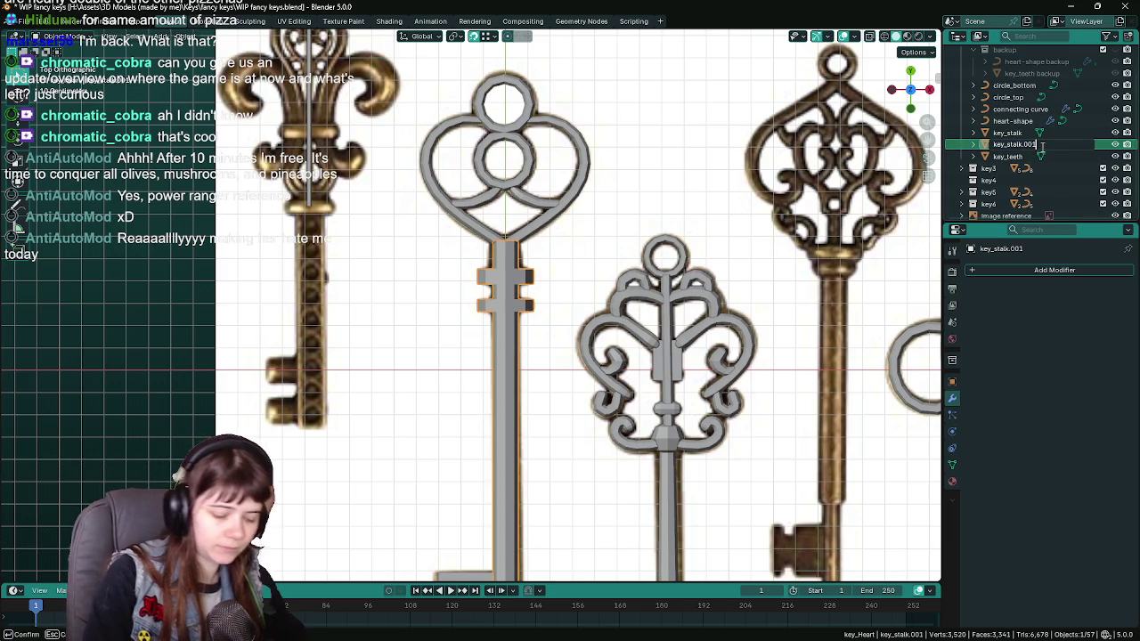
{"action": "type", "text": "backup"}
{"action": "key", "text": "Return"}
{"action": "double_click", "coordinate": [1038, 146]}
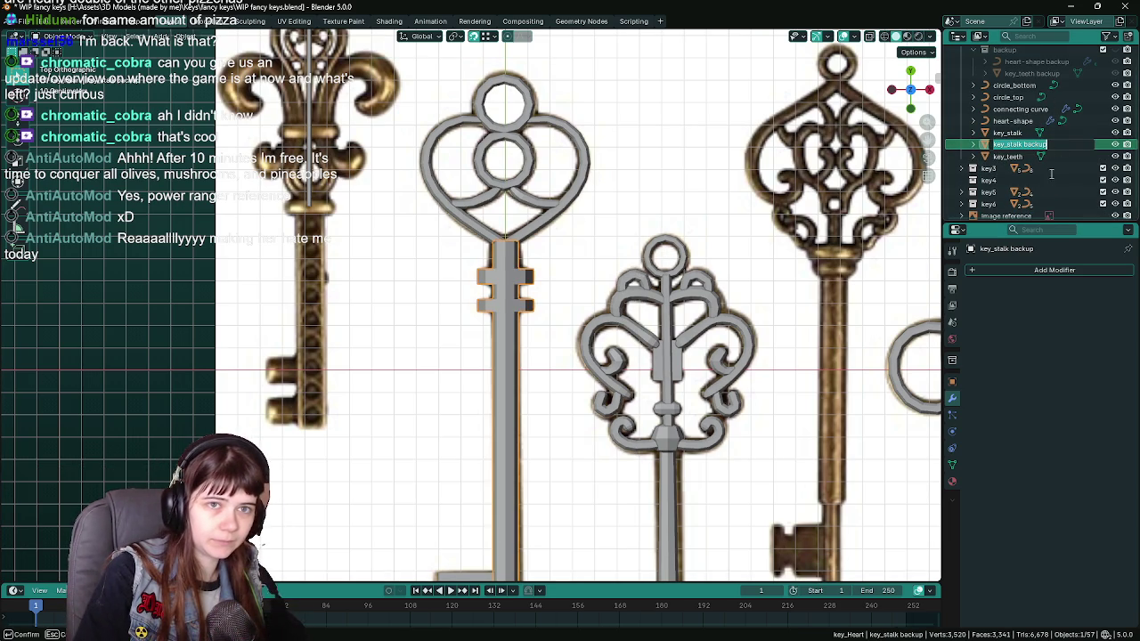
{"action": "left_click_drag", "start_coordinate": [1020, 145], "coordinate": [1007, 50]}
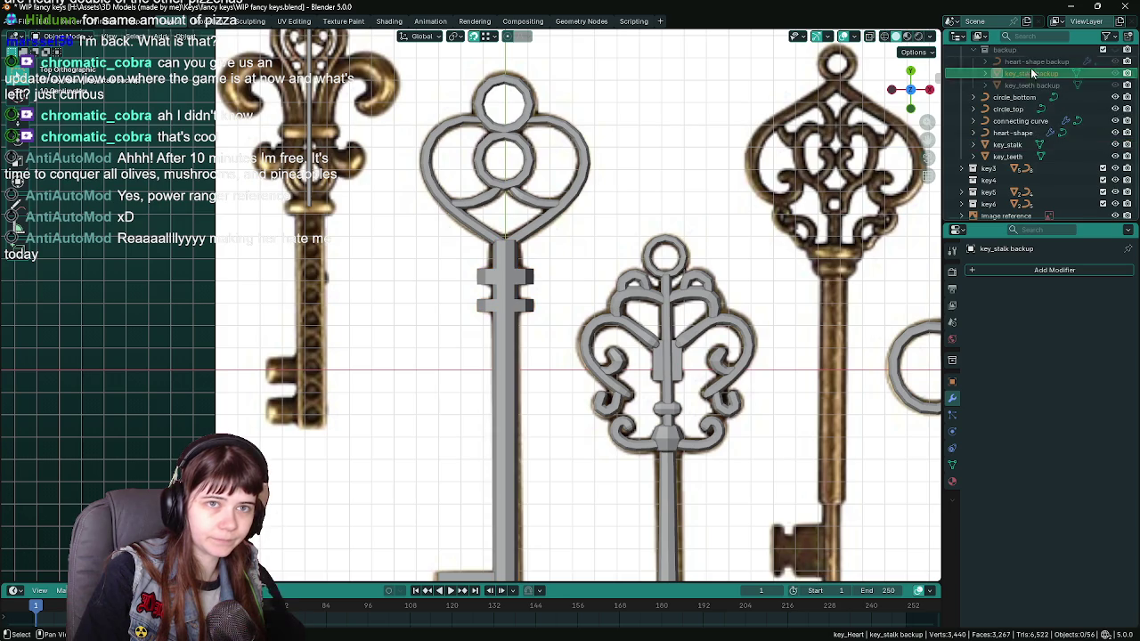
Duplicate the connecting curve as connecting curve backup and move it into backup.
{"action": "left_click", "coordinate": [1031, 132]}
{"action": "left_click", "coordinate": [1034, 121]}
{"action": "scroll", "coordinate": [1035, 121], "scroll_direction": "up", "scroll_amount": 2}
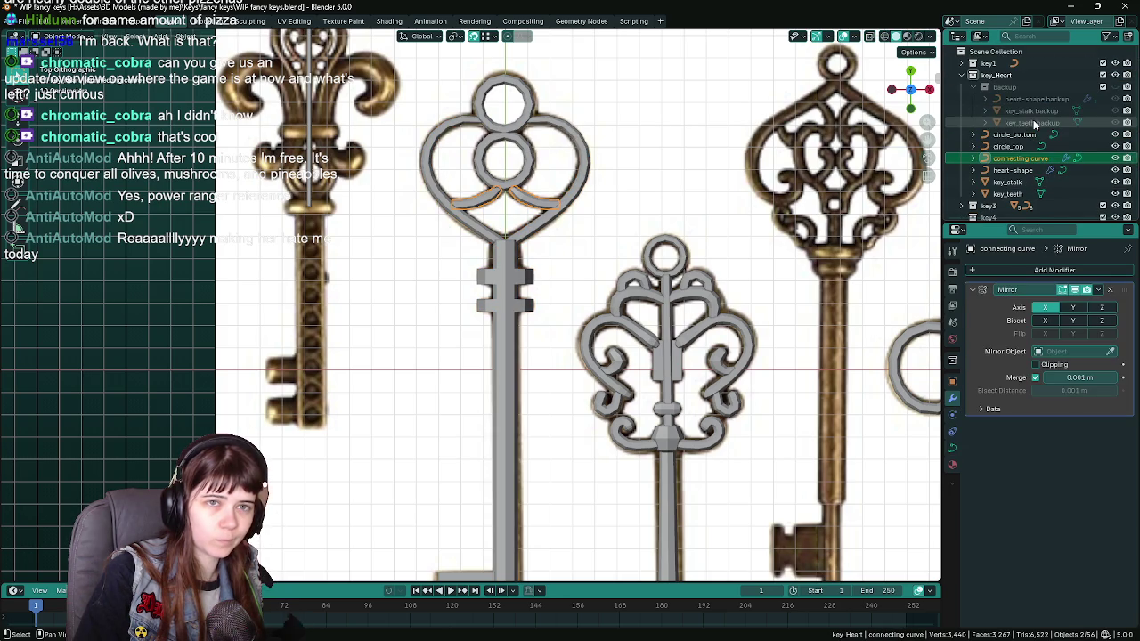
{"action": "key", "text": "shift+d"}
{"action": "key", "text": "Escape"}
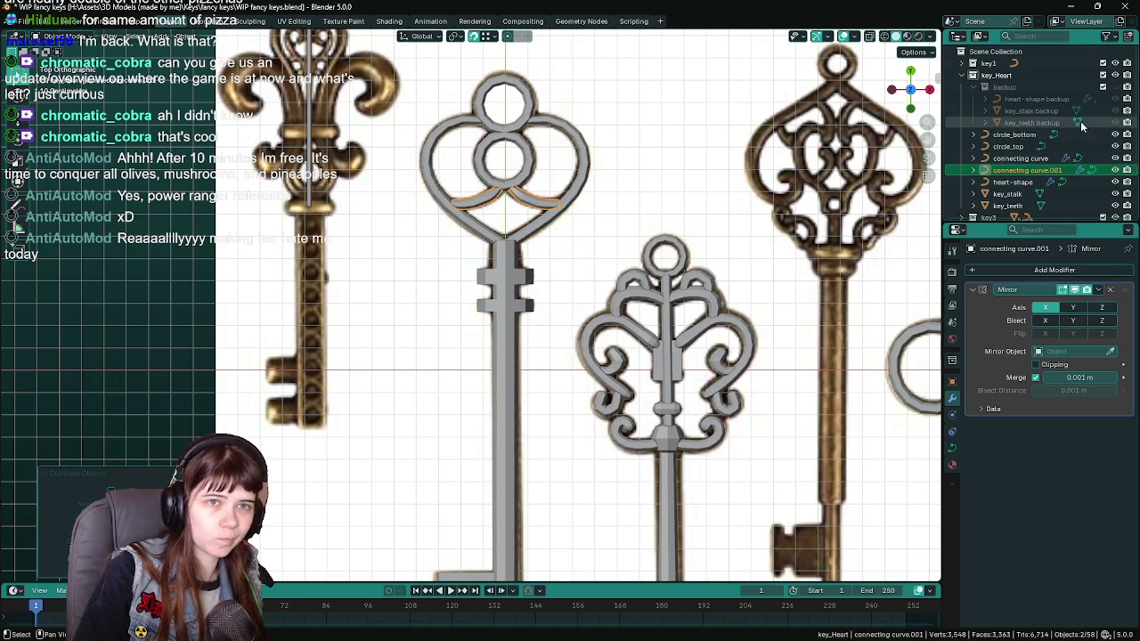
{"action": "scroll", "coordinate": [1073, 164], "scroll_direction": "down", "scroll_amount": 2}
{"action": "key", "text": "F2"}
{"action": "left_click", "coordinate": [1074, 125]}
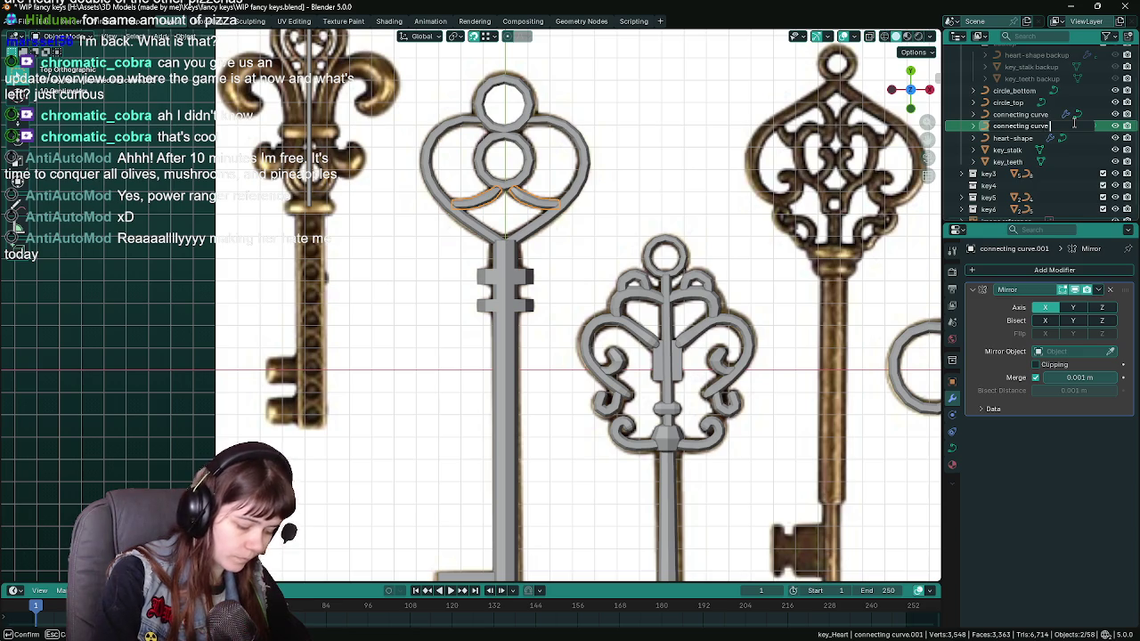
{"action": "type", "text": "backup"}
{"action": "key", "text": "Return"}
{"action": "scroll", "coordinate": [1034, 134], "scroll_direction": "up", "scroll_amount": 2}
{"action": "left_click_drag", "start_coordinate": [1034, 169], "coordinate": [1024, 118]}
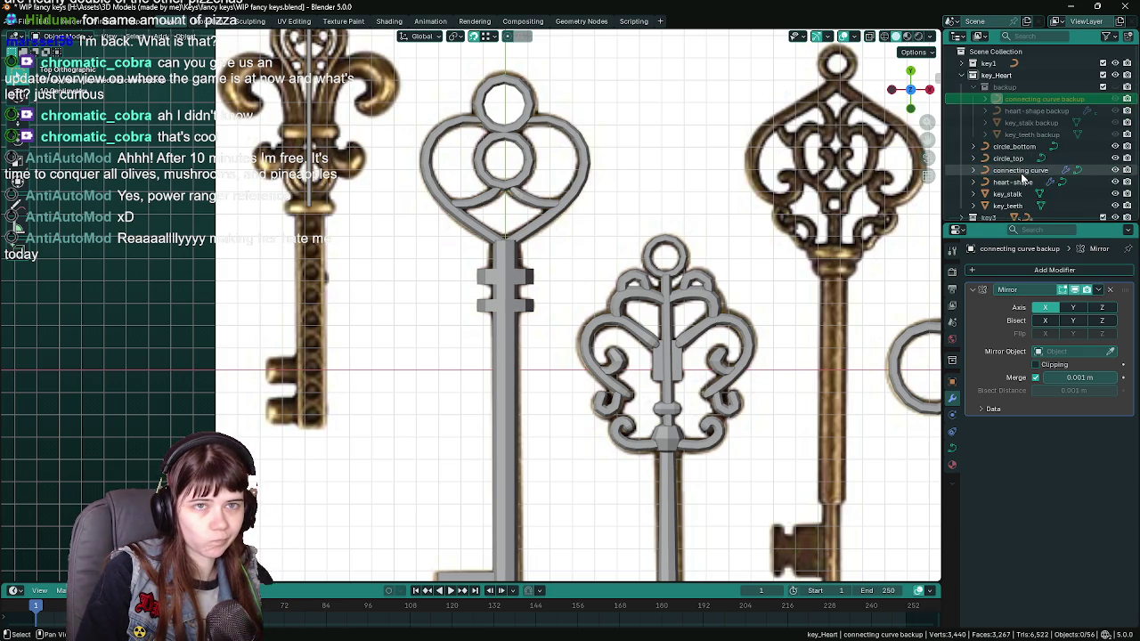
{"action": "left_click", "coordinate": [1009, 158]}
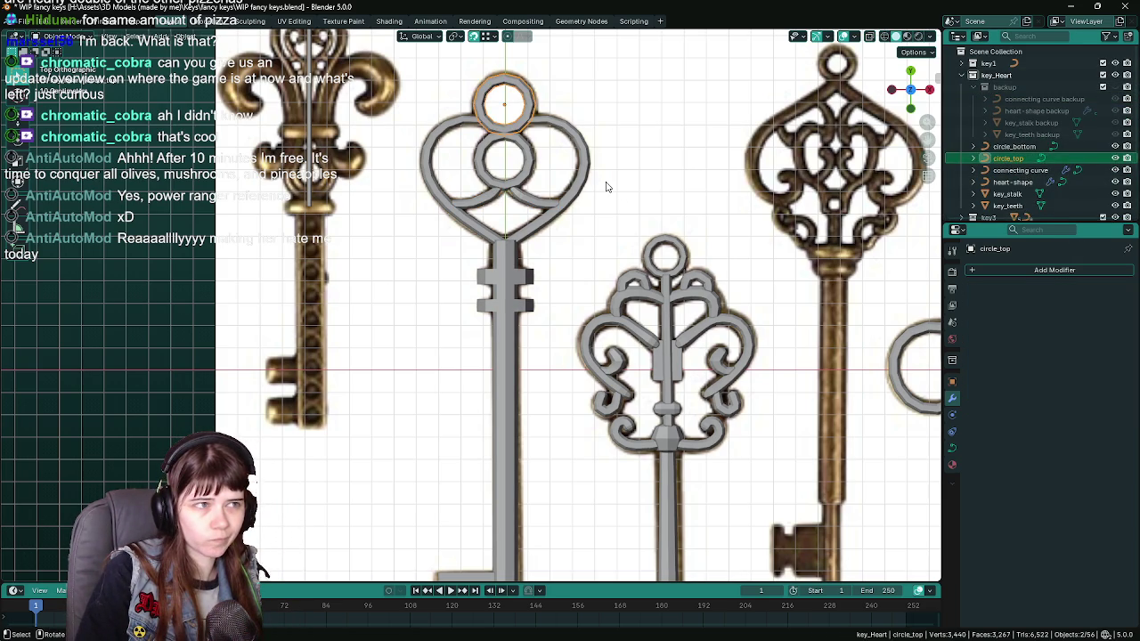
Duplicate circle_top in place as circle_top backup inside the backup collection.
{"action": "key", "text": "shift+d"}
{"action": "right_click", "coordinate": [636, 183]}
{"action": "scroll", "coordinate": [1025, 169], "scroll_direction": "down", "scroll_amount": 2}
{"action": "double_click", "coordinate": [1047, 126]}
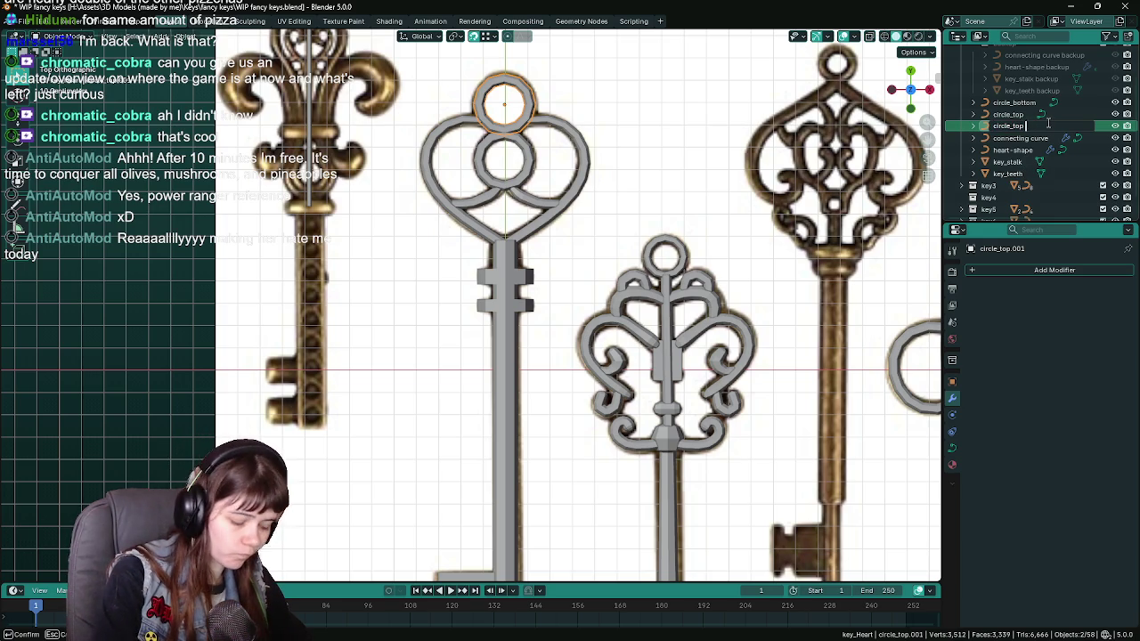
{"action": "type", "text": "up"}
{"action": "key", "text": "Return"}
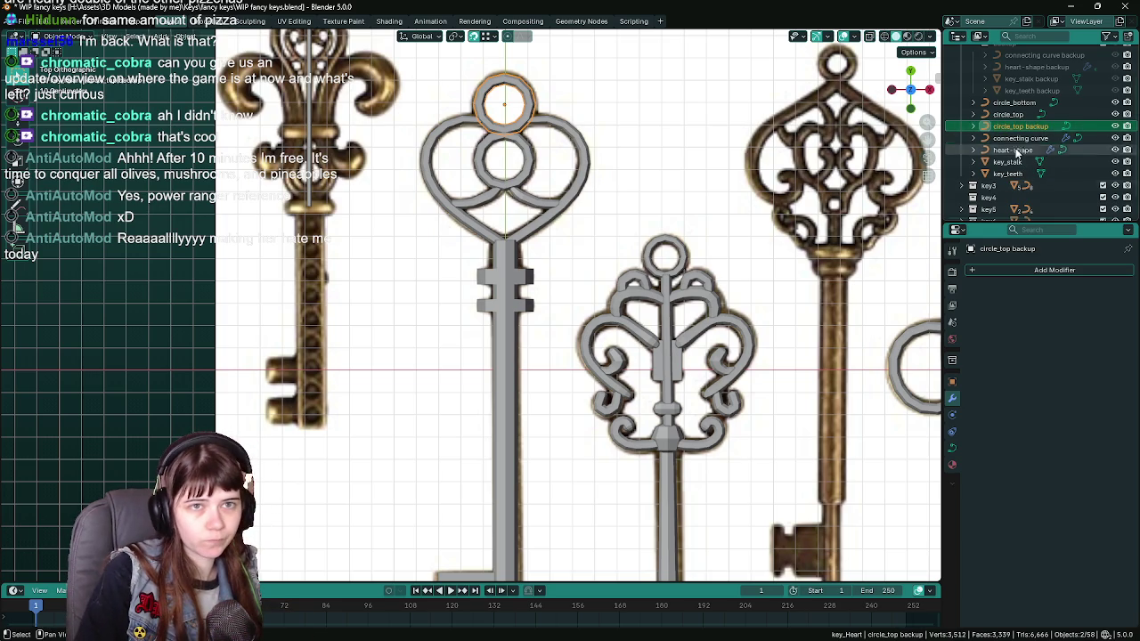
{"action": "left_click_drag", "start_coordinate": [1049, 127], "coordinate": [1025, 55]}
Add circle_bottom backup to the backup collection the same way and save.
{"action": "left_click", "coordinate": [1022, 116]}
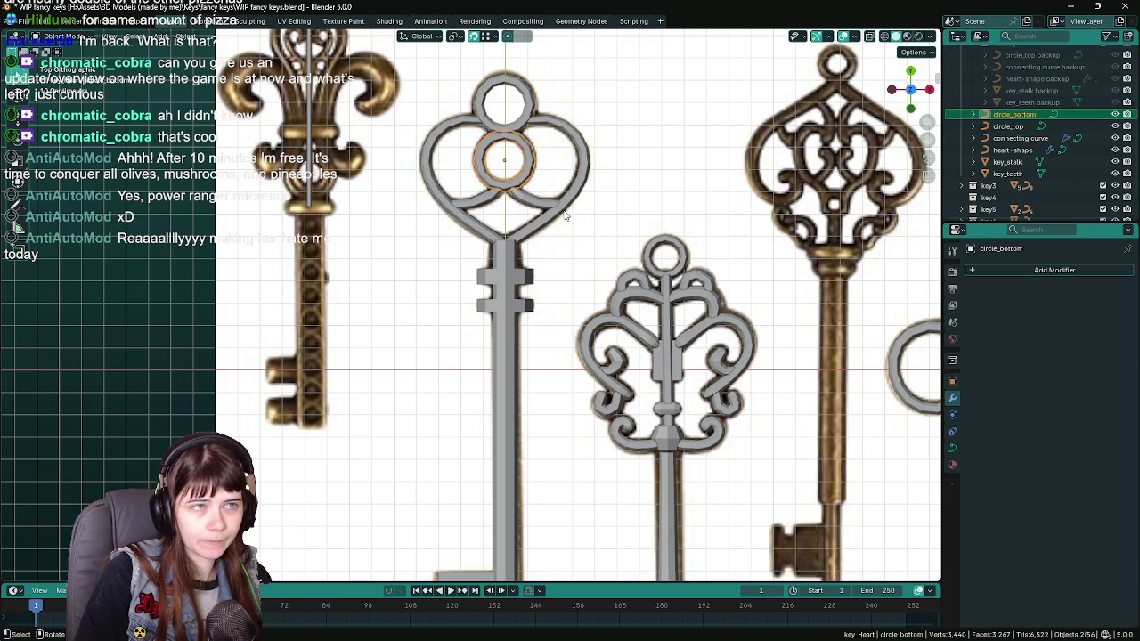
{"action": "key", "text": "shift+d"}
{"action": "double_click", "coordinate": [1047, 129]}
{"action": "type", "text": "circle_bottom back"}
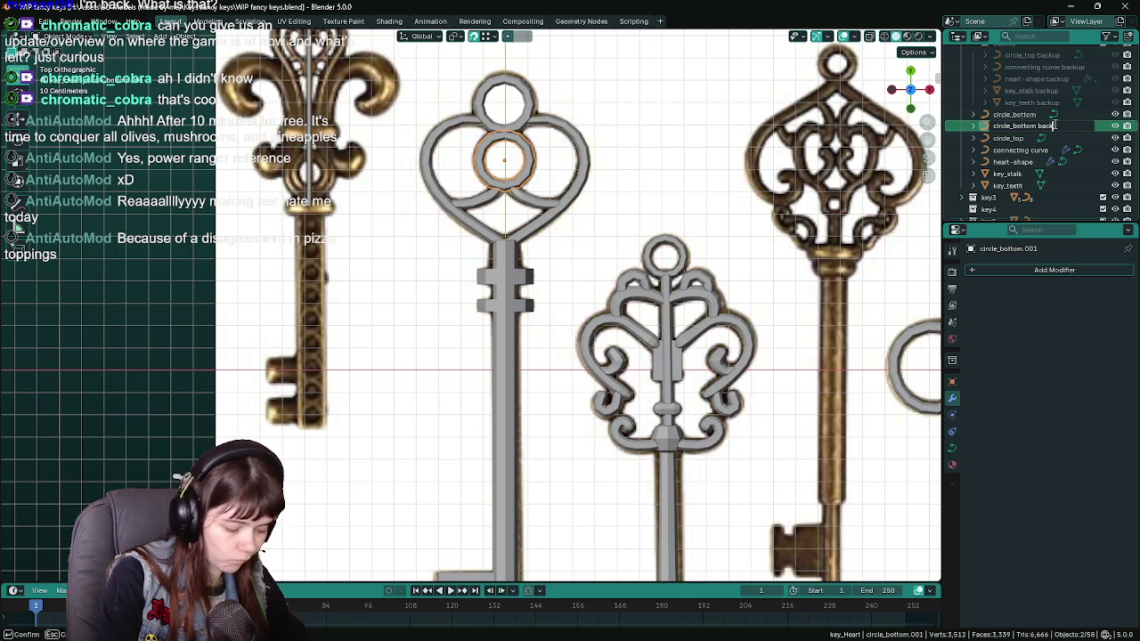
{"action": "type", "text": "up"}
{"action": "key", "text": "Return"}
{"action": "mouse_move", "coordinate": [1022, 127]}
{"action": "left_mouse_down"}
{"action": "mouse_move", "coordinate": [1011, 89]}
{"action": "mouse_move", "coordinate": [1010, 98]}
{"action": "left_mouse_up"}
{"action": "key", "text": "ctrl+s"}
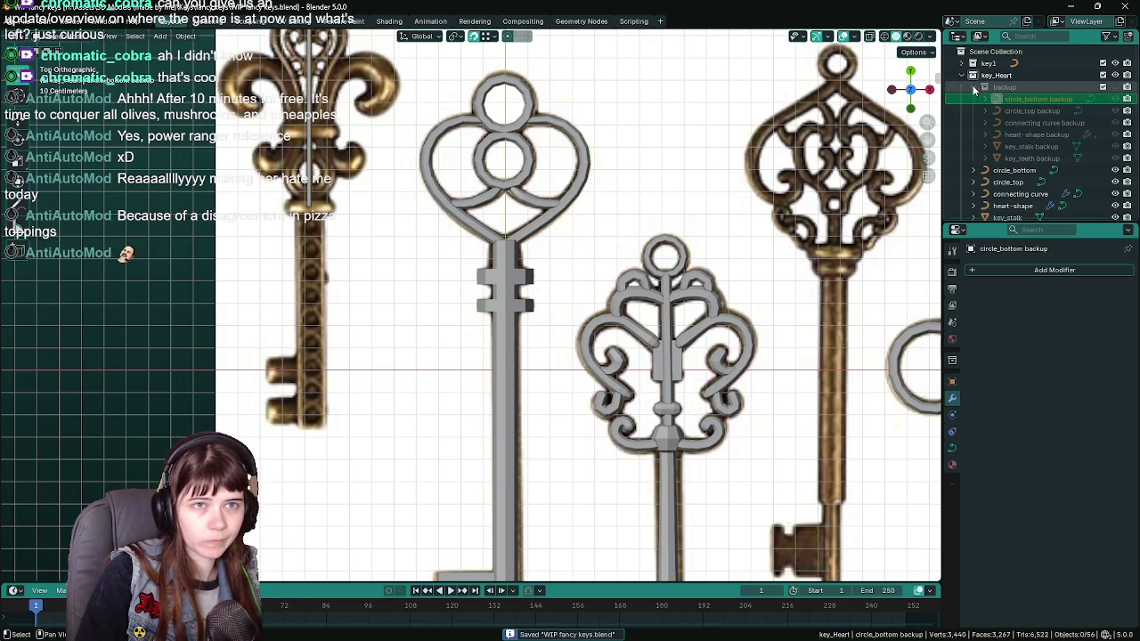
Collapse the backup collection and inspect key_teeth briefly in Edit Mode.
{"action": "left_click", "coordinate": [983, 88]}
{"action": "left_click", "coordinate": [1020, 99]}
{"action": "scroll", "coordinate": [588, 245], "scroll_direction": "down", "scroll_amount": 1}
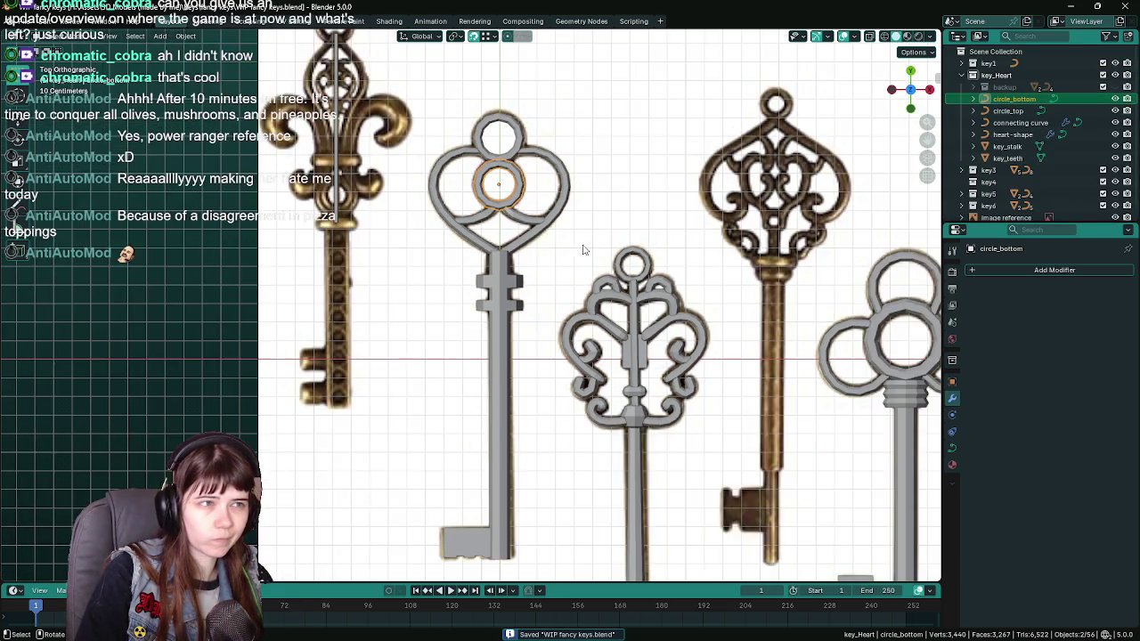
{"action": "scroll", "coordinate": [588, 245], "scroll_direction": "down", "scroll_amount": 3}
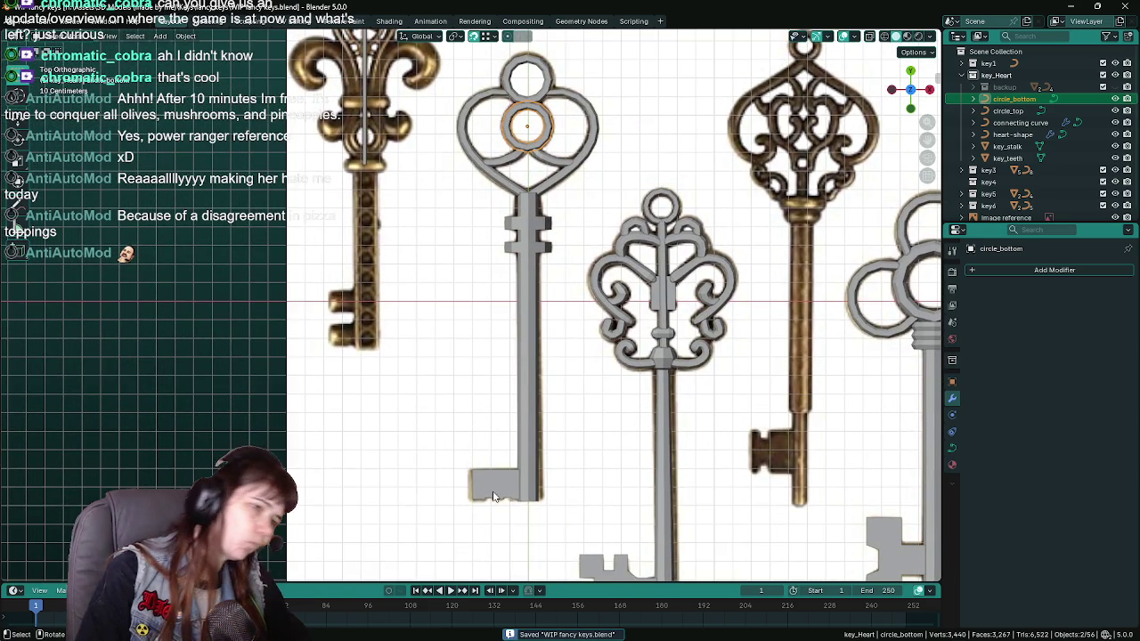
{"action": "left_click", "coordinate": [496, 497]}
{"action": "key", "text": "Tab"}
{"action": "scroll", "coordinate": [555, 305], "scroll_direction": "up", "scroll_amount": 5}
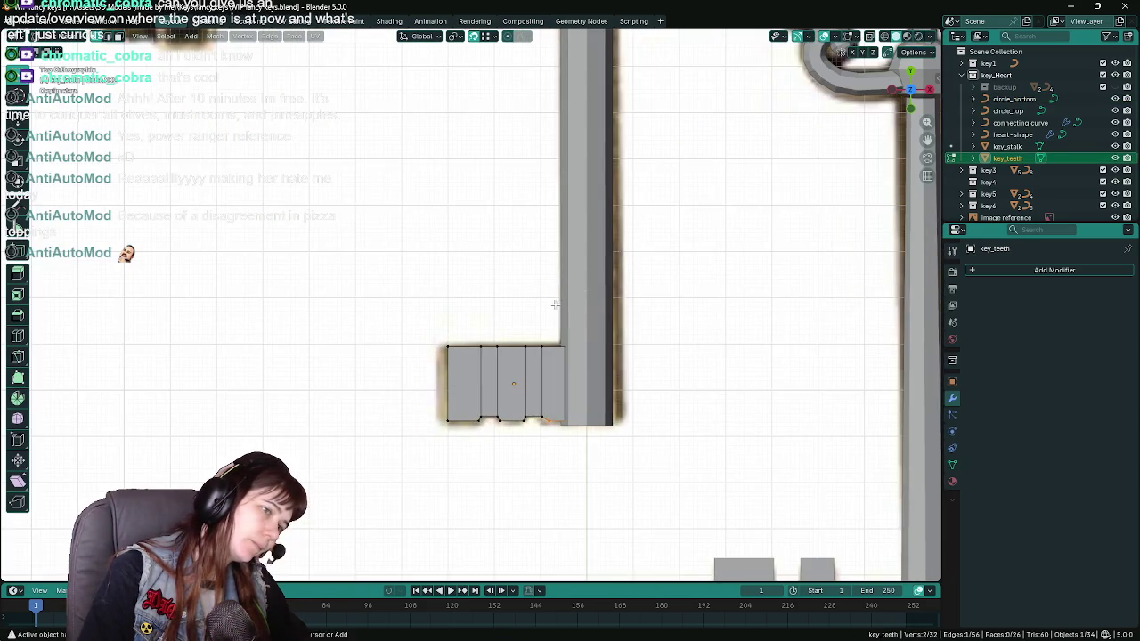
{"action": "scroll", "coordinate": [554, 308], "scroll_direction": "down", "scroll_amount": 7}
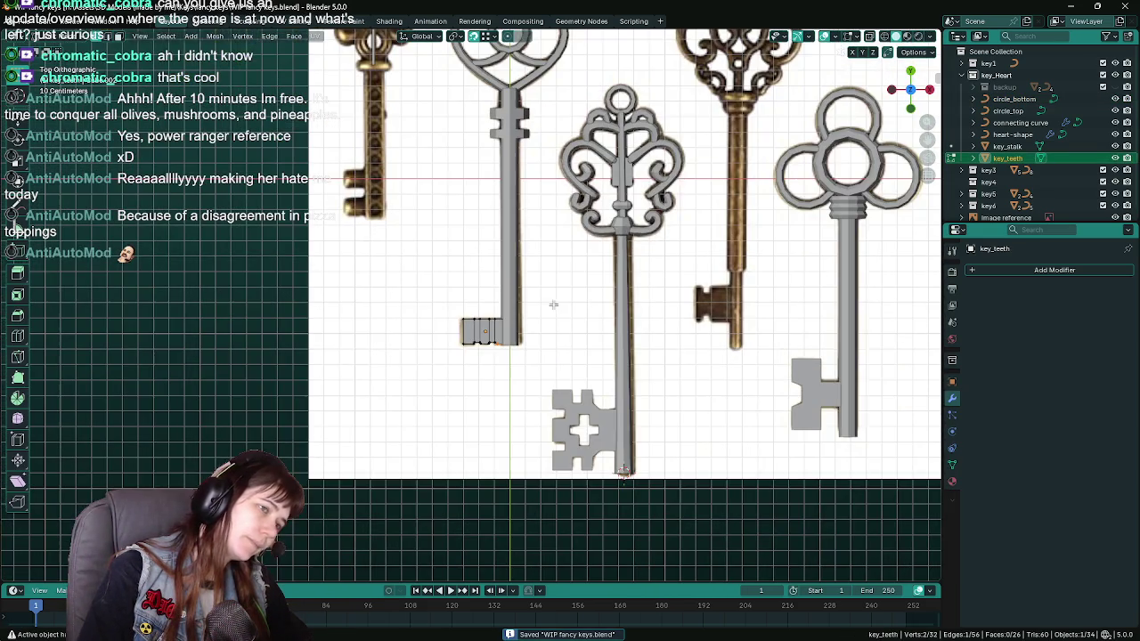
{"action": "key", "text": "Tab"}
{"action": "scroll", "coordinate": [566, 178], "scroll_direction": "down", "scroll_amount": 2}
{"action": "scroll", "coordinate": [567, 335], "scroll_direction": "up", "scroll_amount": 2}
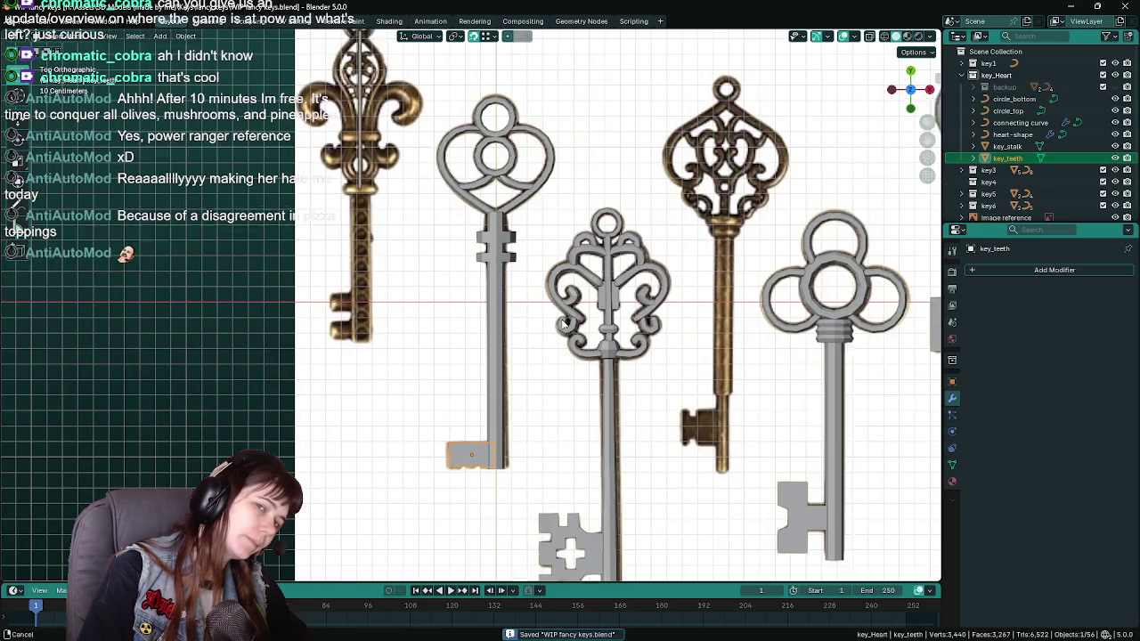
Add a new Principled BSDF material named brass to key_teeth, then save.
{"action": "left_click", "coordinate": [952, 482]}
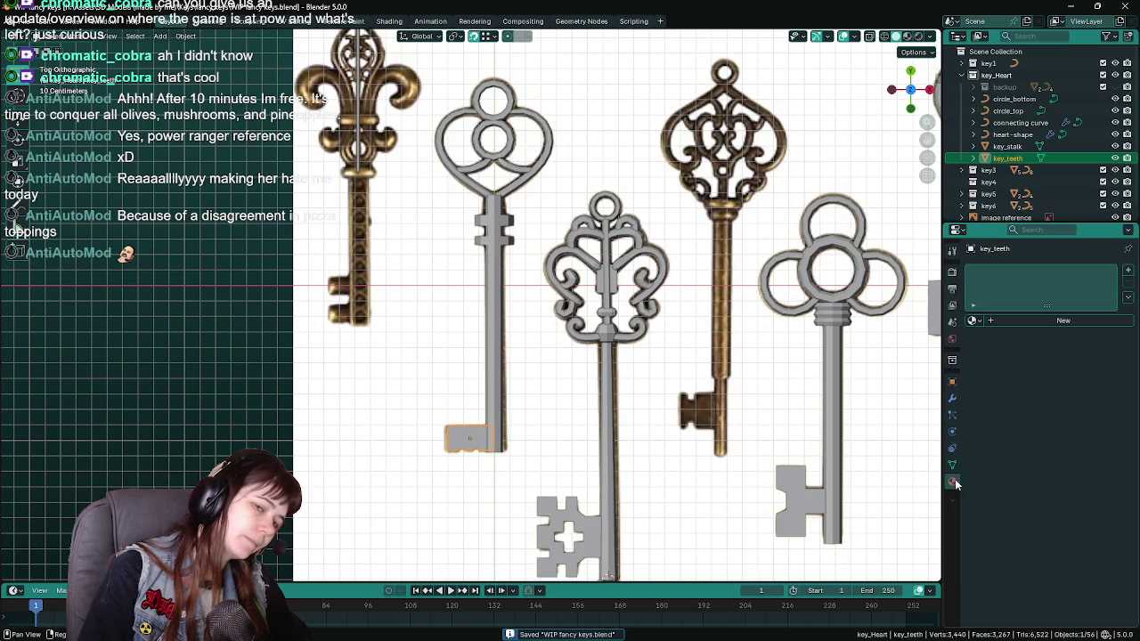
{"action": "left_click", "coordinate": [1005, 320]}
{"action": "left_click", "coordinate": [1005, 320]}
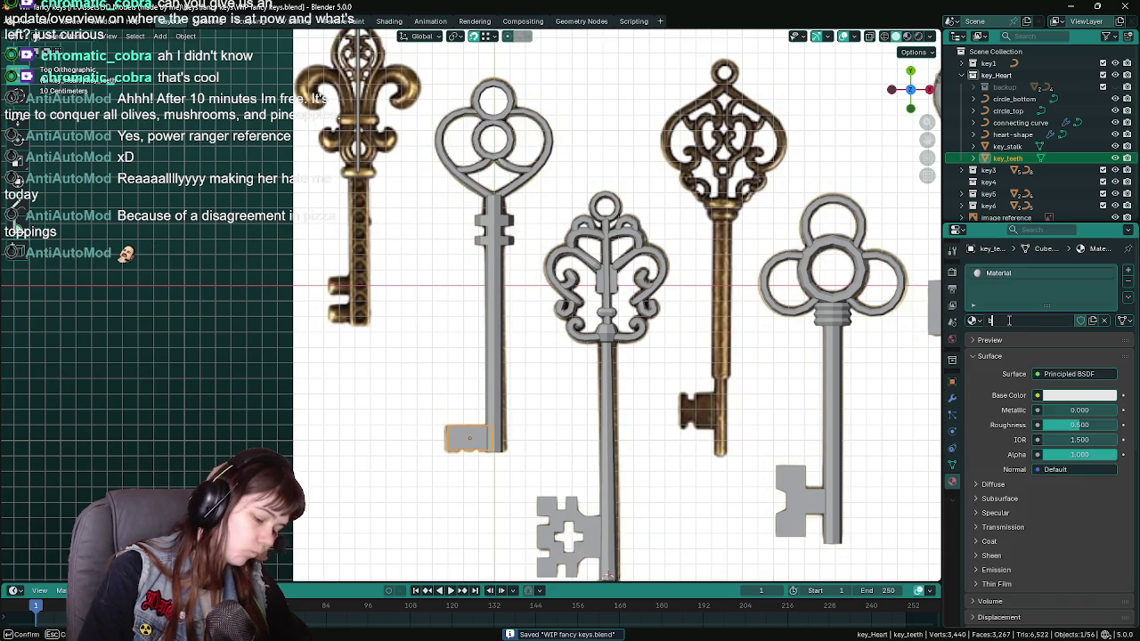
{"action": "type", "text": "bl"}
{"action": "key", "text": "Return"}
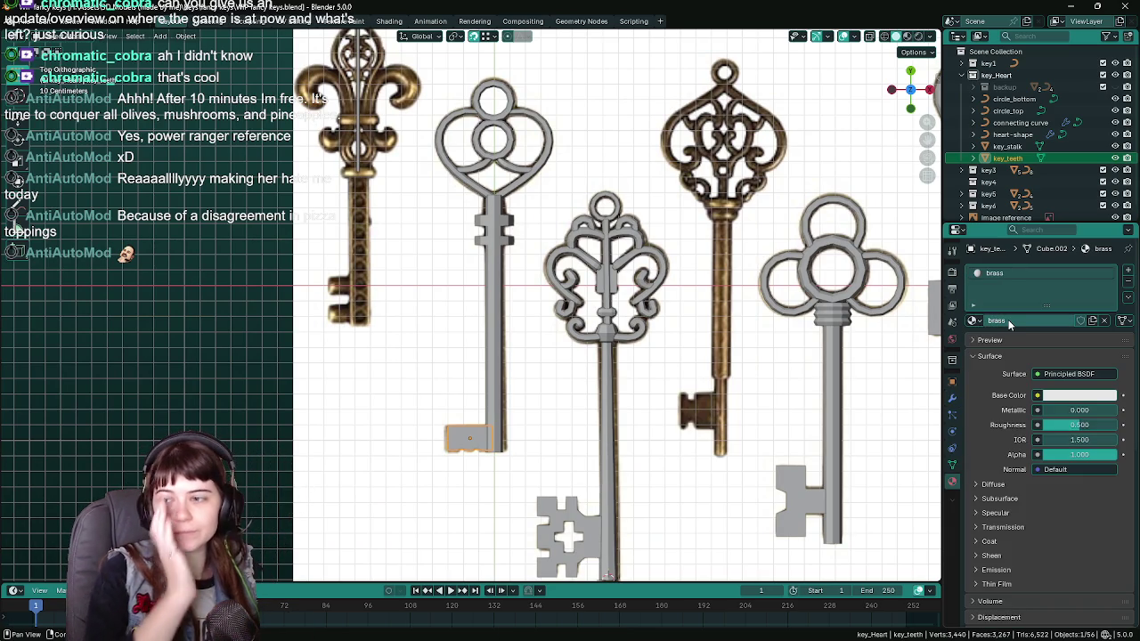
{"action": "key", "text": "ctrl+s"}
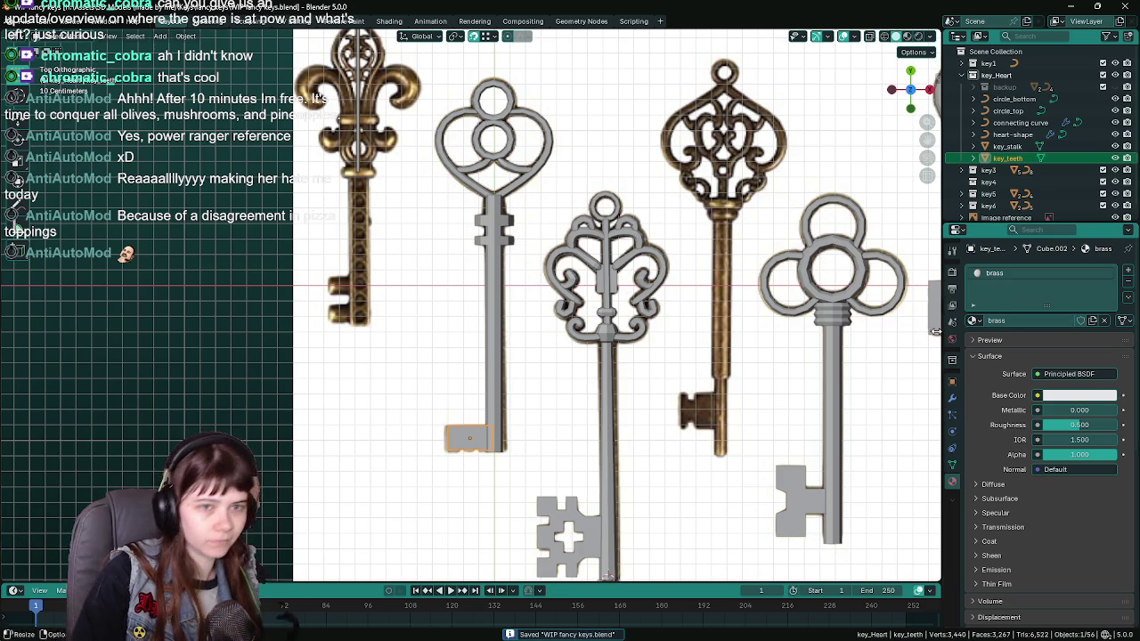
{"action": "scroll", "coordinate": [474, 392], "scroll_direction": "up", "scroll_amount": 2}
Put the heart-shape curve into Edit Mode and show its modifier settings.
{"action": "left_click", "coordinate": [509, 316]}
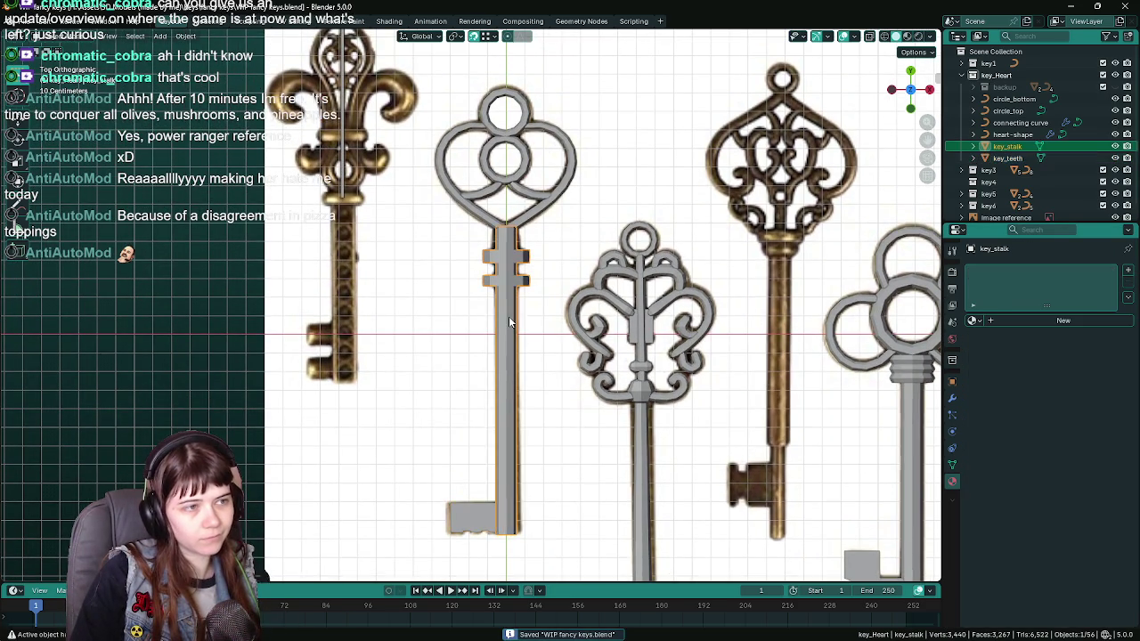
{"action": "scroll", "coordinate": [527, 231], "scroll_direction": "up", "scroll_amount": 2}
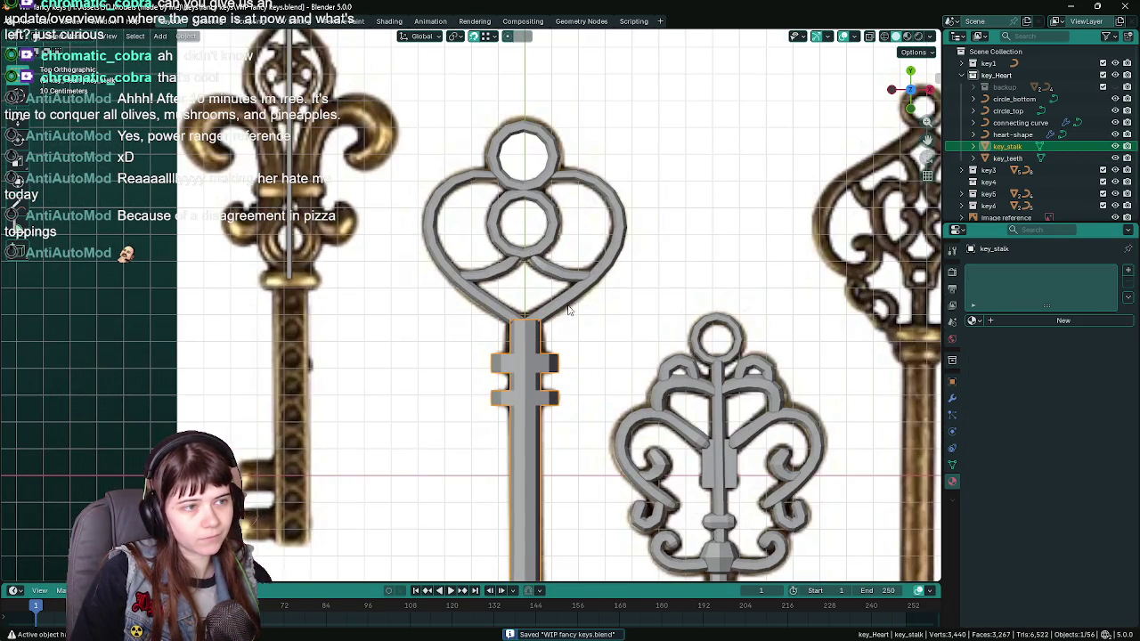
{"action": "left_click", "coordinate": [568, 314]}
{"action": "key", "text": "Tab"}
{"action": "scroll", "coordinate": [561, 340], "scroll_direction": "up", "scroll_amount": 3}
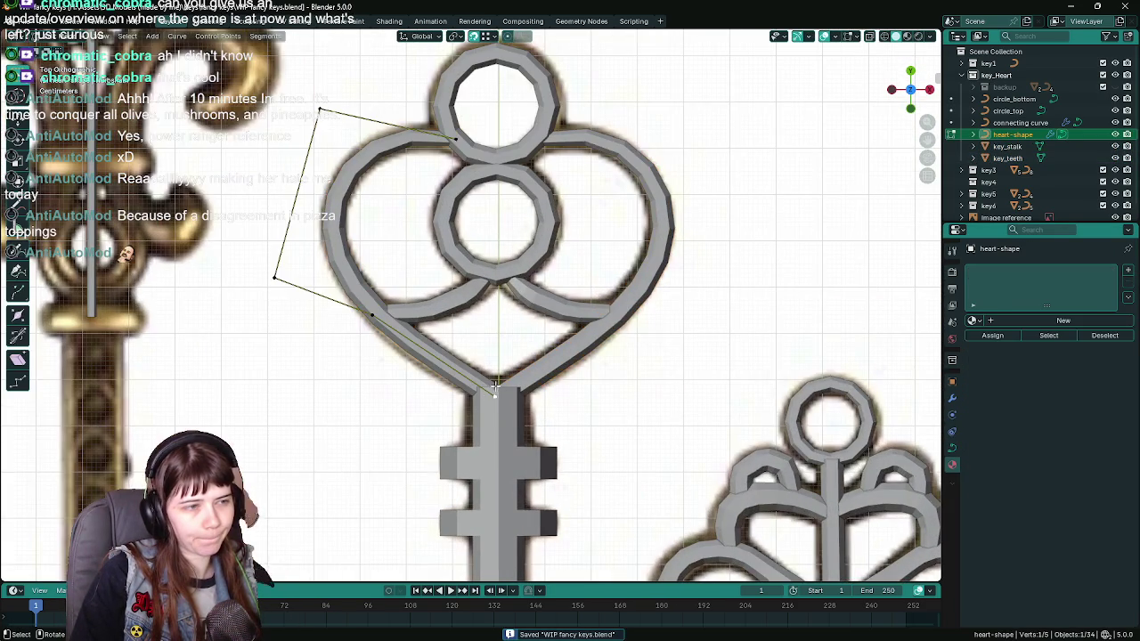
{"action": "scroll", "coordinate": [624, 400], "scroll_direction": "down", "scroll_amount": 2}
{"action": "left_click", "coordinate": [953, 397]}
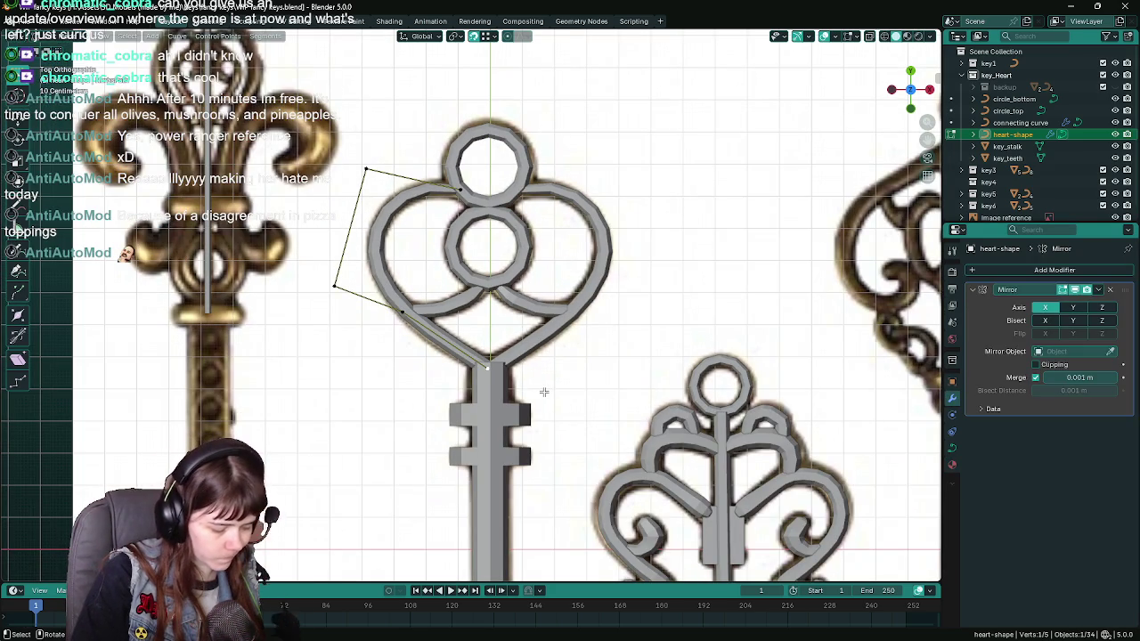
Thicken the heart's lower point with Alt+S and move it to meet the stalk.
{"action": "key", "text": "alt+s"}
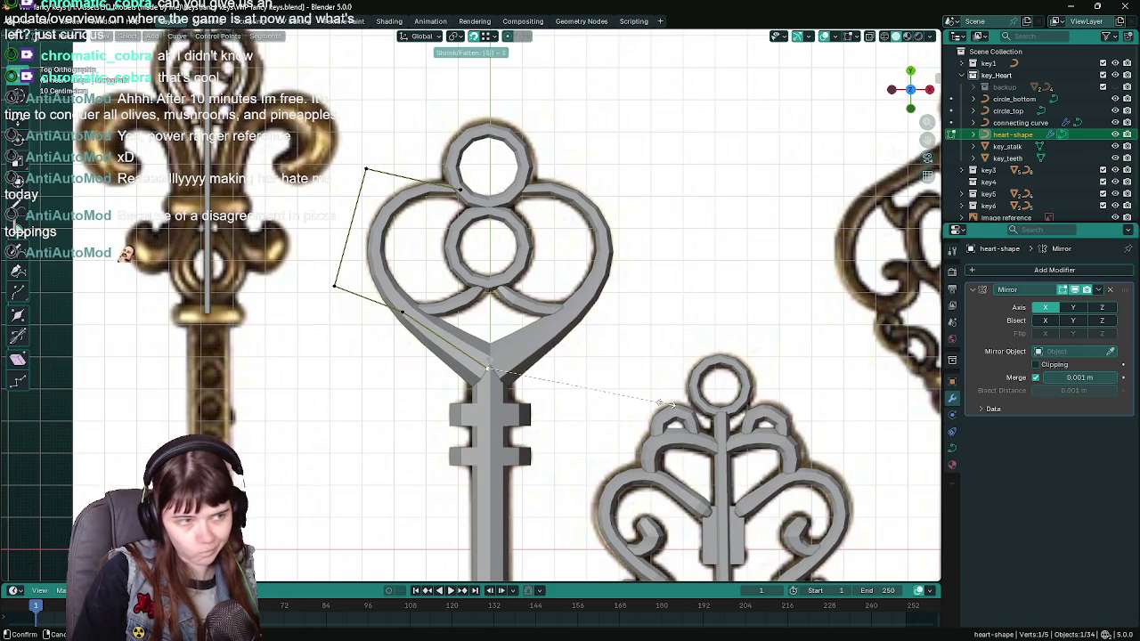
{"action": "left_click", "coordinate": [664, 404]}
{"action": "key", "text": "g"}
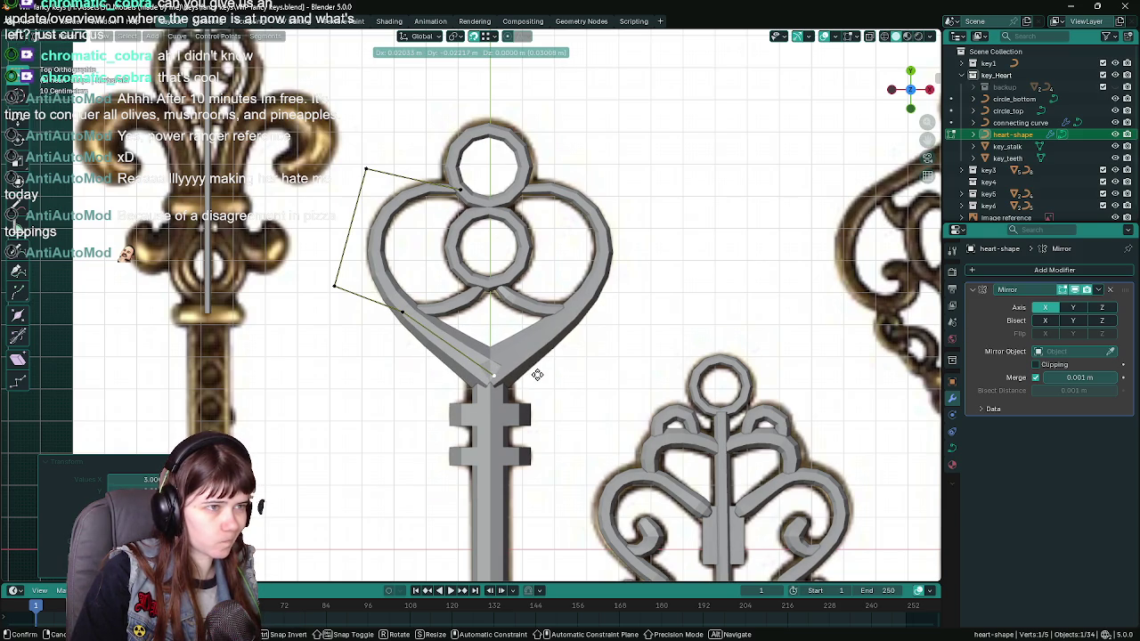
{"action": "left_click", "coordinate": [537, 374]}
{"action": "scroll", "coordinate": [537, 374], "scroll_direction": "up", "scroll_amount": 4}
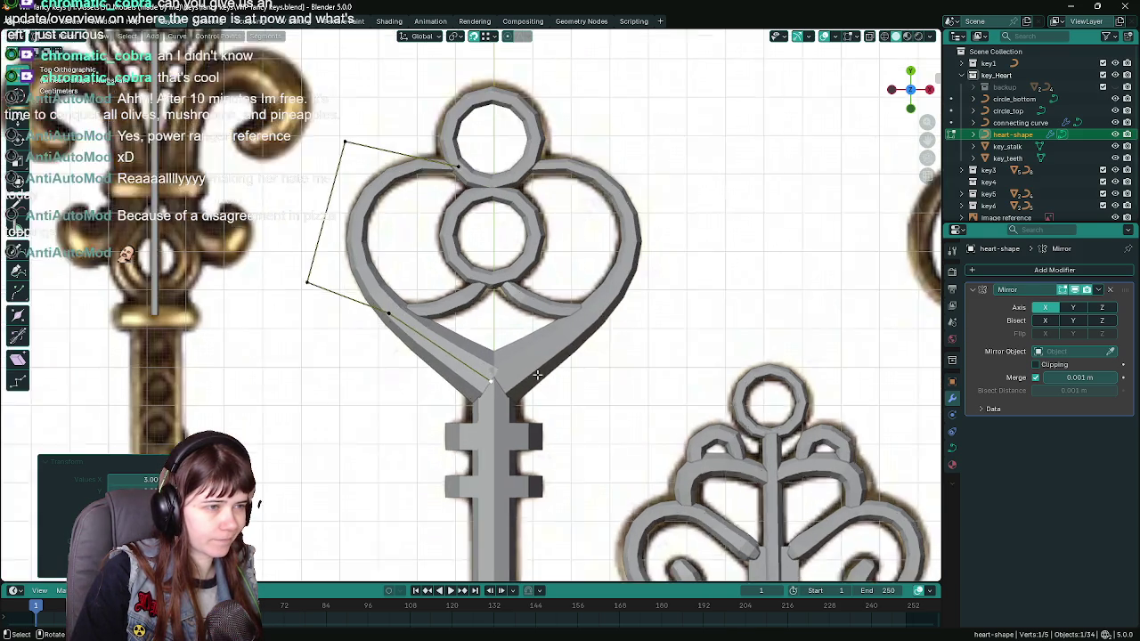
{"action": "scroll", "coordinate": [572, 388], "scroll_direction": "down", "scroll_amount": 3}
{"action": "scroll", "coordinate": [552, 367], "scroll_direction": "down", "scroll_amount": 1}
{"action": "scroll", "coordinate": [534, 352], "scroll_direction": "up", "scroll_amount": 6}
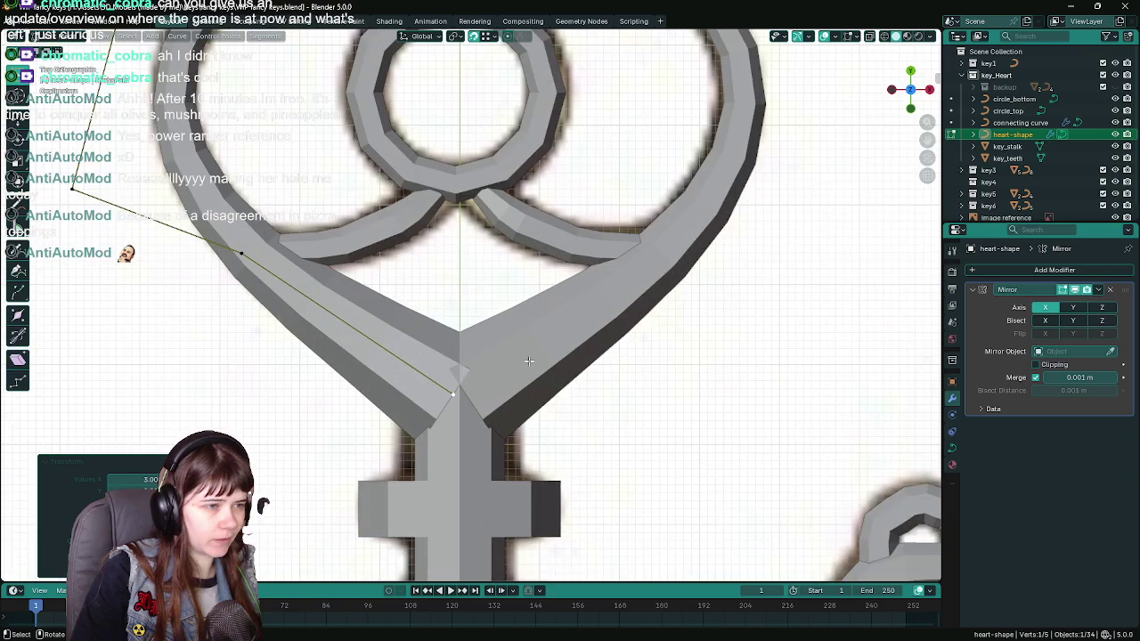
{"action": "scroll", "coordinate": [603, 418], "scroll_direction": "down", "scroll_amount": 1}
{"action": "mouse_move", "coordinate": [608, 420]}
{"action": "left_mouse_down"}
{"action": "mouse_move", "coordinate": [613, 358]}
{"action": "mouse_move", "coordinate": [585, 271]}
{"action": "mouse_move", "coordinate": [690, 272]}
{"action": "left_mouse_up"}
Return to Object Mode and duplicate heart-shape in place as heart-shape.001.
{"action": "key", "text": "s"}
{"action": "key", "text": "Escape"}
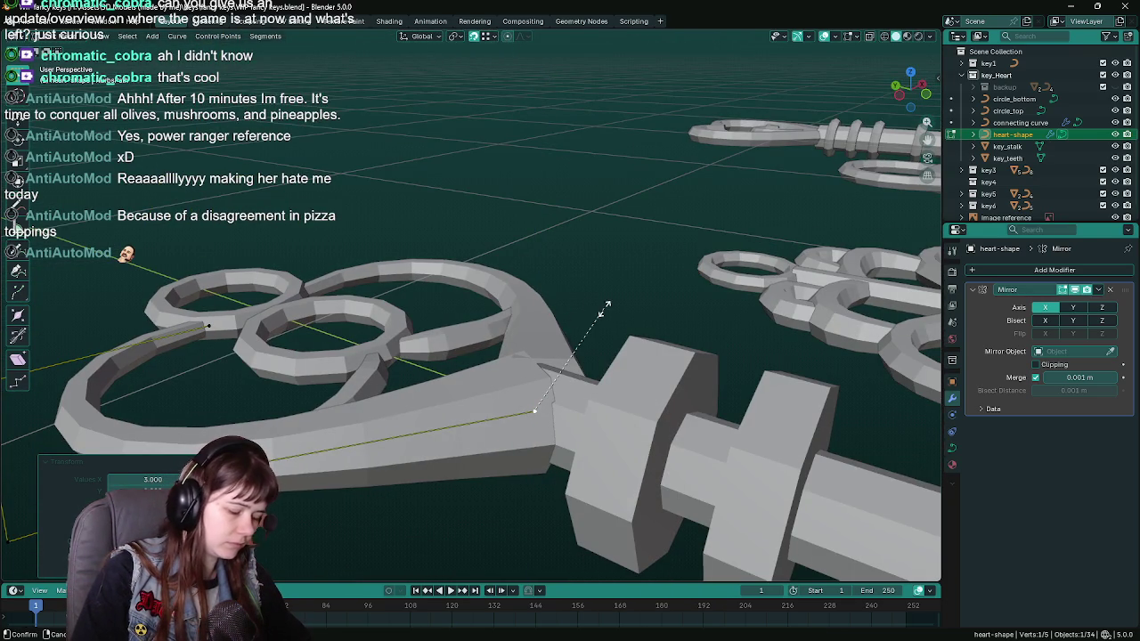
{"action": "key", "text": "Escape"}
{"action": "mouse_move", "coordinate": [591, 311]}
{"action": "left_mouse_down"}
{"action": "mouse_move", "coordinate": [547, 362]}
{"action": "mouse_move", "coordinate": [524, 357]}
{"action": "mouse_move", "coordinate": [524, 367]}
{"action": "left_mouse_up"}
{"action": "key", "text": "Tab"}
{"action": "key", "text": "shift+d"}
{"action": "right_click", "coordinate": [537, 361]}
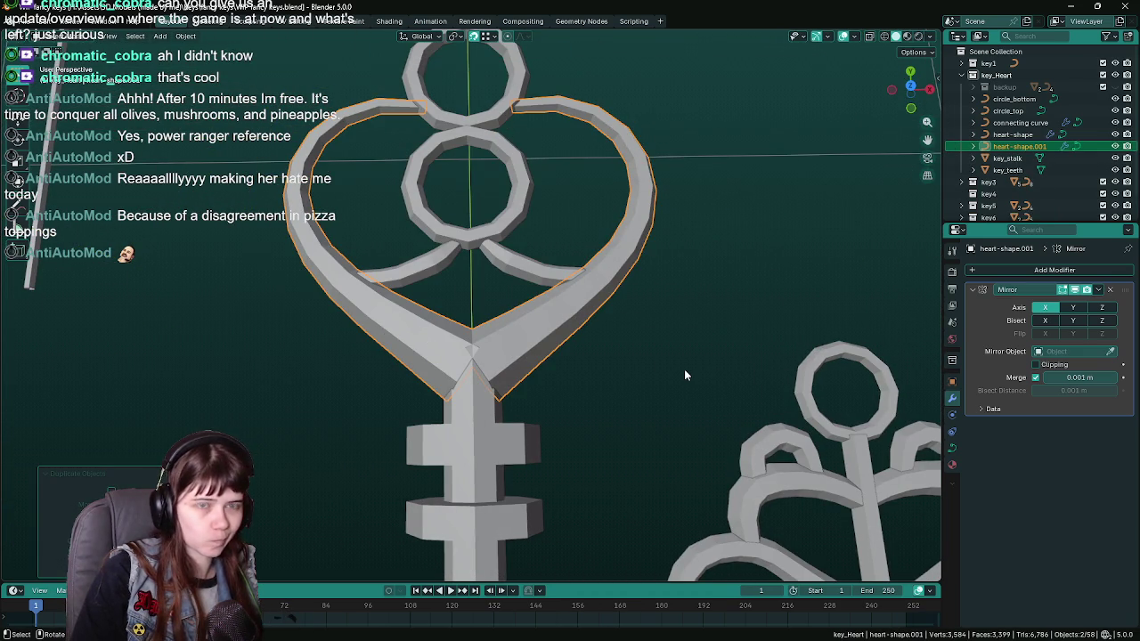
Hide the heart-shape copy and convert the original heart-shape curve into a mesh.
{"action": "key", "text": "h"}
{"action": "left_click", "coordinate": [555, 311]}
{"action": "right_click", "coordinate": [581, 303]}
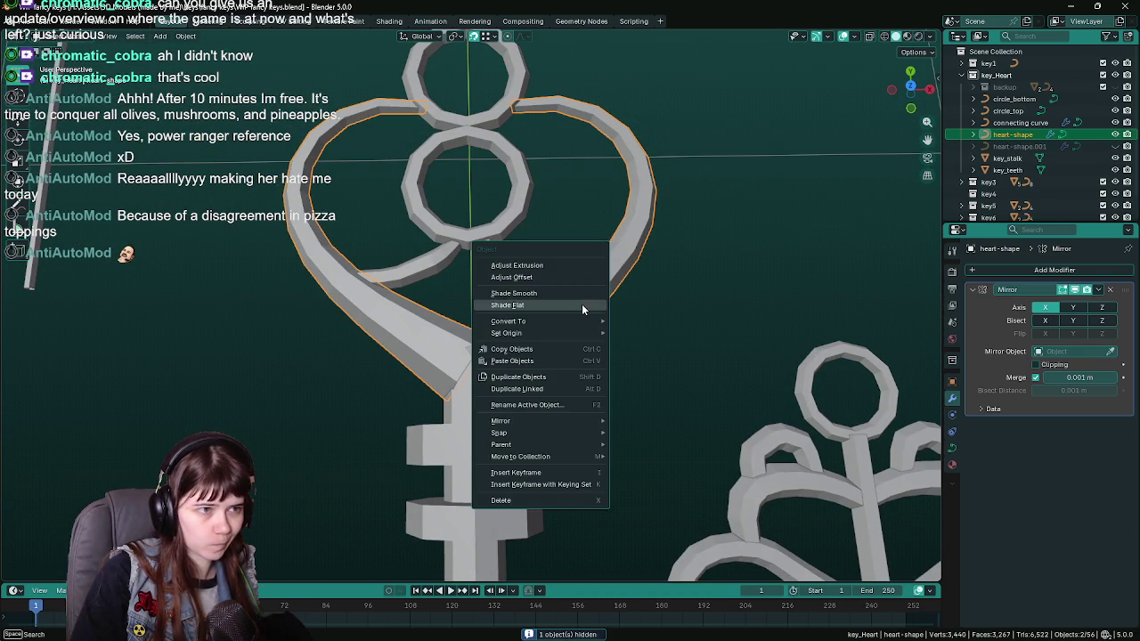
{"action": "mouse_move", "coordinate": [597, 321]}
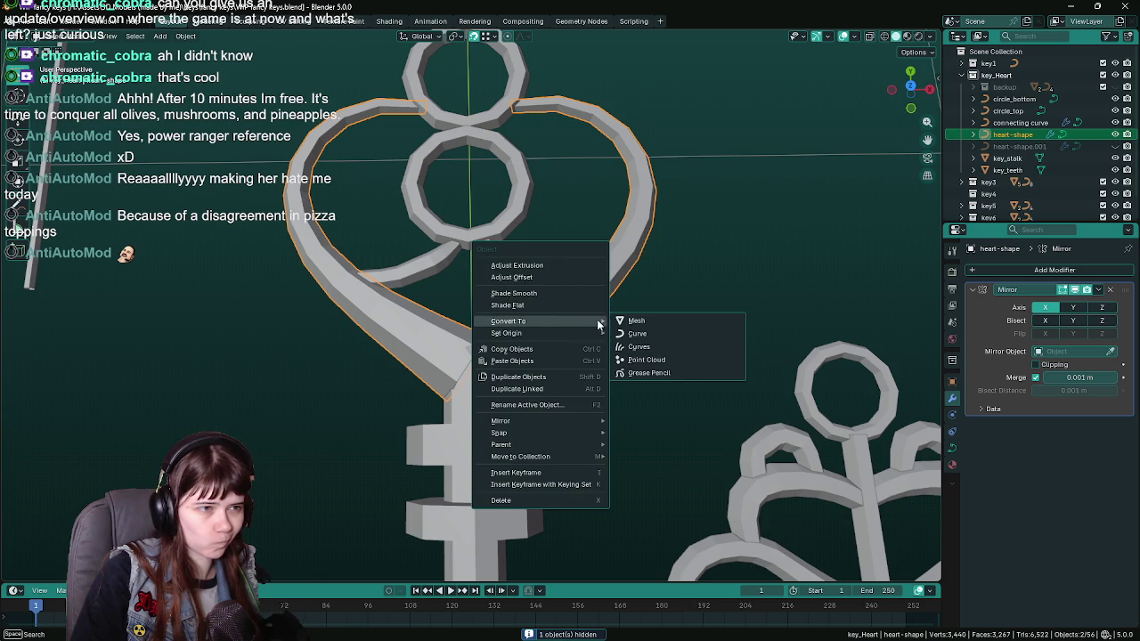
{"action": "left_click", "coordinate": [660, 321]}
{"action": "key", "text": "Tab"}
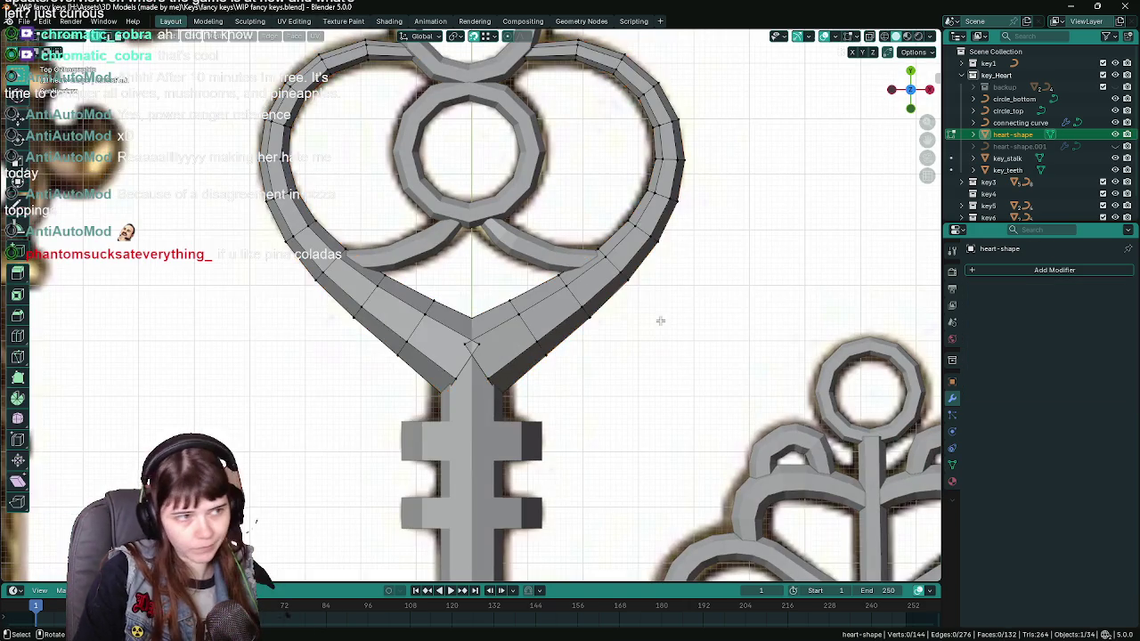
{"action": "scroll", "coordinate": [580, 330], "scroll_direction": "up", "scroll_amount": 4}
Select an edge loop on the heart and switch the viewport to wireframe.
{"action": "left_click", "coordinate": [460, 400], "text": "alt"}
{"action": "key", "text": "z"}
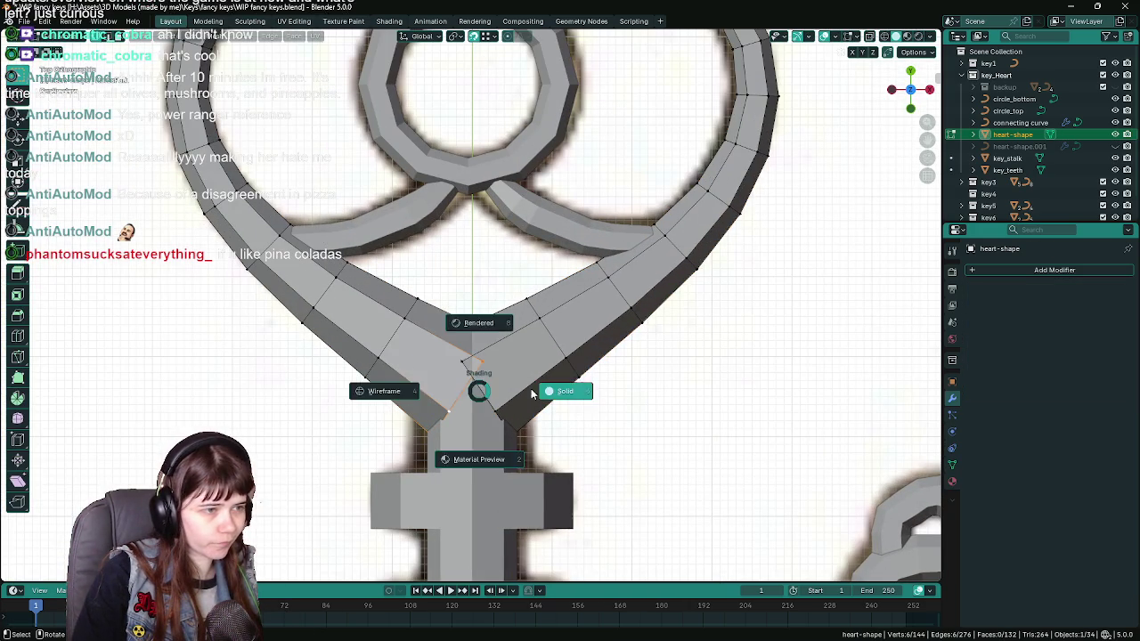
{"action": "scroll", "coordinate": [464, 397], "scroll_direction": "up", "scroll_amount": 2}
{"action": "key", "text": "z"}
{"action": "left_click", "coordinate": [405, 426]}
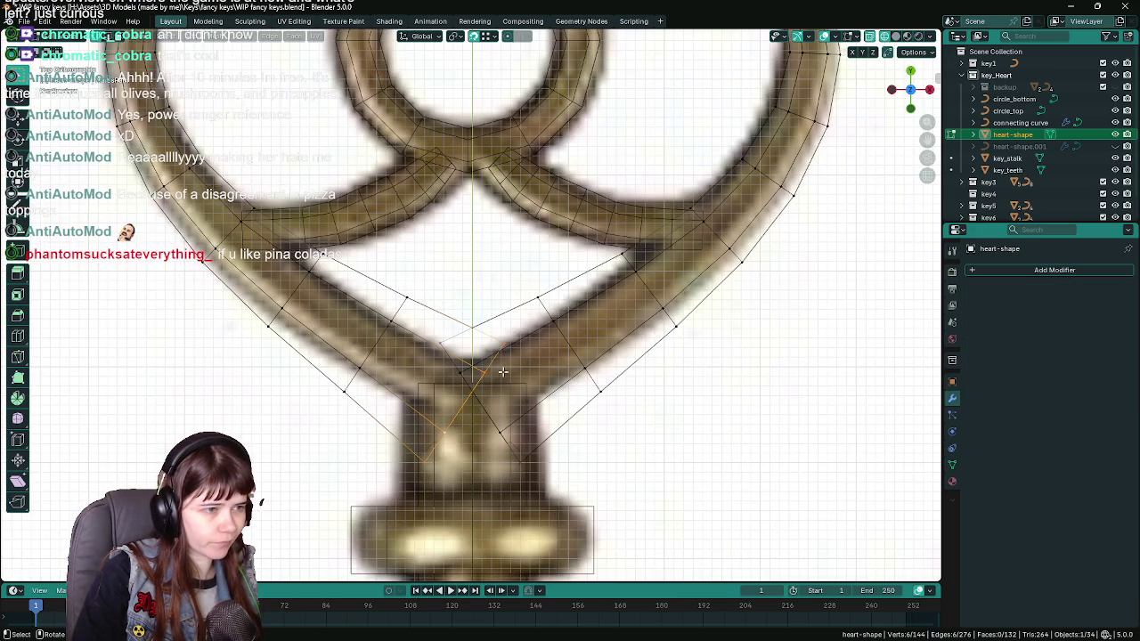
Merge the first doubled vertex pair At Last, undoing a bad follow-up merge.
{"action": "key", "text": "m"}
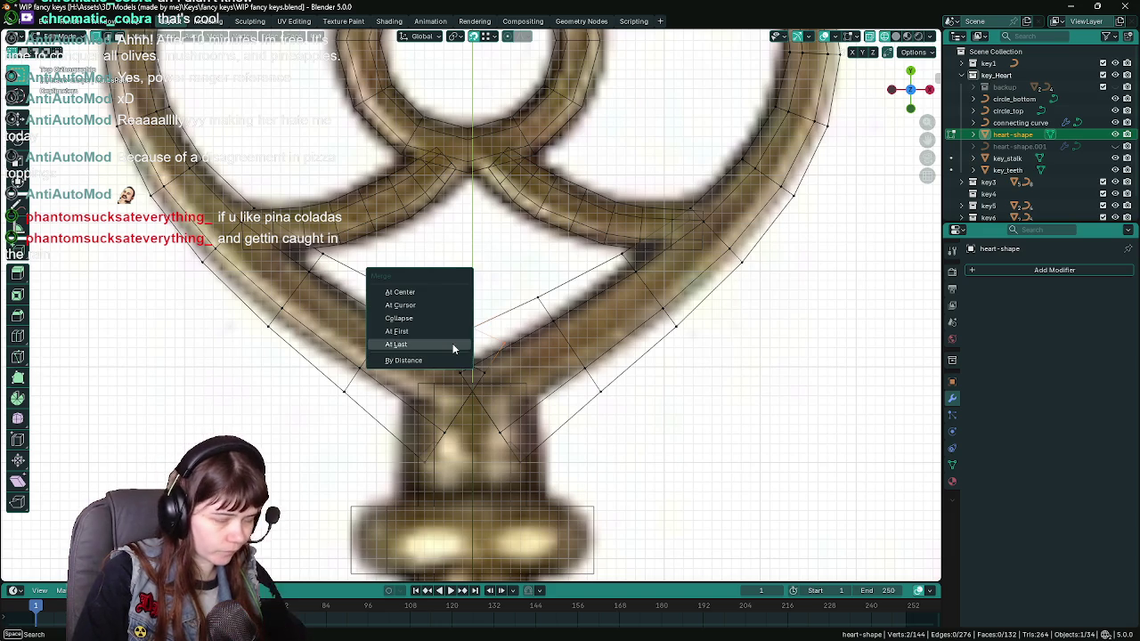
{"action": "left_click", "coordinate": [437, 294]}
{"action": "scroll", "coordinate": [474, 331], "scroll_direction": "up", "scroll_amount": 1}
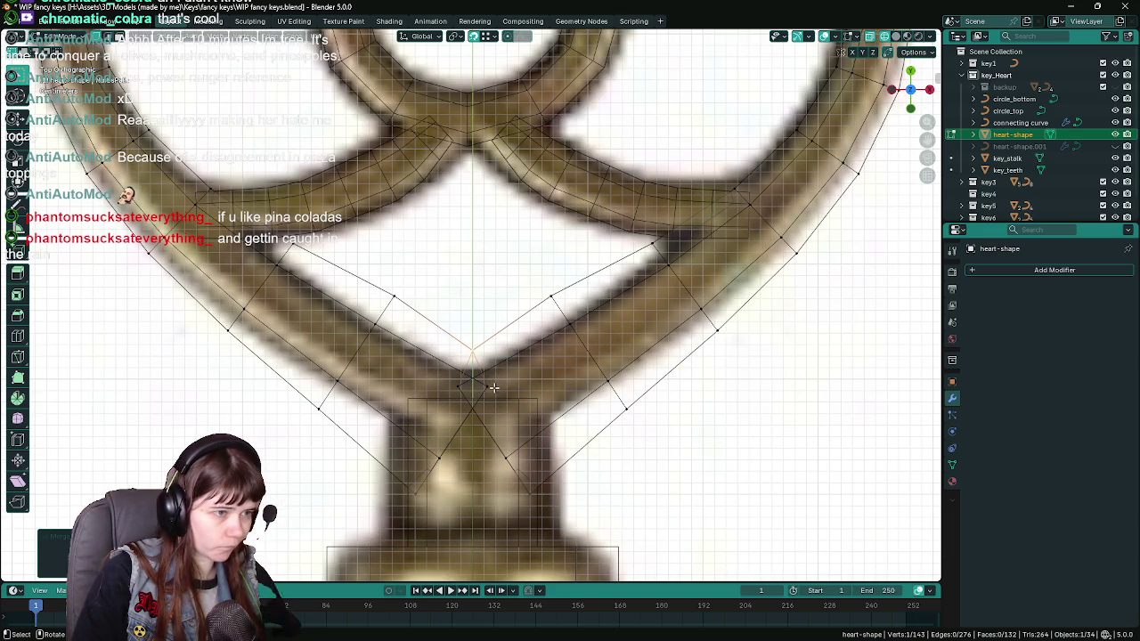
{"action": "key", "text": "m"}
{"action": "left_click", "coordinate": [500, 459]}
{"action": "mouse_move", "coordinate": [496, 414]}
{"action": "left_mouse_down"}
{"action": "mouse_move", "coordinate": [433, 357]}
{"action": "mouse_move", "coordinate": [433, 395]}
{"action": "mouse_move", "coordinate": [356, 339]}
{"action": "mouse_move", "coordinate": [242, 326]}
{"action": "left_mouse_up"}
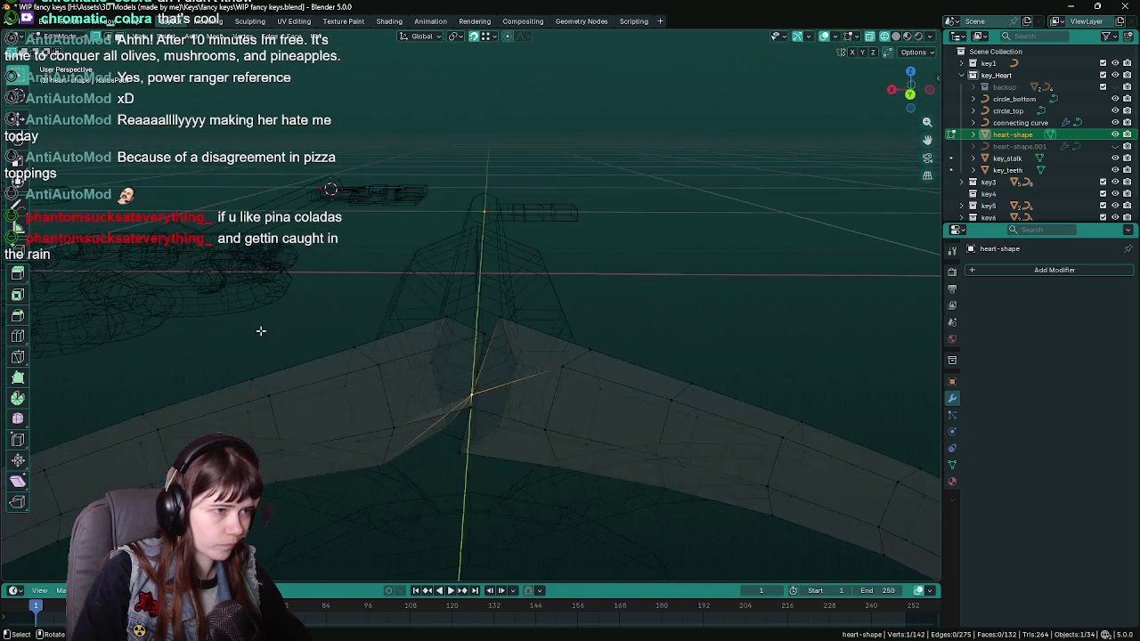
{"action": "key", "text": "ctrl+z"}
{"action": "mouse_move", "coordinate": [502, 372]}
{"action": "left_mouse_down"}
{"action": "mouse_move", "coordinate": [466, 365]}
{"action": "mouse_move", "coordinate": [507, 407]}
{"action": "mouse_move", "coordinate": [478, 404]}
{"action": "mouse_move", "coordinate": [489, 415]}
{"action": "mouse_move", "coordinate": [438, 400]}
{"action": "mouse_move", "coordinate": [522, 455]}
{"action": "mouse_move", "coordinate": [437, 330]}
{"action": "mouse_move", "coordinate": [398, 348]}
{"action": "mouse_move", "coordinate": [390, 418]}
{"action": "left_mouse_up"}
Merge the V corner vertices, snapping one onto its neighbour.
{"action": "left_click", "coordinate": [386, 417]}
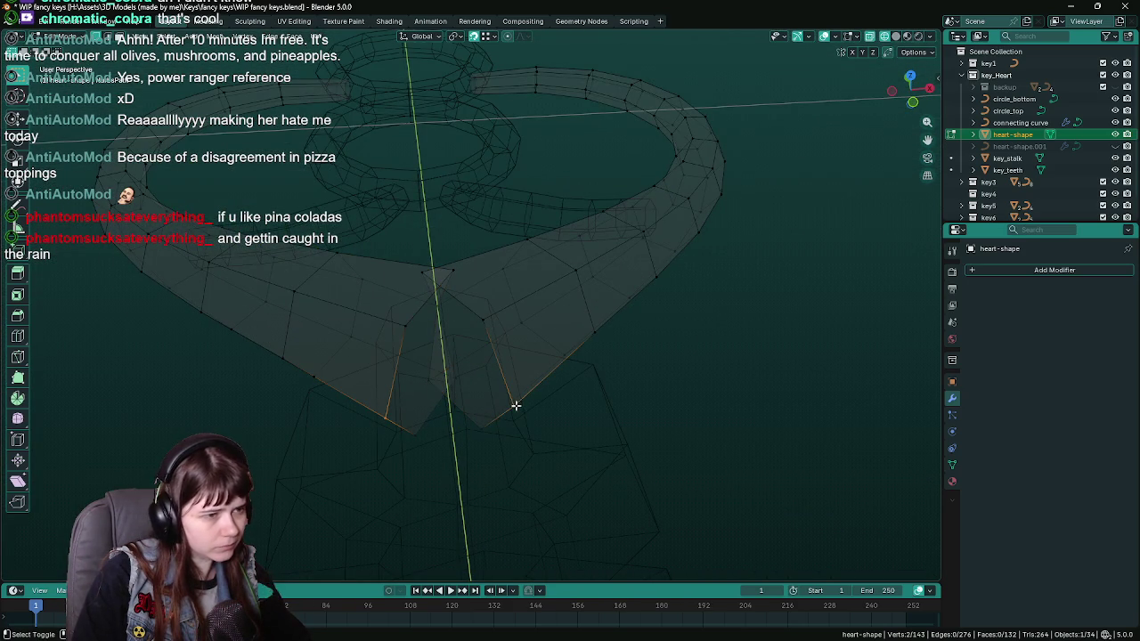
{"action": "key", "text": "m"}
{"action": "left_click", "coordinate": [520, 409]}
{"action": "mouse_move", "coordinate": [521, 409]}
{"action": "left_mouse_down"}
{"action": "mouse_move", "coordinate": [502, 387]}
{"action": "mouse_move", "coordinate": [400, 382]}
{"action": "mouse_move", "coordinate": [408, 448]}
{"action": "mouse_move", "coordinate": [402, 439]}
{"action": "left_mouse_up"}
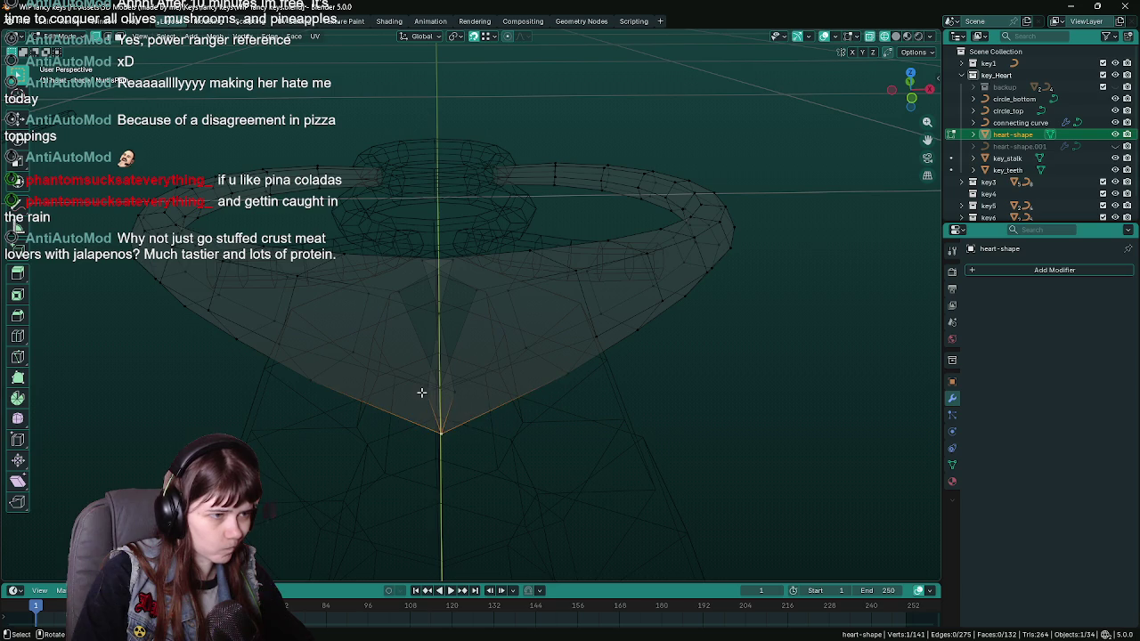
{"action": "mouse_move", "coordinate": [486, 368]}
{"action": "left_mouse_down"}
{"action": "mouse_move", "coordinate": [509, 415]}
{"action": "mouse_move", "coordinate": [480, 430]}
{"action": "left_mouse_up"}
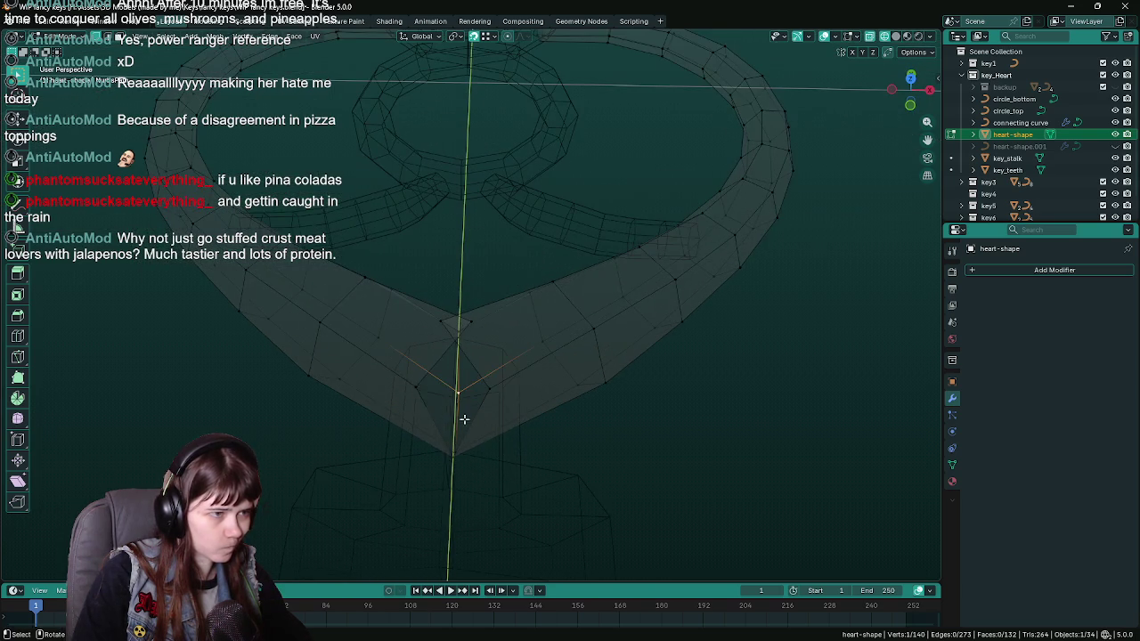
{"action": "key", "text": "g"}
{"action": "left_click", "coordinate": [496, 389]}
Move the remaining corner vertex onto its neighbour and inspect the merged point from low angles.
{"action": "mouse_move", "coordinate": [543, 407]}
{"action": "left_mouse_down"}
{"action": "mouse_move", "coordinate": [315, 383]}
{"action": "mouse_move", "coordinate": [510, 261]}
{"action": "left_mouse_up"}
{"action": "key", "text": "g"}
{"action": "left_click", "coordinate": [437, 327]}
{"action": "mouse_move", "coordinate": [437, 326]}
{"action": "left_mouse_down"}
{"action": "mouse_move", "coordinate": [433, 293]}
{"action": "mouse_move", "coordinate": [481, 370]}
{"action": "mouse_move", "coordinate": [688, 443]}
{"action": "left_mouse_up"}
{"action": "mouse_move", "coordinate": [515, 392]}
{"action": "left_mouse_down"}
{"action": "mouse_move", "coordinate": [247, 377]}
{"action": "mouse_move", "coordinate": [466, 234]}
{"action": "mouse_move", "coordinate": [499, 433]}
{"action": "mouse_move", "coordinate": [533, 446]}
{"action": "mouse_move", "coordinate": [490, 406]}
{"action": "mouse_move", "coordinate": [540, 412]}
{"action": "mouse_move", "coordinate": [436, 397]}
{"action": "mouse_move", "coordinate": [432, 350]}
{"action": "left_mouse_up"}
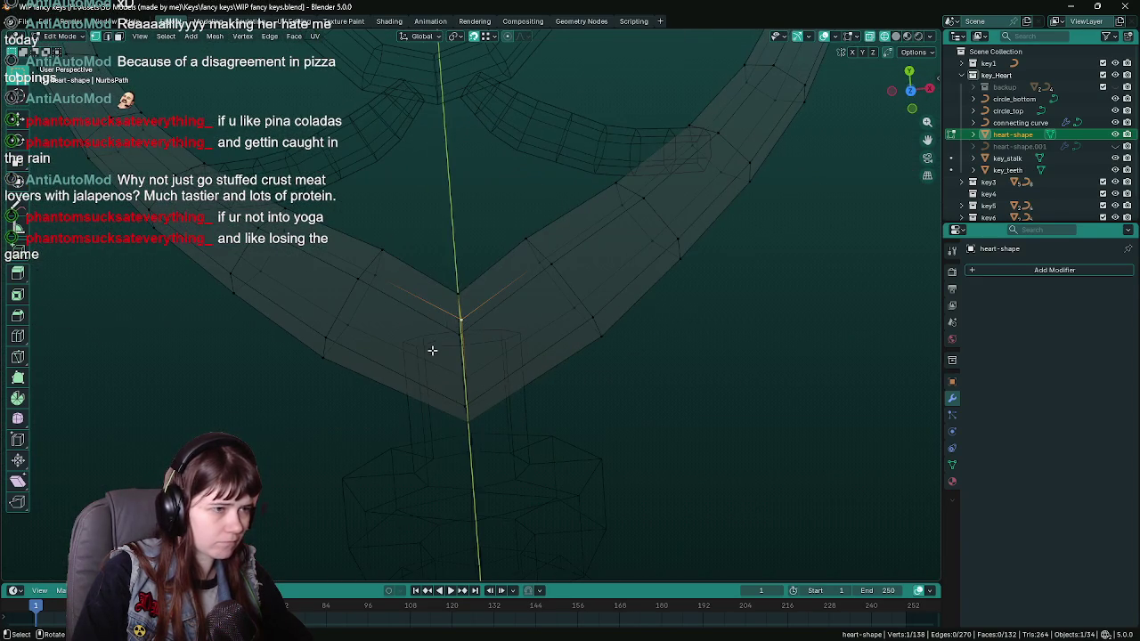
Select the upper corner vertex in top view and save WIP fancy keys.blend.
{"action": "left_click", "coordinate": [459, 288]}
{"action": "key", "text": "KP_7"}
{"action": "key", "text": "ctrl+s"}
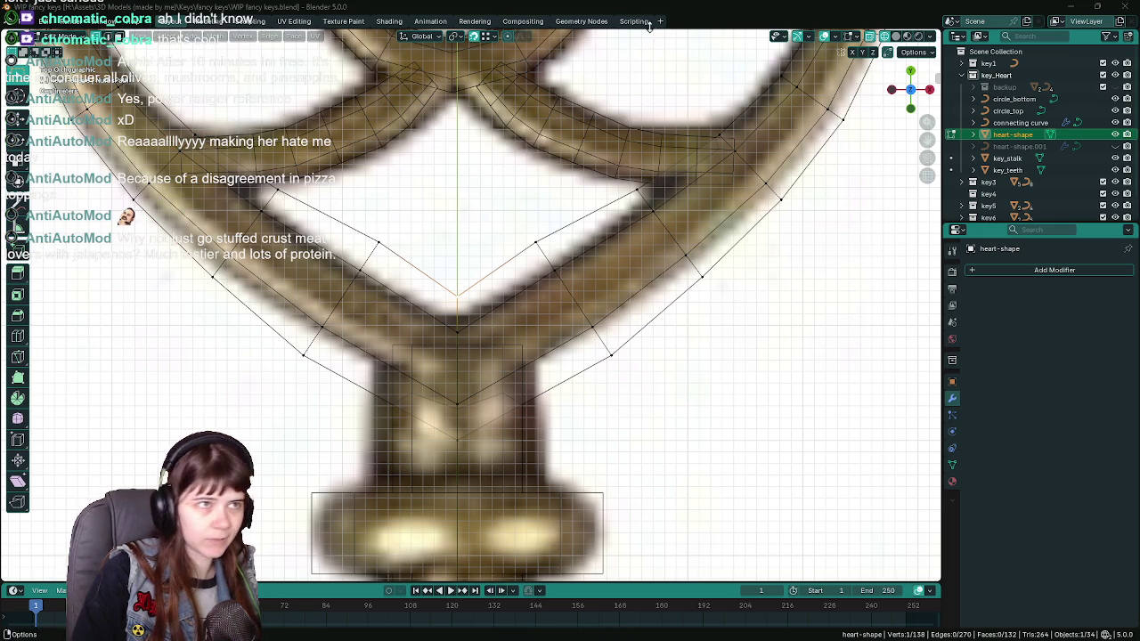
{"action": "scroll", "coordinate": [469, 313], "scroll_direction": "down", "scroll_amount": 3}
{"action": "key", "text": "ctrl+s"}
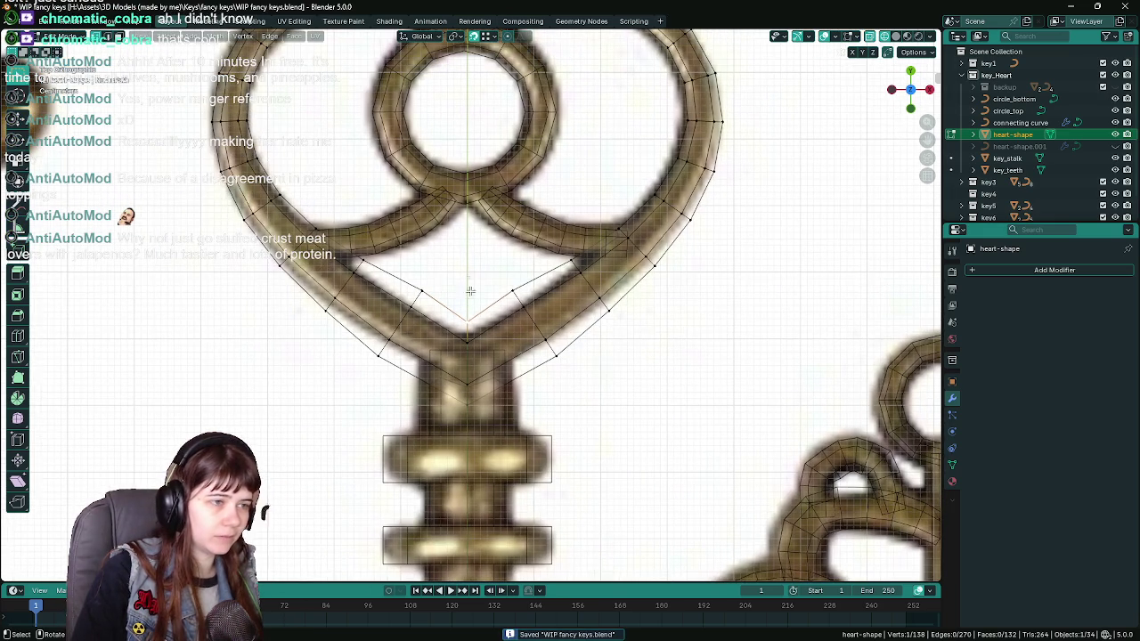
{"action": "scroll", "coordinate": [467, 313], "scroll_direction": "up", "scroll_amount": 2}
Move the inner V vertex along Y to match the reference outline, exit, and save.
{"action": "key", "text": "g"}
{"action": "key", "text": "y"}
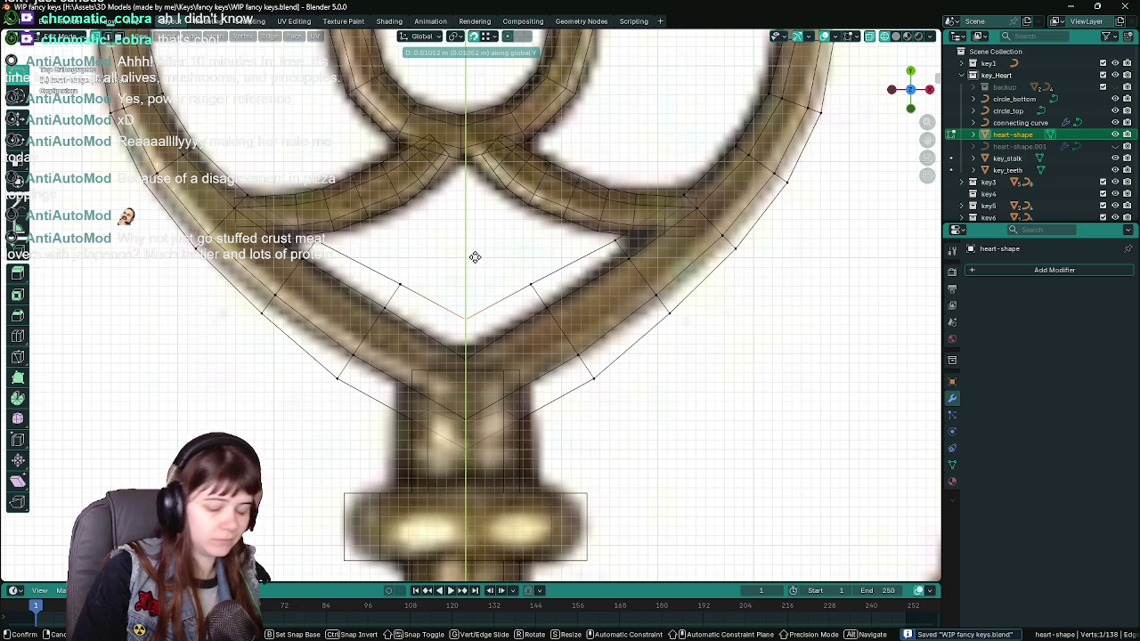
{"action": "left_click", "coordinate": [474, 256]}
{"action": "scroll", "coordinate": [492, 259], "scroll_direction": "down", "scroll_amount": 2}
{"action": "scroll", "coordinate": [493, 259], "scroll_direction": "down", "scroll_amount": 2}
{"action": "key", "text": "Tab"}
{"action": "key", "text": "ctrl+s"}
{"action": "scroll", "coordinate": [528, 254], "scroll_direction": "up", "scroll_amount": 3}
Reselect the heart shape in top view and return to its Edit Mode.
{"action": "key", "text": "Tab"}
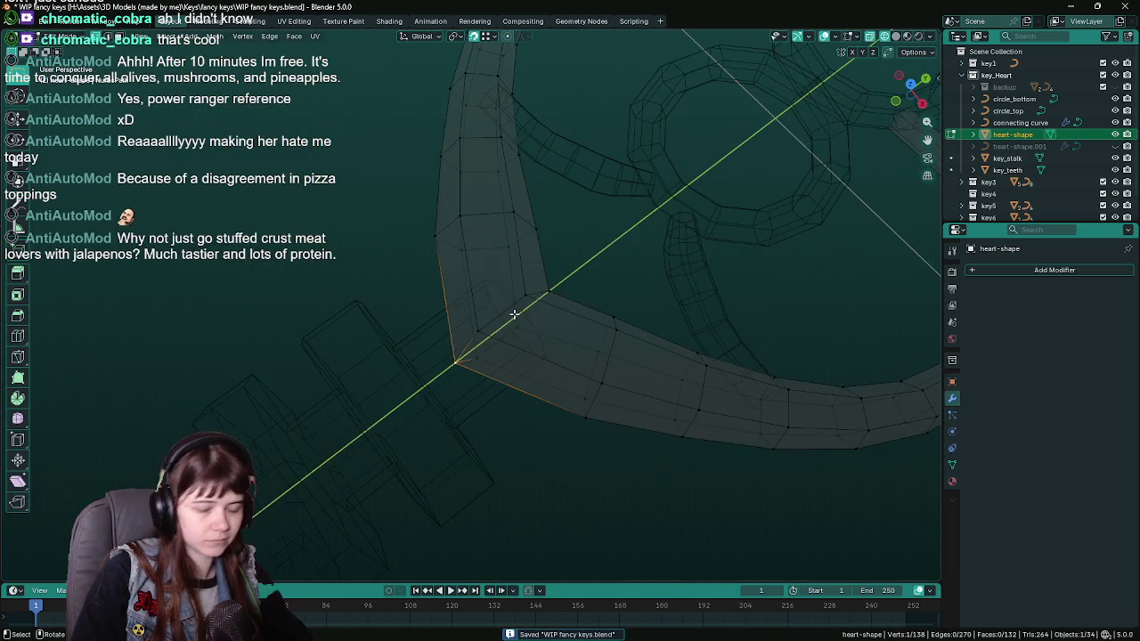
{"action": "key", "text": "KP_7"}
{"action": "scroll", "coordinate": [558, 265], "scroll_direction": "down", "scroll_amount": 5}
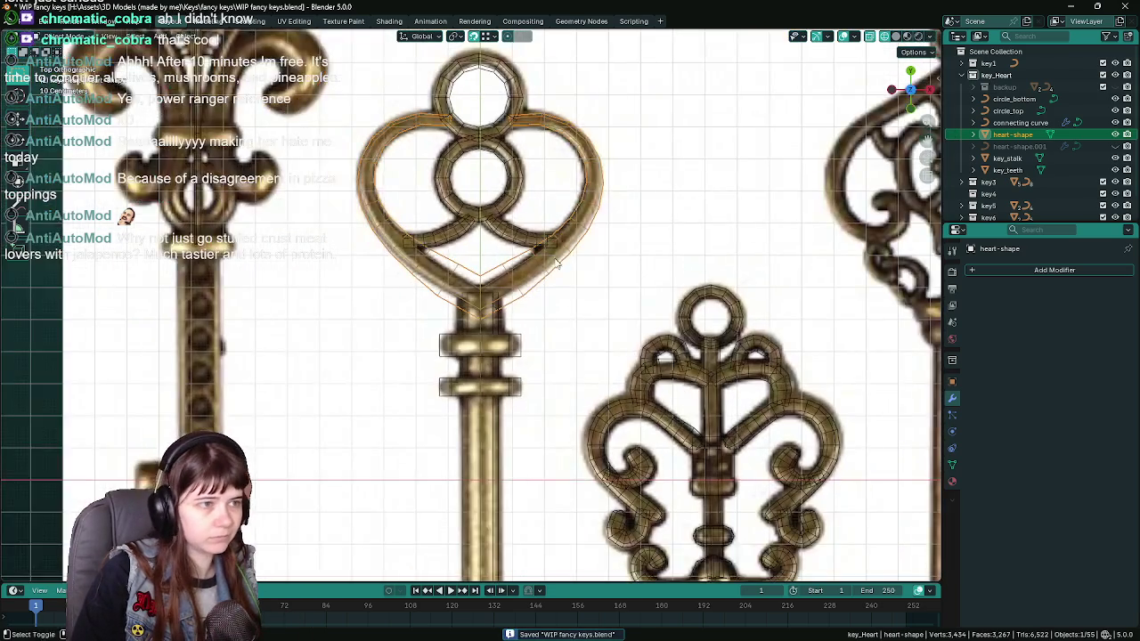
{"action": "left_click", "coordinate": [626, 307]}
{"action": "scroll", "coordinate": [606, 316], "scroll_direction": "up", "scroll_amount": 3}
{"action": "scroll", "coordinate": [591, 324], "scroll_direction": "down", "scroll_amount": 6}
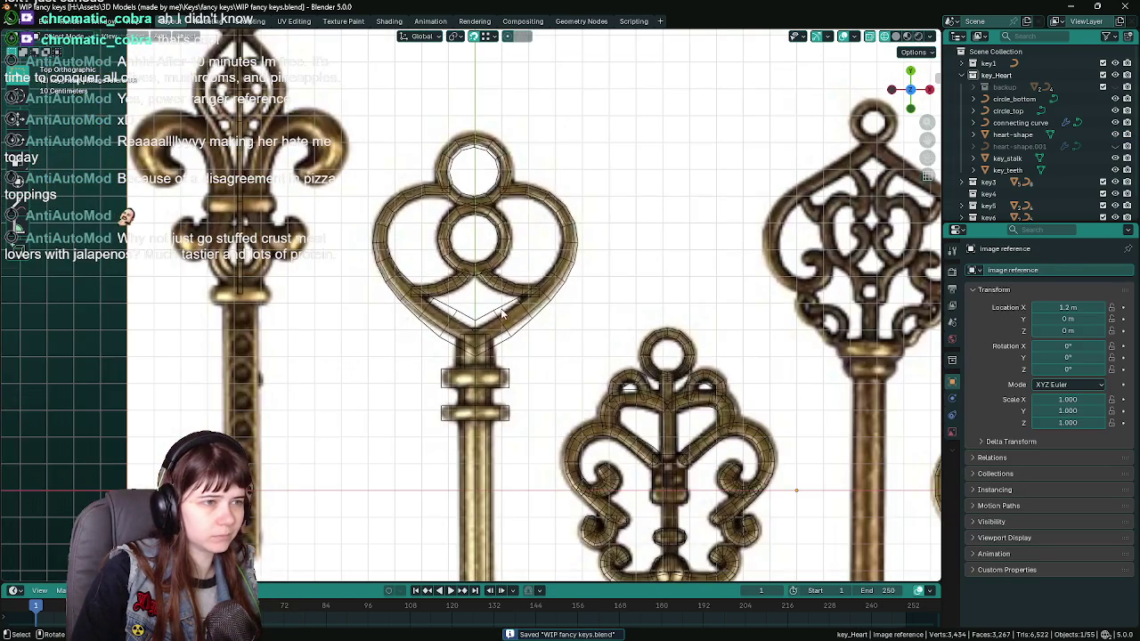
{"action": "left_click", "coordinate": [506, 315]}
{"action": "key", "text": "Tab"}
{"action": "scroll", "coordinate": [506, 314], "scroll_direction": "up", "scroll_amount": 3}
{"action": "scroll", "coordinate": [506, 314], "scroll_direction": "up", "scroll_amount": 4}
Try scaling an edge on the heart's right band, cancel, then deselect and preview the key.
{"action": "left_click", "coordinate": [486, 316]}
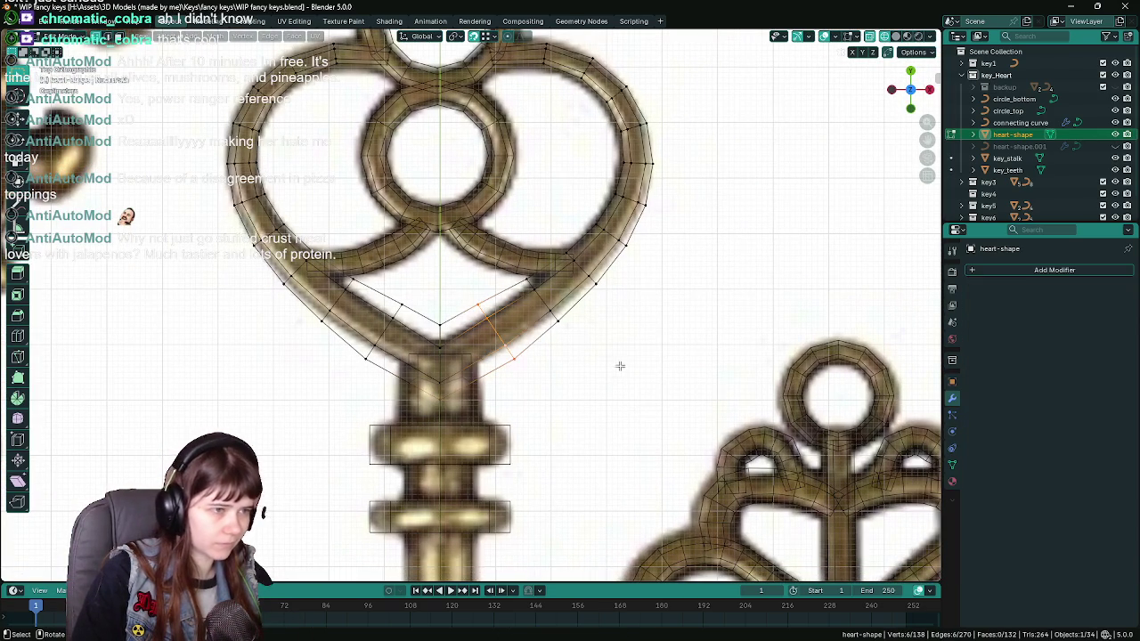
{"action": "key", "text": "s"}
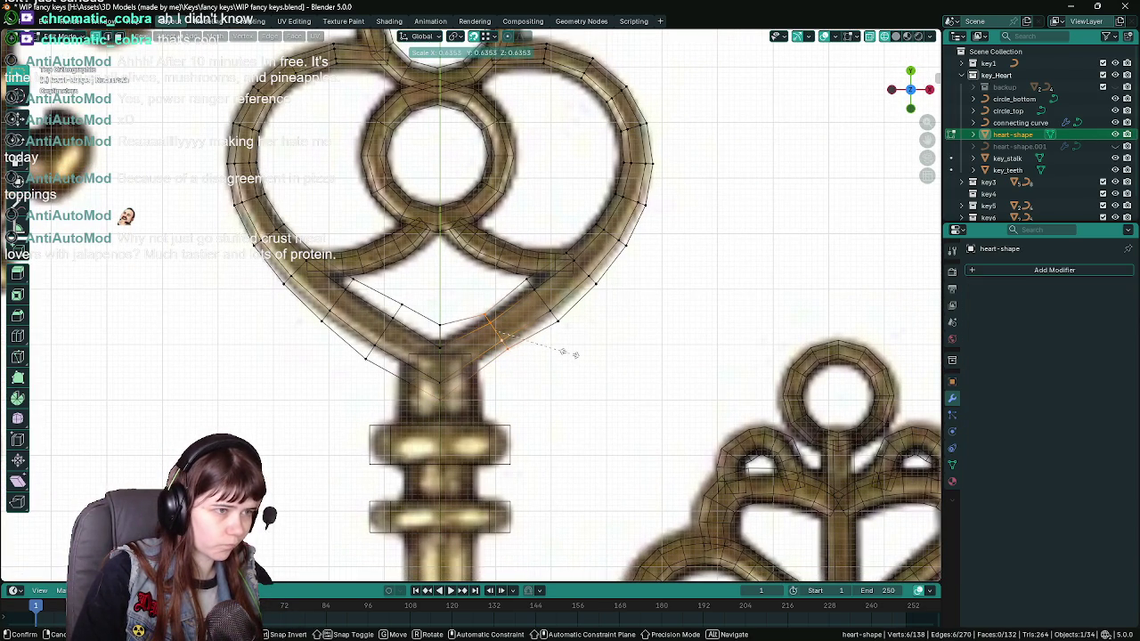
{"action": "key", "text": "Escape"}
{"action": "scroll", "coordinate": [524, 258], "scroll_direction": "down", "scroll_amount": 6}
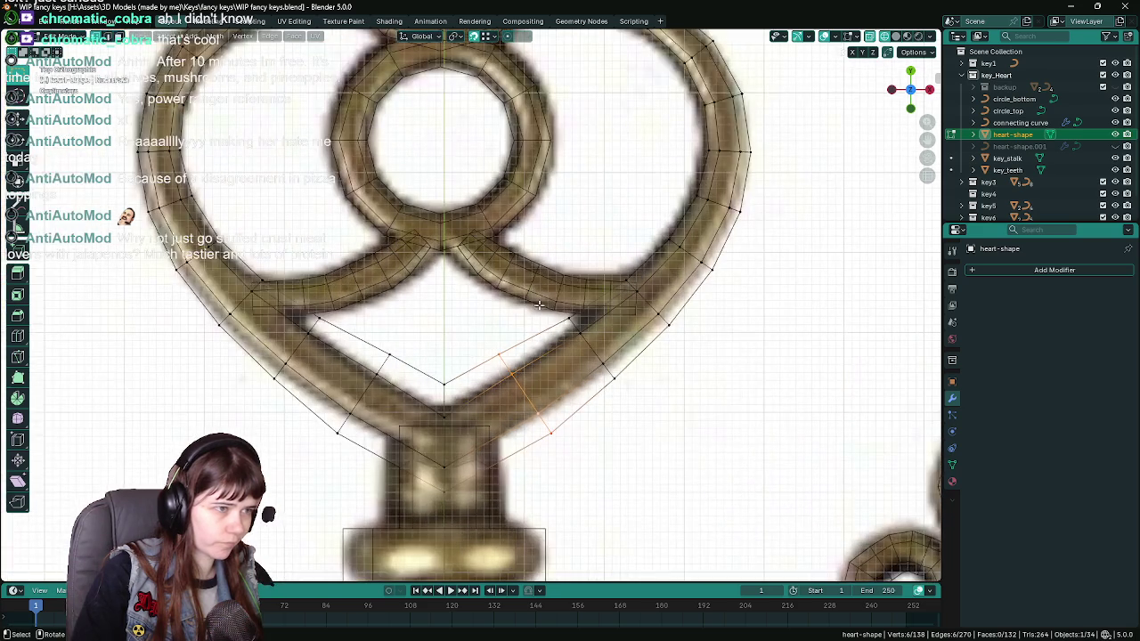
{"action": "key", "text": "Tab"}
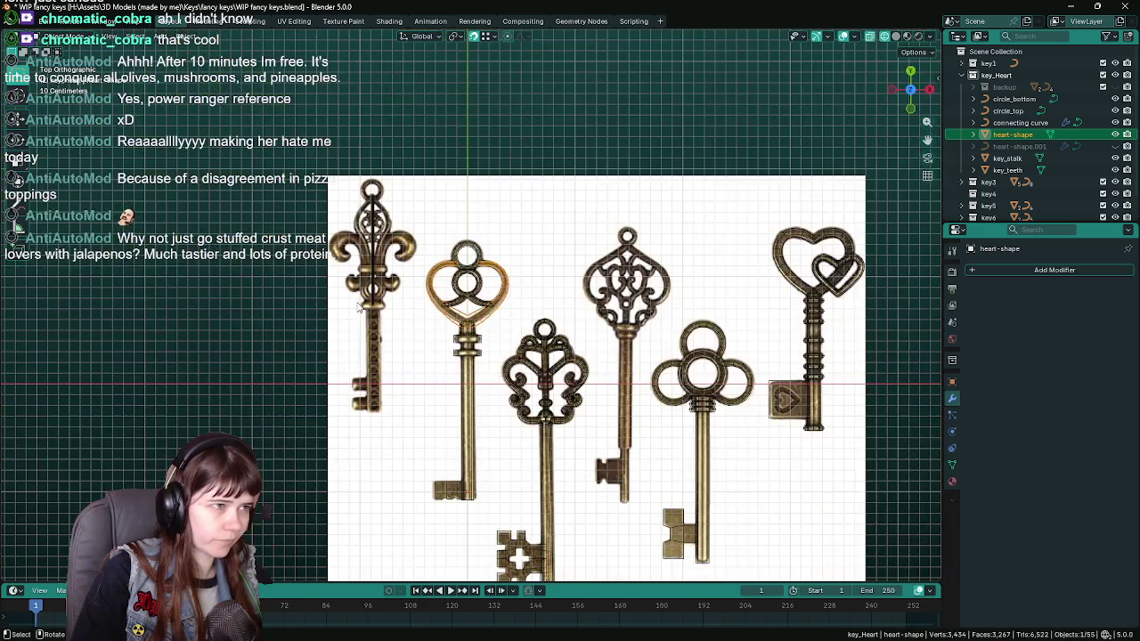
{"action": "key", "text": "alt+a"}
{"action": "scroll", "coordinate": [478, 313], "scroll_direction": "up", "scroll_amount": 5}
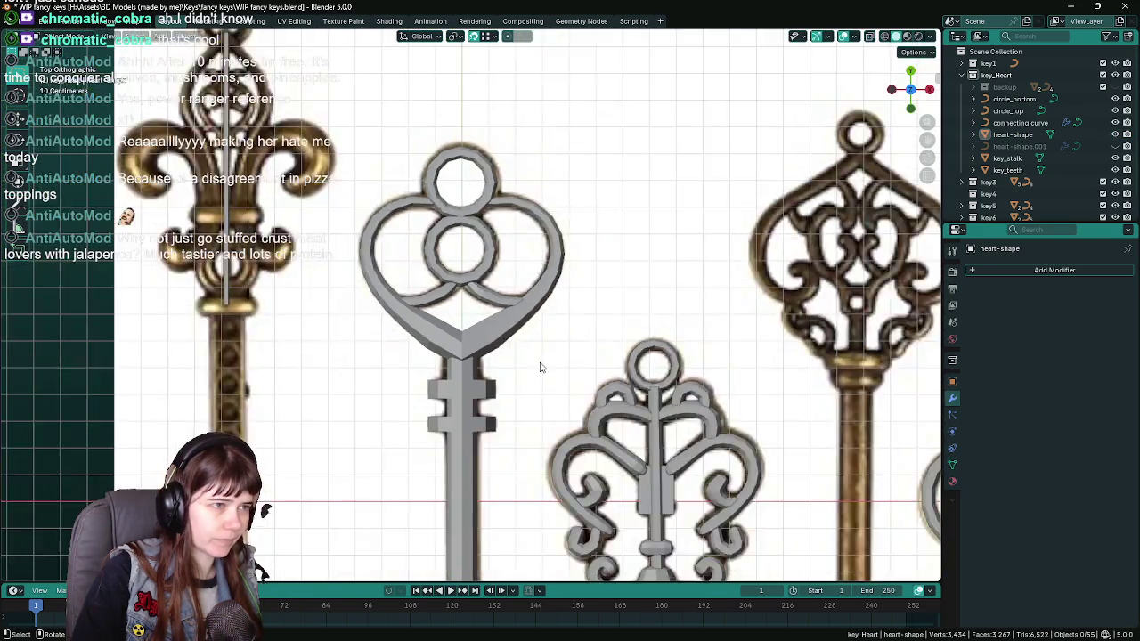
{"action": "mouse_move", "coordinate": [540, 367]}
{"action": "left_mouse_down"}
{"action": "mouse_move", "coordinate": [540, 272]}
{"action": "mouse_move", "coordinate": [538, 356]}
{"action": "left_mouse_up"}
{"action": "key", "text": "KP_7"}
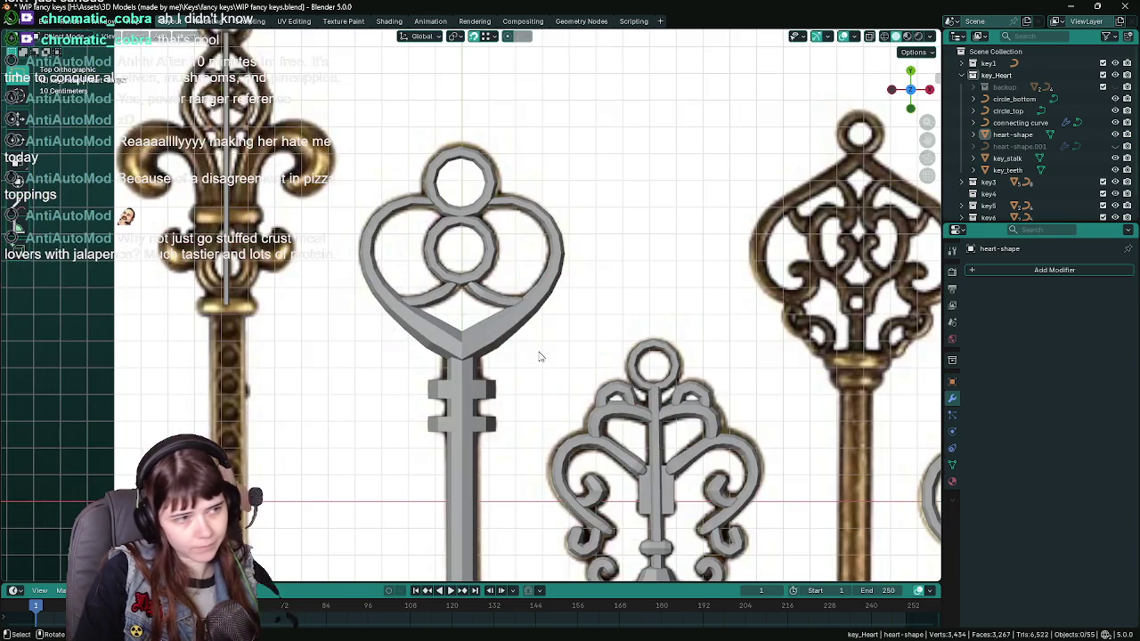
Move the selected vertex at the stalk junction along Z.
{"action": "scroll", "coordinate": [499, 359], "scroll_direction": "up", "scroll_amount": 5}
{"action": "left_click", "coordinate": [476, 383]}
{"action": "key", "text": "Tab"}
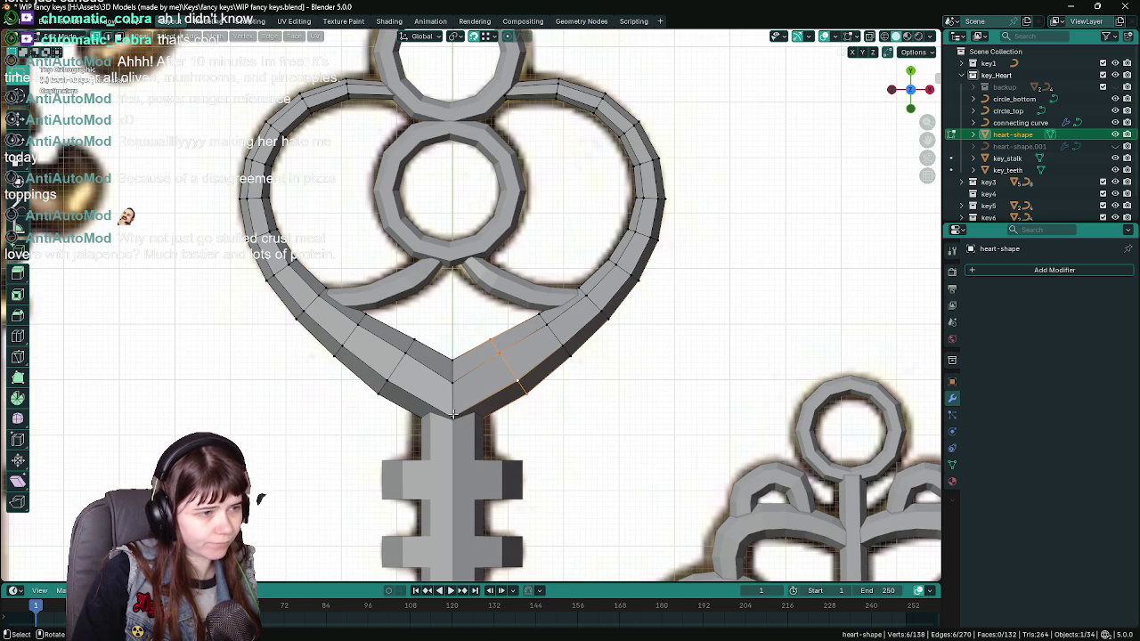
{"action": "key", "text": "KP_Decimal"}
{"action": "mouse_move", "coordinate": [576, 325]}
{"action": "left_mouse_down"}
{"action": "mouse_move", "coordinate": [533, 324]}
{"action": "mouse_move", "coordinate": [535, 223]}
{"action": "mouse_move", "coordinate": [527, 303]}
{"action": "mouse_move", "coordinate": [493, 282]}
{"action": "mouse_move", "coordinate": [498, 207]}
{"action": "mouse_move", "coordinate": [462, 253]}
{"action": "left_mouse_up"}
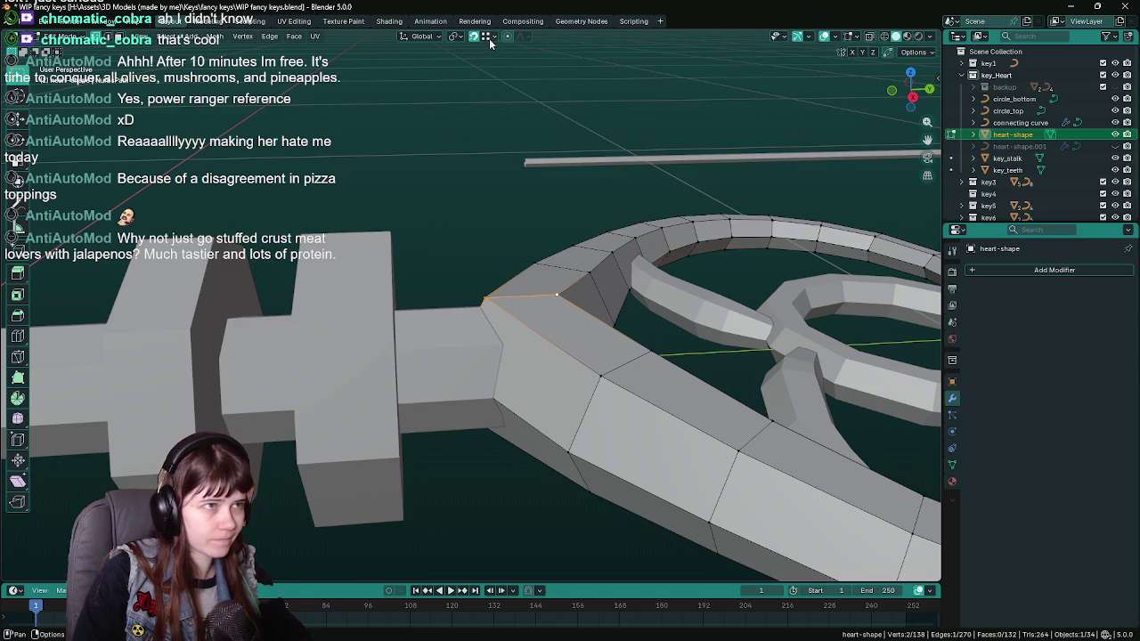
{"action": "key", "text": "g"}
{"action": "key", "text": "z"}
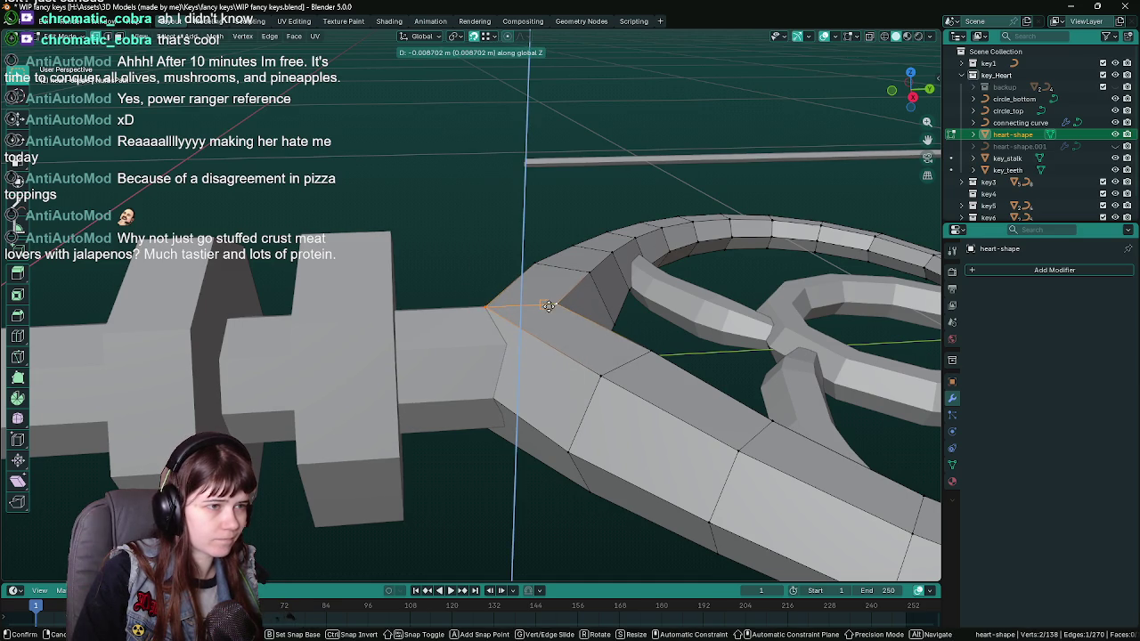
{"action": "left_click", "coordinate": [552, 306]}
{"action": "left_click_drag", "start_coordinate": [553, 305], "coordinate": [521, 266]}
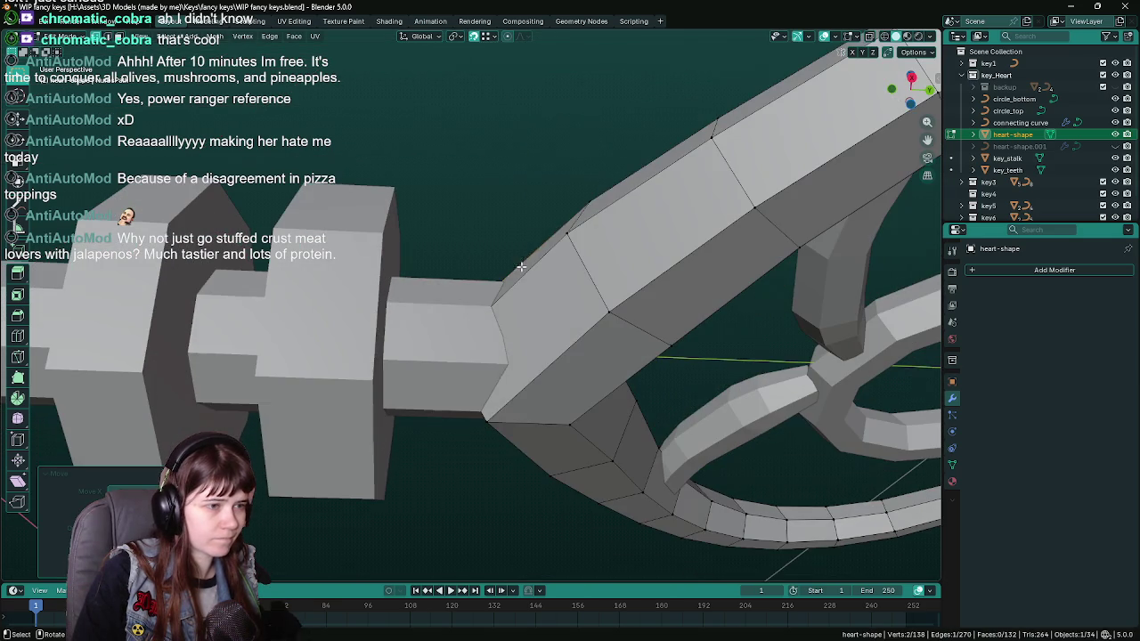
Move the lower corner vertex along Z and save the file.
{"action": "left_click", "coordinate": [487, 423]}
{"action": "key", "text": "g"}
{"action": "key", "text": "z"}
{"action": "left_click", "coordinate": [552, 412]}
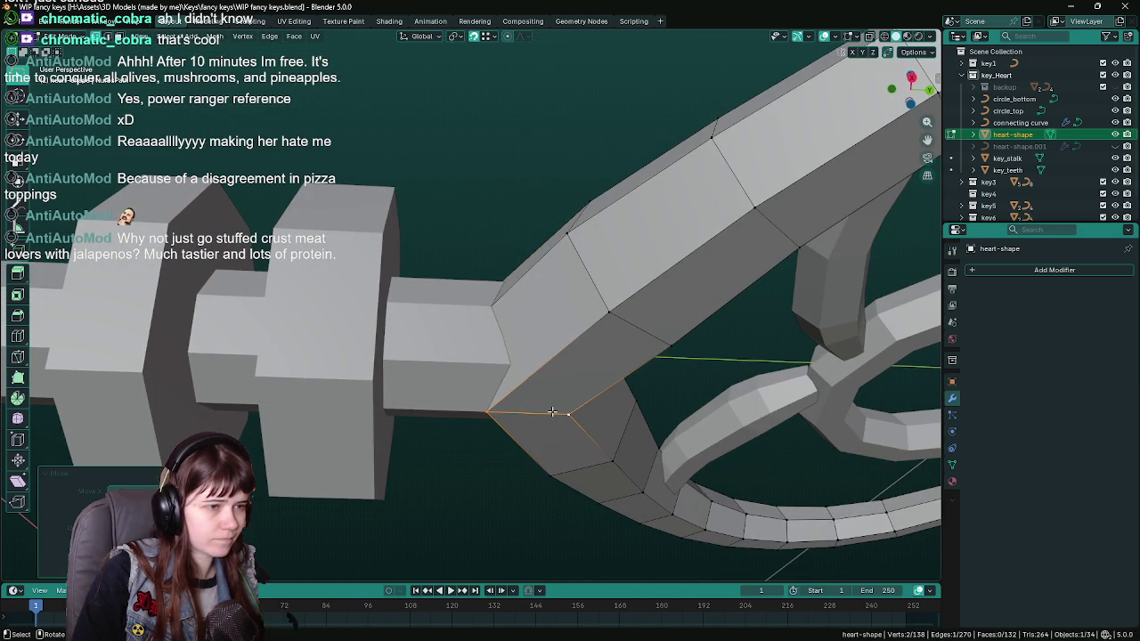
{"action": "mouse_move", "coordinate": [514, 311]}
{"action": "left_mouse_down"}
{"action": "mouse_move", "coordinate": [503, 357]}
{"action": "mouse_move", "coordinate": [424, 289]}
{"action": "mouse_move", "coordinate": [607, 259]}
{"action": "left_mouse_up"}
{"action": "key", "text": "ctrl+s"}
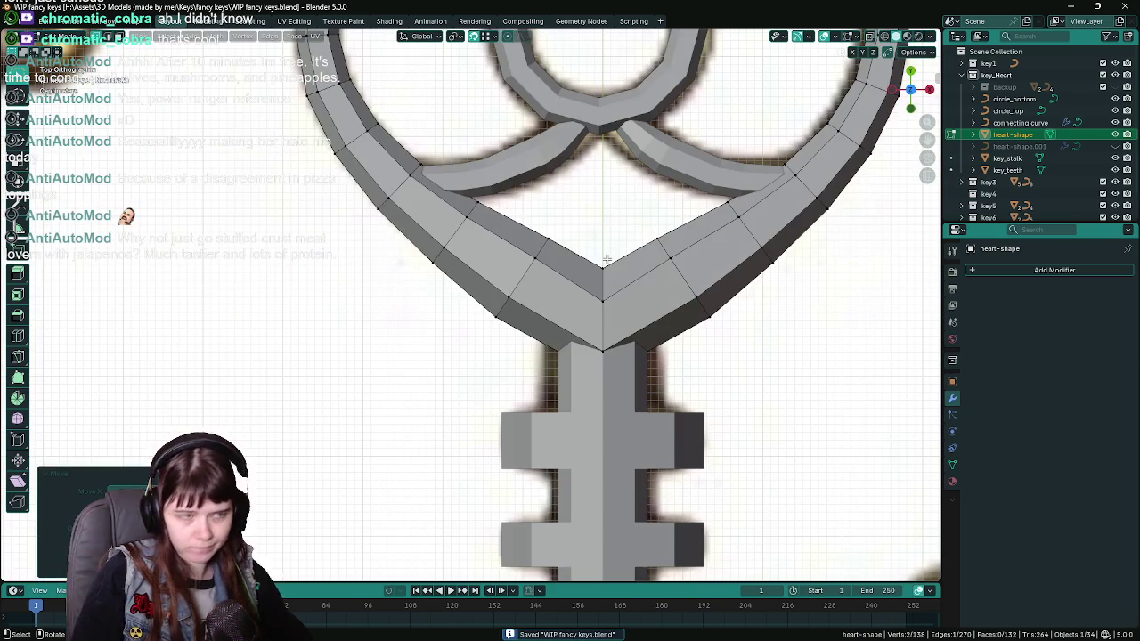
Return to top view and re-enter Edit Mode on the heart mesh.
{"action": "key", "text": "KP_7"}
{"action": "scroll", "coordinate": [611, 264], "scroll_direction": "down", "scroll_amount": 3}
{"action": "mouse_move", "coordinate": [612, 267]}
{"action": "left_mouse_down"}
{"action": "mouse_move", "coordinate": [624, 401]}
{"action": "mouse_move", "coordinate": [498, 292]}
{"action": "left_mouse_up"}
{"action": "key", "text": "Tab"}
{"action": "key", "text": "Tab"}
{"action": "key", "text": "KP_7"}
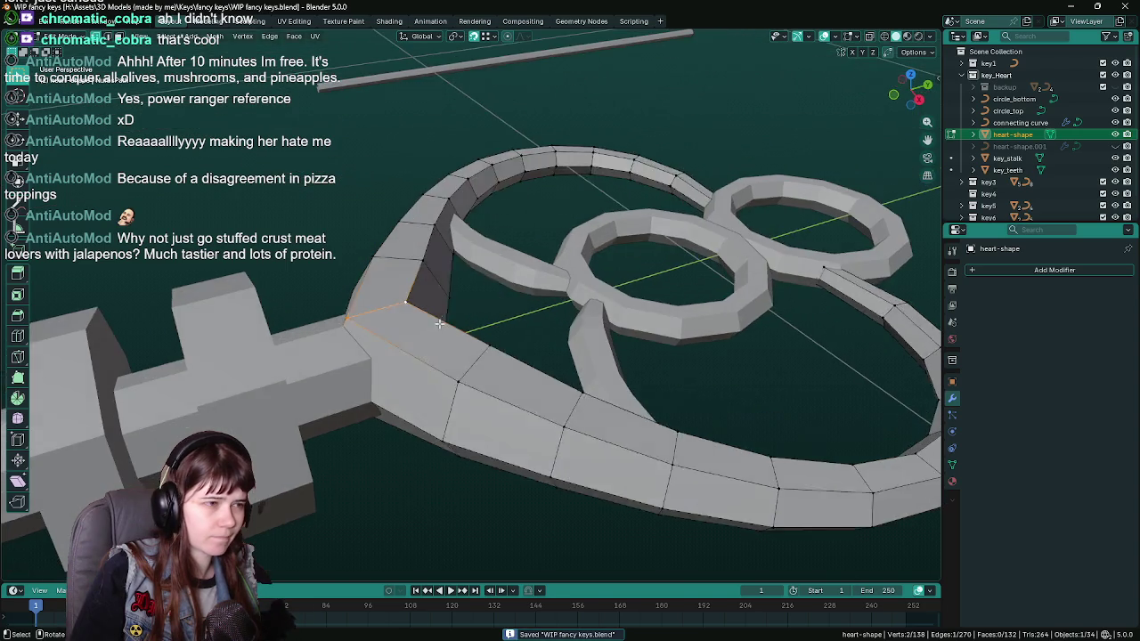
{"action": "scroll", "coordinate": [463, 330], "scroll_direction": "up", "scroll_amount": 4}
{"action": "key", "text": "KP_7"}
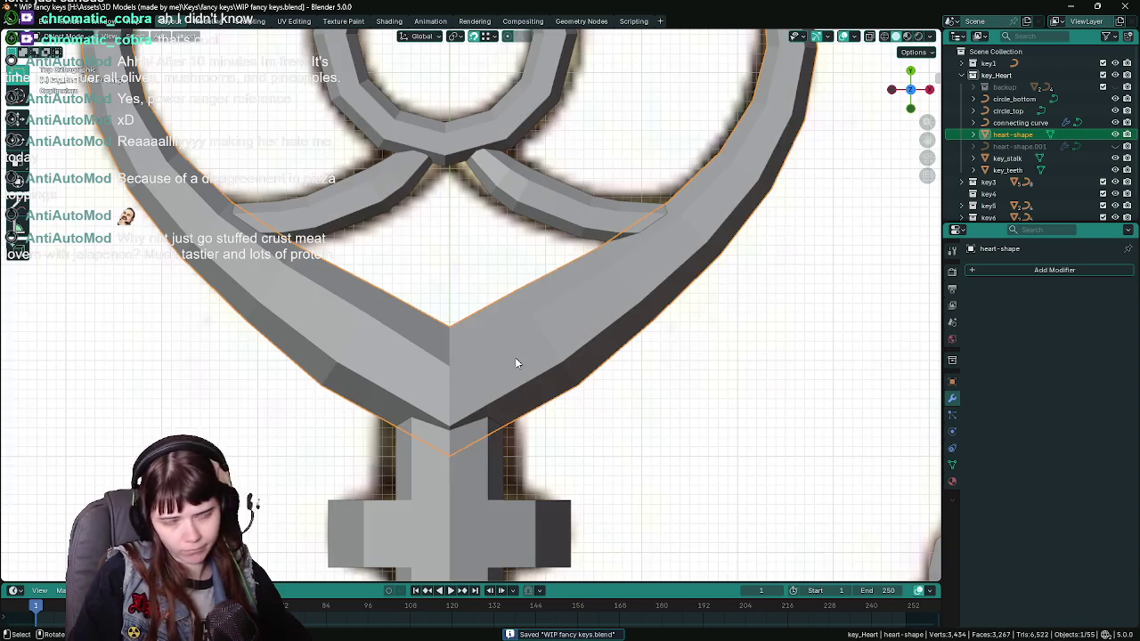
{"action": "key", "text": "Tab"}
{"action": "scroll", "coordinate": [446, 356], "scroll_direction": "down", "scroll_amount": 3}
Select the edge loop across the lower-left band, toggling X-ray to see the reference.
{"action": "key", "text": "alt+z"}
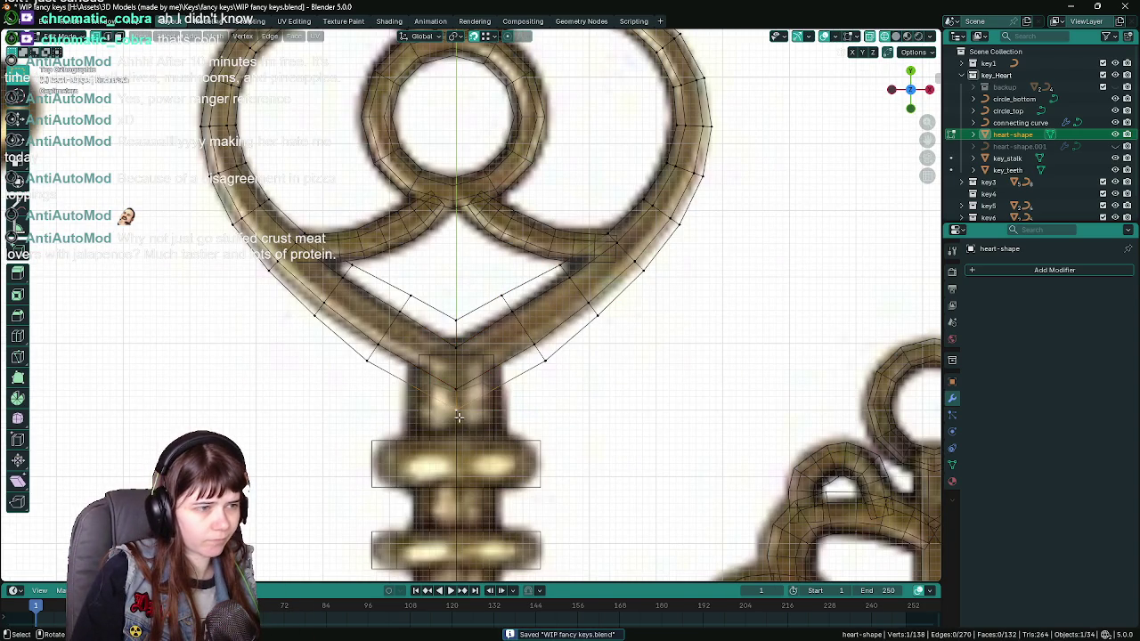
{"action": "left_click", "coordinate": [459, 415]}
{"action": "scroll", "coordinate": [465, 306], "scroll_direction": "down", "scroll_amount": 2}
{"action": "key", "text": "z"}
{"action": "left_click", "coordinate": [388, 372]}
{"action": "left_click", "coordinate": [418, 351], "text": "alt"}
{"action": "key", "text": "z"}
{"action": "left_click", "coordinate": [590, 384]}
{"action": "key", "text": "z"}
{"action": "left_click", "coordinate": [703, 389]}
Scale the lower-left band loop twice to fit the reference and leave Edit Mode.
{"action": "key", "text": "s"}
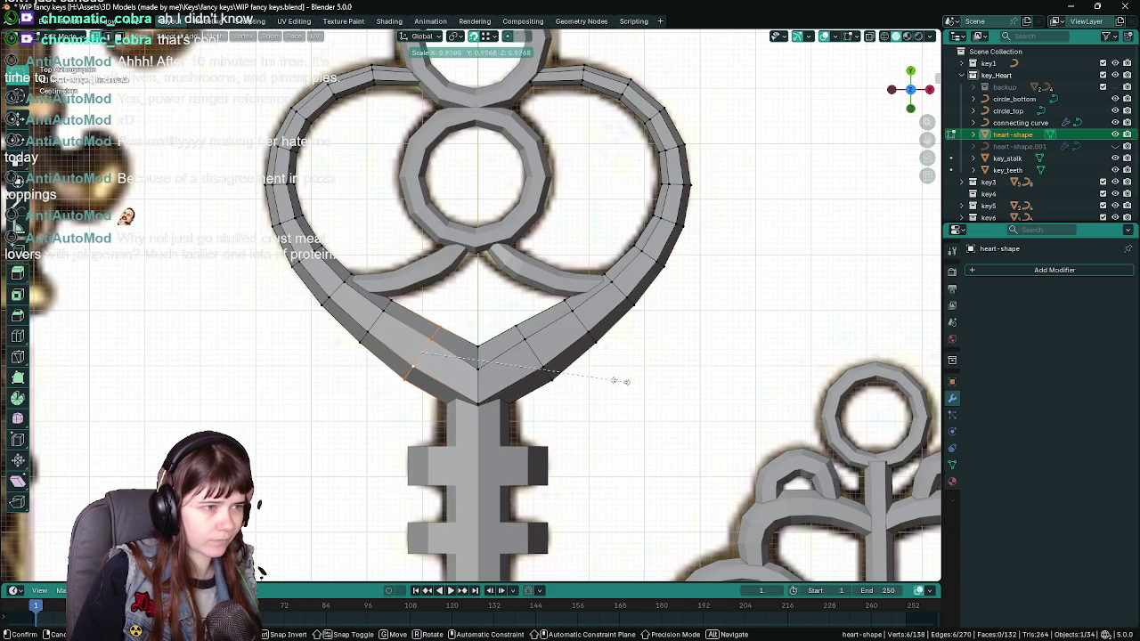
{"action": "left_click", "coordinate": [611, 377]}
{"action": "key", "text": "s"}
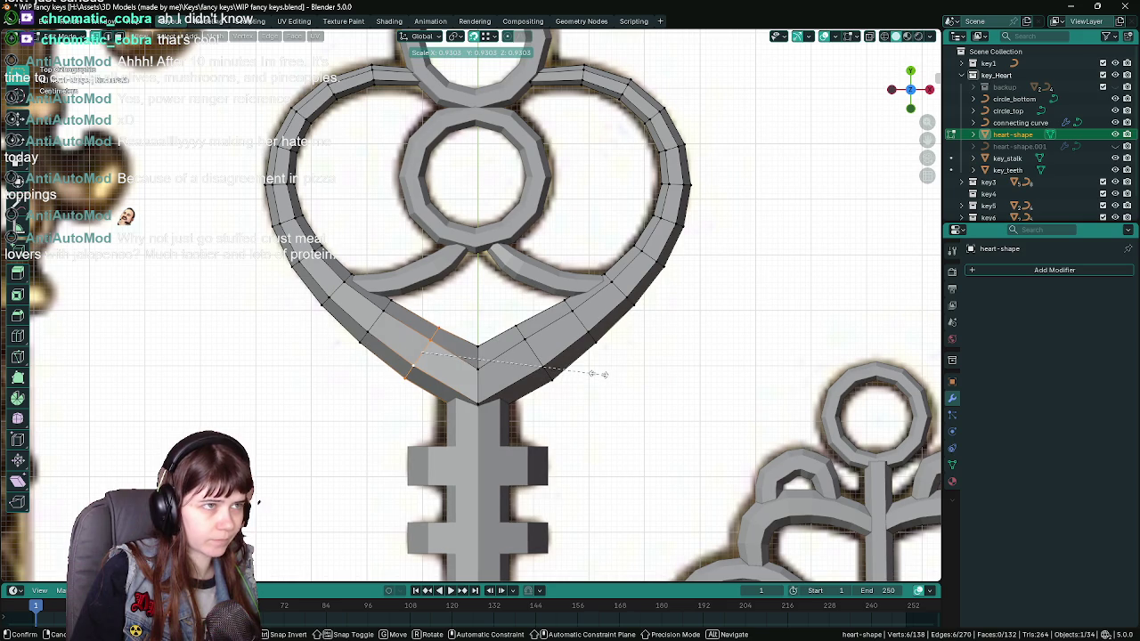
{"action": "left_click", "coordinate": [599, 374]}
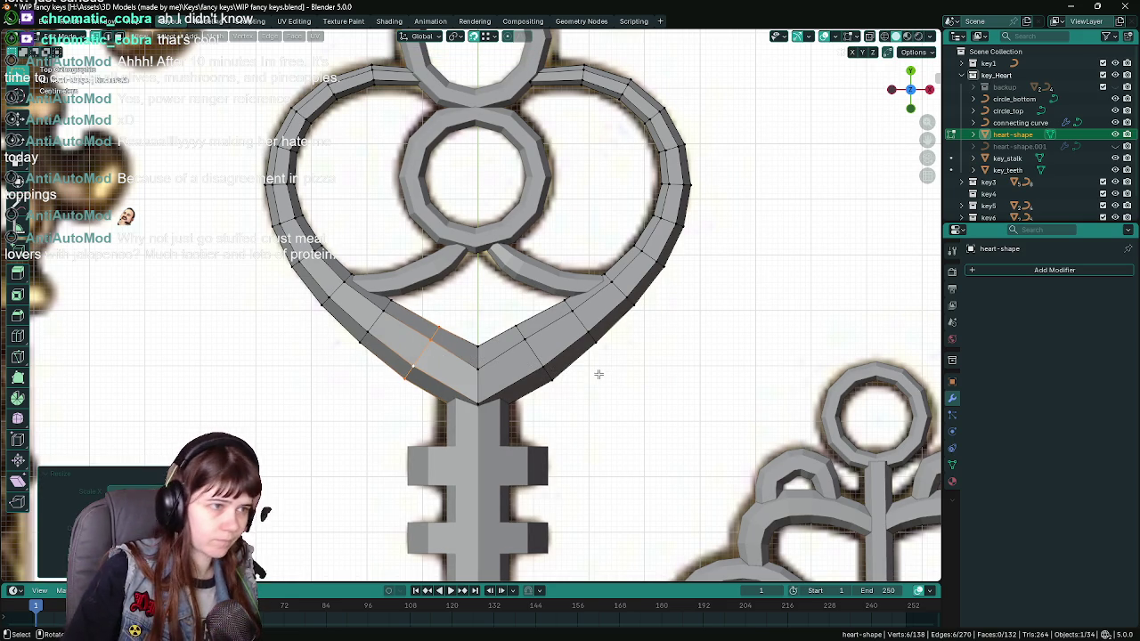
{"action": "scroll", "coordinate": [526, 353], "scroll_direction": "down", "scroll_amount": 5}
{"action": "mouse_move", "coordinate": [555, 383]}
{"action": "left_mouse_down"}
{"action": "mouse_move", "coordinate": [545, 266]}
{"action": "mouse_move", "coordinate": [570, 321]}
{"action": "mouse_move", "coordinate": [626, 371]}
{"action": "left_mouse_up"}
{"action": "key", "text": "Tab"}
{"action": "scroll", "coordinate": [570, 321], "scroll_direction": "up", "scroll_amount": 3}
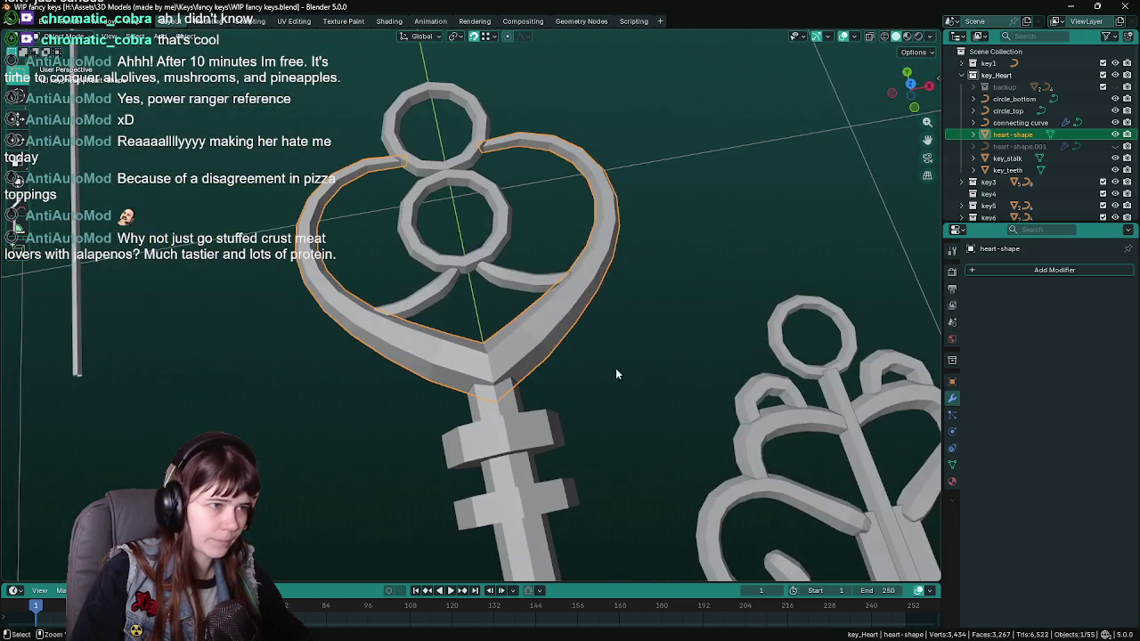
Save the file and frame the heart key in top view.
{"action": "key", "text": "ctrl+s"}
{"action": "key", "text": "KP_7"}
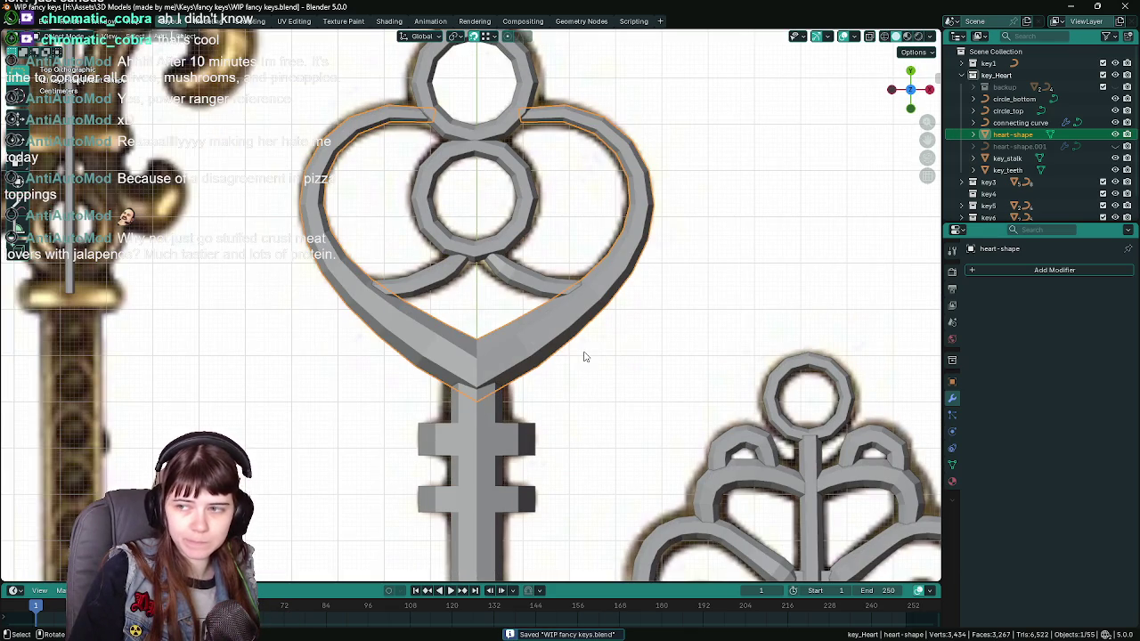
{"action": "left_click_drag", "start_coordinate": [568, 288], "coordinate": [571, 326]}
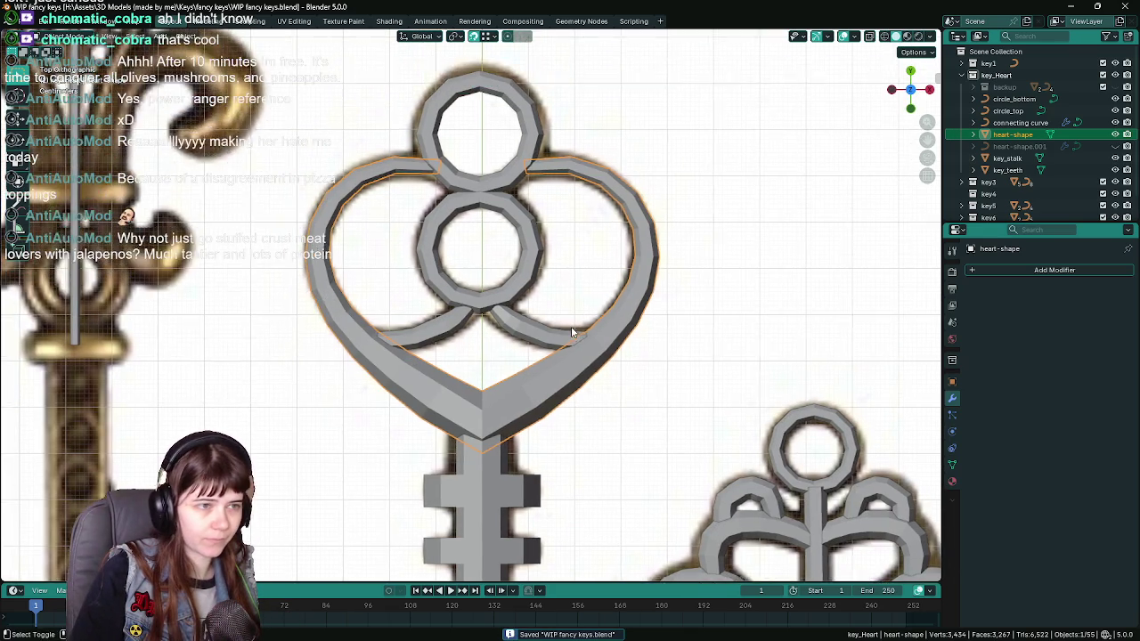
{"action": "scroll", "coordinate": [571, 326], "scroll_direction": "up", "scroll_amount": 1}
{"action": "scroll", "coordinate": [628, 293], "scroll_direction": "down", "scroll_amount": 2}
{"action": "scroll", "coordinate": [628, 285], "scroll_direction": "up", "scroll_amount": 2}
{"action": "key", "text": "Tab"}
{"action": "key", "text": "Tab"}
{"action": "scroll", "coordinate": [591, 228], "scroll_direction": "down", "scroll_amount": 2}
Convert the circle_top ring into a mesh.
{"action": "left_click", "coordinate": [533, 161]}
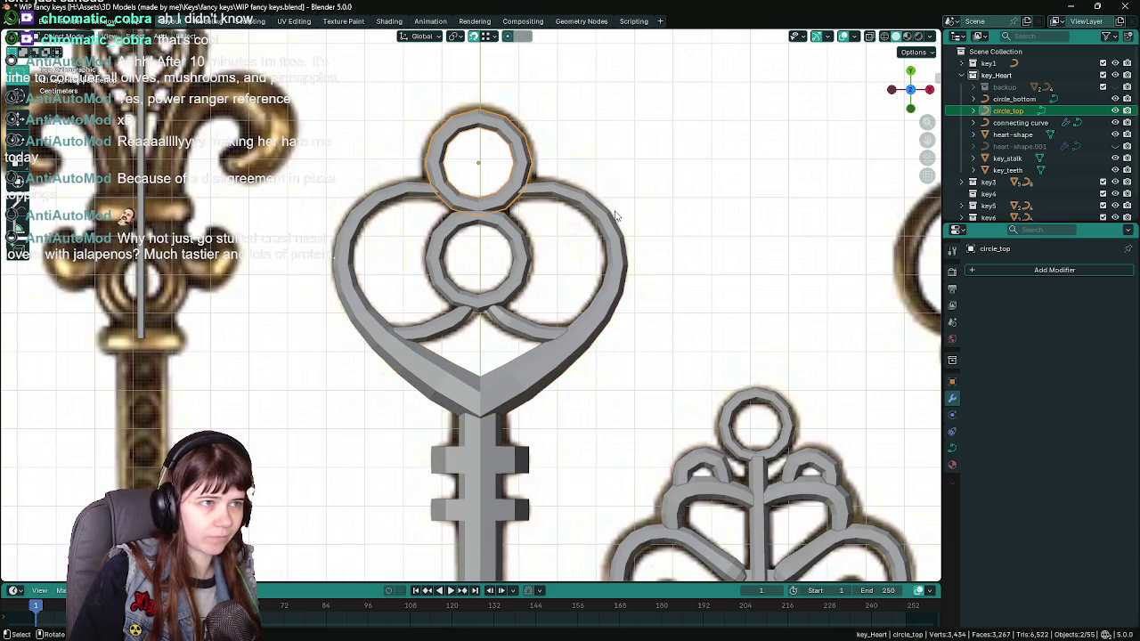
{"action": "scroll", "coordinate": [636, 220], "scroll_direction": "up", "scroll_amount": 1}
{"action": "key", "text": "ctrl+s"}
{"action": "right_click", "coordinate": [515, 166]}
{"action": "mouse_move", "coordinate": [517, 162]}
{"action": "left_click", "coordinate": [581, 162]}
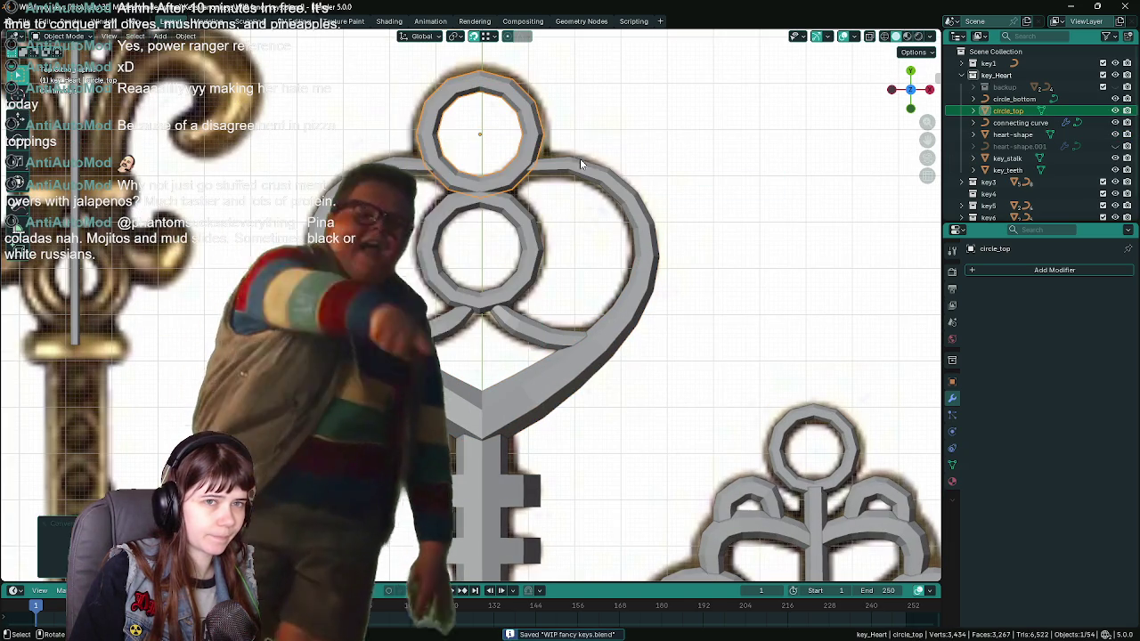
Rename heart-shape.001 to 'heart-shape backup2', move it into the backup collection, and save.
{"action": "left_click", "coordinate": [1033, 134]}
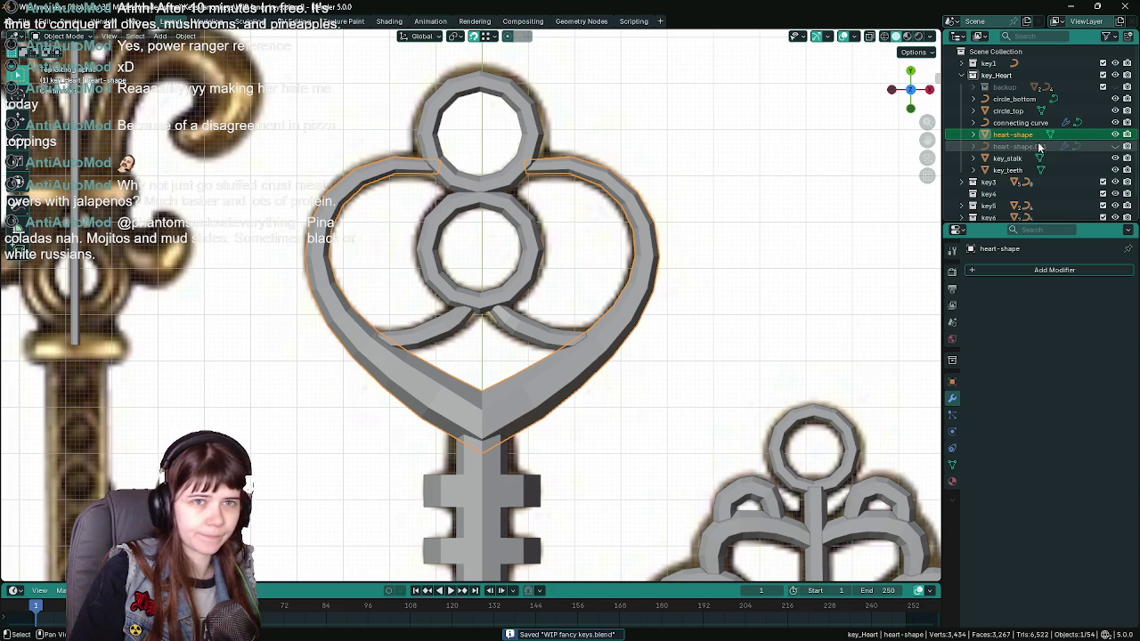
{"action": "left_click", "coordinate": [1038, 147]}
{"action": "scroll", "coordinate": [1038, 143], "scroll_direction": "down", "scroll_amount": 1}
{"action": "double_click", "coordinate": [1042, 132]}
{"action": "type", "text": "backup"}
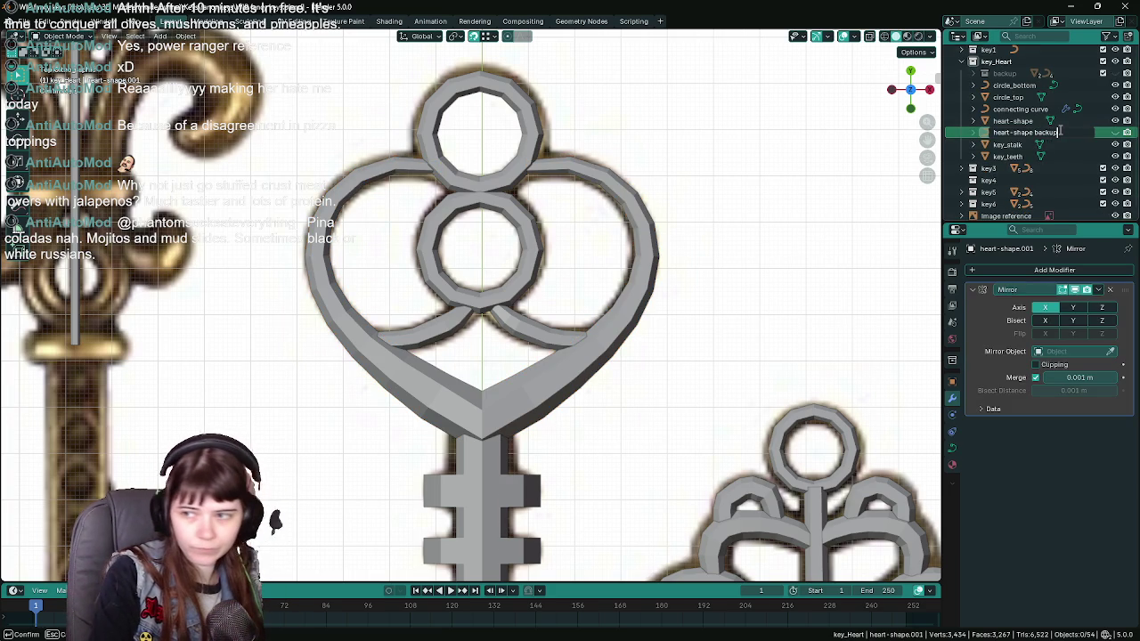
{"action": "type", "text": "2"}
{"action": "key", "text": "Return"}
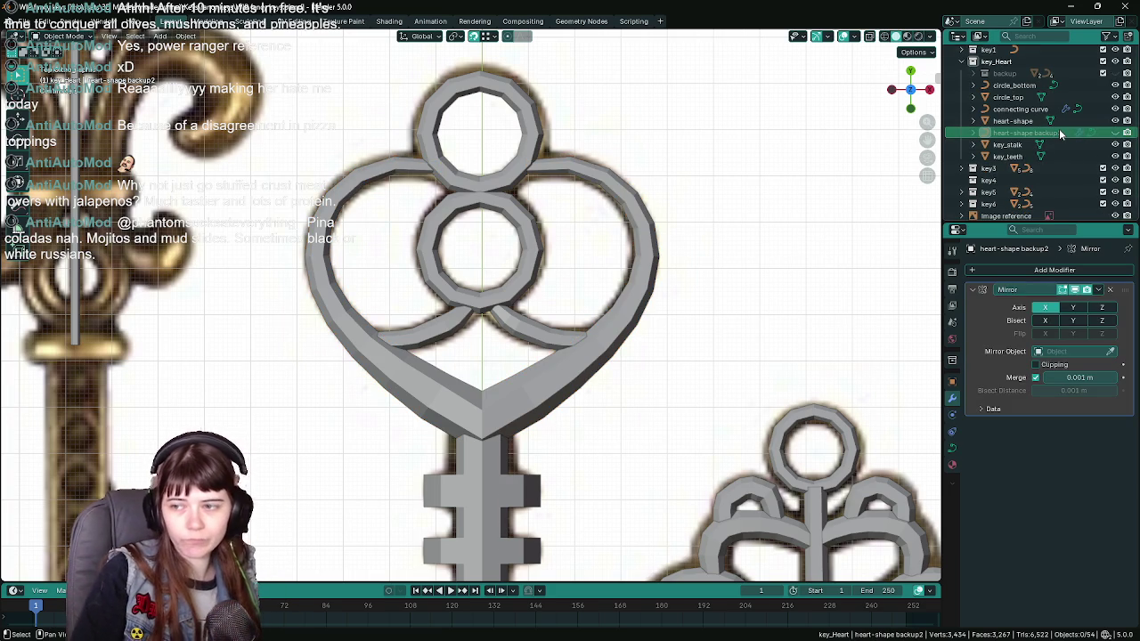
{"action": "scroll", "coordinate": [1034, 136], "scroll_direction": "up", "scroll_amount": 1}
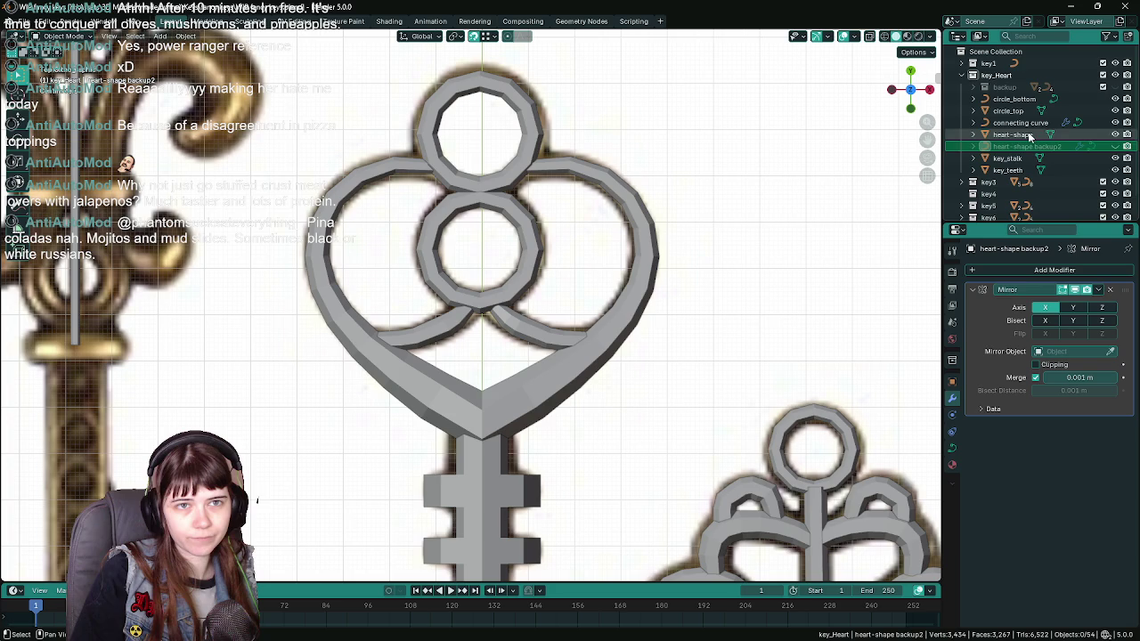
{"action": "left_click_drag", "start_coordinate": [1026, 146], "coordinate": [1016, 85]}
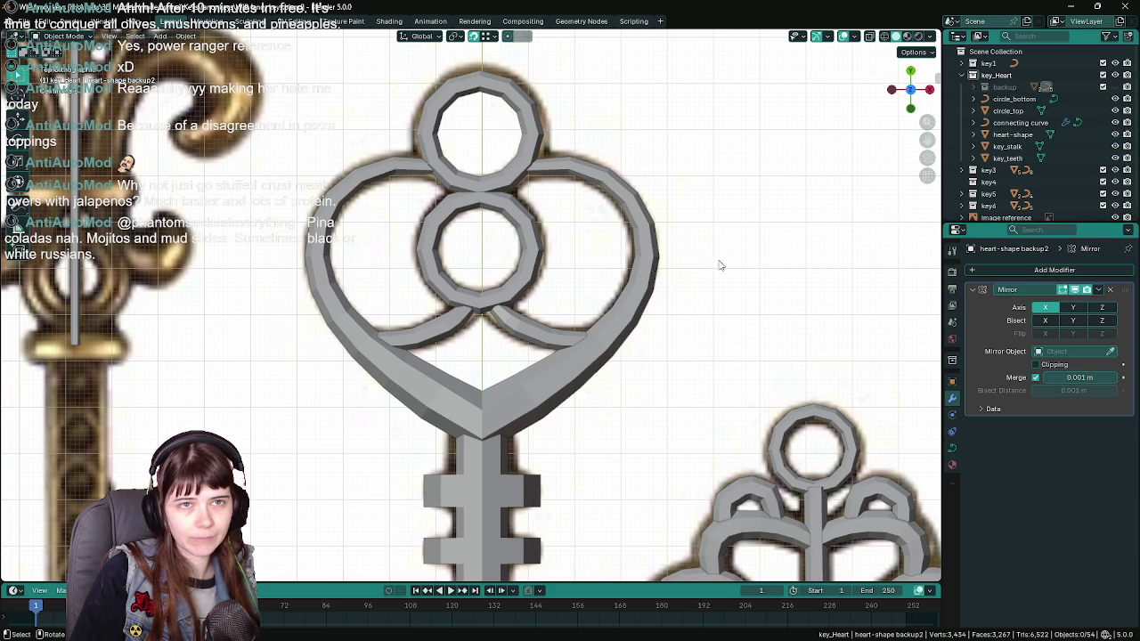
{"action": "scroll", "coordinate": [622, 272], "scroll_direction": "down", "scroll_amount": 1}
{"action": "key", "text": "ctrl+s"}
Select the heart-shaped key head, then the connecting curve.
{"action": "left_click", "coordinate": [523, 387]}
{"action": "scroll", "coordinate": [523, 383], "scroll_direction": "down", "scroll_amount": 8}
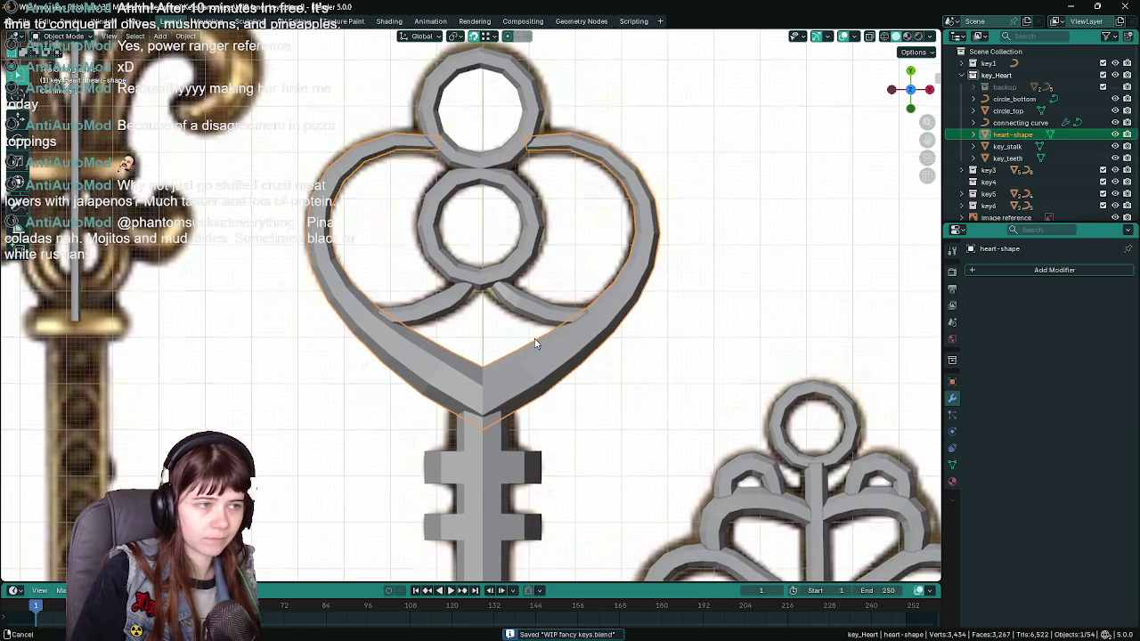
{"action": "scroll", "coordinate": [484, 310], "scroll_direction": "up", "scroll_amount": 8}
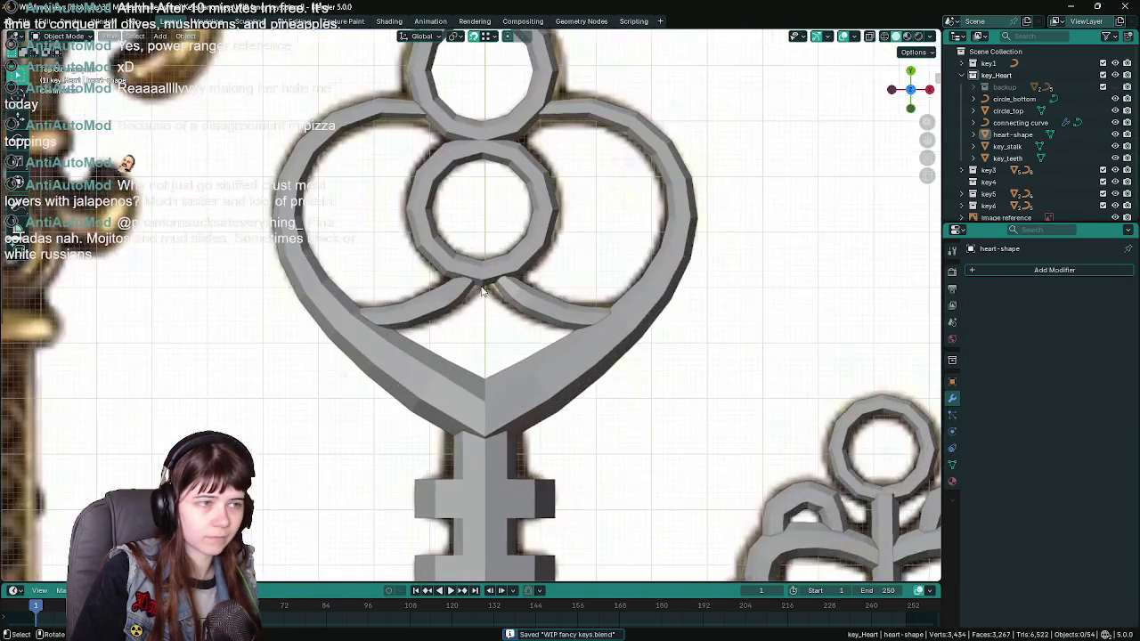
{"action": "left_click", "coordinate": [520, 289]}
Convert the connecting curve into a mesh.
{"action": "scroll", "coordinate": [519, 290], "scroll_direction": "up", "scroll_amount": 4}
{"action": "key", "text": "Tab"}
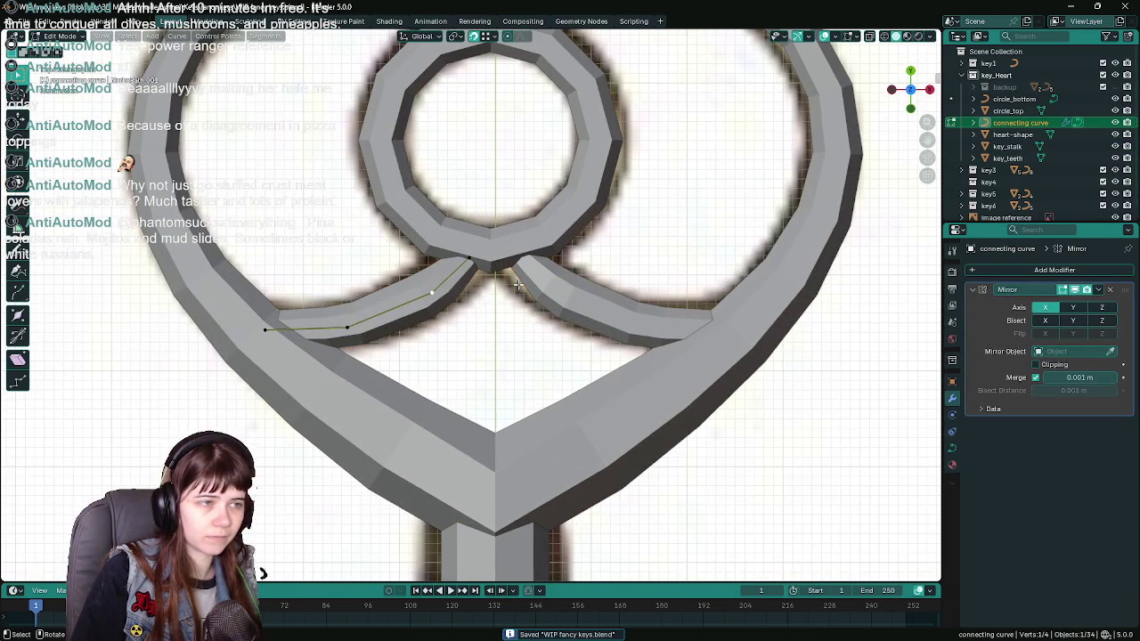
{"action": "key", "text": "Tab"}
{"action": "right_click", "coordinate": [438, 282]}
{"action": "mouse_move", "coordinate": [434, 283]}
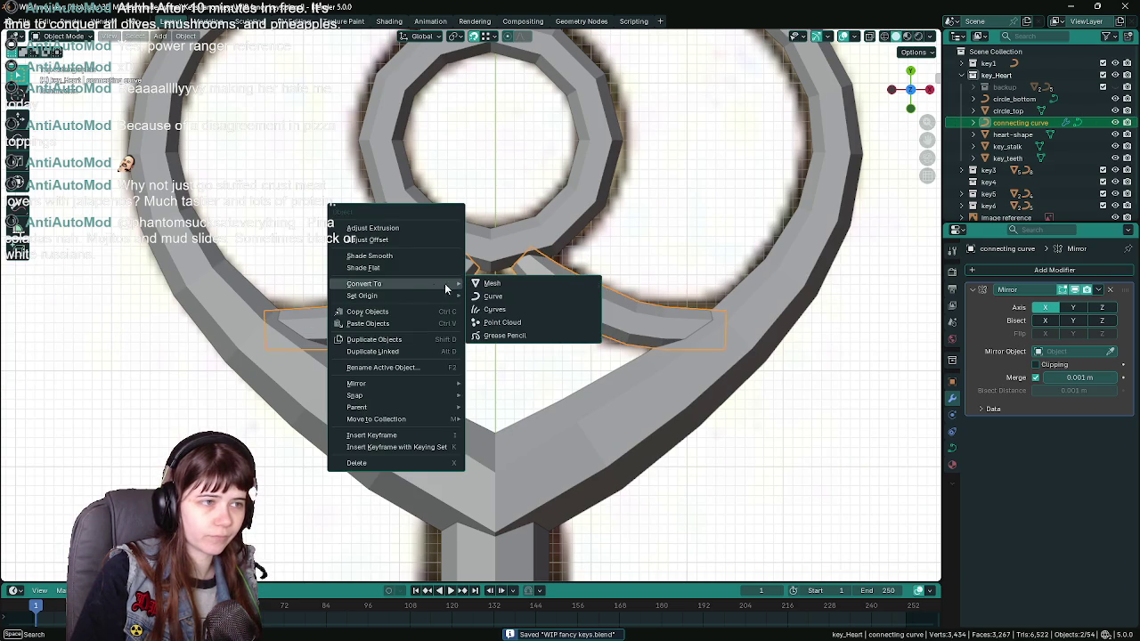
{"action": "left_click", "coordinate": [511, 283]}
Rotate the left arm's tip loop 30° and the right arm's tip, then save the file.
{"action": "key", "text": "Tab"}
{"action": "scroll", "coordinate": [454, 273], "scroll_direction": "up", "scroll_amount": 1}
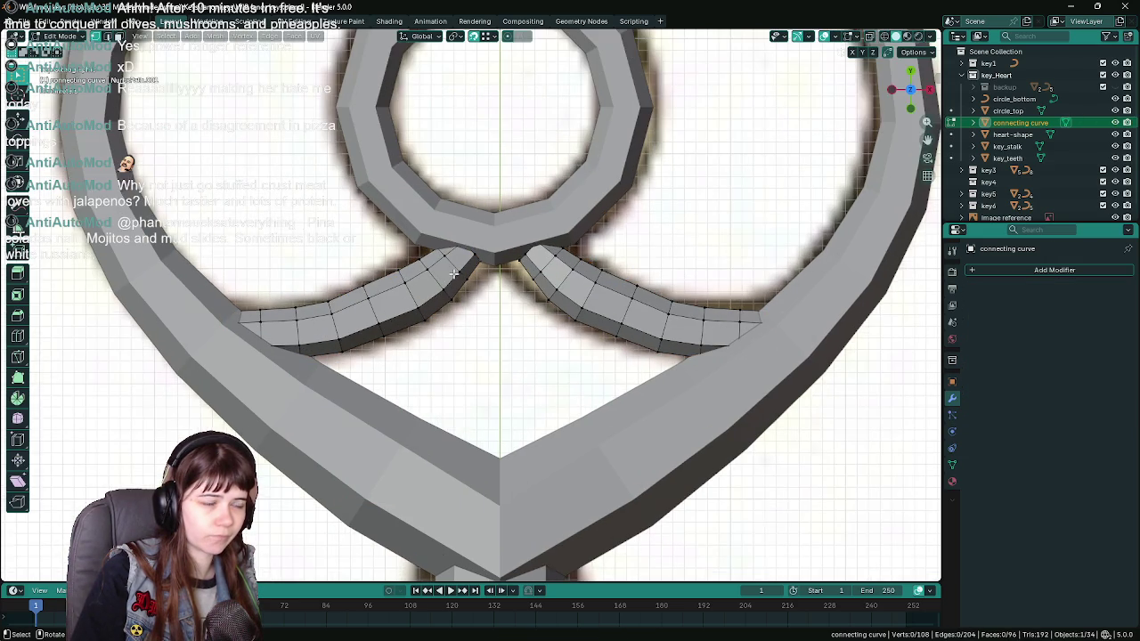
{"action": "scroll", "coordinate": [454, 274], "scroll_direction": "up", "scroll_amount": 2}
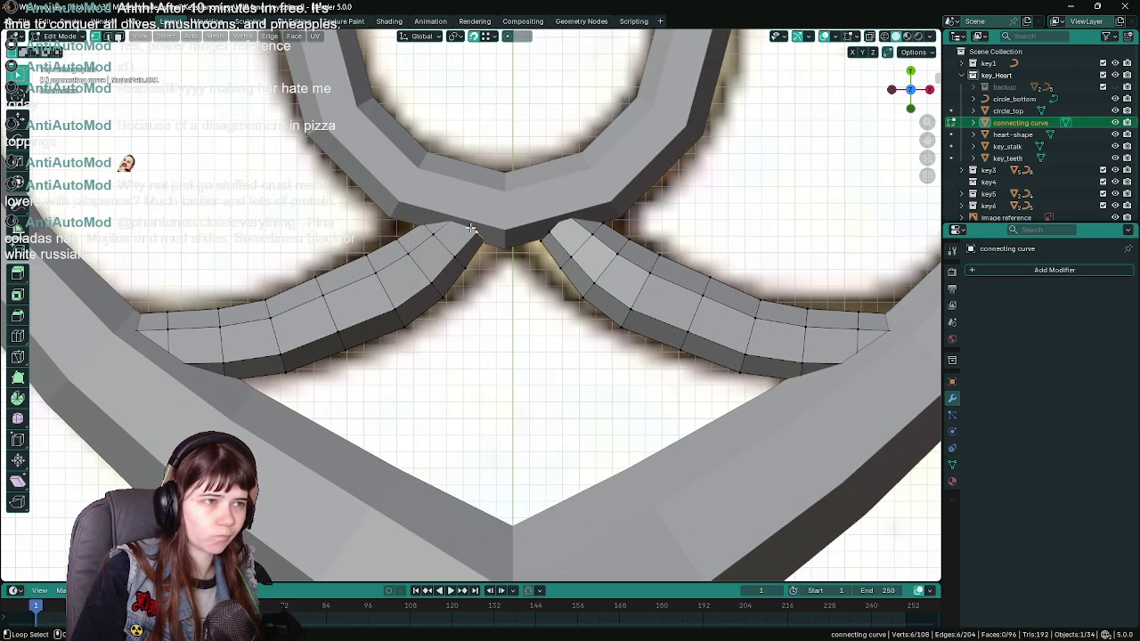
{"action": "key", "text": "r"}
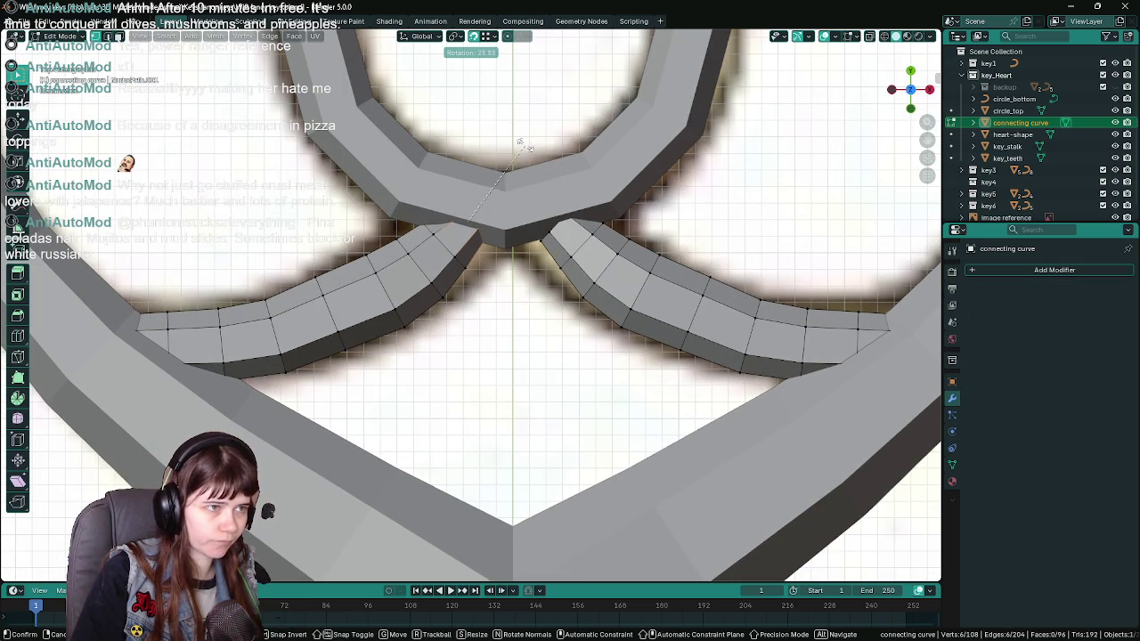
{"action": "type", "text": "30"}
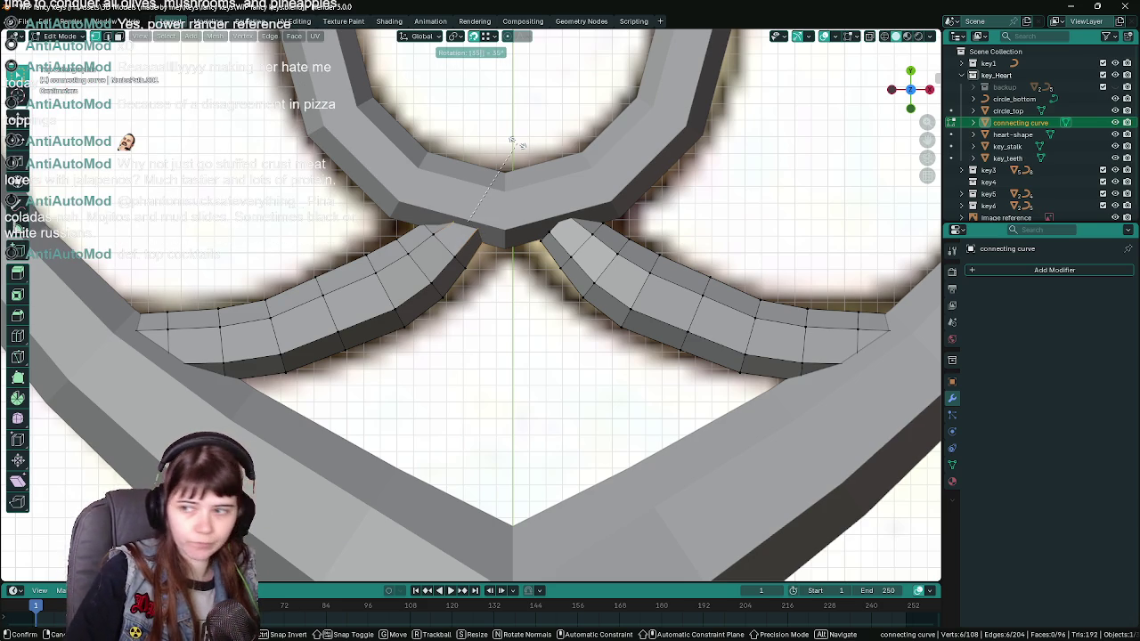
{"action": "key", "text": "Return"}
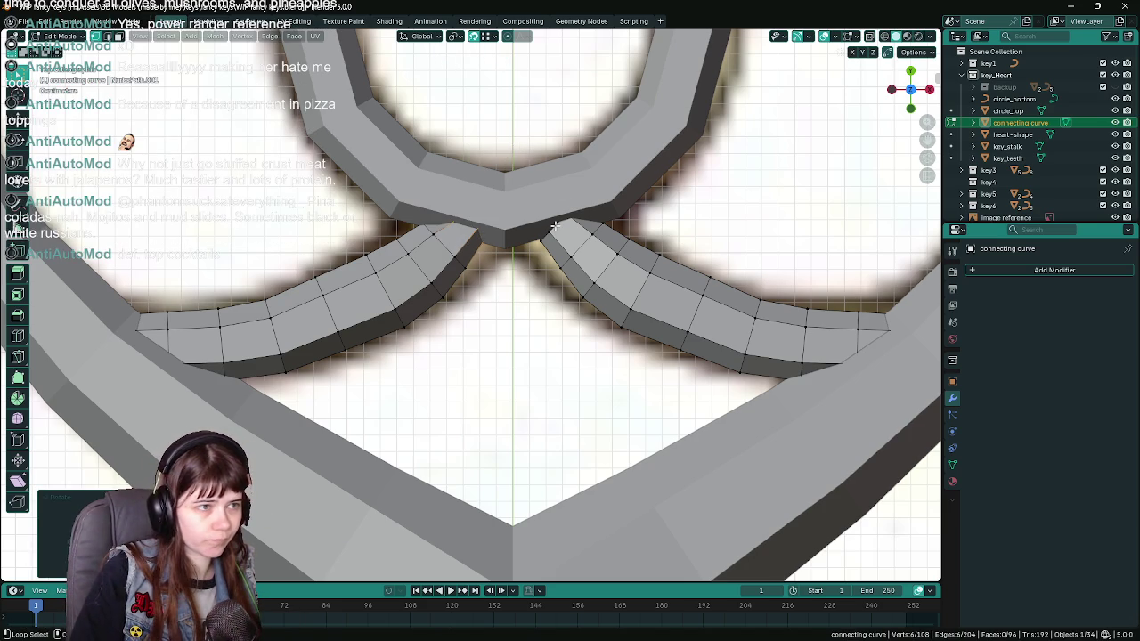
{"action": "key", "text": "r"}
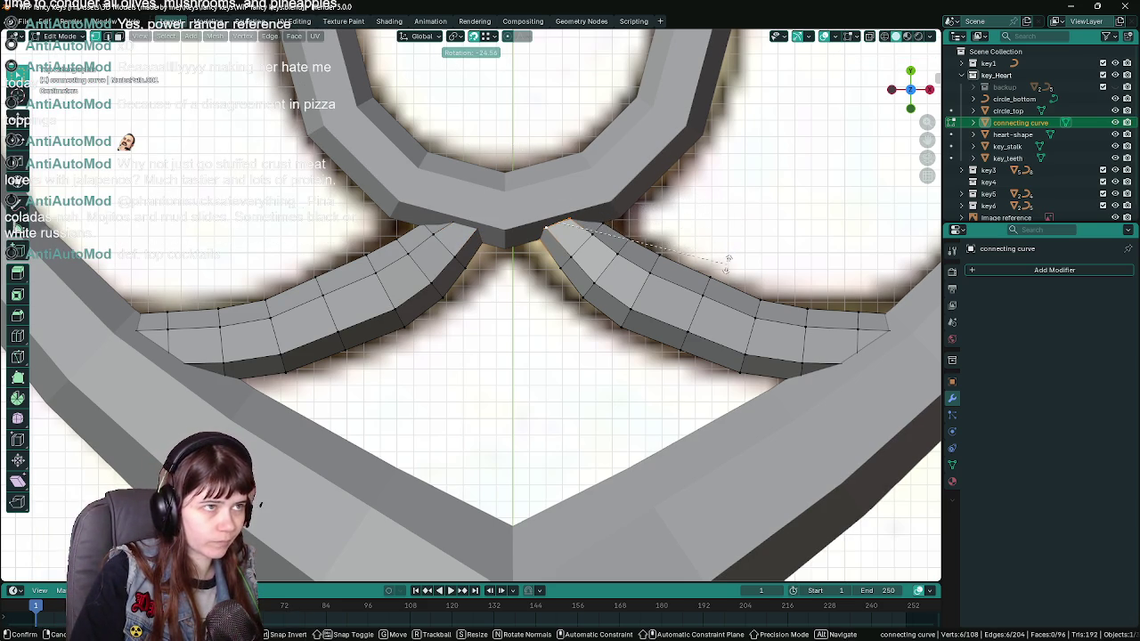
{"action": "left_click", "coordinate": [728, 258]}
{"action": "key", "text": "ctrl+s"}
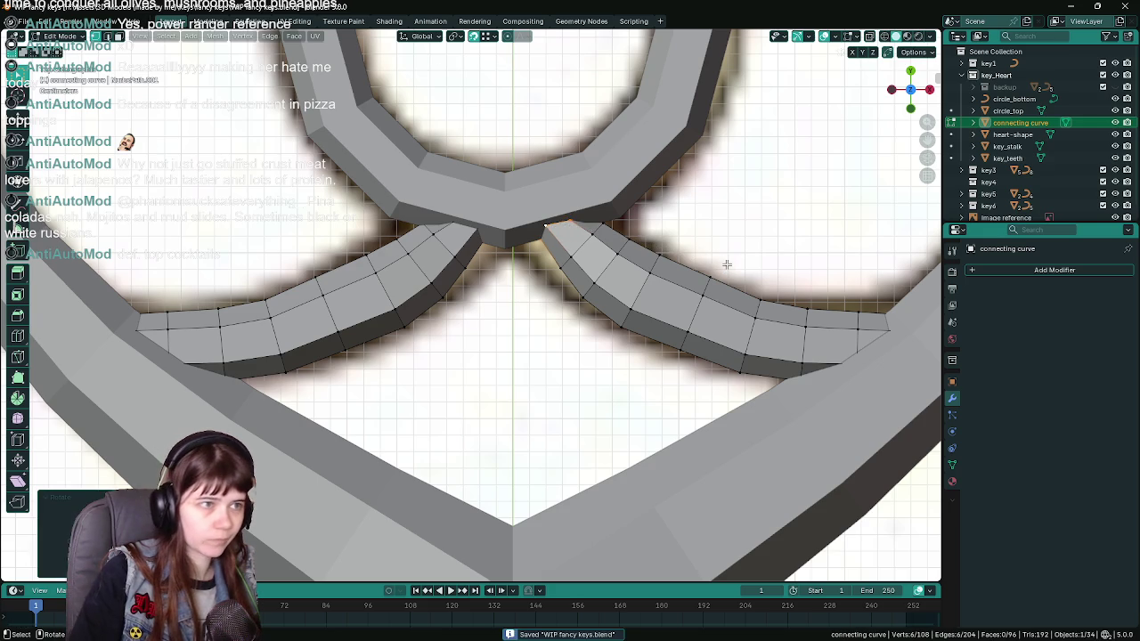
{"action": "key", "text": "Tab"}
Check the crossing arms in wireframe and solid shading, orbit, return to top view, and save.
{"action": "key", "text": "z"}
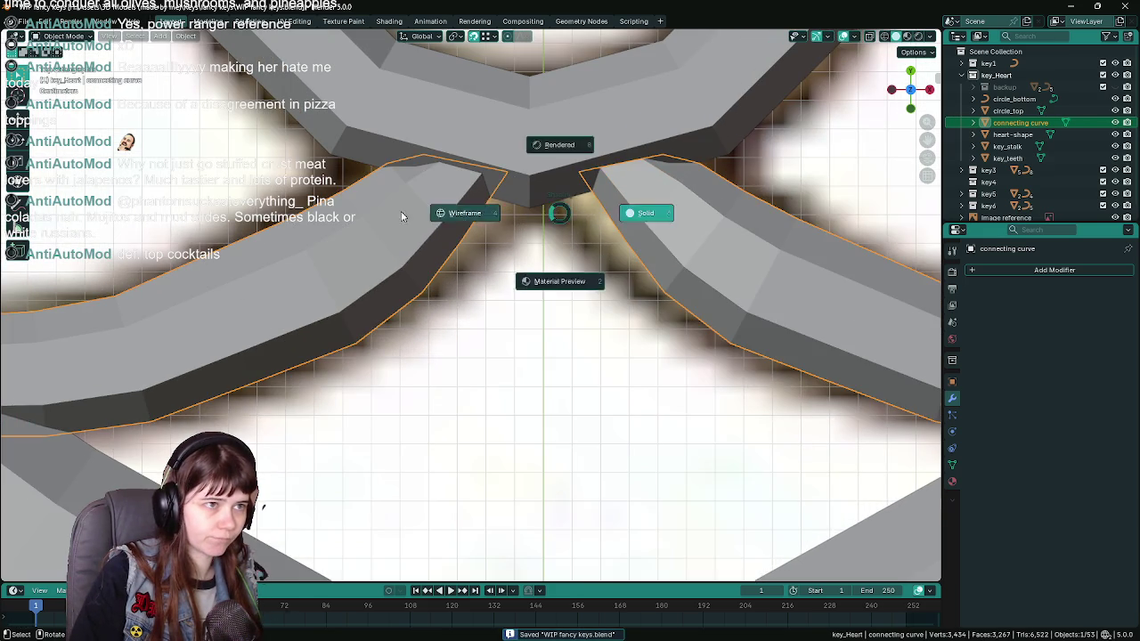
{"action": "left_click", "coordinate": [545, 212]}
{"action": "scroll", "coordinate": [499, 267], "scroll_direction": "down", "scroll_amount": 4}
{"action": "key", "text": "z"}
{"action": "left_click", "coordinate": [655, 303]}
{"action": "key", "text": "Tab"}
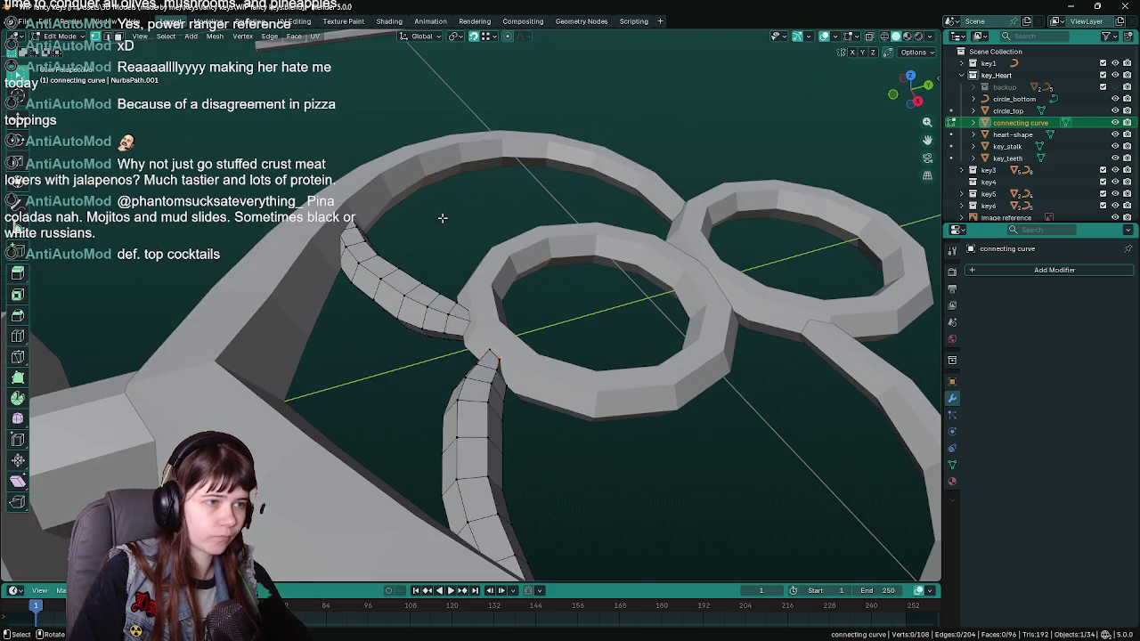
{"action": "key", "text": "Tab"}
{"action": "scroll", "coordinate": [476, 251], "scroll_direction": "up", "scroll_amount": 3}
{"action": "mouse_move", "coordinate": [498, 349]}
{"action": "left_mouse_down"}
{"action": "mouse_move", "coordinate": [448, 311]}
{"action": "mouse_move", "coordinate": [654, 360]}
{"action": "mouse_move", "coordinate": [532, 334]}
{"action": "mouse_move", "coordinate": [481, 377]}
{"action": "left_mouse_up"}
{"action": "key", "text": "KP_7"}
{"action": "key", "text": "ctrl+s"}
{"action": "scroll", "coordinate": [484, 261], "scroll_direction": "up", "scroll_amount": 7}
Scale a cross-section loop on the left arm down to about 0.9.
{"action": "key", "text": "Tab"}
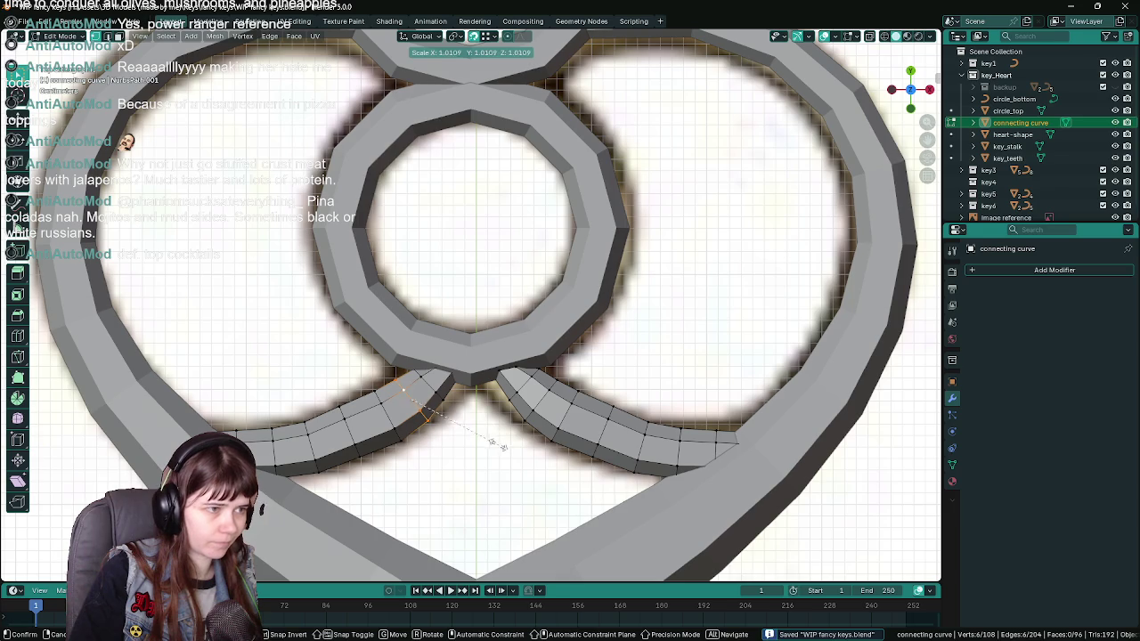
{"action": "left_click", "coordinate": [390, 414], "text": "alt"}
{"action": "scroll", "coordinate": [513, 453], "scroll_direction": "down", "scroll_amount": 2}
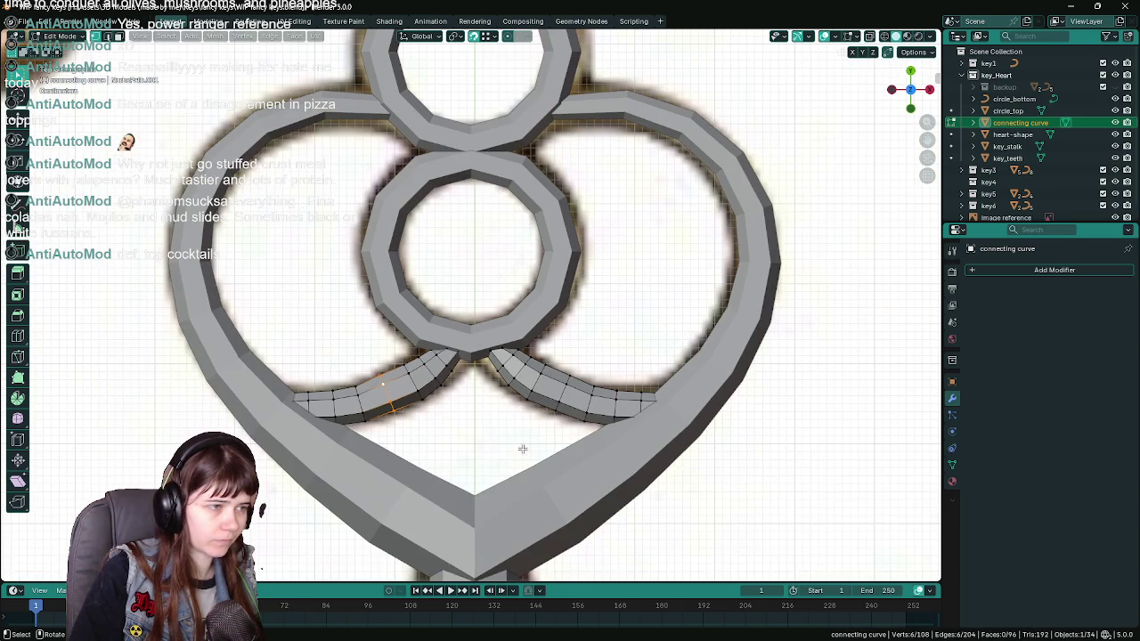
{"action": "key", "text": "s"}
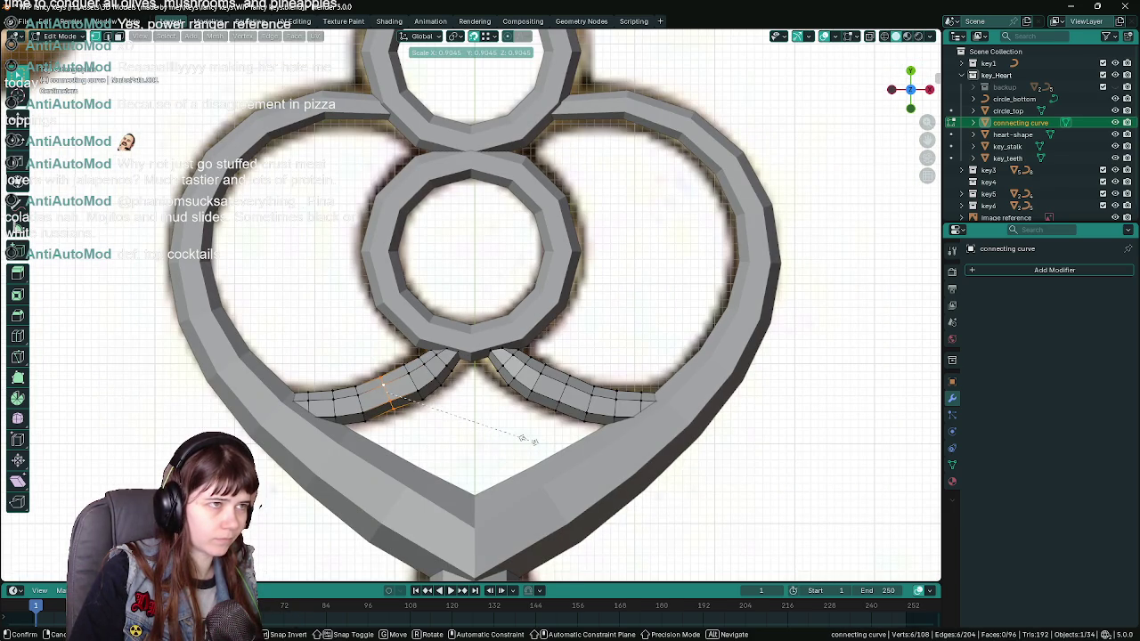
{"action": "left_click", "coordinate": [529, 440]}
{"action": "key", "text": "Tab"}
{"action": "scroll", "coordinate": [499, 427], "scroll_direction": "down", "scroll_amount": 4}
{"action": "scroll", "coordinate": [475, 432], "scroll_direction": "up", "scroll_amount": 5}
{"action": "scroll", "coordinate": [486, 423], "scroll_direction": "down", "scroll_amount": 6}
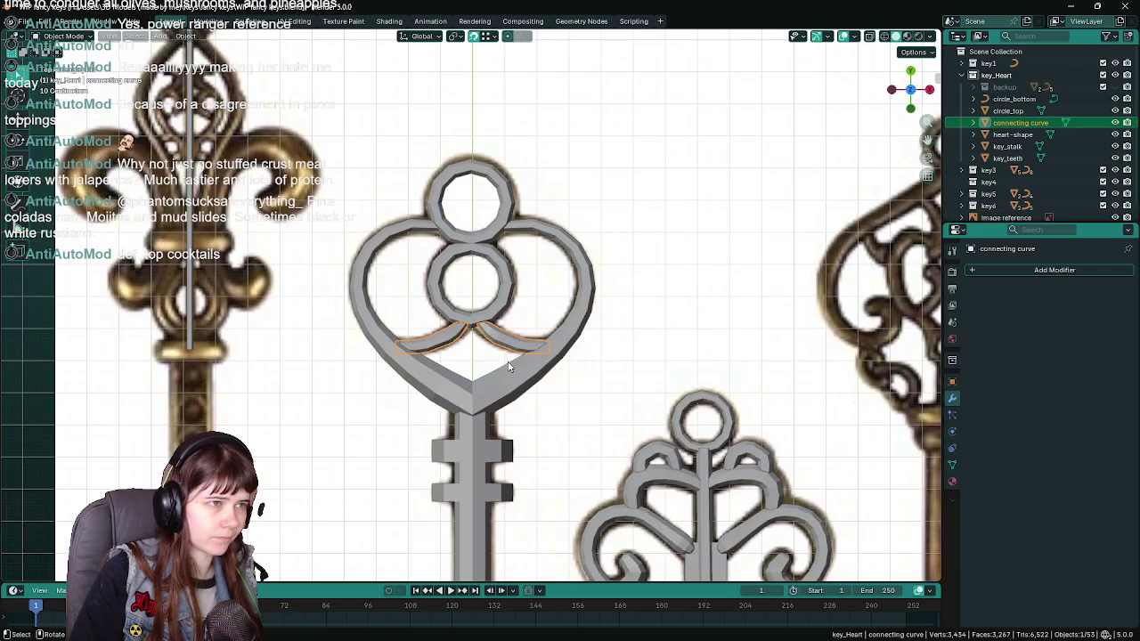
Convert the bottom ring to a mesh, set an origin option on the top ring, and save.
{"action": "right_click", "coordinate": [503, 266]}
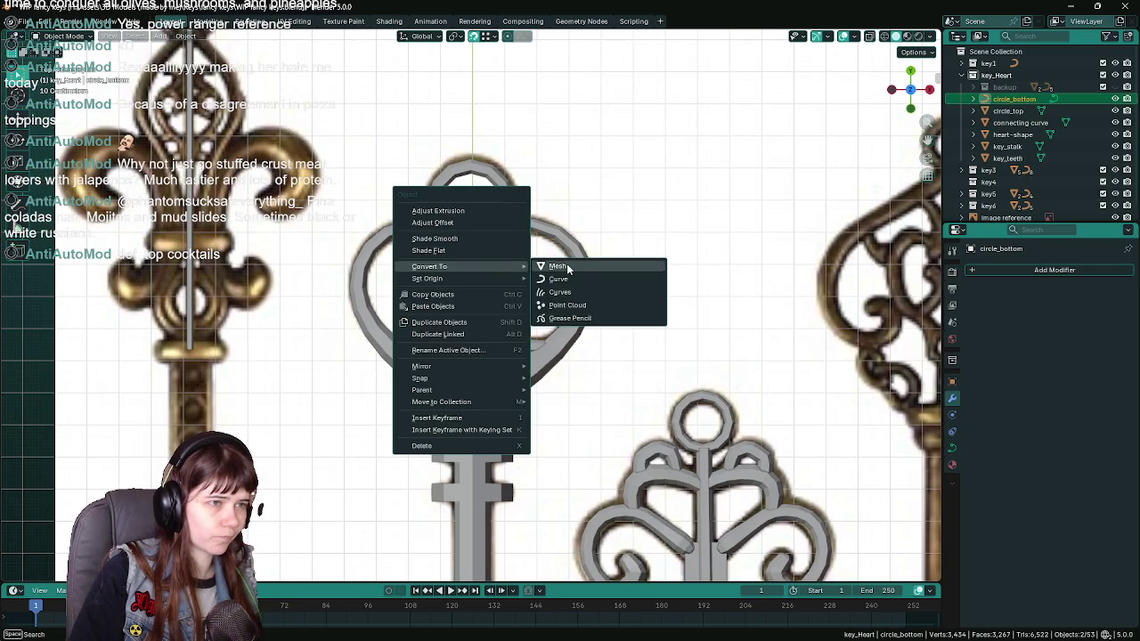
{"action": "left_click", "coordinate": [560, 262]}
{"action": "left_click", "coordinate": [487, 241]}
{"action": "right_click", "coordinate": [485, 234]}
{"action": "mouse_move", "coordinate": [495, 239]}
{"action": "left_click", "coordinate": [532, 237]}
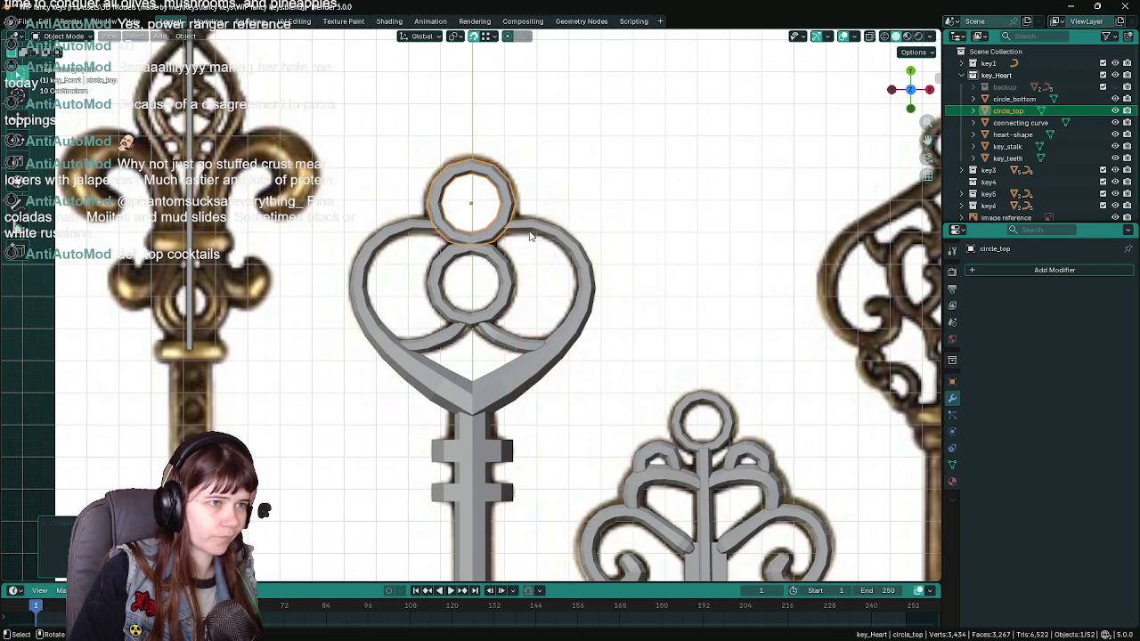
{"action": "left_click", "coordinate": [546, 234]}
{"action": "left_click", "coordinate": [461, 472]}
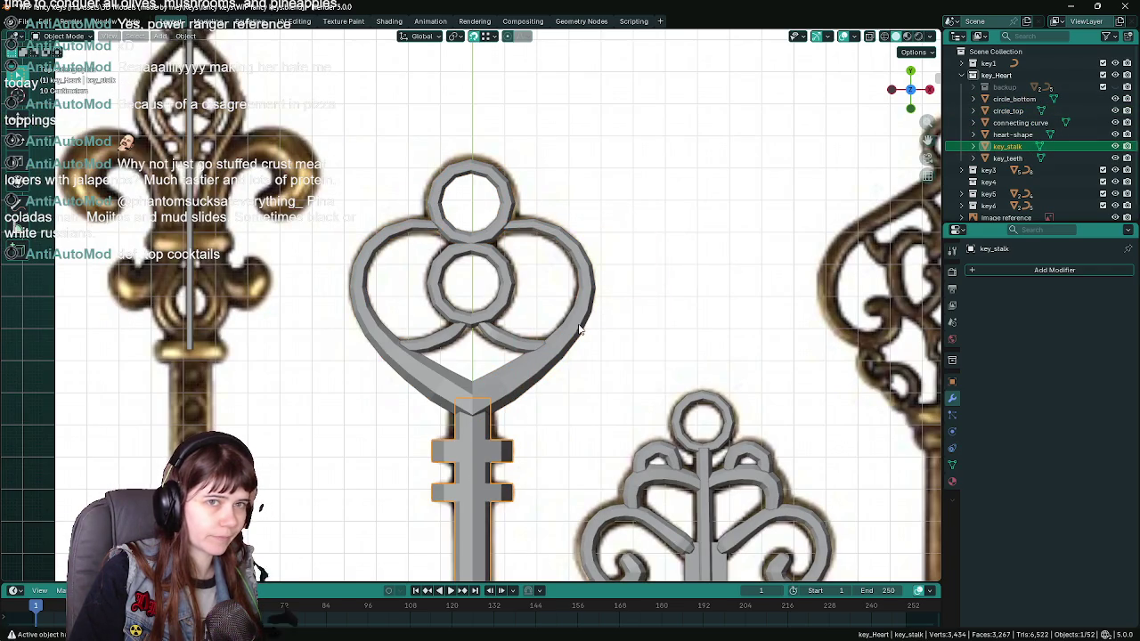
{"action": "scroll", "coordinate": [580, 329], "scroll_direction": "up", "scroll_amount": 2}
{"action": "key", "text": "ctrl+s"}
{"action": "scroll", "coordinate": [555, 320], "scroll_direction": "down", "scroll_amount": 1}
{"action": "scroll", "coordinate": [522, 303], "scroll_direction": "up", "scroll_amount": 3}
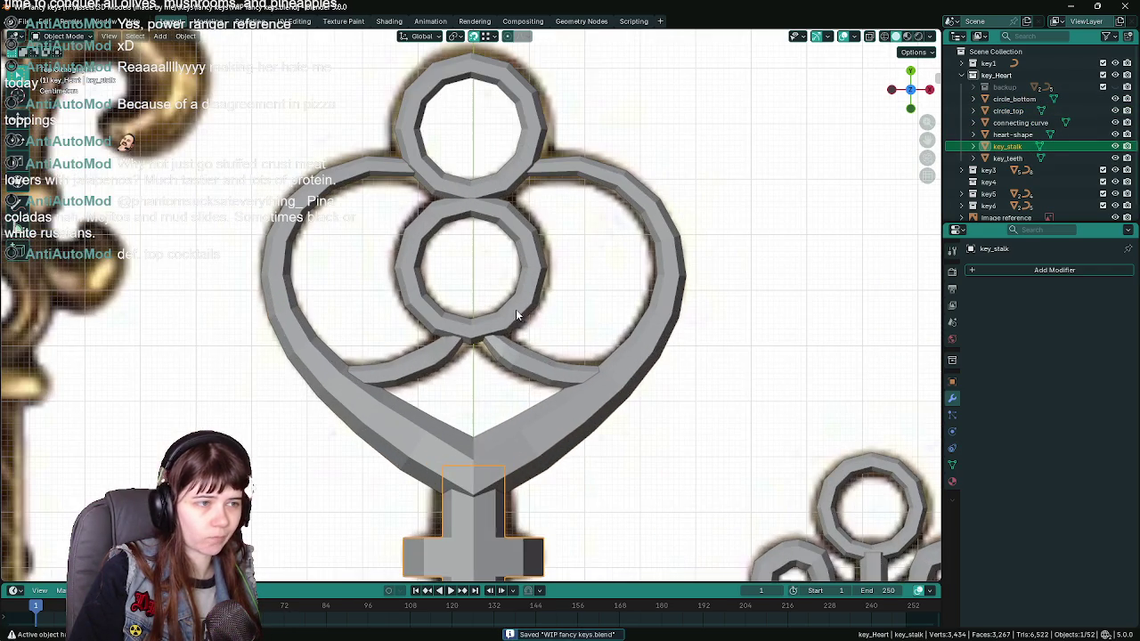
Rotate the tip loop of the connecting mesh's right arm.
{"action": "left_click", "coordinate": [508, 342]}
{"action": "scroll", "coordinate": [508, 342], "scroll_direction": "up", "scroll_amount": 3}
{"action": "key", "text": "Tab"}
{"action": "left_click", "coordinate": [510, 396], "text": "alt"}
{"action": "left_click", "coordinate": [533, 390], "text": "alt"}
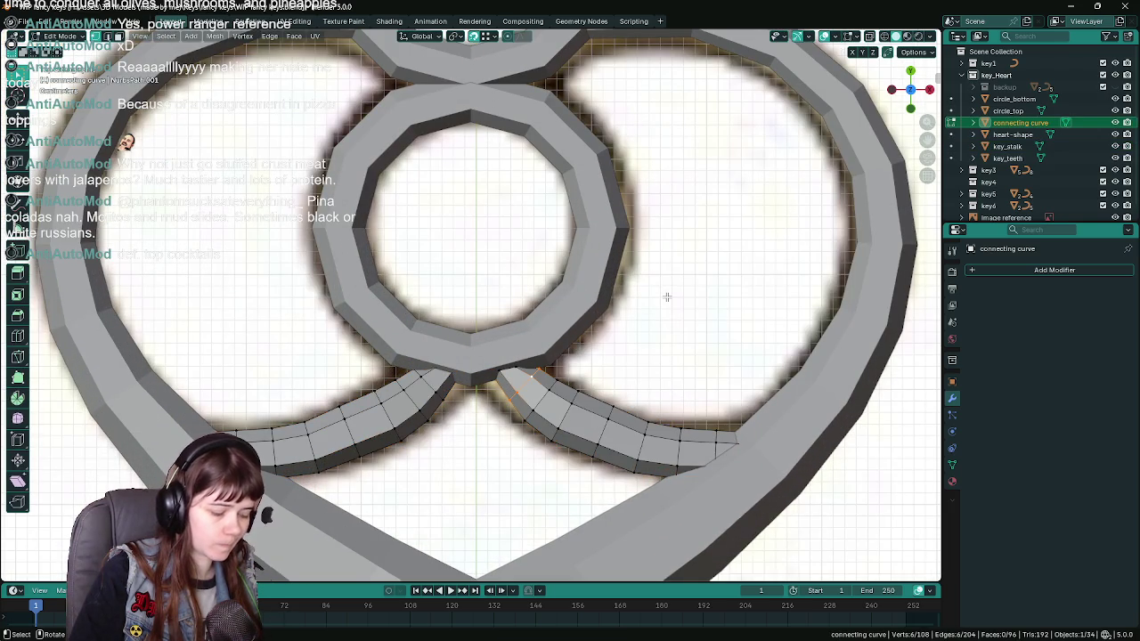
{"action": "key", "text": "r"}
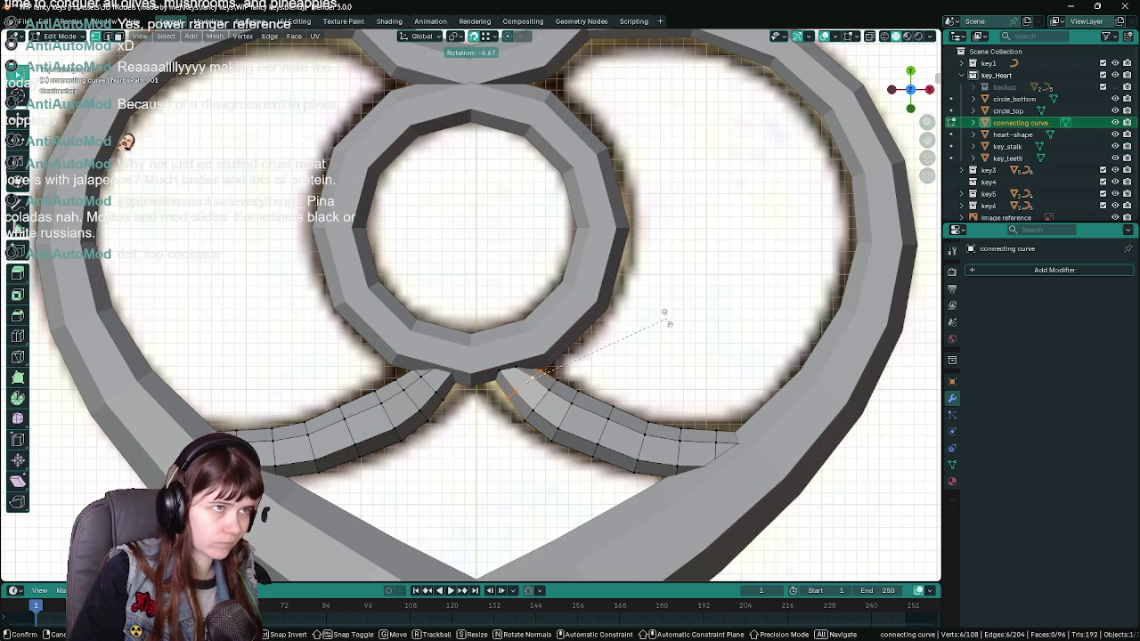
{"action": "left_click", "coordinate": [665, 313]}
{"action": "scroll", "coordinate": [466, 387], "scroll_direction": "down", "scroll_amount": 4}
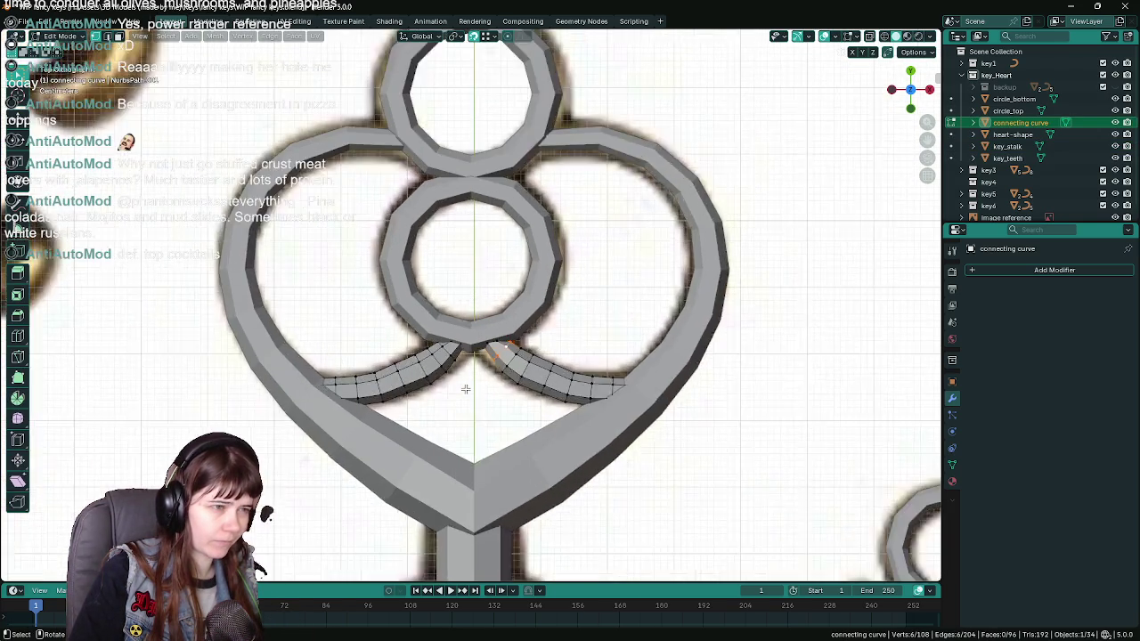
{"action": "scroll", "coordinate": [465, 389], "scroll_direction": "up", "scroll_amount": 3}
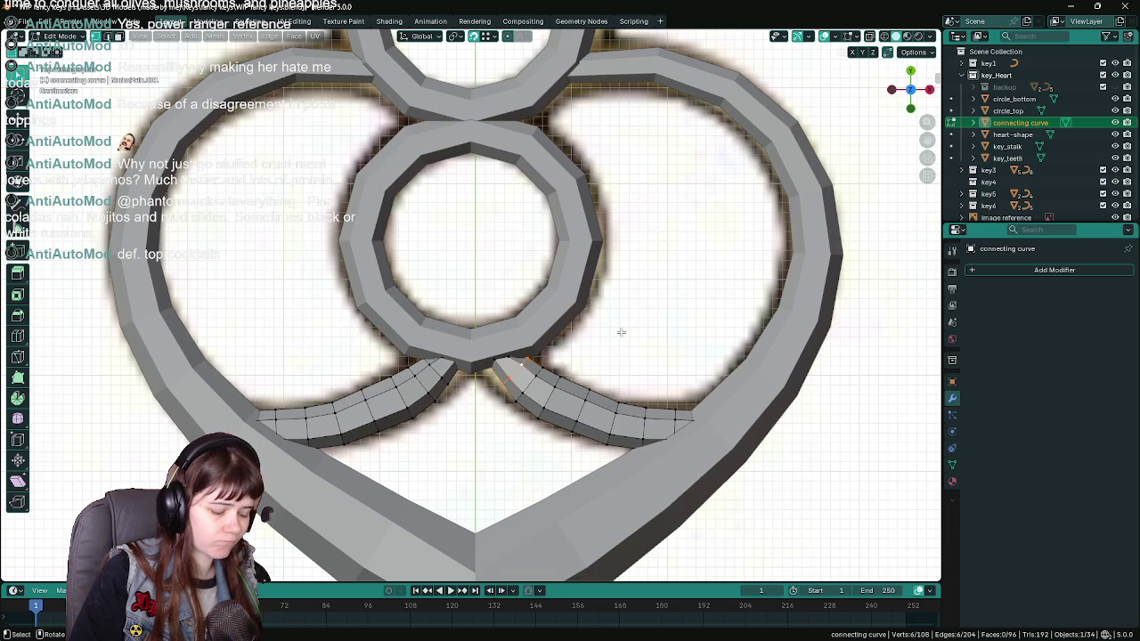
{"action": "scroll", "coordinate": [621, 332], "scroll_direction": "up", "scroll_amount": 3}
Rotate and nudge the inner end loop into place under the lower ring, then save.
{"action": "key", "text": "r"}
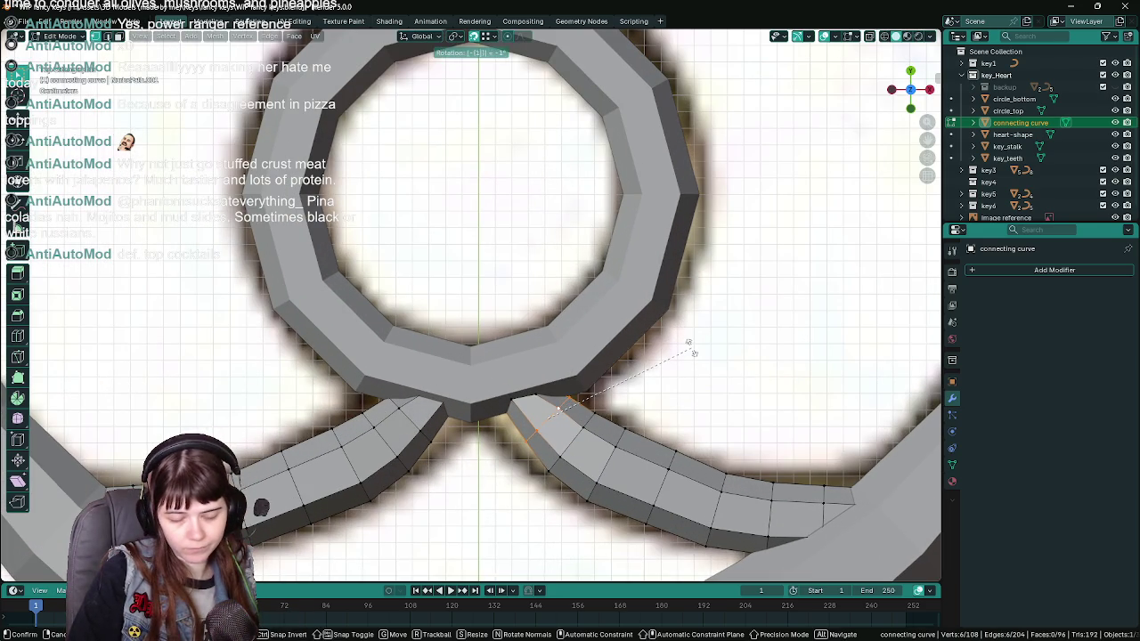
{"action": "left_click", "coordinate": [694, 353]}
{"action": "key", "text": "g"}
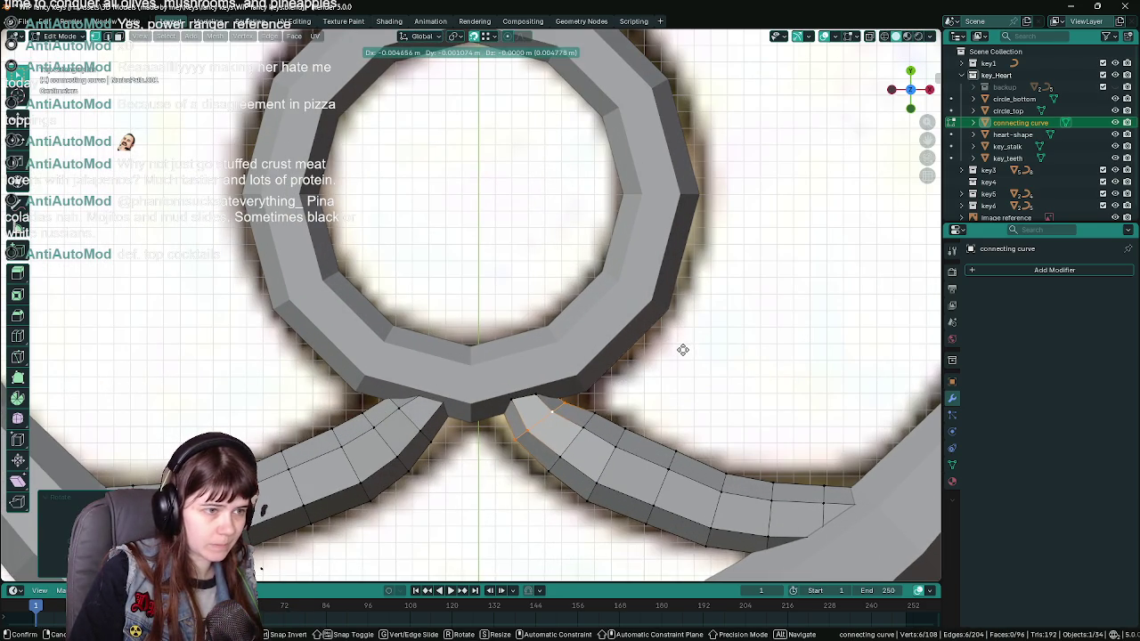
{"action": "right_click", "coordinate": [684, 348]}
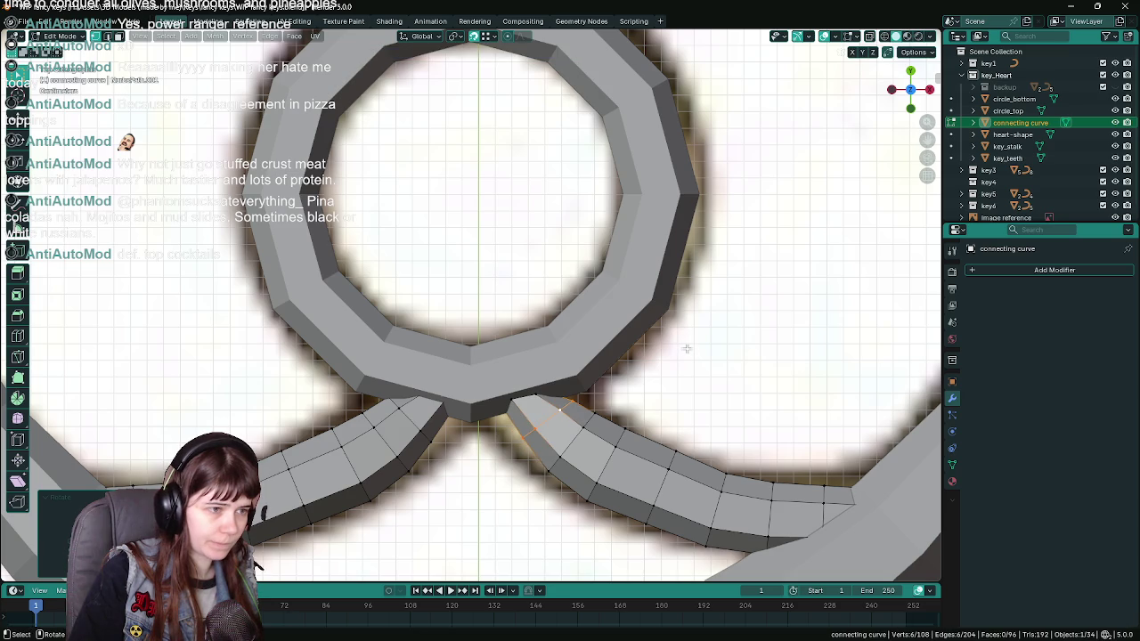
{"action": "key", "text": "g"}
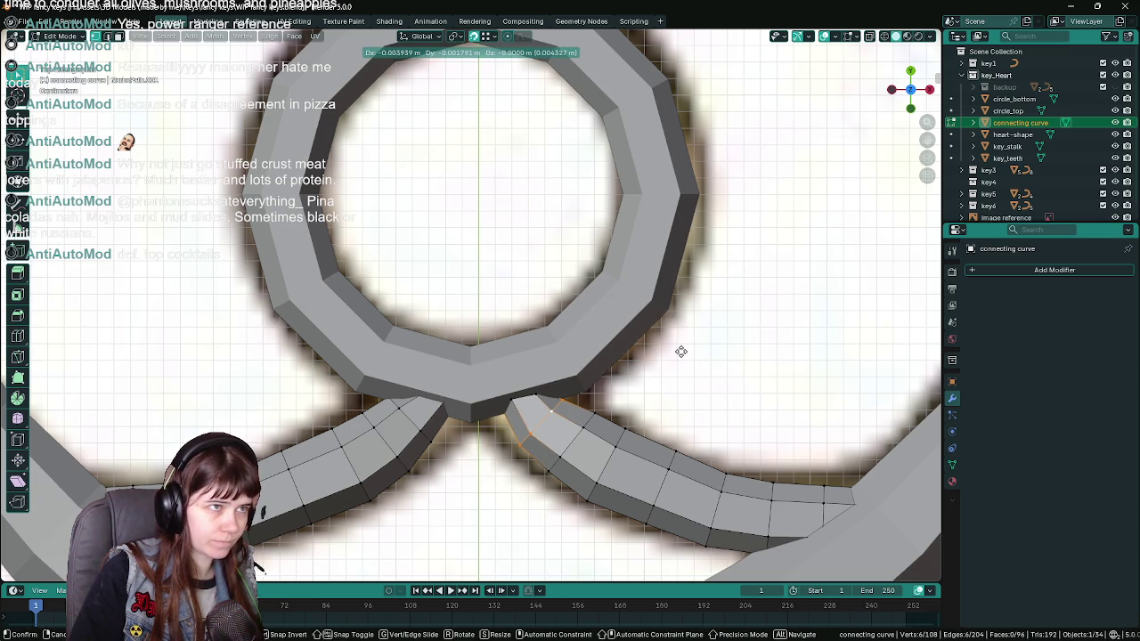
{"action": "left_click", "coordinate": [682, 351]}
{"action": "key", "text": "g"}
{"action": "right_click", "coordinate": [427, 509]}
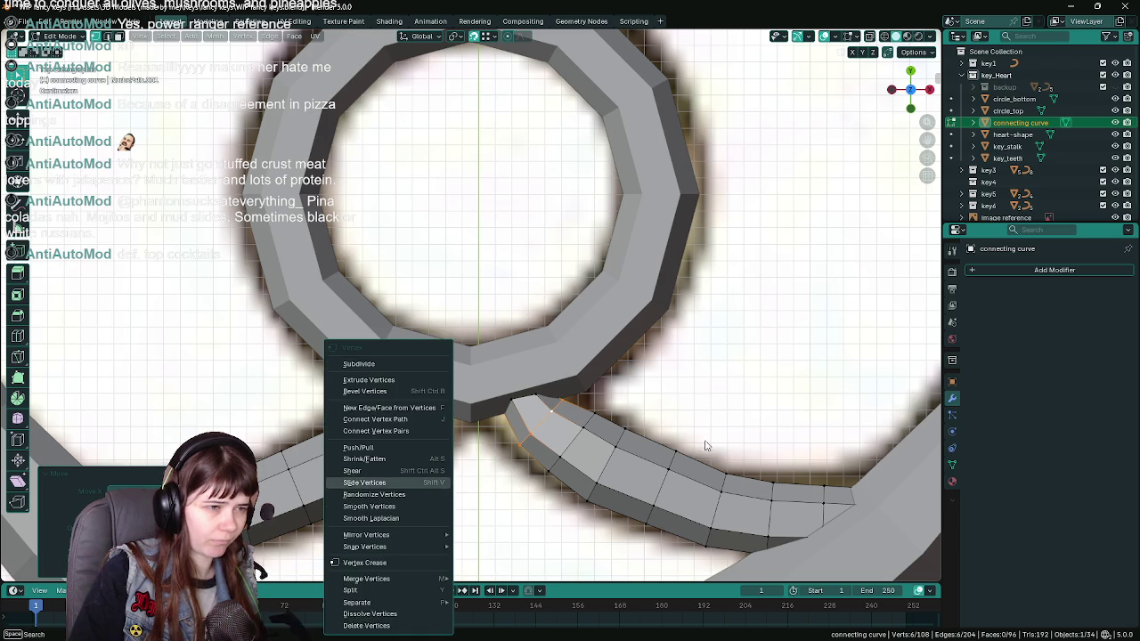
{"action": "left_click", "coordinate": [724, 346]}
{"action": "scroll", "coordinate": [724, 345], "scroll_direction": "down", "scroll_amount": 6}
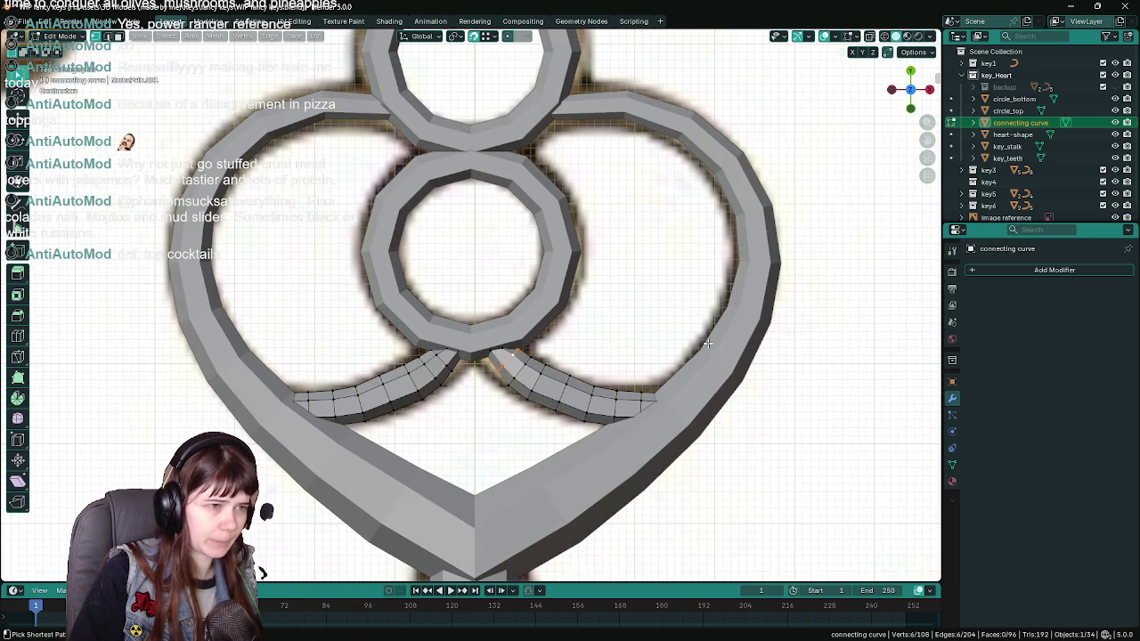
{"action": "key", "text": "ctrl+s"}
{"action": "key", "text": "Tab"}
{"action": "scroll", "coordinate": [599, 334], "scroll_direction": "down", "scroll_amount": 2}
Compare the heart against the reference images, then select and frame the heart-shape outline.
{"action": "key", "text": "KP_0"}
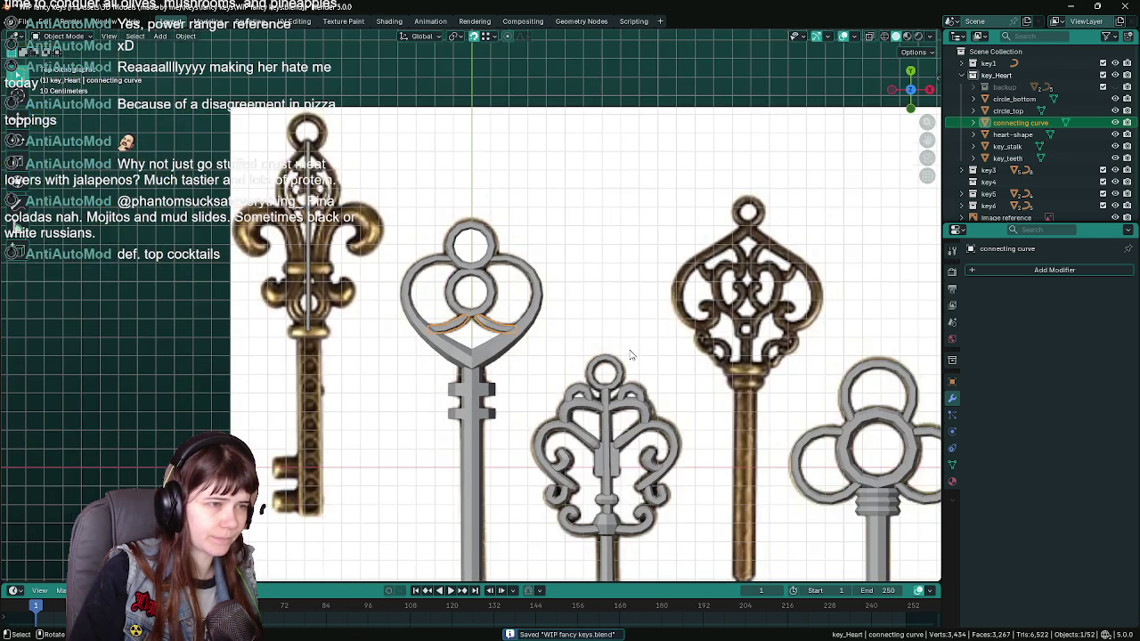
{"action": "left_click", "coordinate": [489, 305]}
{"action": "key", "text": "KP_0"}
{"action": "scroll", "coordinate": [488, 306], "scroll_direction": "up", "scroll_amount": 1}
{"action": "left_click", "coordinate": [523, 312]}
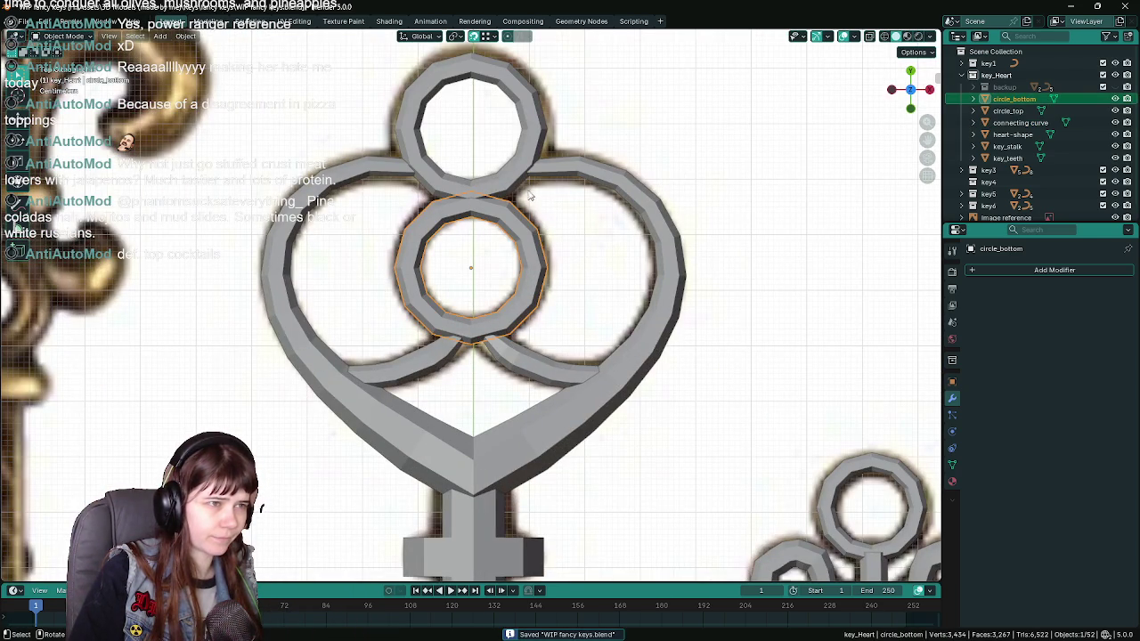
{"action": "left_click", "coordinate": [526, 169]}
{"action": "left_click", "coordinate": [638, 193]}
{"action": "key", "text": "KP_0"}
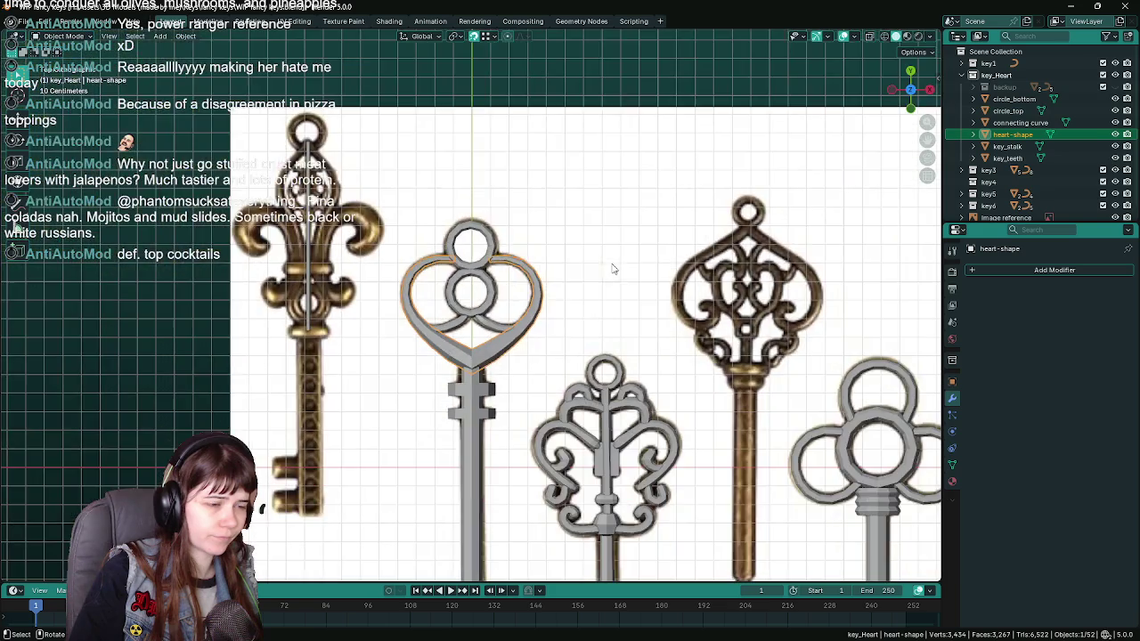
{"action": "key", "text": "KP_Decimal"}
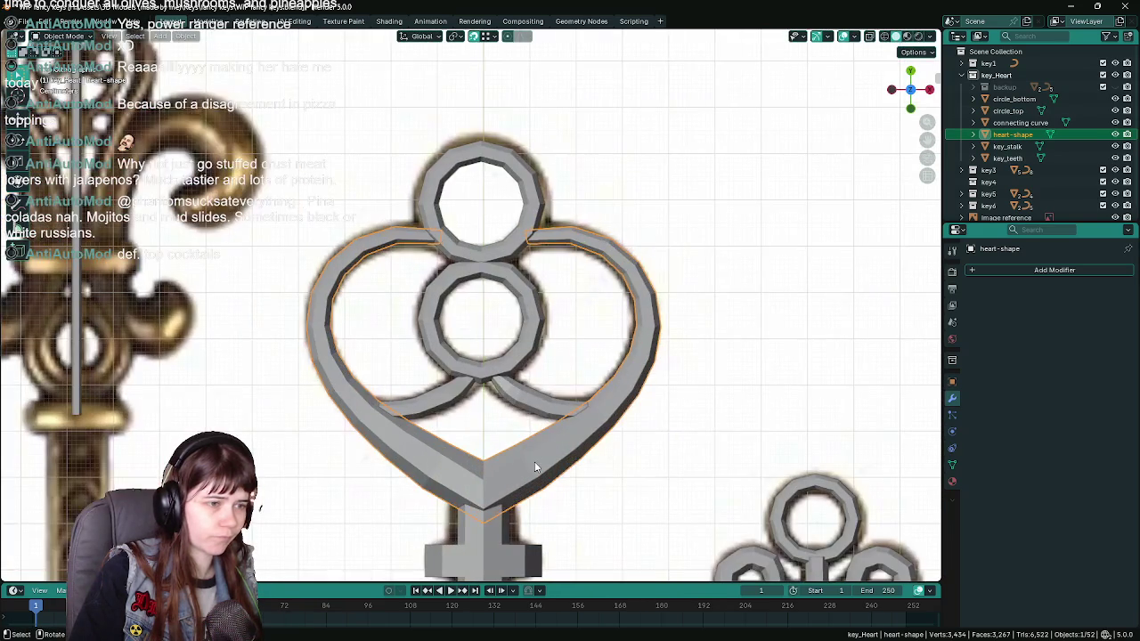
{"action": "key", "text": "ctrl+s"}
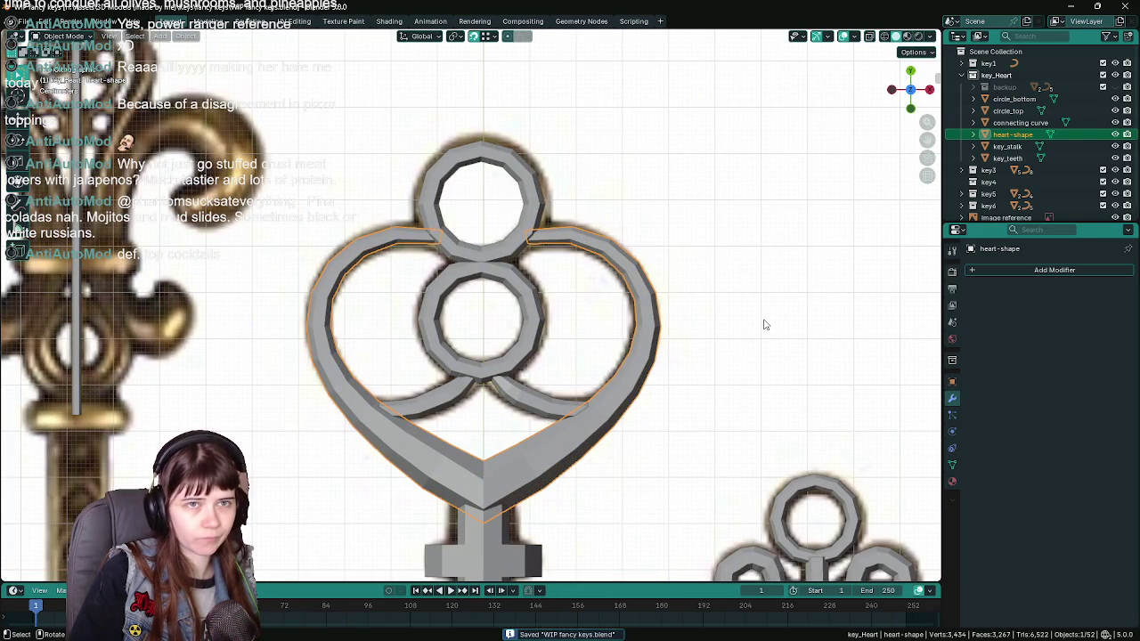
Duplicate the heart-shape as 'heart-shape backup3' and move it into the backup collection.
{"action": "key", "text": "shift+d"}
{"action": "left_click", "coordinate": [1053, 133]}
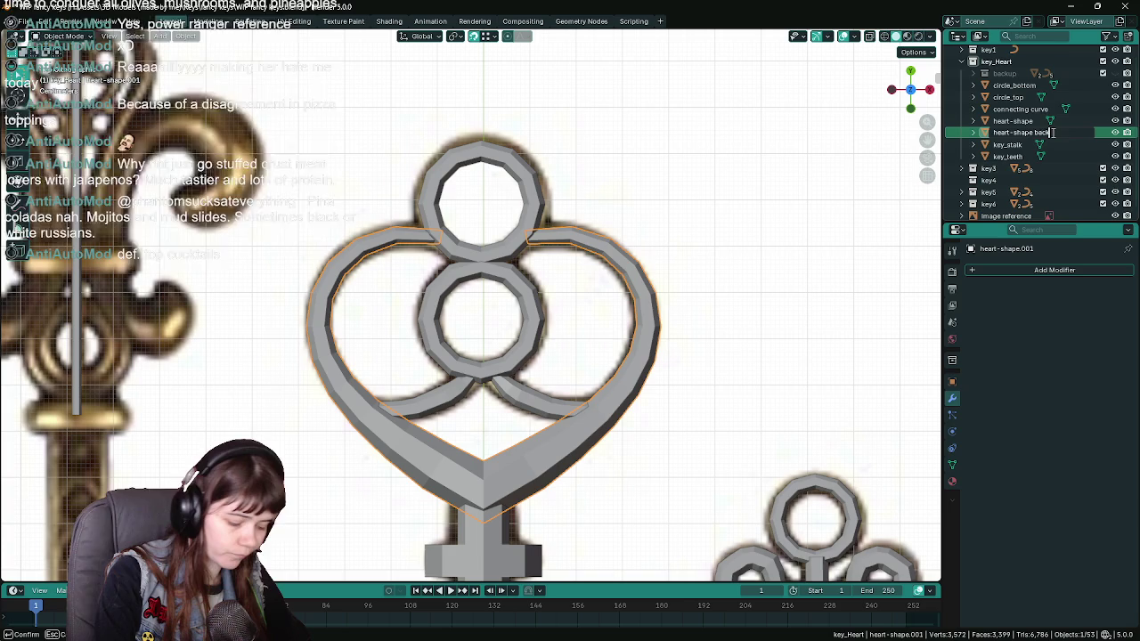
{"action": "type", "text": "kup3"}
{"action": "key", "text": "Return"}
{"action": "key", "text": "ctrl+s"}
{"action": "scroll", "coordinate": [681, 310], "scroll_direction": "down", "scroll_amount": 5}
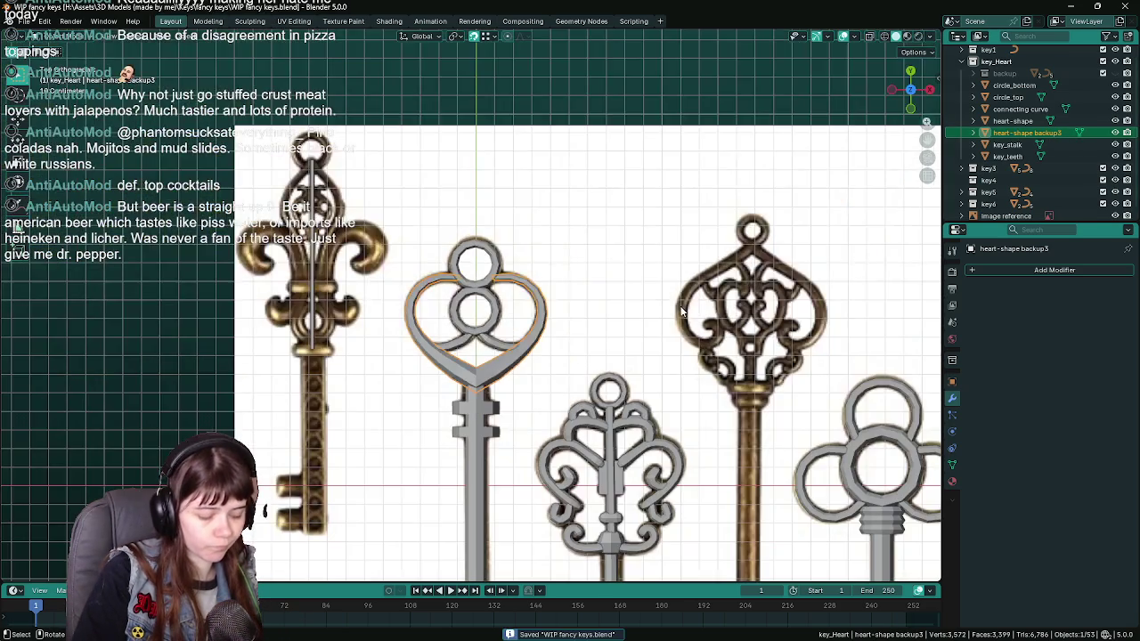
{"action": "left_click_drag", "start_coordinate": [1025, 133], "coordinate": [1005, 73]}
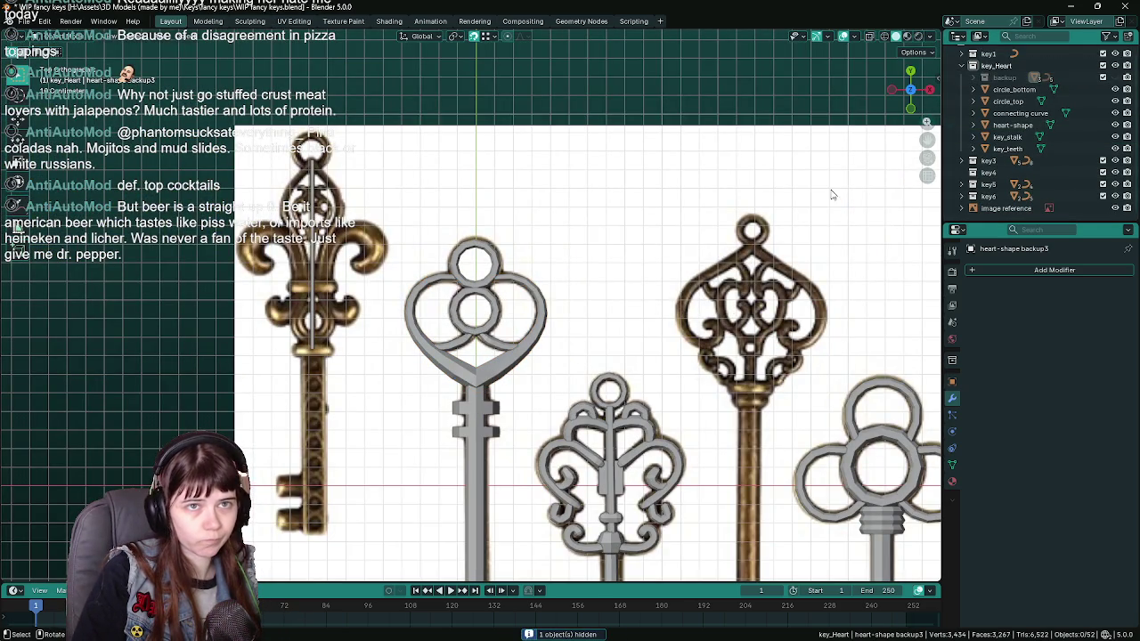
{"action": "scroll", "coordinate": [497, 344], "scroll_direction": "down", "scroll_amount": 1}
{"action": "scroll", "coordinate": [497, 345], "scroll_direction": "down", "scroll_amount": 5}
{"action": "key", "text": "ctrl+s"}
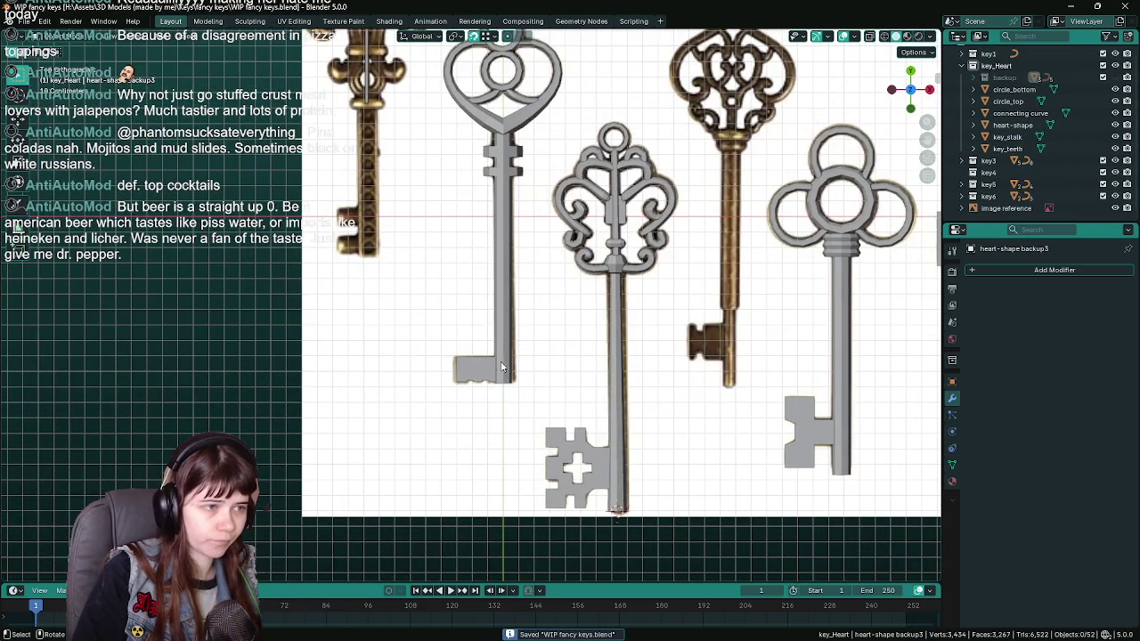
Click through key_stalk, key_teeth and circle_bottom to locate the heart key's parts.
{"action": "left_click", "coordinate": [504, 374]}
{"action": "scroll", "coordinate": [486, 392], "scroll_direction": "up", "scroll_amount": 2}
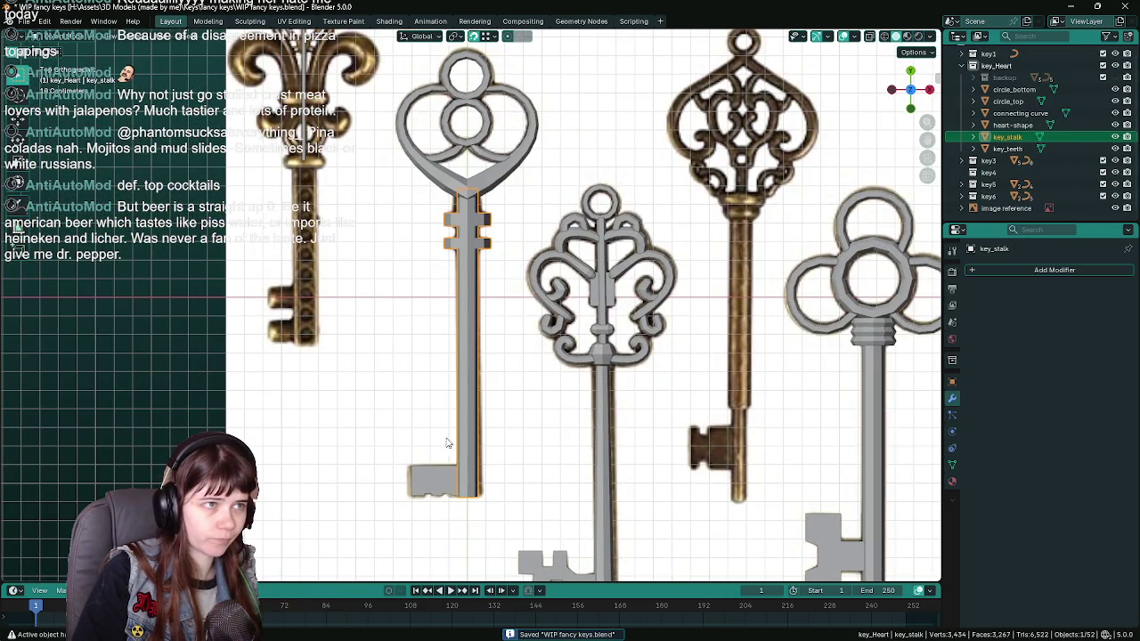
{"action": "left_click", "coordinate": [440, 492]}
{"action": "left_click", "coordinate": [467, 263]}
{"action": "scroll", "coordinate": [467, 263], "scroll_direction": "down", "scroll_amount": 2}
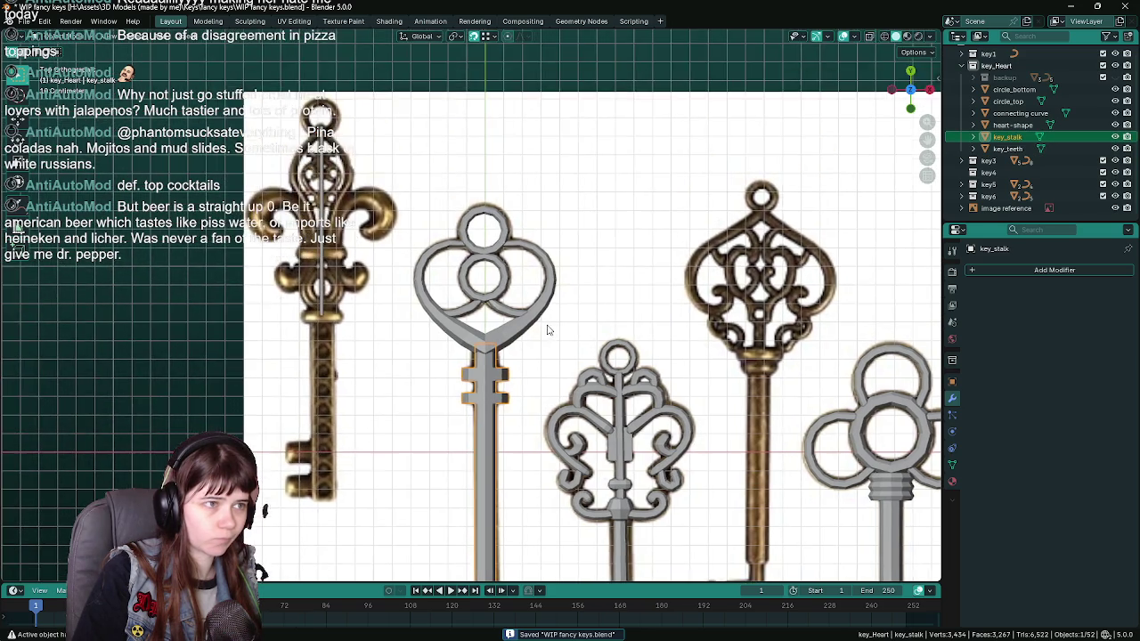
{"action": "scroll", "coordinate": [508, 276], "scroll_direction": "up", "scroll_amount": 7}
{"action": "left_click", "coordinate": [522, 292]}
{"action": "scroll", "coordinate": [522, 292], "scroll_direction": "down", "scroll_amount": 6}
{"action": "scroll", "coordinate": [499, 303], "scroll_direction": "up", "scroll_amount": 2}
{"action": "scroll", "coordinate": [497, 305], "scroll_direction": "up", "scroll_amount": 3}
{"action": "key", "text": "ctrl+s"}
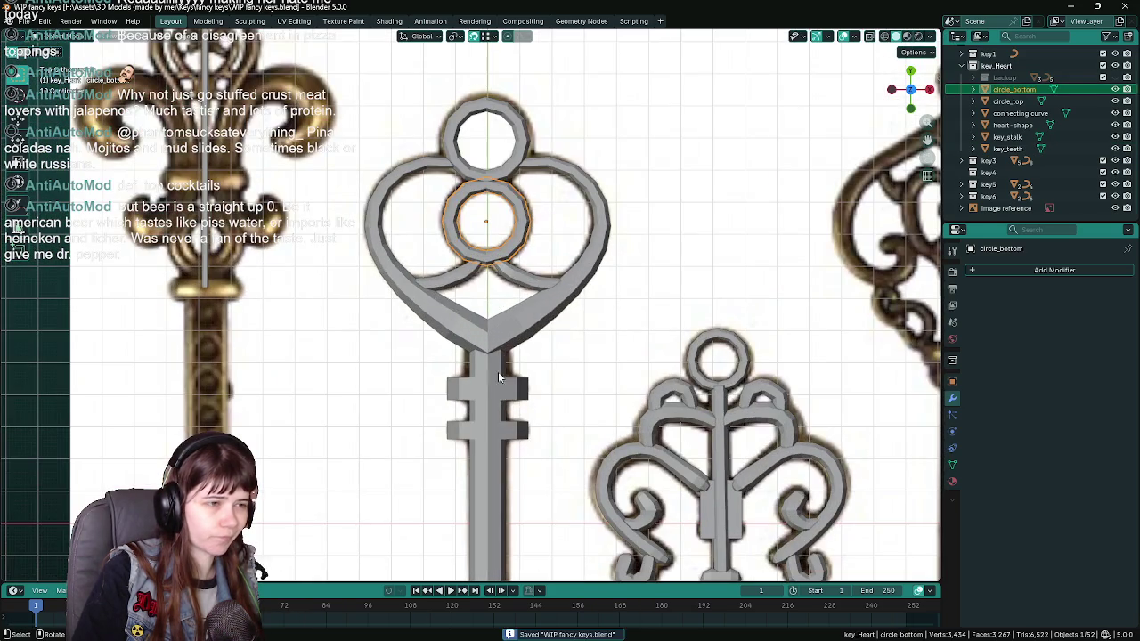
Select key_stalk, heart-shape, connecting curve, circle_top, key_teeth, with circle_bottom active, and save.
{"action": "left_click", "coordinate": [497, 376]}
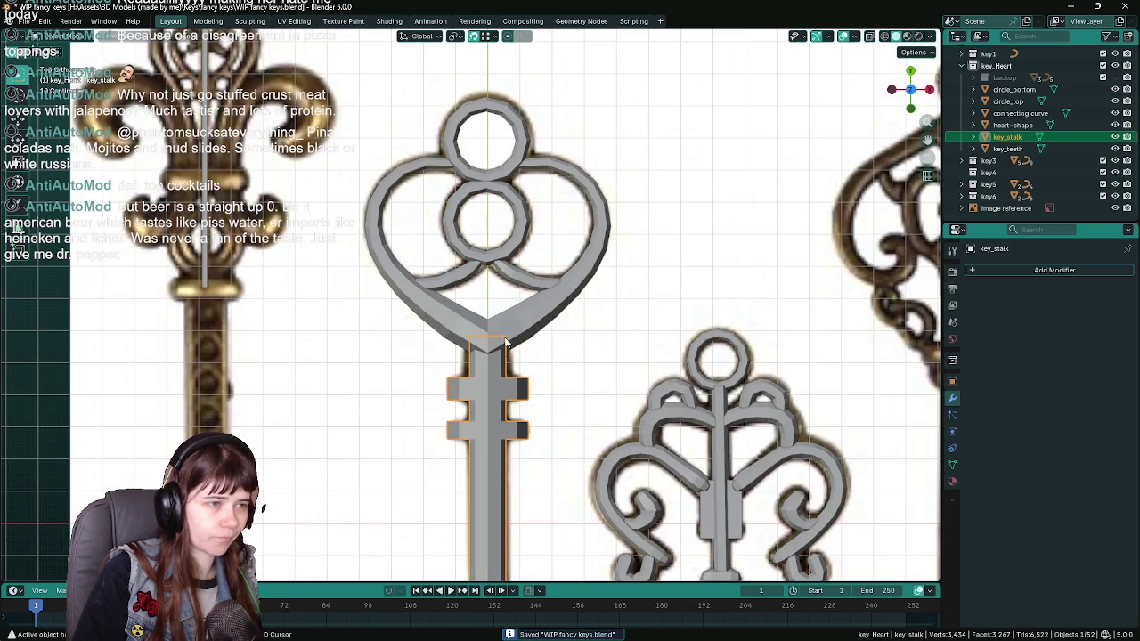
{"action": "left_click", "coordinate": [513, 308], "text": "shift"}
{"action": "left_click", "coordinate": [519, 287], "text": "shift"}
{"action": "left_click", "coordinate": [520, 153], "text": "shift"}
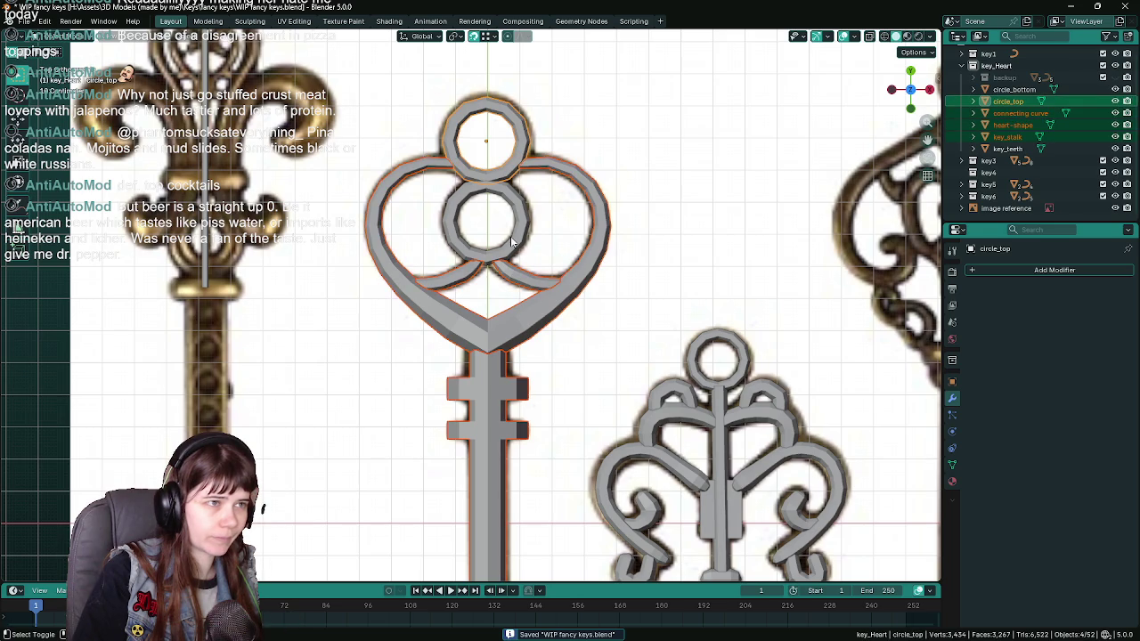
{"action": "scroll", "coordinate": [535, 446], "scroll_direction": "down", "scroll_amount": 8}
{"action": "left_click", "coordinate": [476, 292], "text": "shift"}
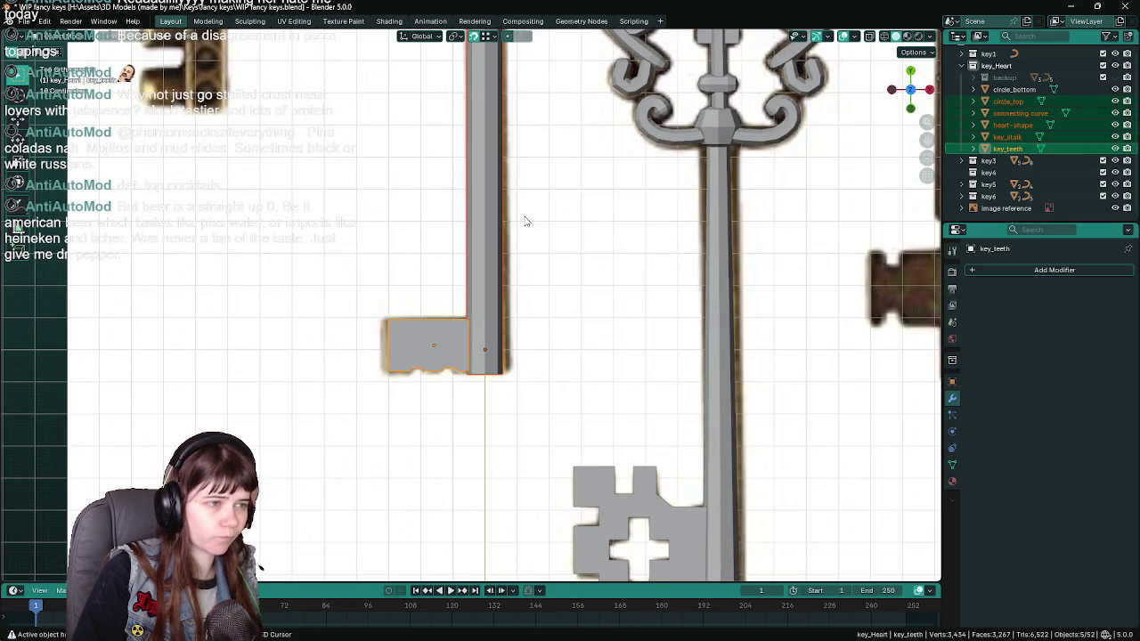
{"action": "scroll", "coordinate": [535, 374], "scroll_direction": "up", "scroll_amount": 5}
{"action": "scroll", "coordinate": [563, 352], "scroll_direction": "up", "scroll_amount": 3}
{"action": "left_click", "coordinate": [535, 259], "text": "shift"}
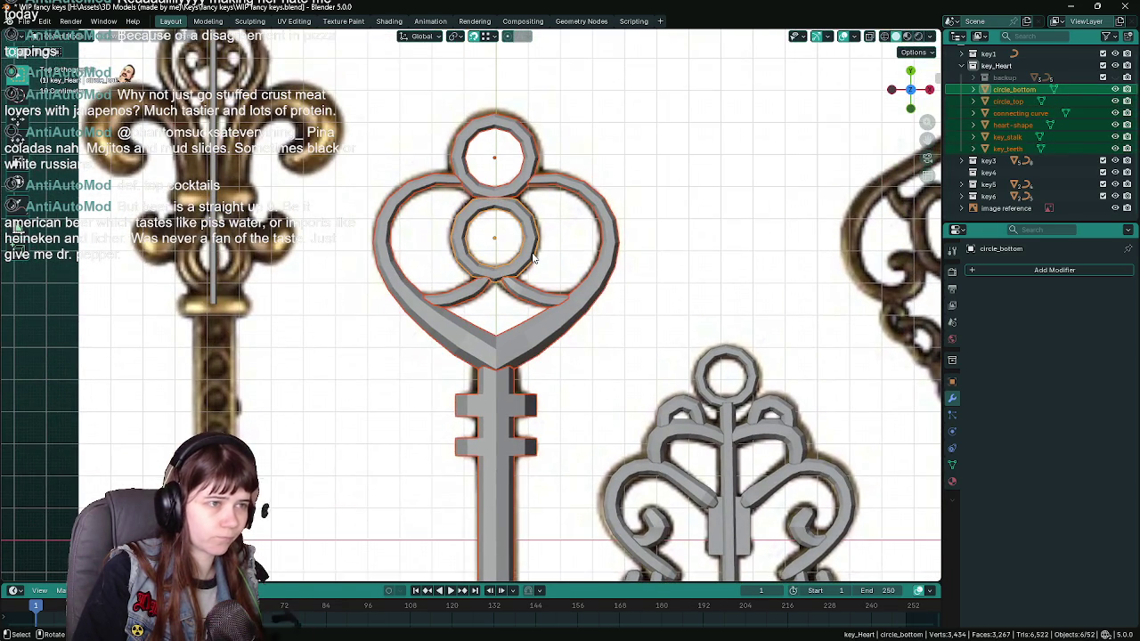
{"action": "key", "text": "ctrl+s"}
Join the parts with Ctrl+J, then run Merge by Distance and Delete Loose in Edit Mode.
{"action": "key", "text": "ctrl+j"}
{"action": "key", "text": "Tab"}
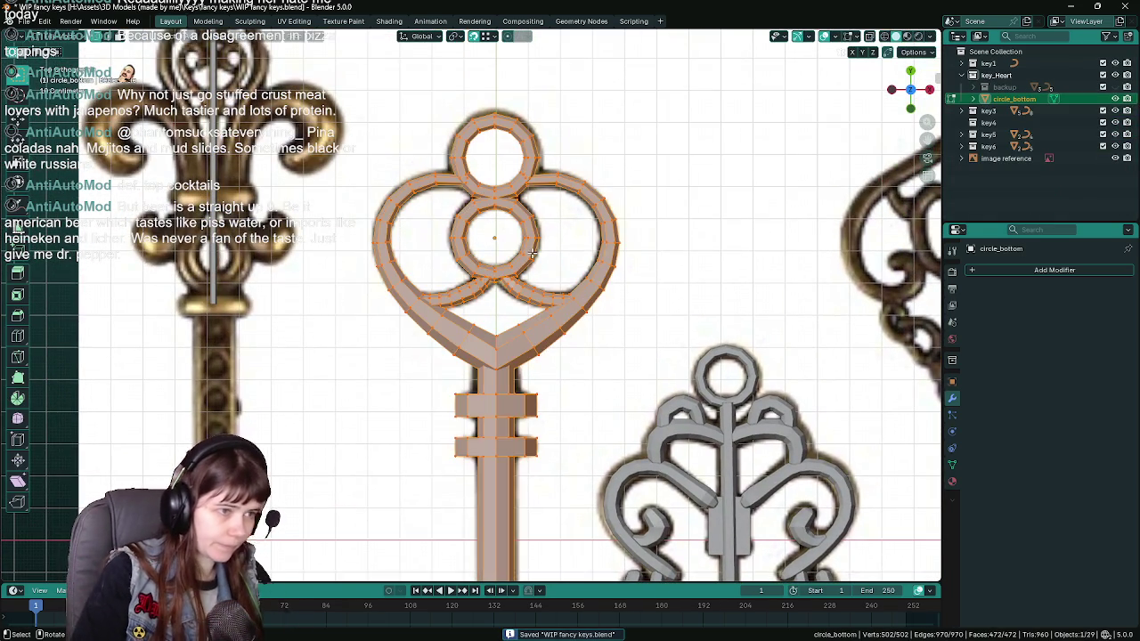
{"action": "key", "text": "F3"}
{"action": "type", "text": "merge"}
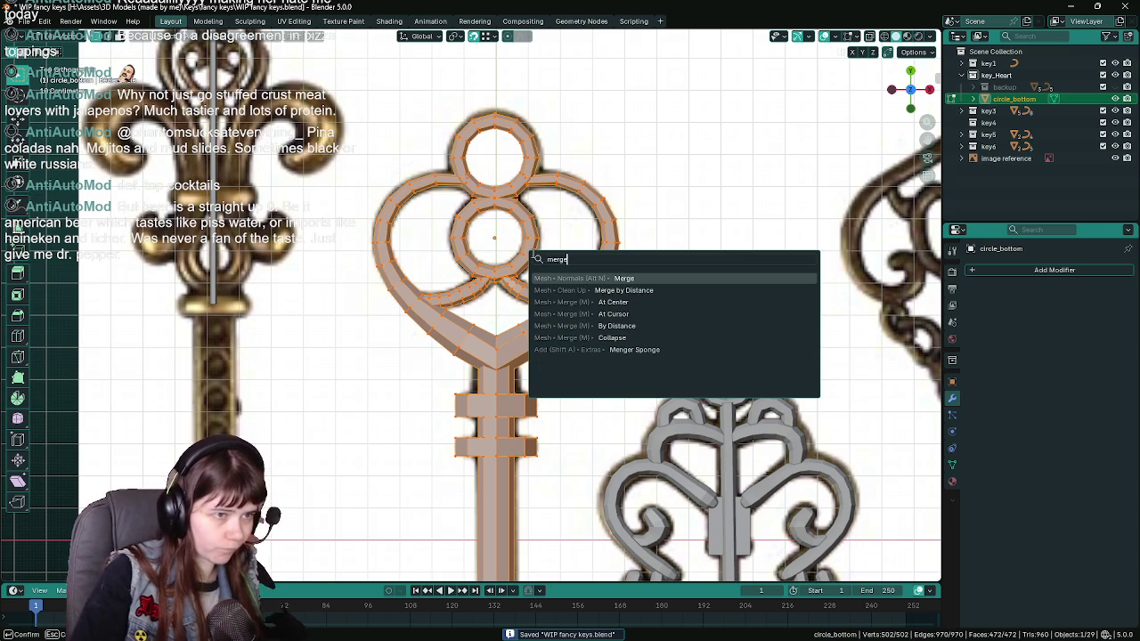
{"action": "left_click", "coordinate": [600, 289]}
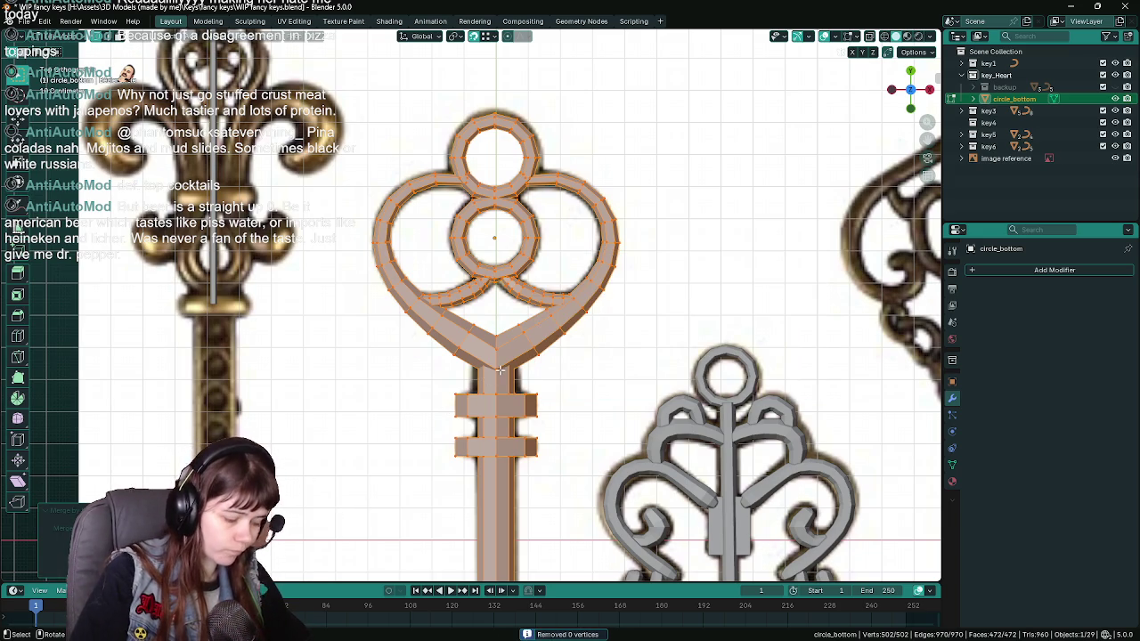
{"action": "key", "text": "F3"}
{"action": "type", "text": "loose"}
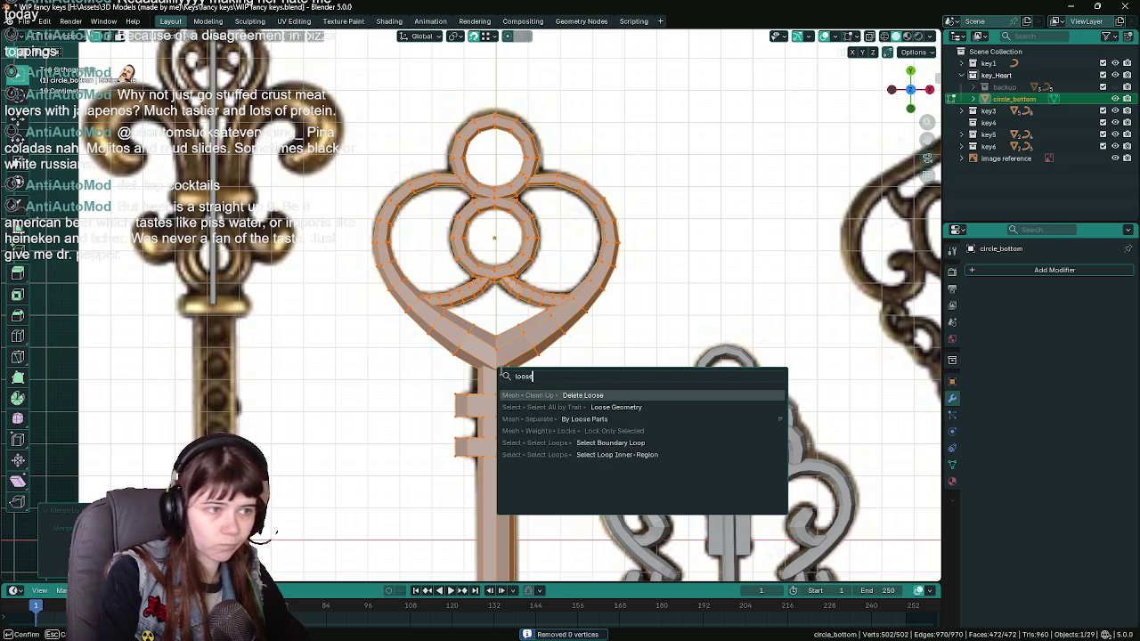
{"action": "key", "text": "Return"}
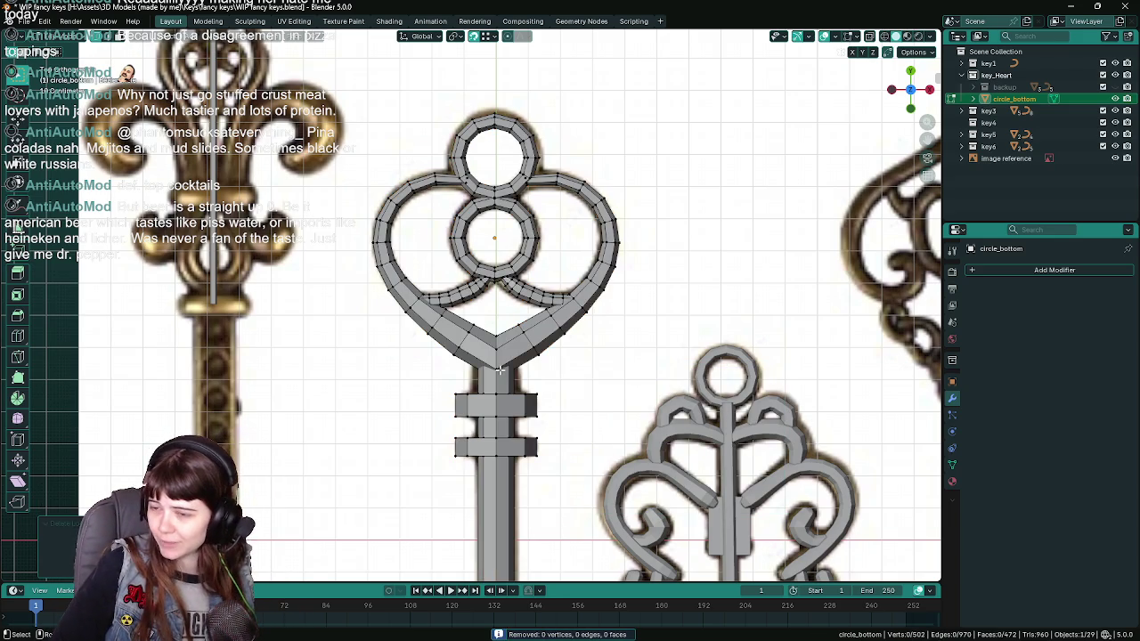
{"action": "scroll", "coordinate": [534, 339], "scroll_direction": "down", "scroll_amount": 4}
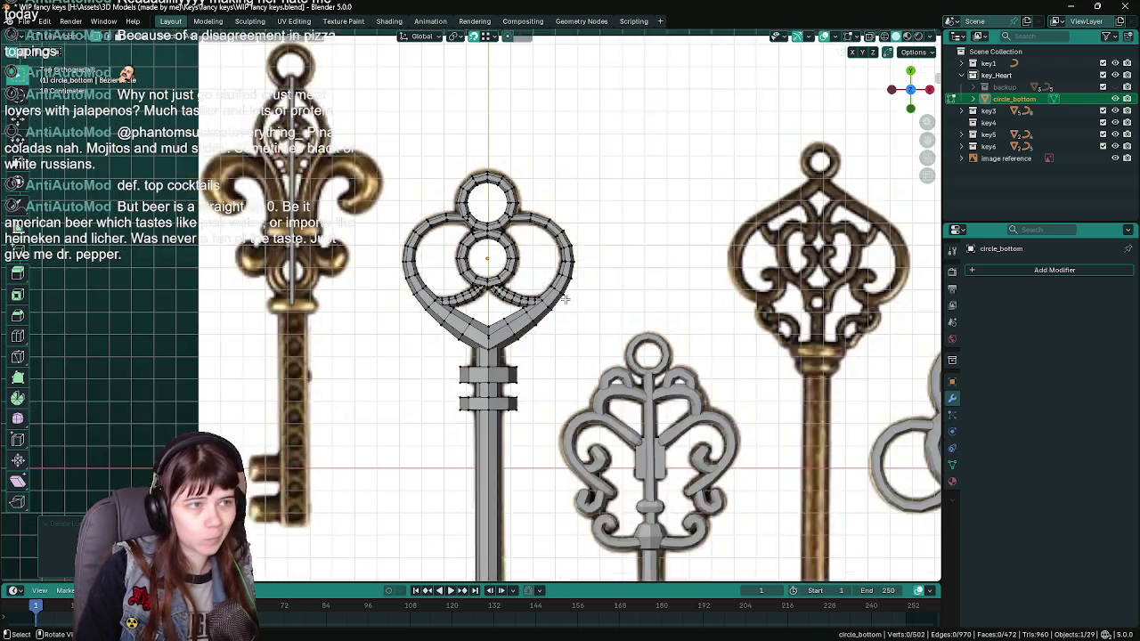
Return to object mode, select then deselect the joined heart key, and save.
{"action": "key", "text": "Tab"}
{"action": "scroll", "coordinate": [560, 314], "scroll_direction": "down", "scroll_amount": 3}
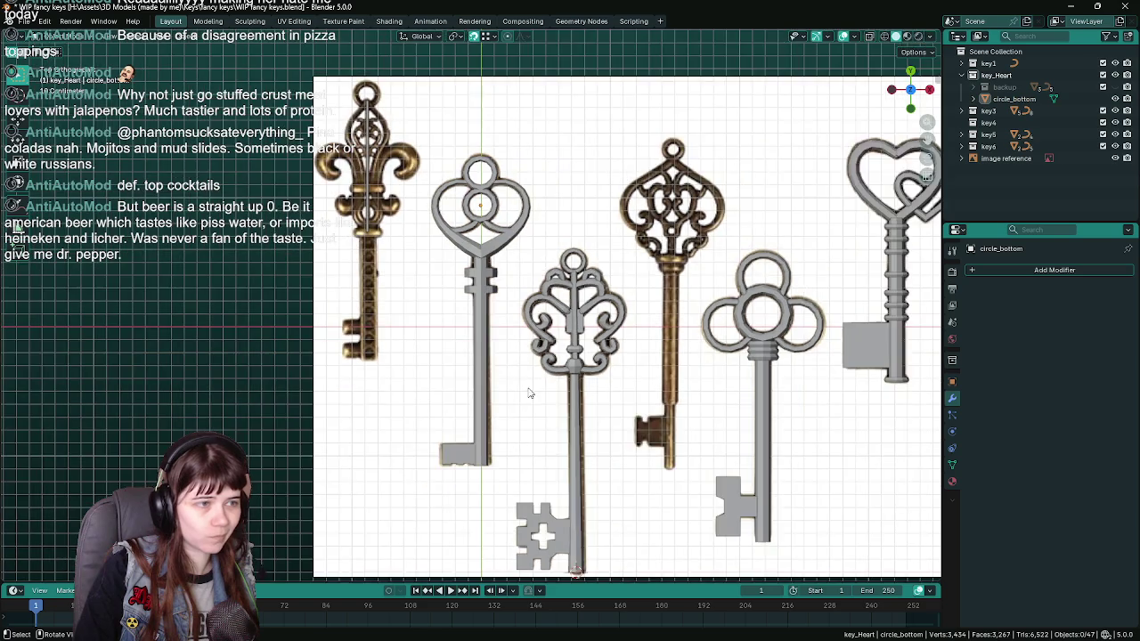
{"action": "scroll", "coordinate": [478, 358], "scroll_direction": "up", "scroll_amount": 6}
{"action": "left_click", "coordinate": [477, 357]}
{"action": "scroll", "coordinate": [542, 262], "scroll_direction": "down", "scroll_amount": 4}
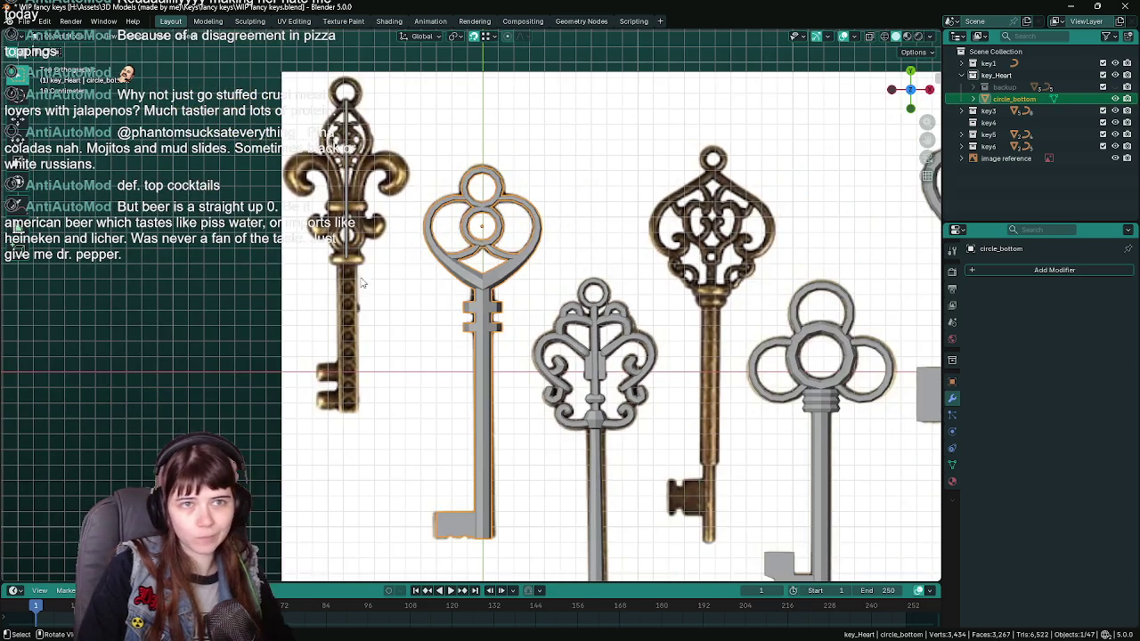
{"action": "key", "text": "alt+a"}
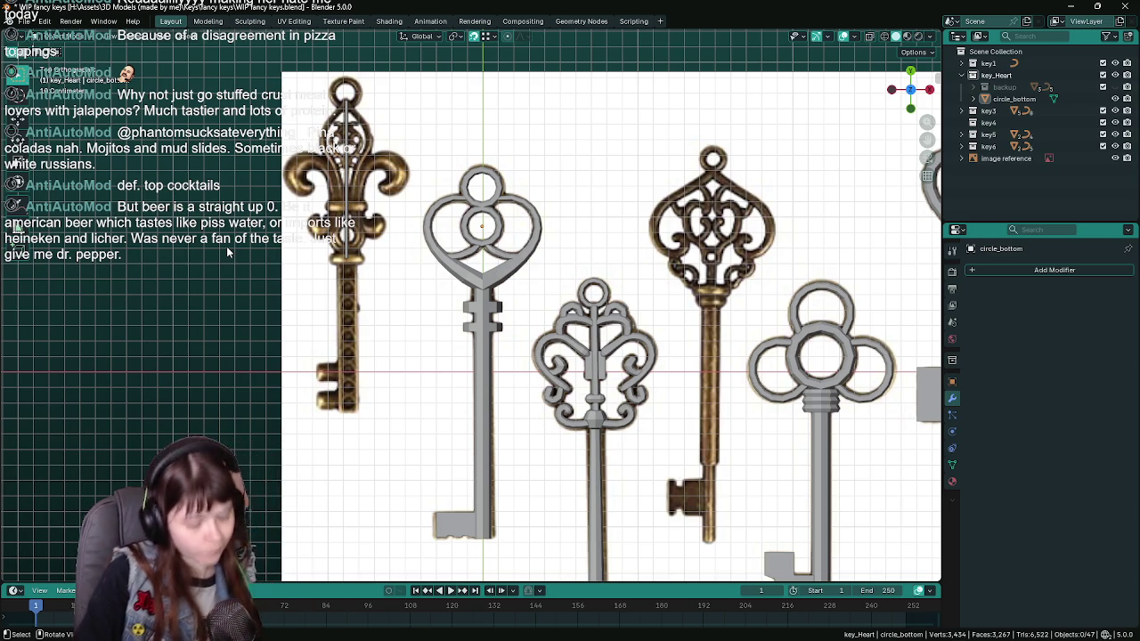
{"action": "scroll", "coordinate": [536, 156], "scroll_direction": "up", "scroll_amount": 2}
{"action": "key", "text": "ctrl+s"}
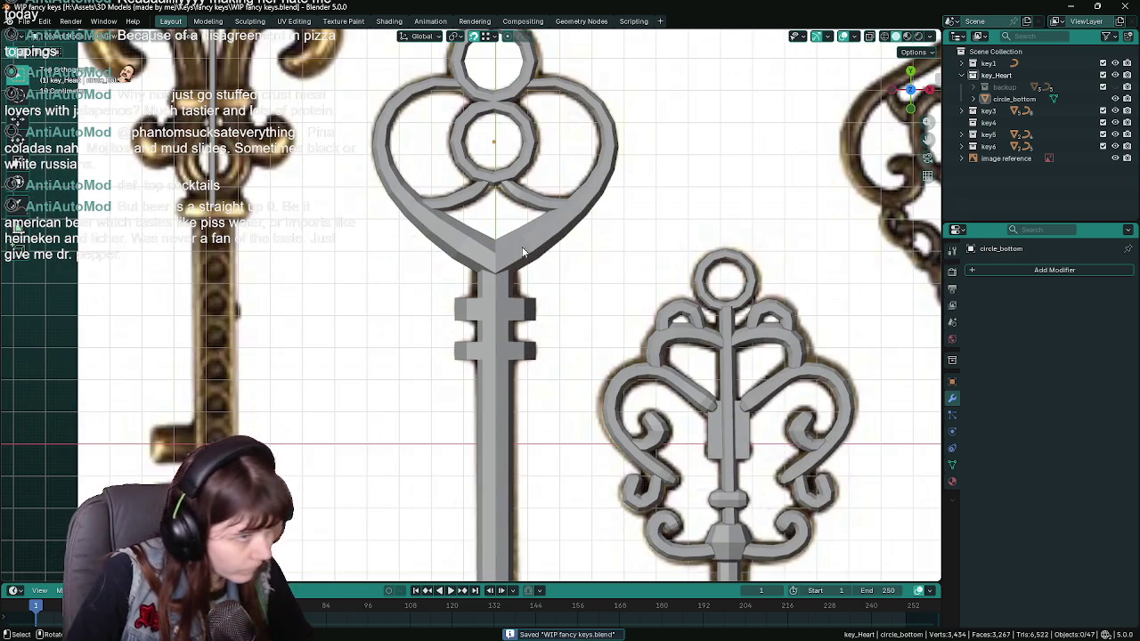
Zoom in on the heart key's head and orbit into a perspective view.
{"action": "scroll", "coordinate": [331, 272], "scroll_direction": "down", "scroll_amount": 4}
{"action": "scroll", "coordinate": [478, 245], "scroll_direction": "up", "scroll_amount": 5}
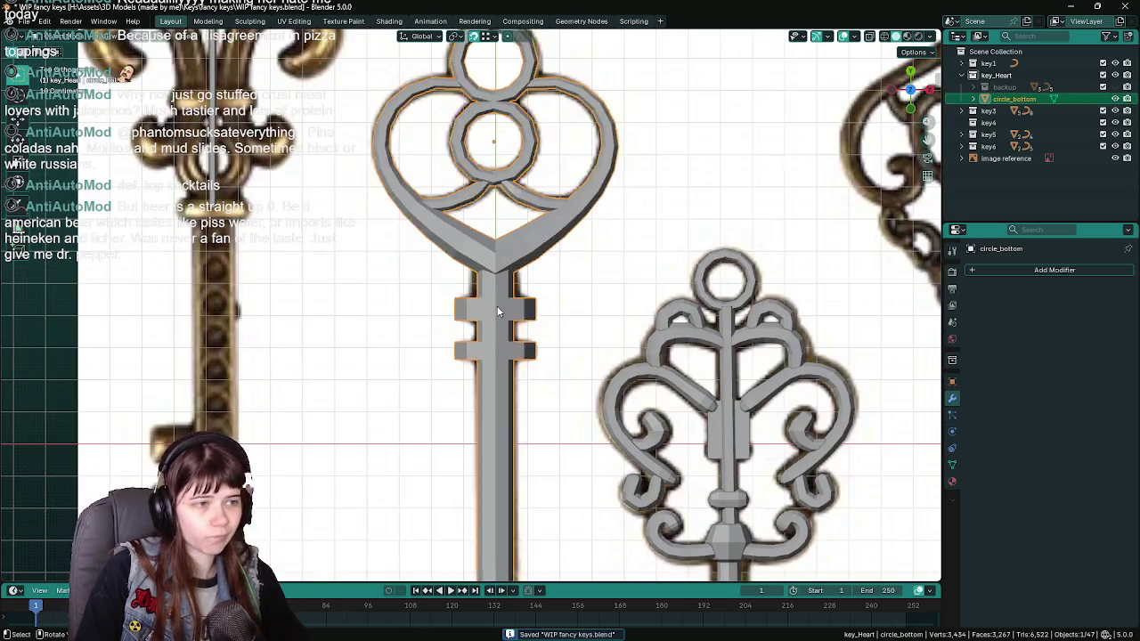
{"action": "scroll", "coordinate": [550, 403], "scroll_direction": "down", "scroll_amount": 3}
{"action": "scroll", "coordinate": [550, 403], "scroll_direction": "down", "scroll_amount": 1}
{"action": "scroll", "coordinate": [501, 341], "scroll_direction": "up", "scroll_amount": 7}
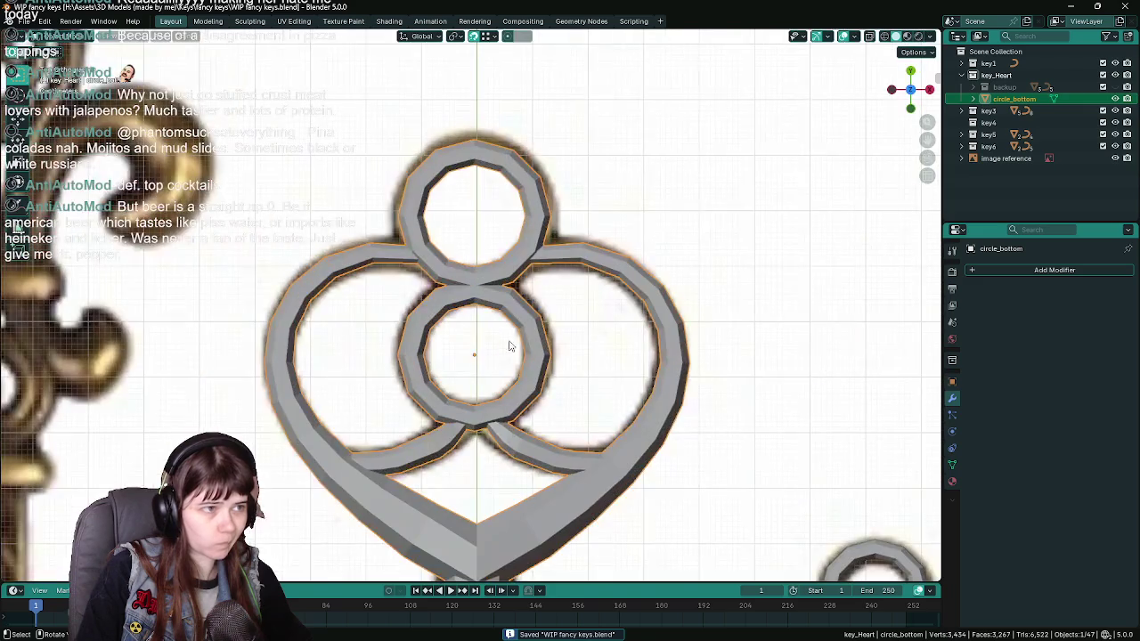
{"action": "scroll", "coordinate": [542, 378], "scroll_direction": "down", "scroll_amount": 3}
{"action": "mouse_move", "coordinate": [542, 378]}
{"action": "left_mouse_down"}
{"action": "mouse_move", "coordinate": [545, 305]}
{"action": "mouse_move", "coordinate": [521, 288]}
{"action": "mouse_move", "coordinate": [632, 285]}
{"action": "left_mouse_up"}
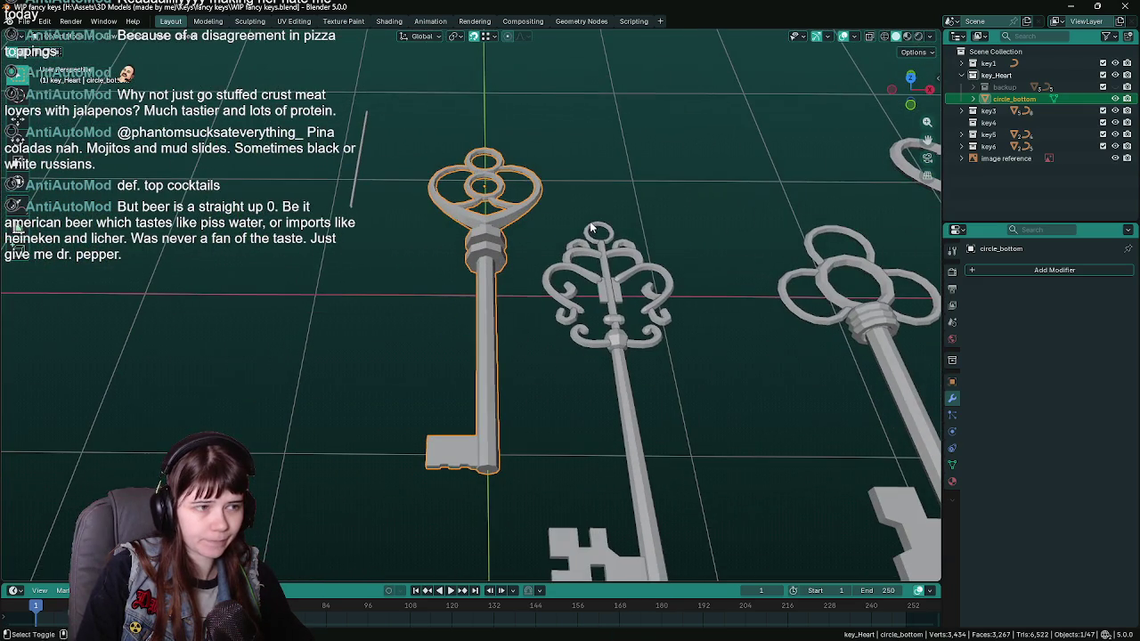
Remove the heart key's empty material slot and save the keys file.
{"action": "left_click", "coordinate": [952, 482]}
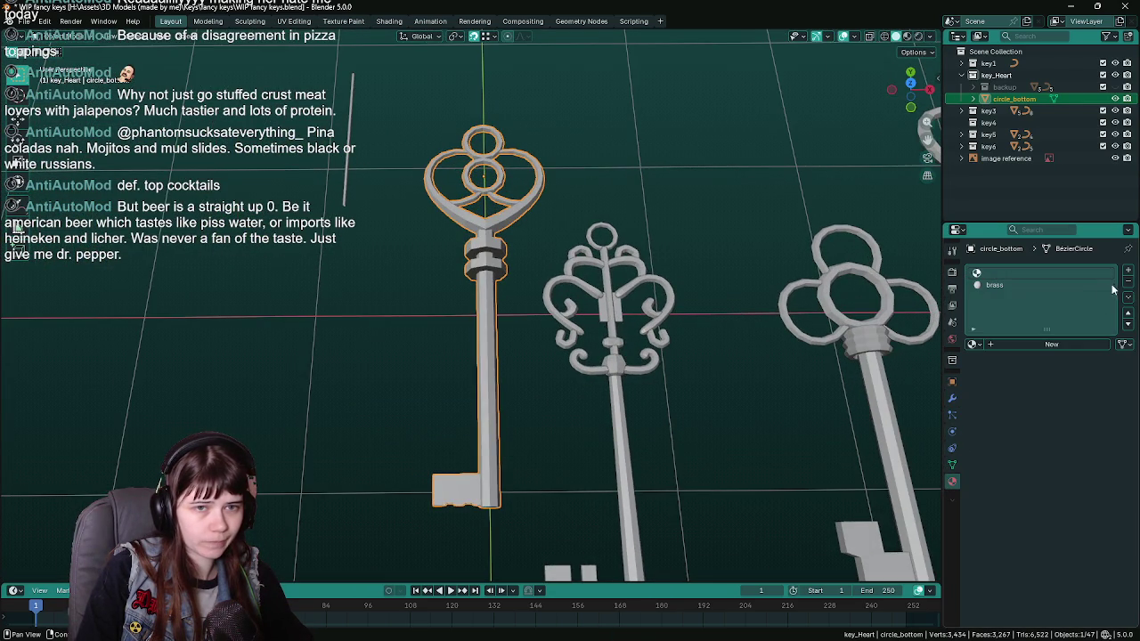
{"action": "left_click", "coordinate": [1129, 283]}
{"action": "scroll", "coordinate": [559, 274], "scroll_direction": "down", "scroll_amount": 3}
{"action": "key", "text": "ctrl+s"}
{"action": "scroll", "coordinate": [559, 275], "scroll_direction": "up", "scroll_amount": 3}
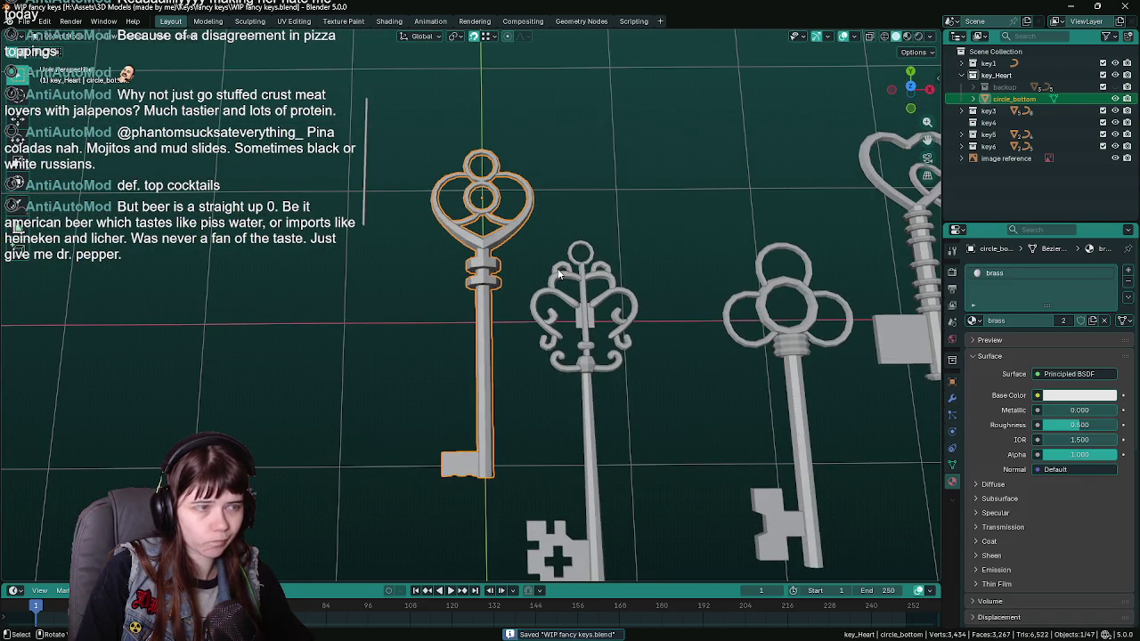
In front view, eyedrop the brass material's Base Color from the reference key photo and save.
{"action": "key", "text": "KP_1"}
{"action": "scroll", "coordinate": [606, 274], "scroll_direction": "up", "scroll_amount": 4}
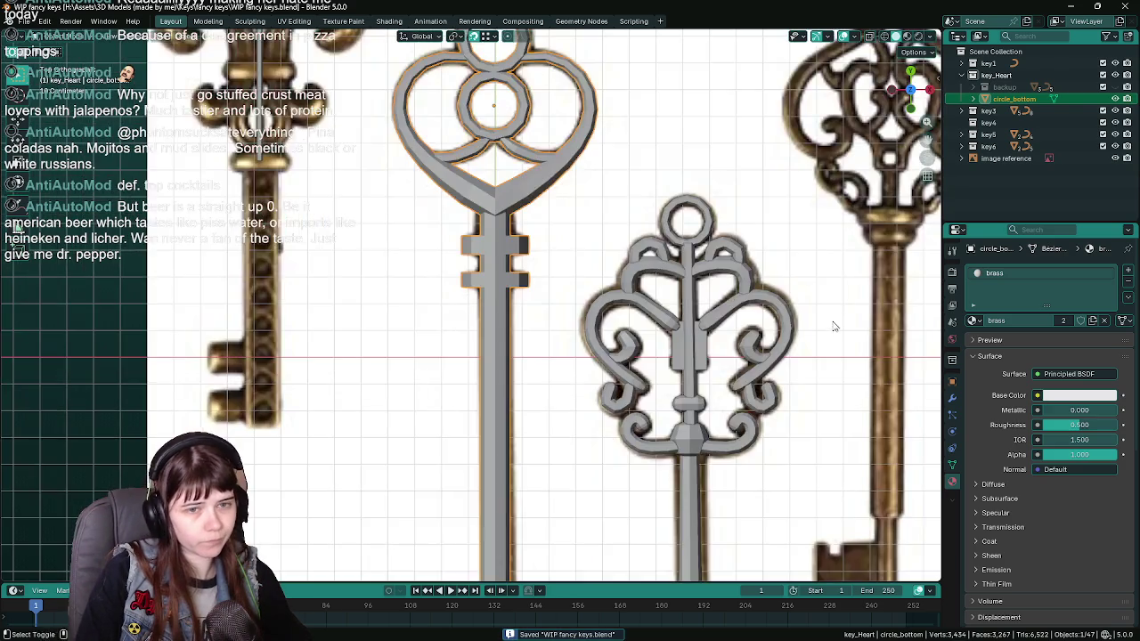
{"action": "scroll", "coordinate": [459, 359], "scroll_direction": "up", "scroll_amount": 3}
{"action": "left_click", "coordinate": [1076, 395]}
{"action": "left_click", "coordinate": [1106, 378]}
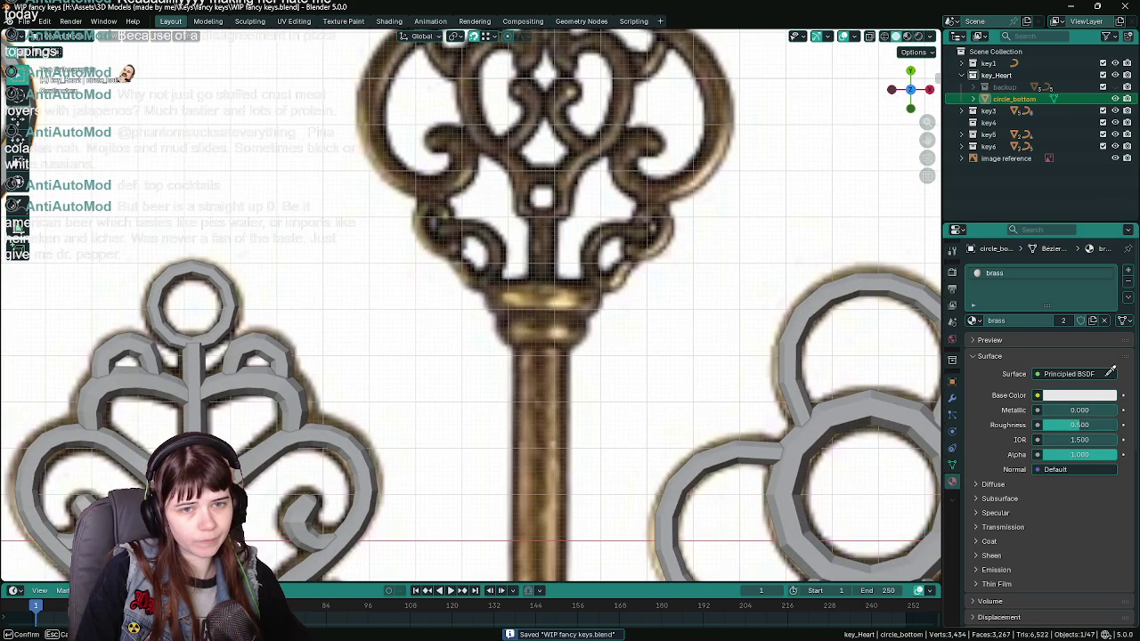
{"action": "left_click", "coordinate": [564, 288]}
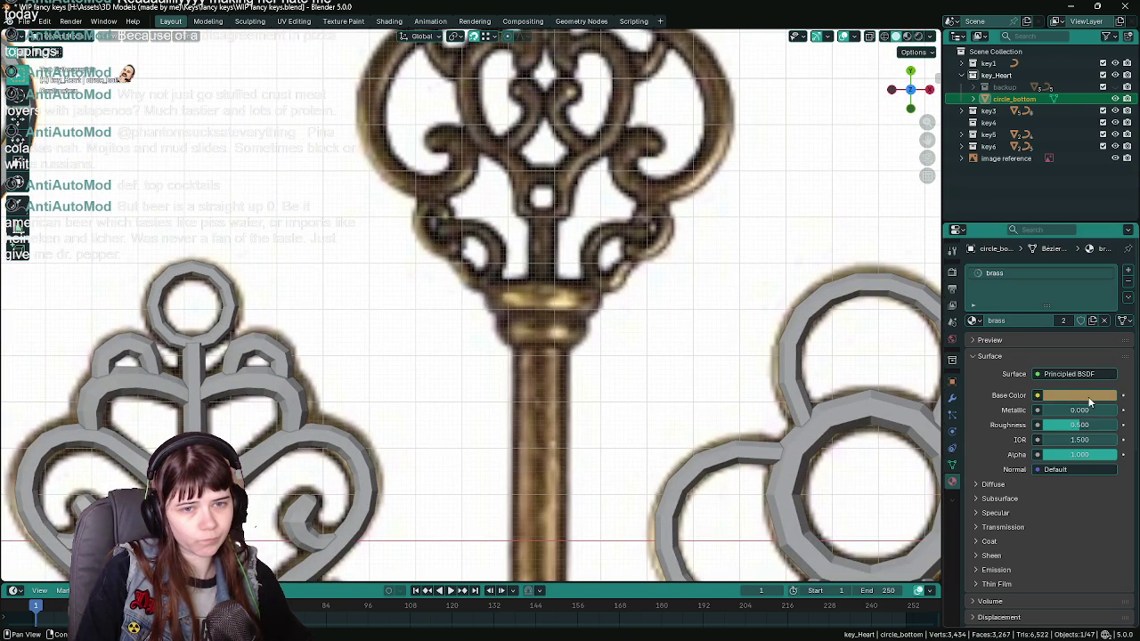
{"action": "left_click", "coordinate": [1088, 395]}
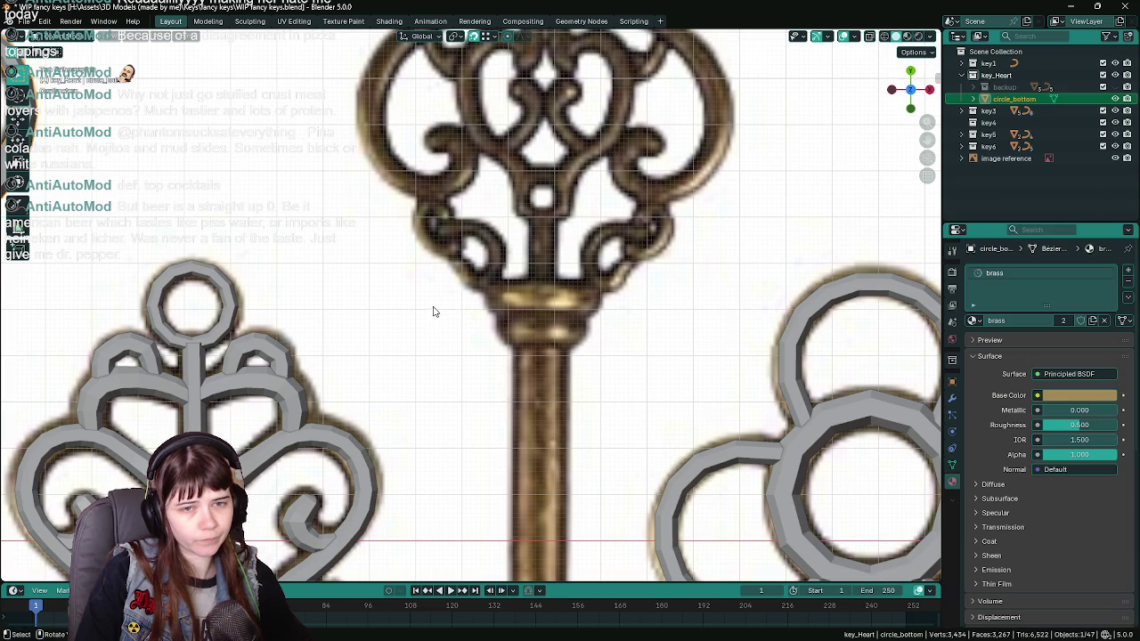
{"action": "scroll", "coordinate": [433, 312], "scroll_direction": "down", "scroll_amount": 5}
{"action": "scroll", "coordinate": [424, 257], "scroll_direction": "up", "scroll_amount": 5}
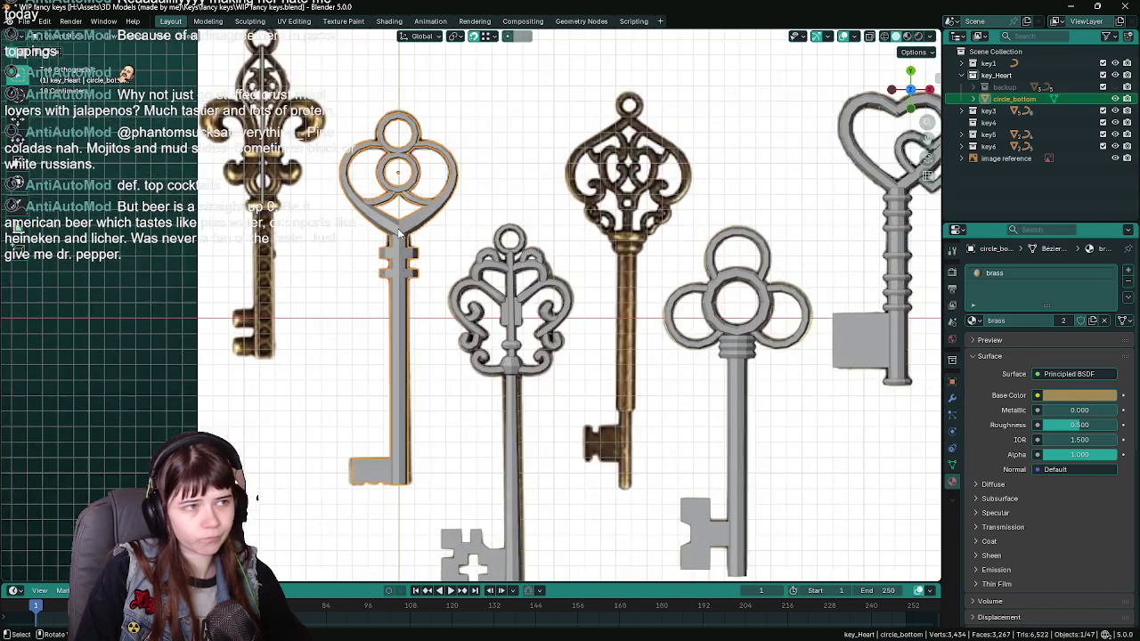
{"action": "key", "text": "ctrl+s"}
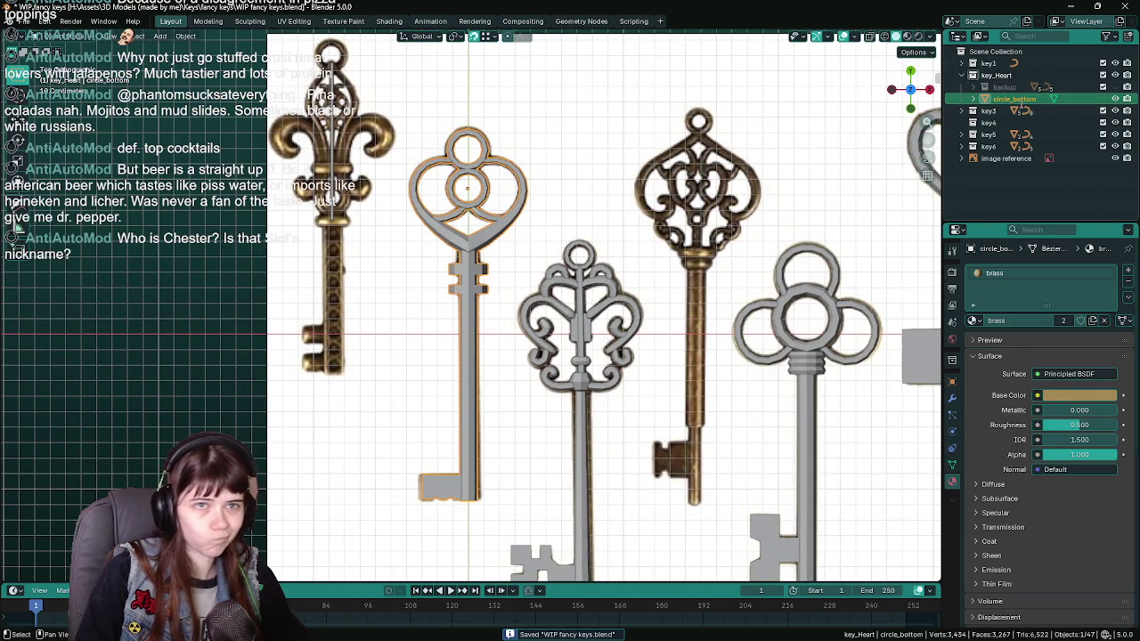
Rename the object key_Heart, save, and switch over to Unreal Engine.
{"action": "double_click", "coordinate": [1016, 98]}
{"action": "type", "text": "2"}
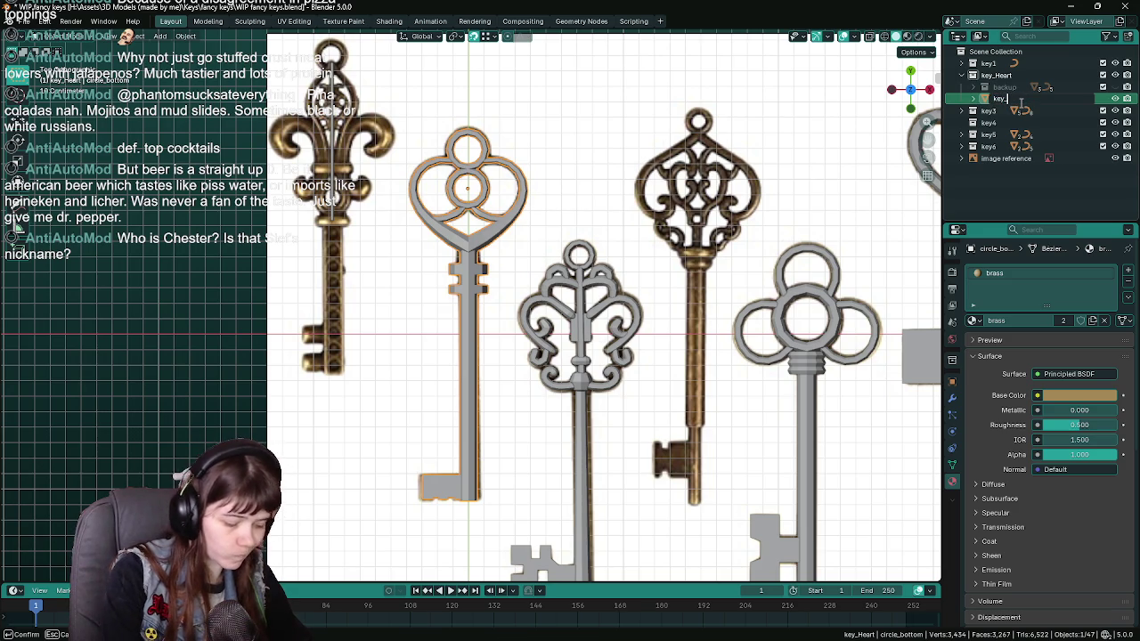
{"action": "type", "text": "Heart"}
{"action": "key", "text": "Return"}
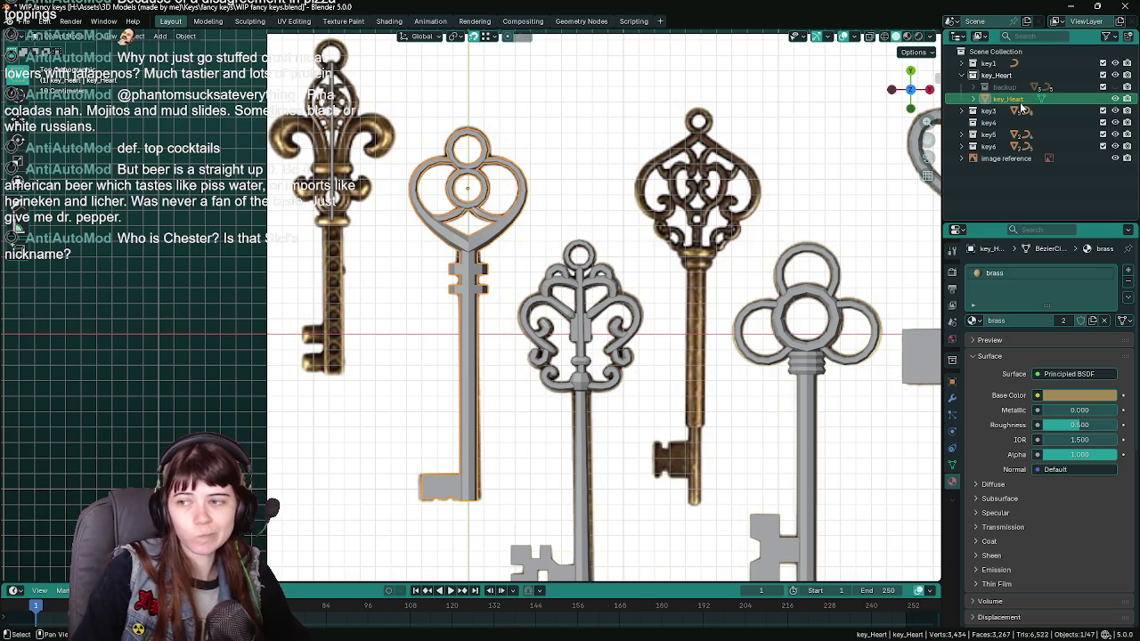
{"action": "key", "text": "ctrl+s"}
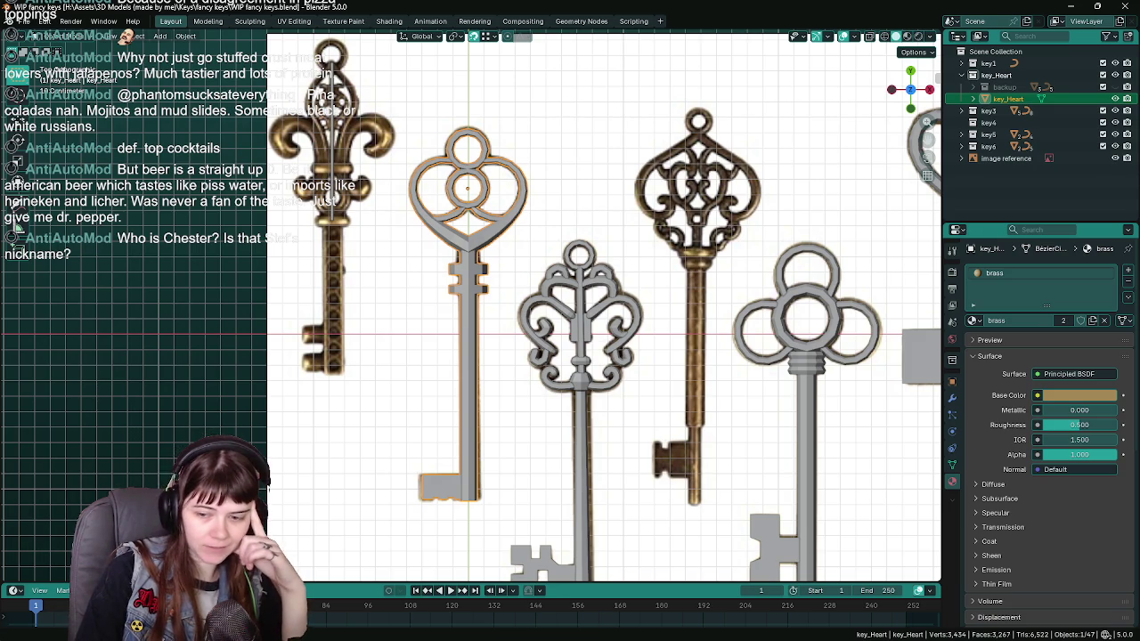
{"action": "key", "text": "alt+Tab"}
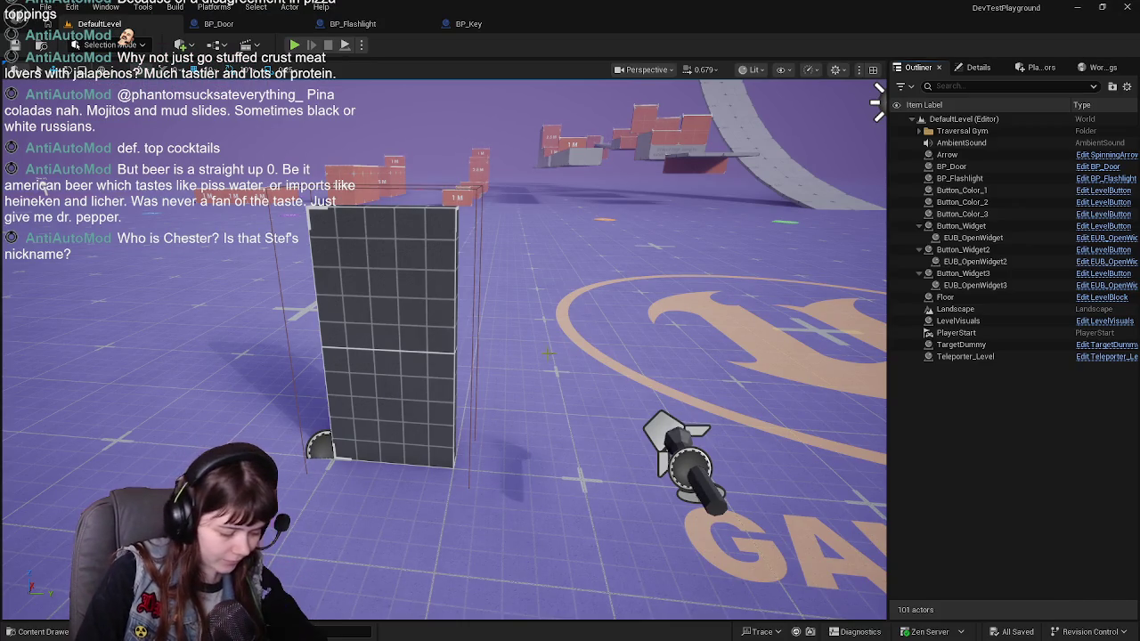
Duplicate Metal_mat in Content/Materials as Brass_mat and open it in the material editor.
{"action": "scroll", "coordinate": [445, 347], "scroll_direction": "down", "scroll_amount": 5}
{"action": "scroll", "coordinate": [446, 347], "scroll_direction": "up", "scroll_amount": 5}
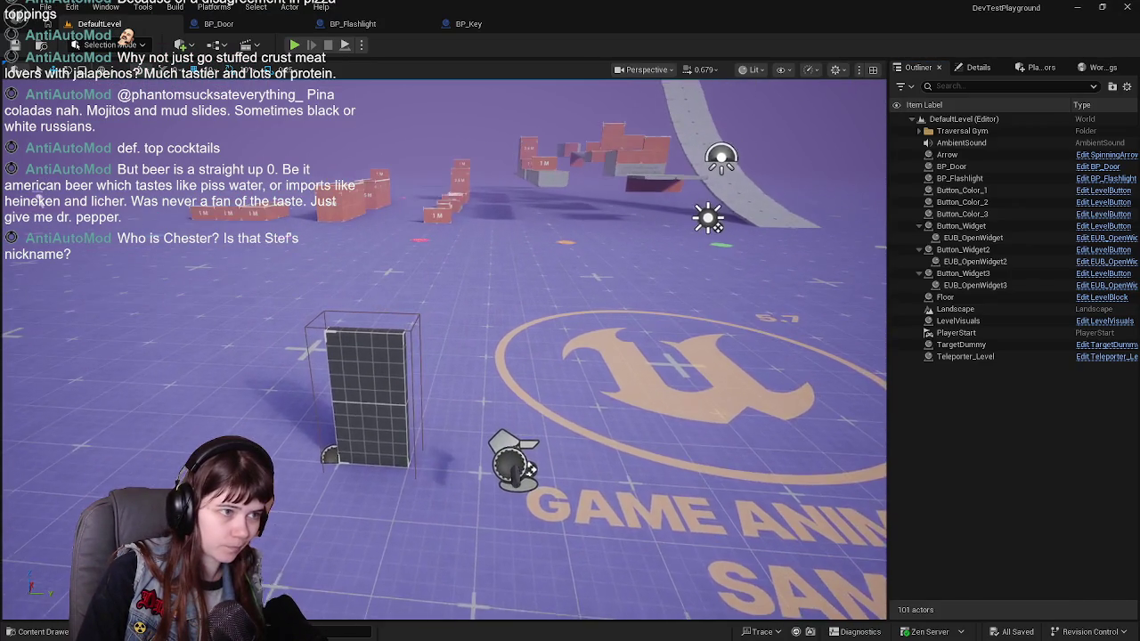
{"action": "key", "text": "ctrl+space"}
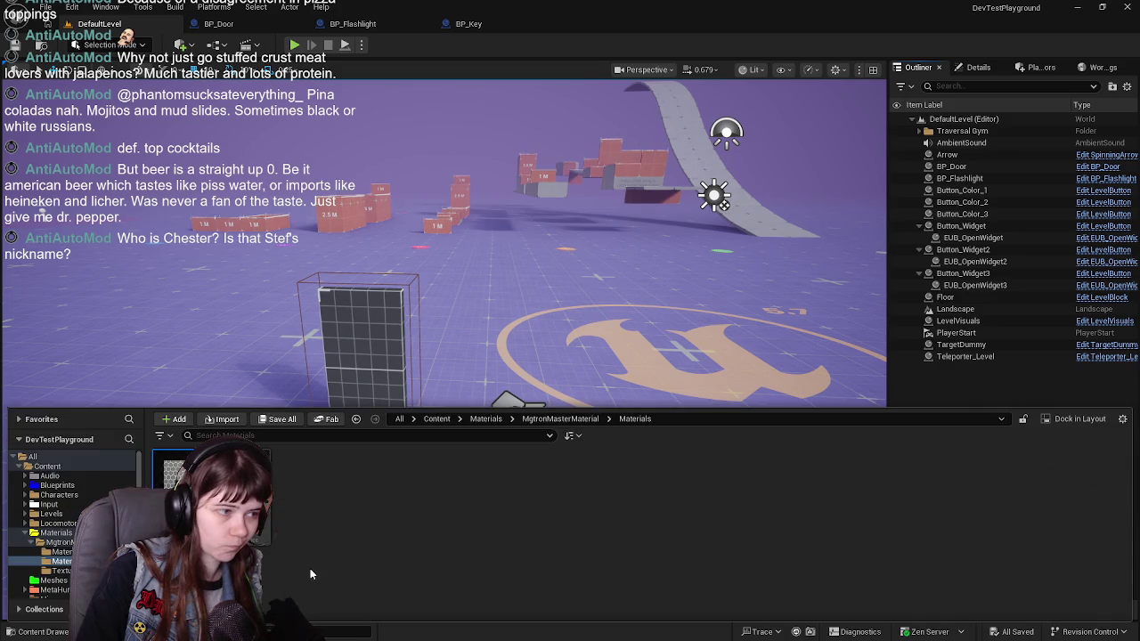
{"action": "left_click", "coordinate": [486, 418]}
{"action": "left_click", "coordinate": [309, 514]}
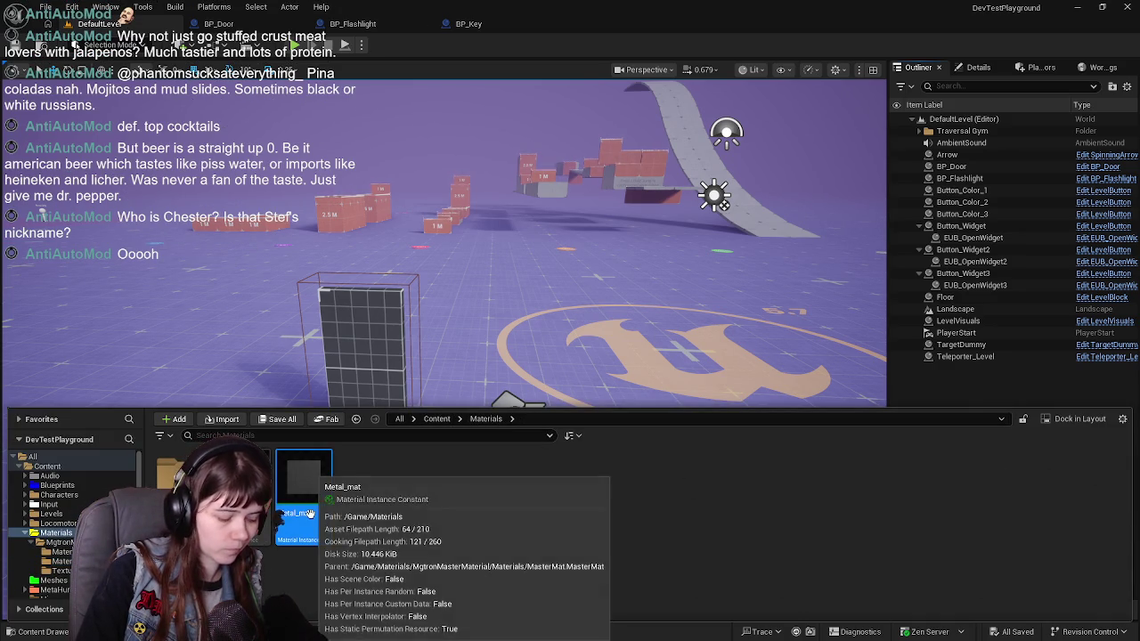
{"action": "key", "text": "ctrl+d"}
{"action": "type", "text": "Bras"}
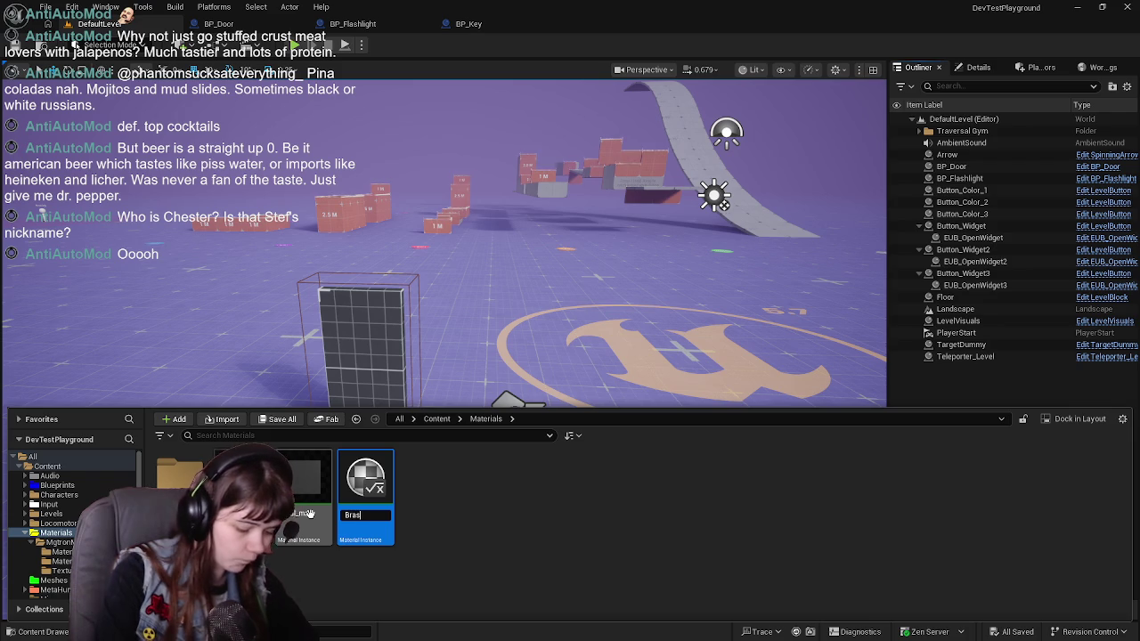
{"action": "type", "text": "s_mat"}
{"action": "key", "text": "Return"}
{"action": "double_click", "coordinate": [365, 486]}
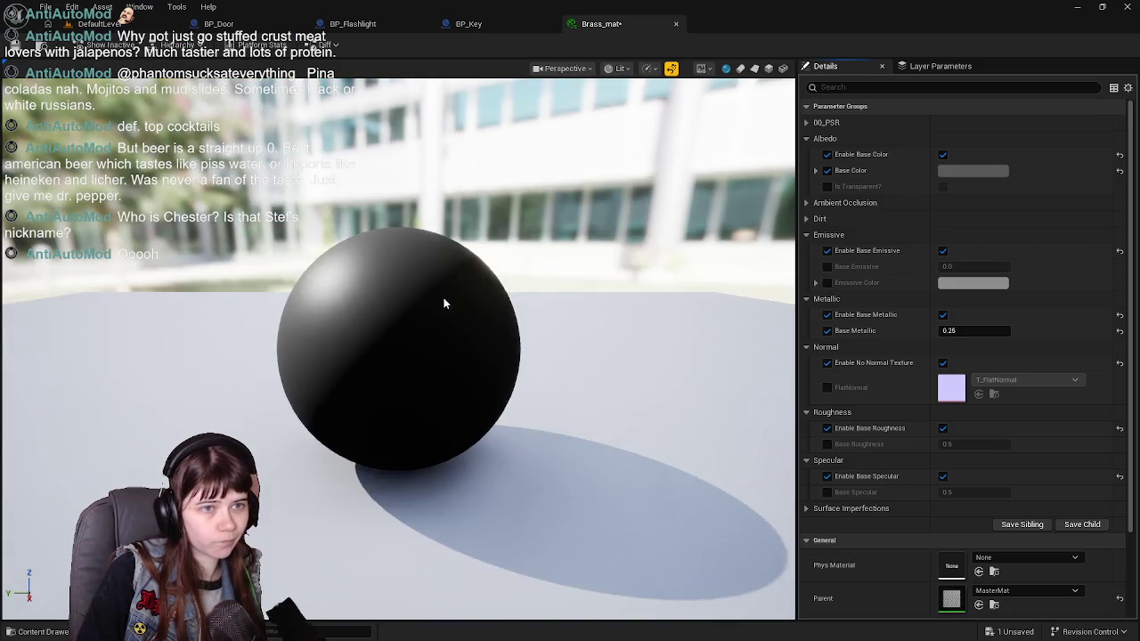
{"action": "left_click_drag", "start_coordinate": [446, 305], "coordinate": [433, 303]}
{"action": "scroll", "coordinate": [433, 303], "scroll_direction": "up", "scroll_amount": 2}
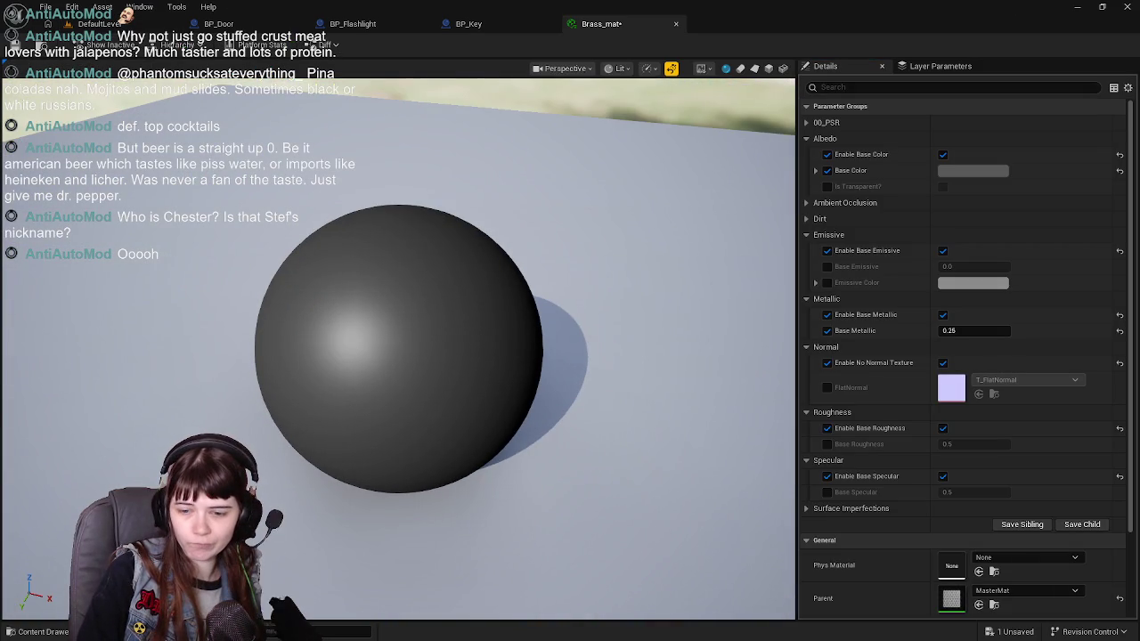
Copy the brass hex colour from Blender into Brass_mat's base colour.
{"action": "key", "text": "alt+Tab"}
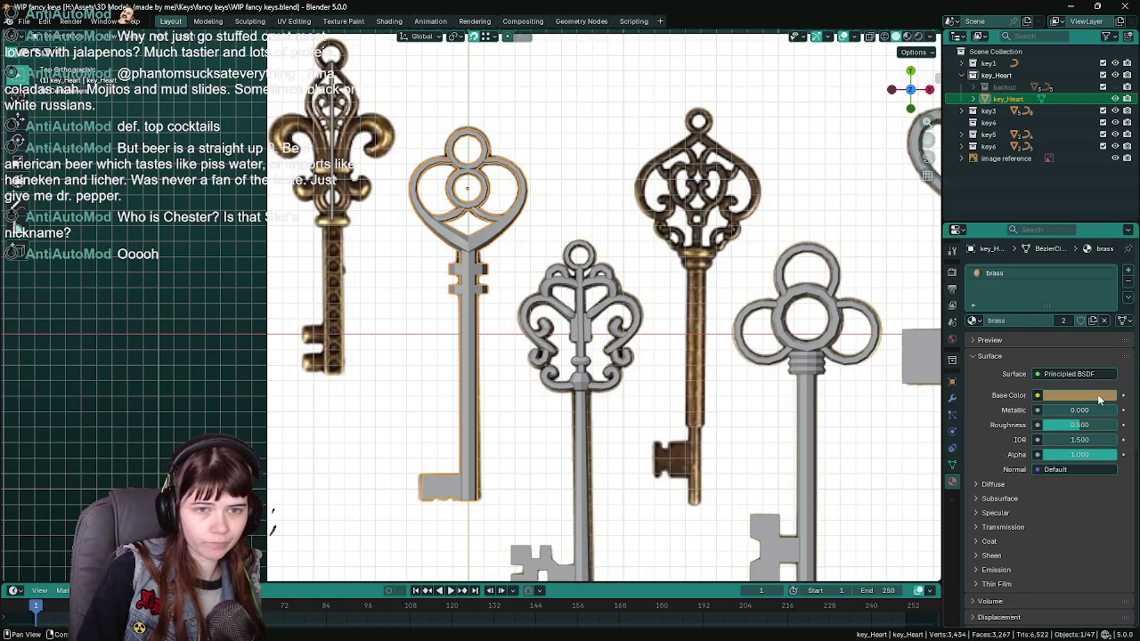
{"action": "left_click", "coordinate": [1078, 395]}
{"action": "left_click", "coordinate": [1083, 378]}
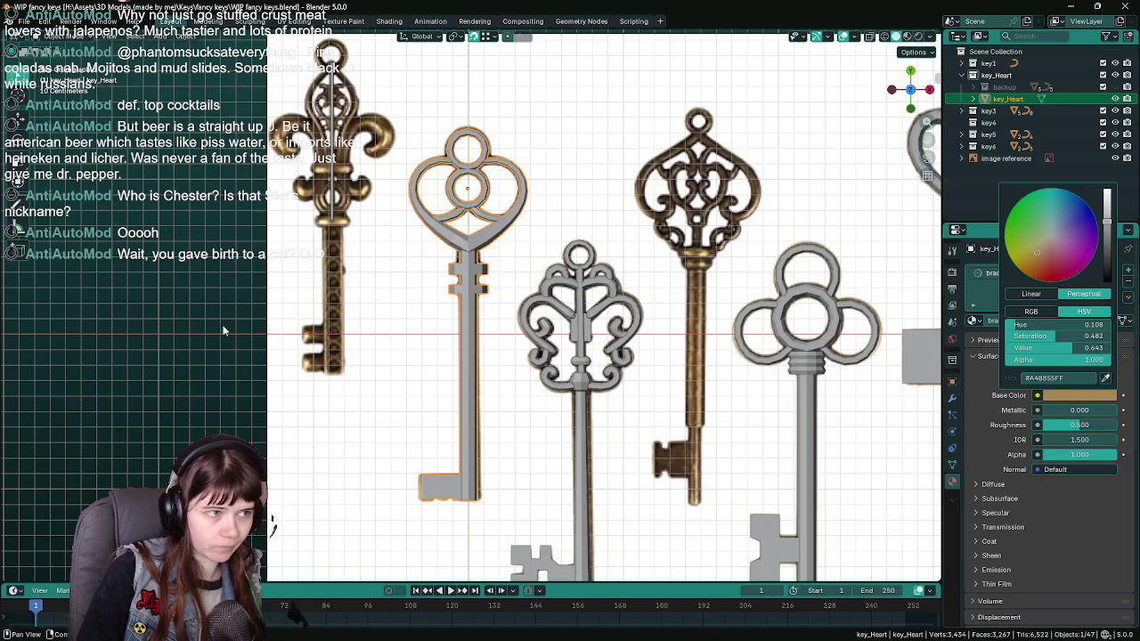
{"action": "key", "text": "Return"}
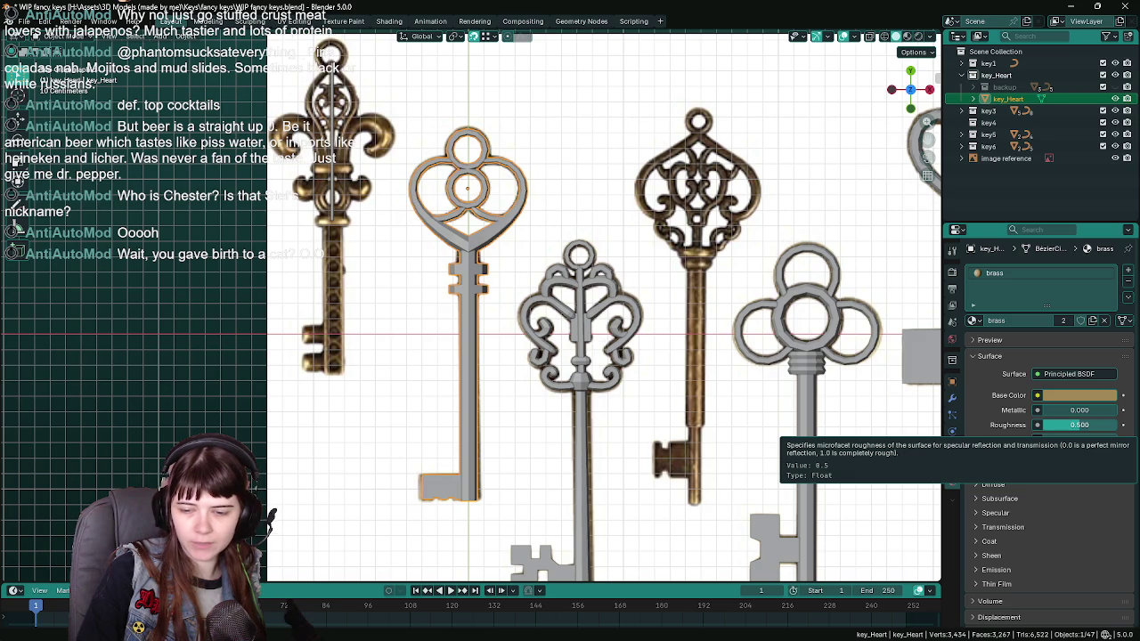
{"action": "key", "text": "alt+Tab"}
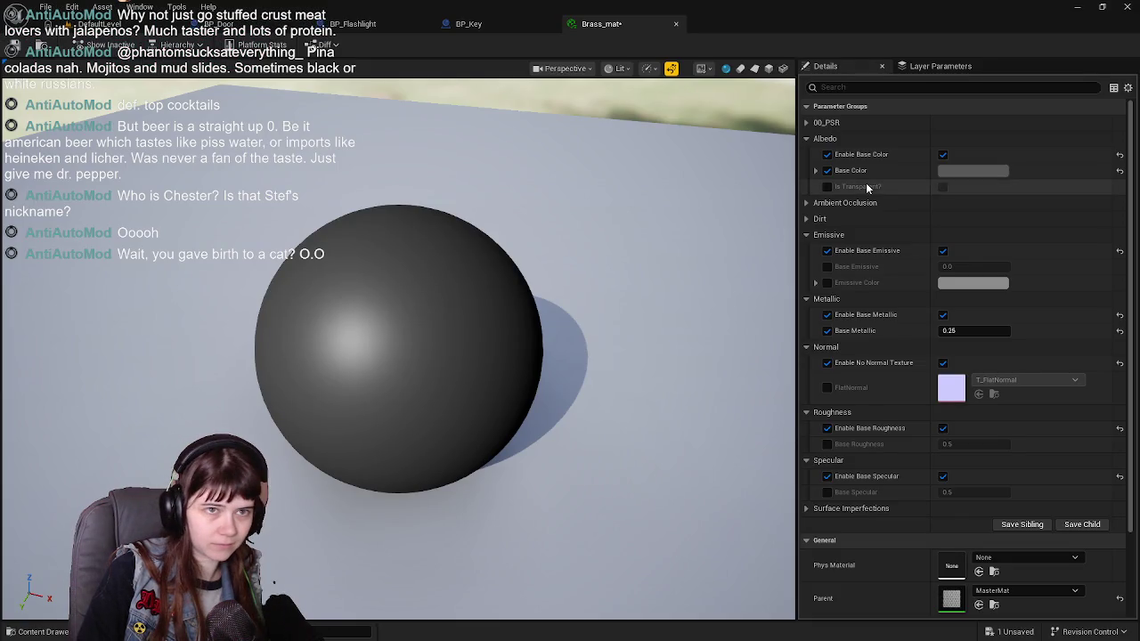
{"action": "left_click", "coordinate": [966, 170]}
{"action": "left_click", "coordinate": [918, 384]}
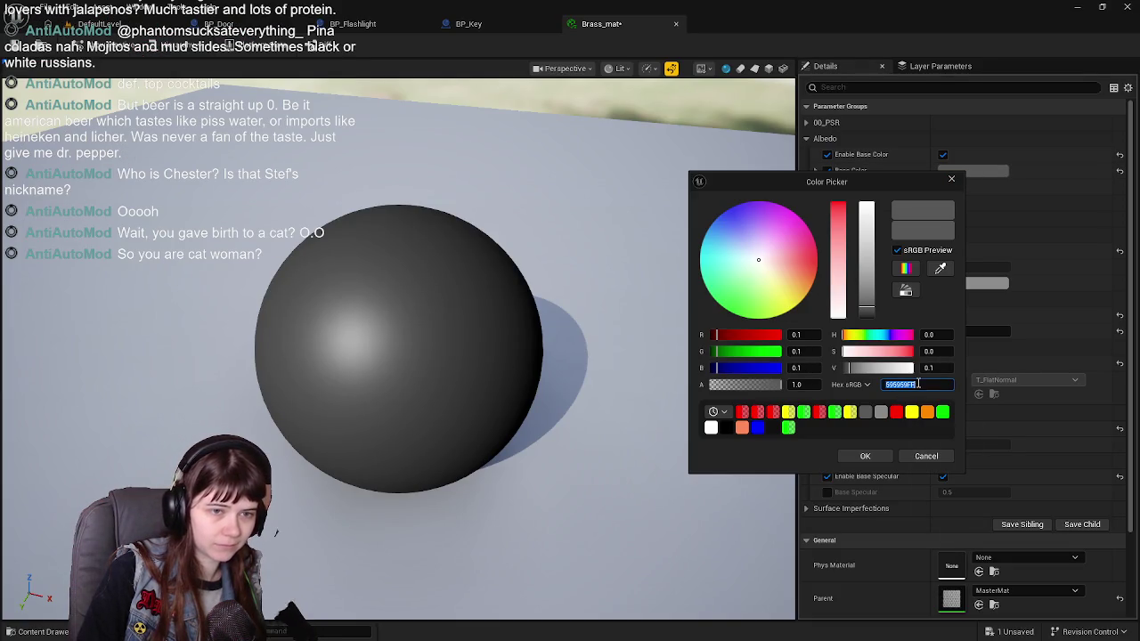
{"action": "key", "text": "Return"}
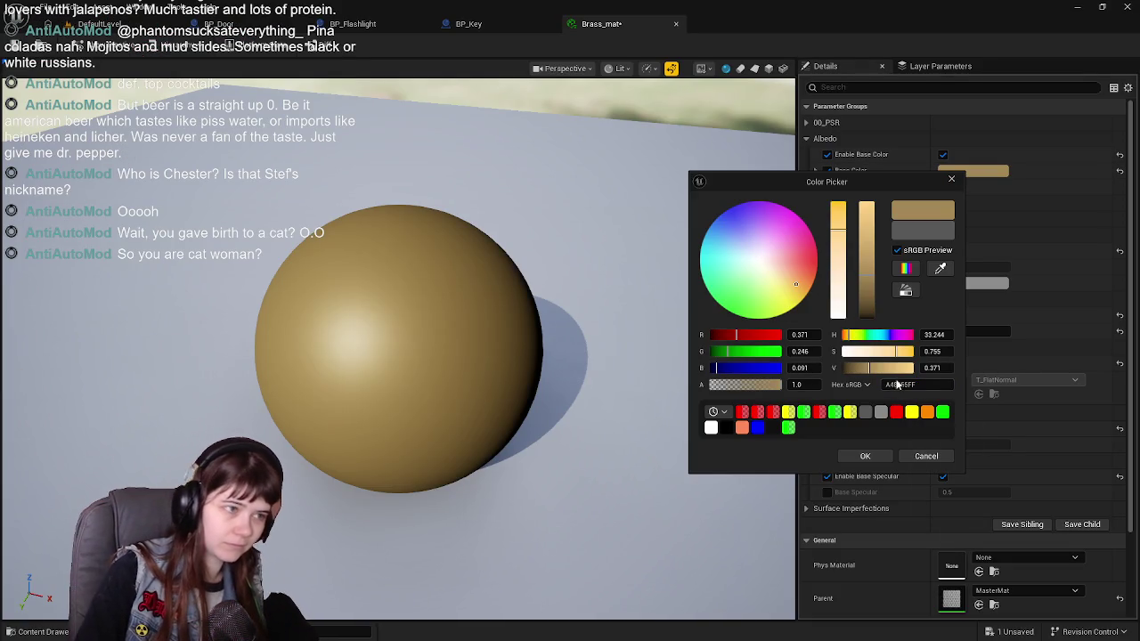
{"action": "left_click", "coordinate": [865, 456]}
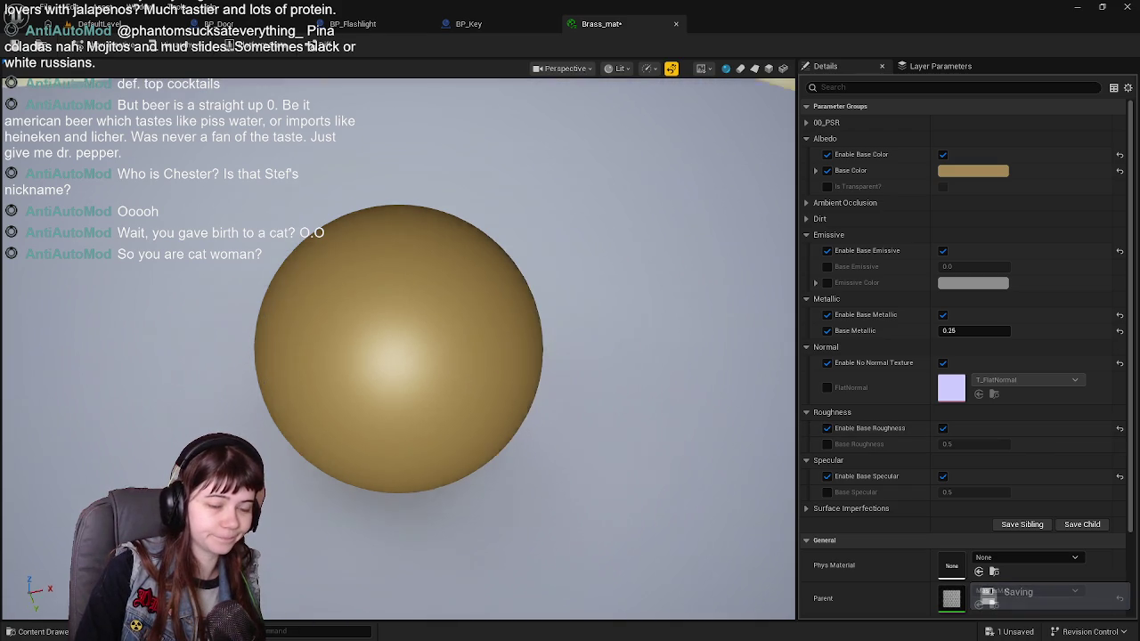
Set Base Metallic to 0.5 and enable Surface Imperfections.
{"action": "left_click", "coordinate": [997, 334]}
{"action": "type", "text": "0.5"}
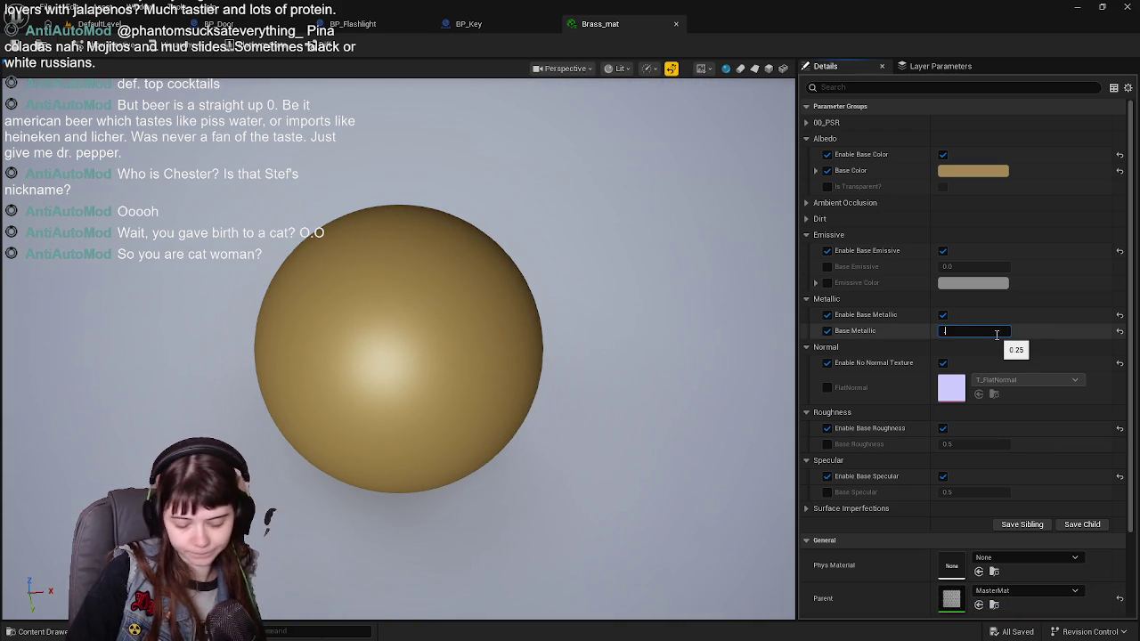
{"action": "key", "text": "Return"}
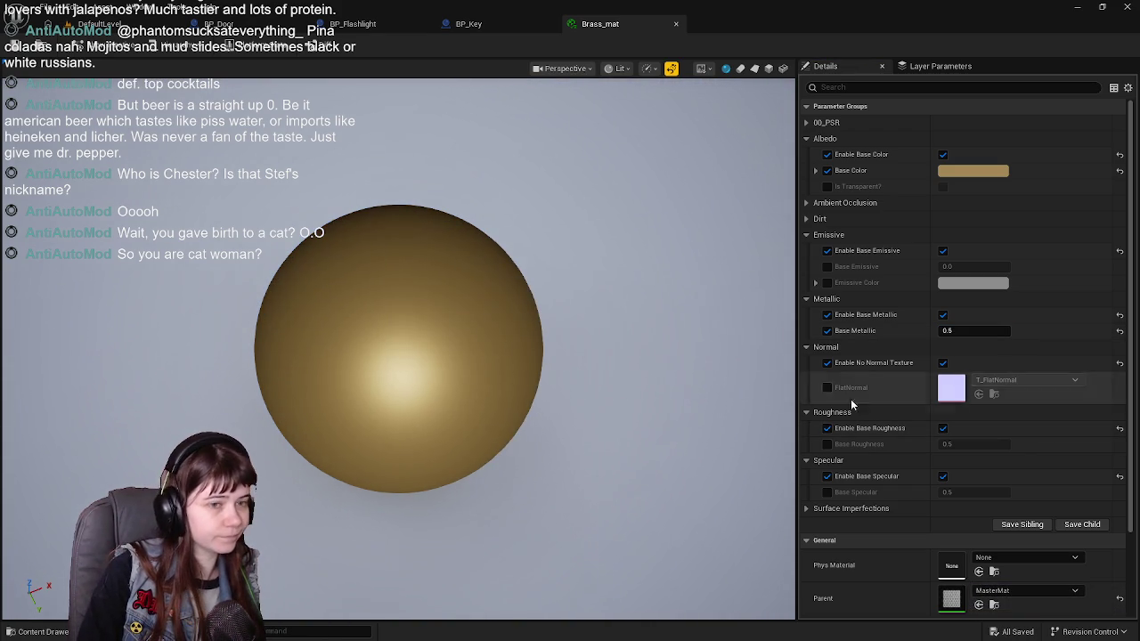
{"action": "left_click", "coordinate": [850, 509]}
{"action": "scroll", "coordinate": [875, 505], "scroll_direction": "down", "scroll_amount": 2}
{"action": "left_click", "coordinate": [826, 448]}
{"action": "left_click", "coordinate": [943, 448]}
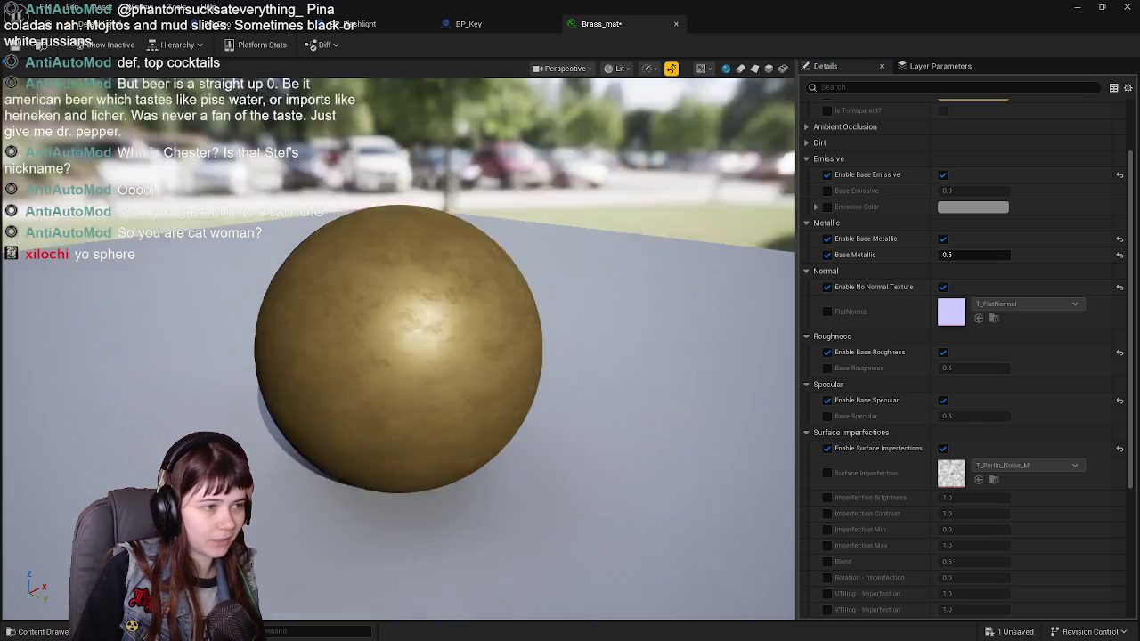
Override Imperfection Contrast and drag it up to about 1.44 for stronger mottled patches.
{"action": "scroll", "coordinate": [390, 354], "scroll_direction": "up", "scroll_amount": 6}
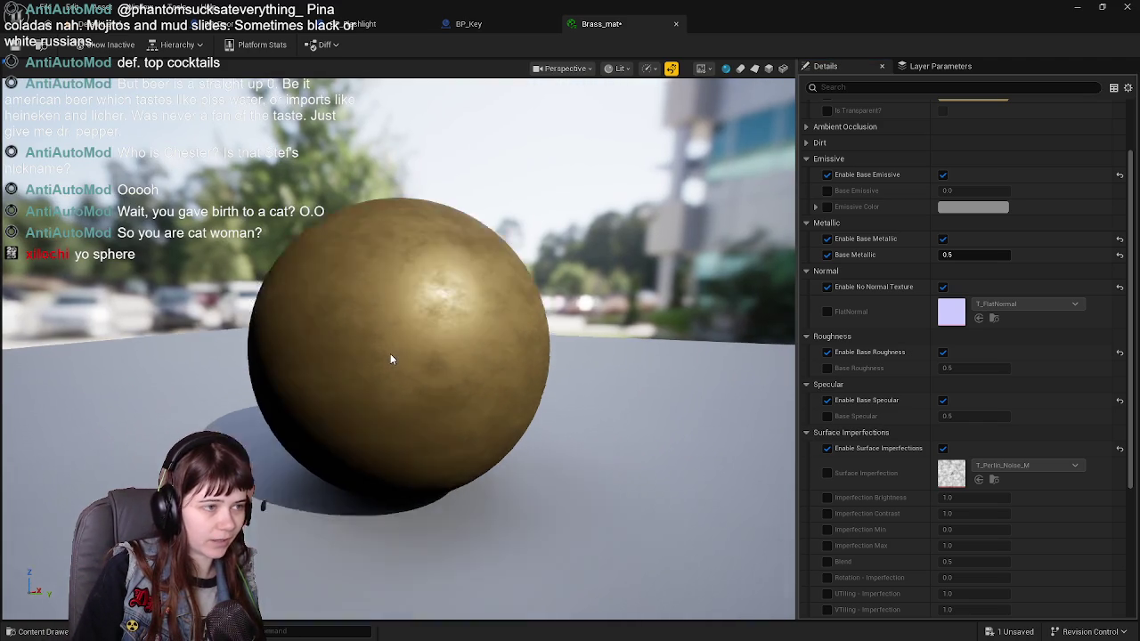
{"action": "left_click_drag", "start_coordinate": [391, 353], "coordinate": [391, 374]}
{"action": "scroll", "coordinate": [868, 402], "scroll_direction": "down", "scroll_amount": 3}
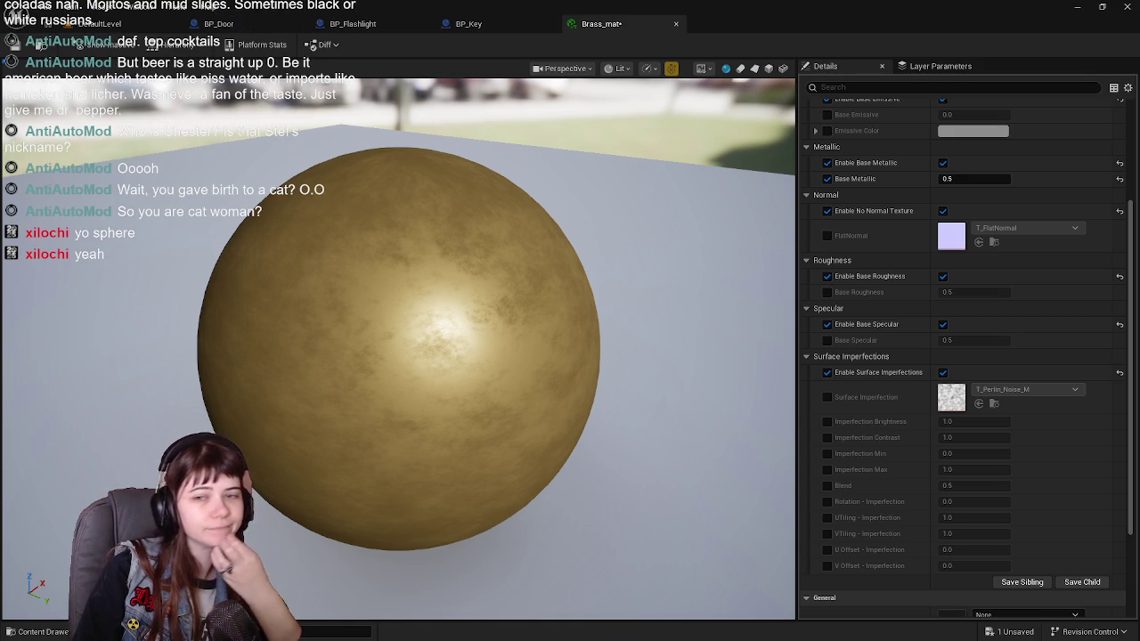
{"action": "mouse_move", "coordinate": [390, 320]}
{"action": "left_mouse_down"}
{"action": "mouse_move", "coordinate": [489, 340]}
{"action": "mouse_move", "coordinate": [392, 343]}
{"action": "left_mouse_up"}
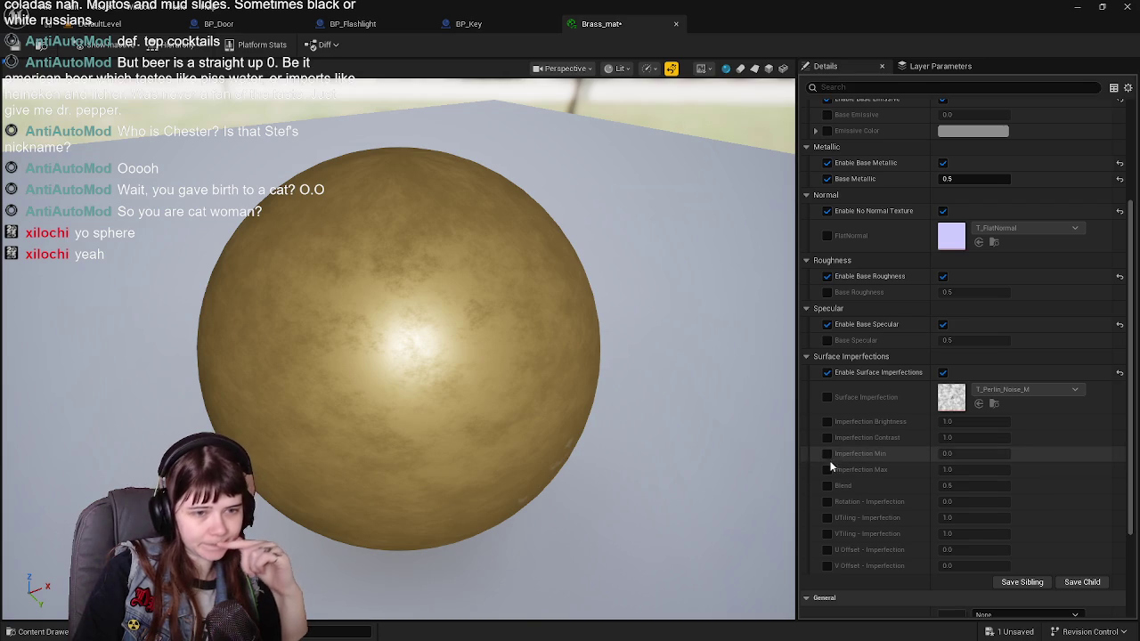
{"action": "left_click", "coordinate": [827, 437]}
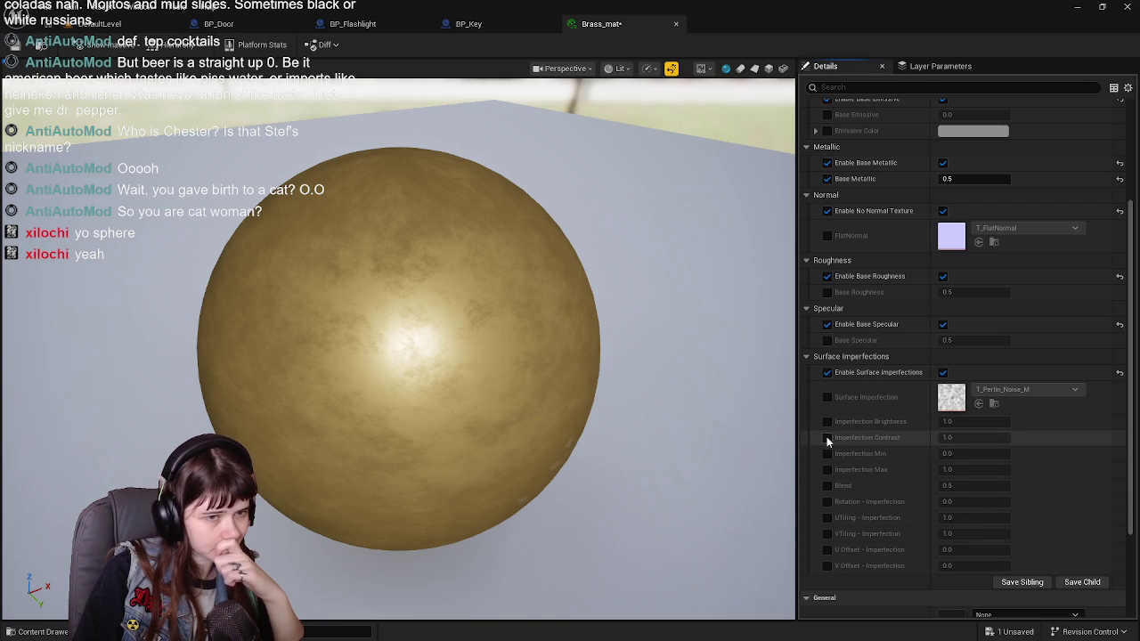
{"action": "left_click_drag", "start_coordinate": [973, 438], "coordinate": [1024, 437]}
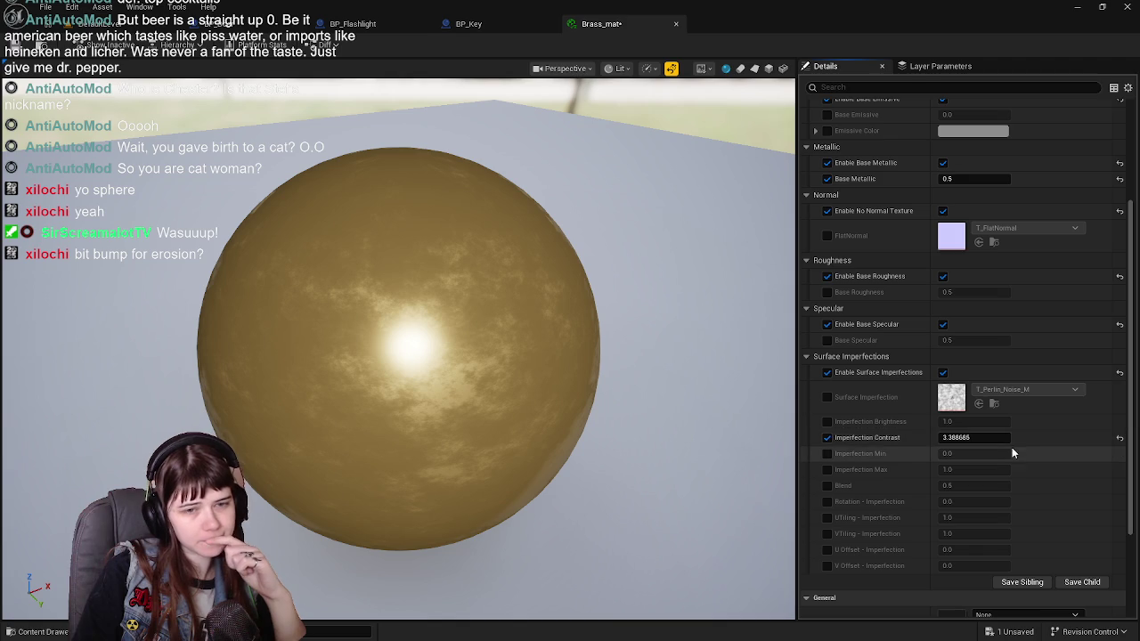
Reset Imperfection Contrast, override Imperfection Brightness at 0.5, and save Brass_mat.
{"action": "left_click", "coordinate": [1120, 442]}
{"action": "left_click", "coordinate": [827, 422]}
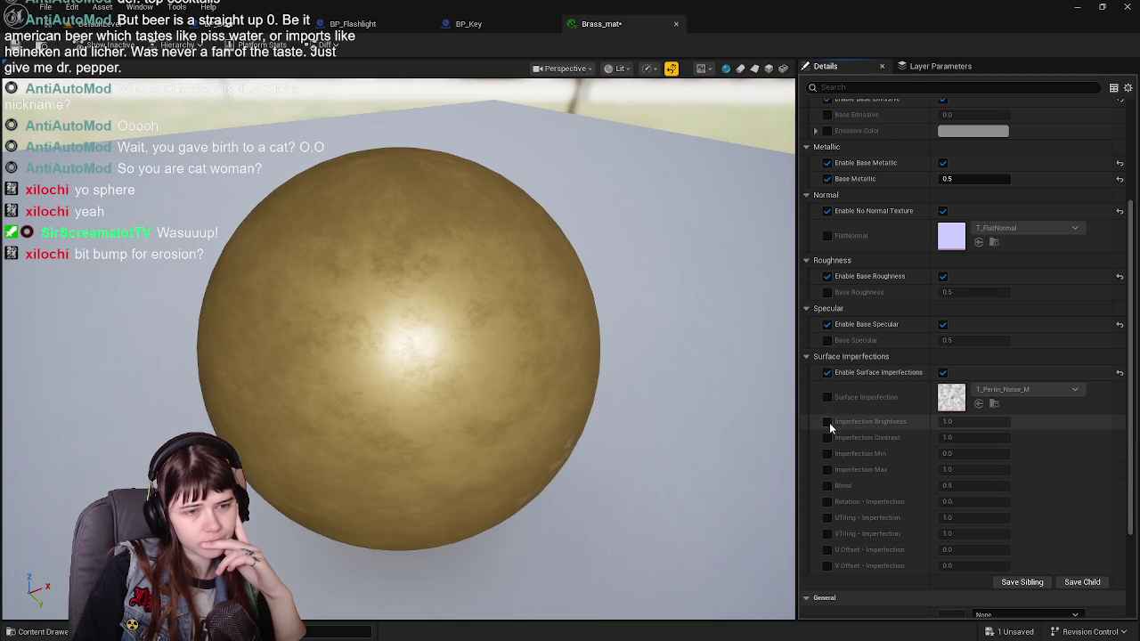
{"action": "left_click_drag", "start_coordinate": [965, 427], "coordinate": [951, 427]}
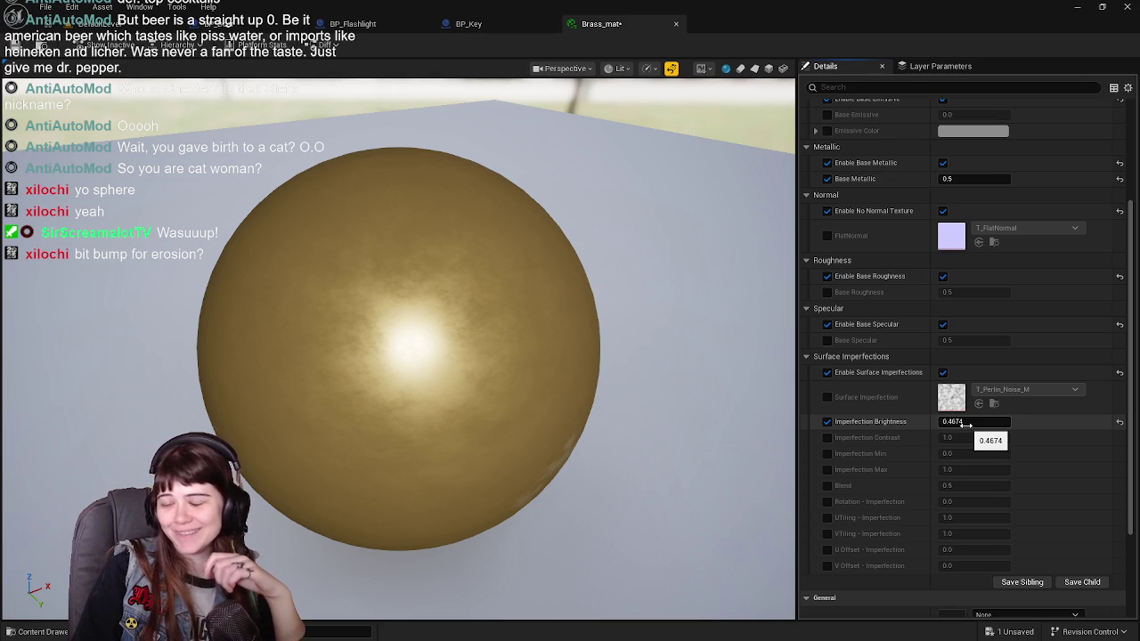
{"action": "left_click", "coordinate": [968, 424]}
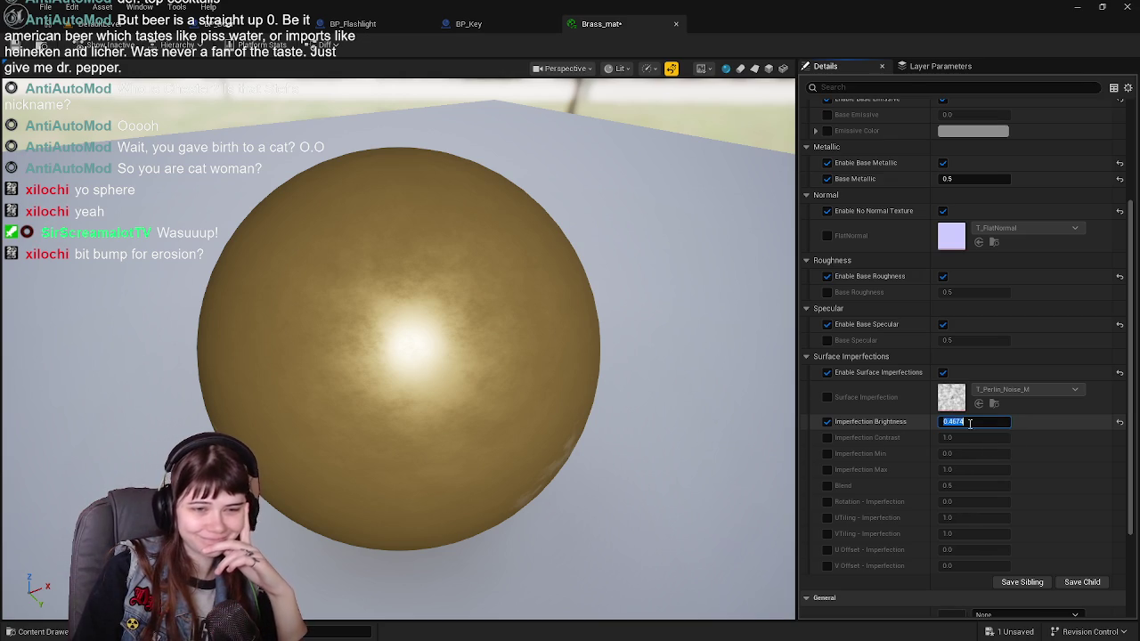
{"action": "type", "text": ".8"}
{"action": "key", "text": "Return"}
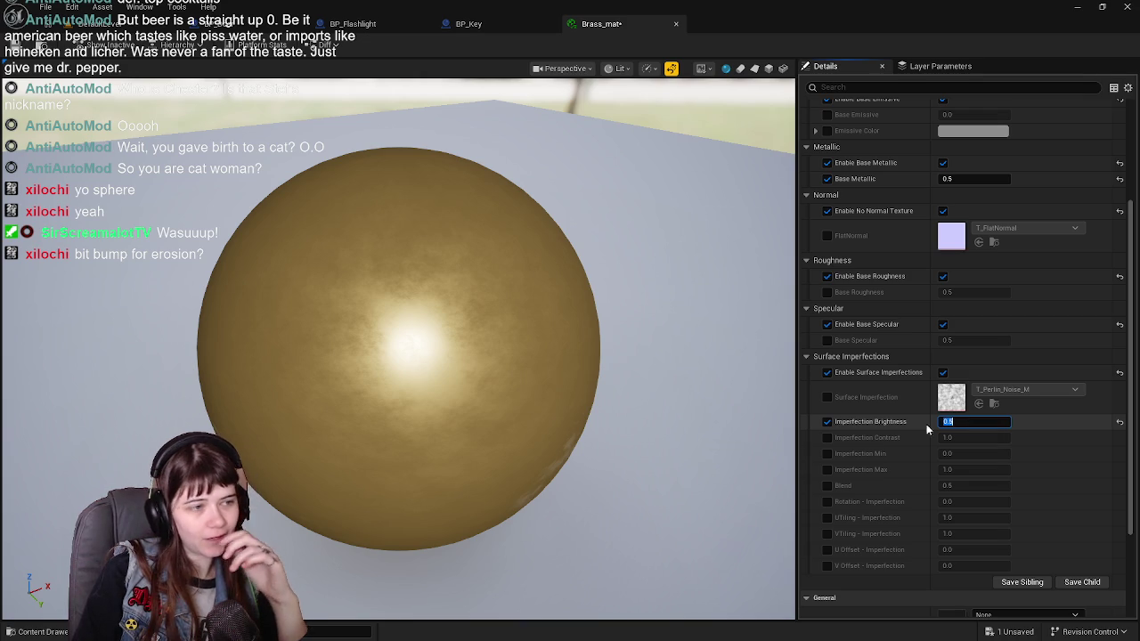
{"action": "mouse_move", "coordinate": [401, 348]}
{"action": "left_mouse_down"}
{"action": "mouse_move", "coordinate": [454, 352]}
{"action": "mouse_move", "coordinate": [474, 415]}
{"action": "left_mouse_up"}
{"action": "key", "text": "ctrl+s"}
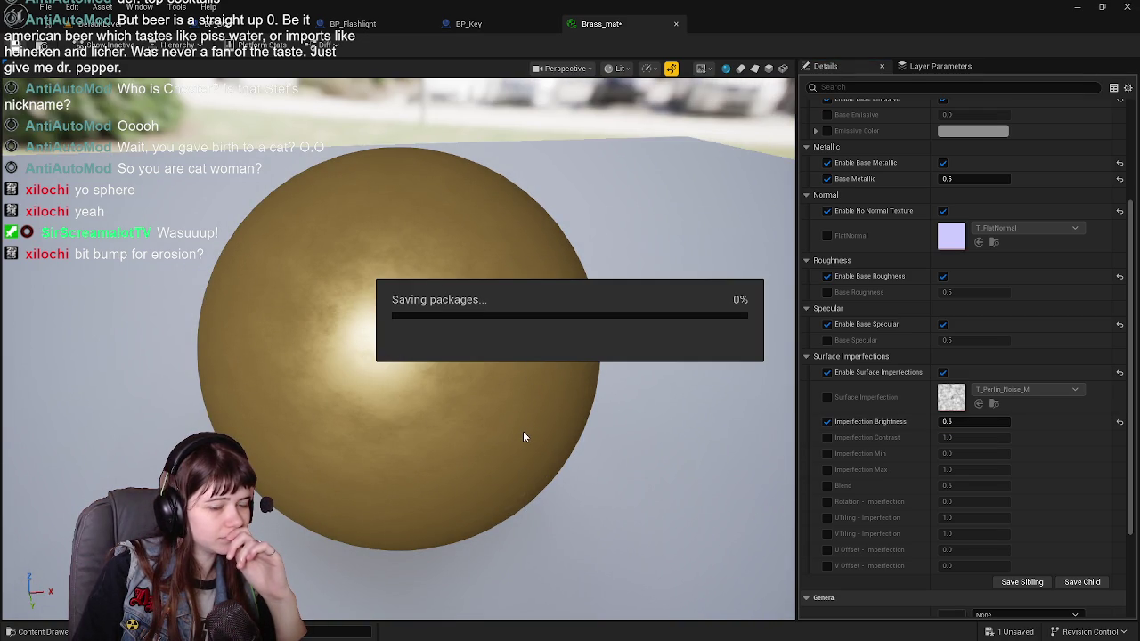
Inspect the brass sphere's highlight, then bring up the BP_Door blueprint graph.
{"action": "scroll", "coordinate": [886, 311], "scroll_direction": "up", "scroll_amount": 3}
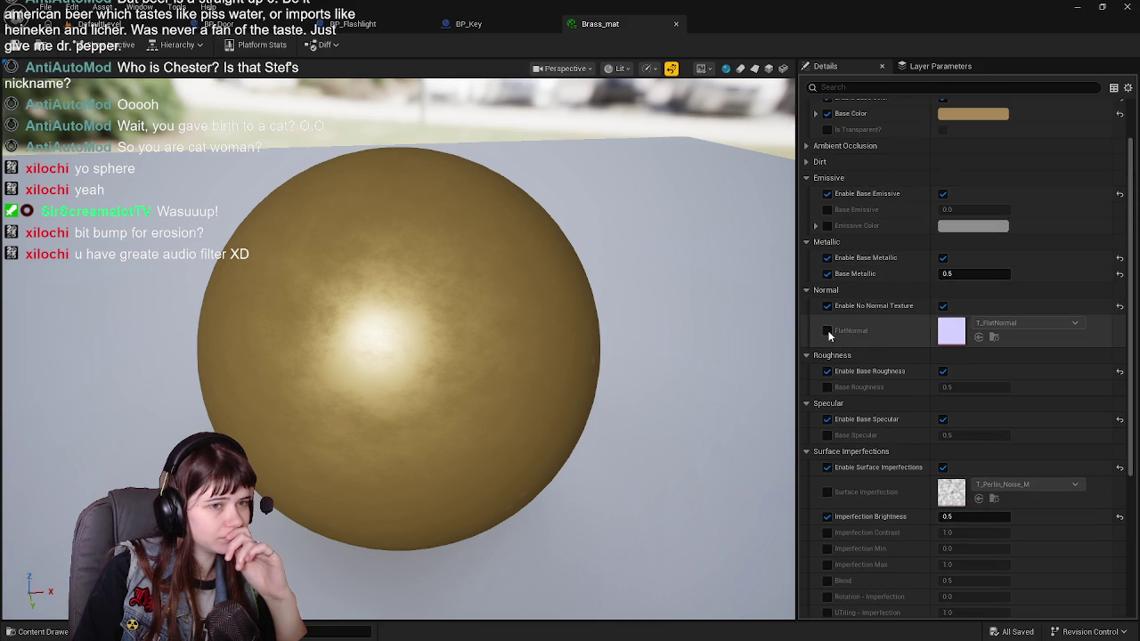
{"action": "scroll", "coordinate": [828, 335], "scroll_direction": "up", "scroll_amount": 2}
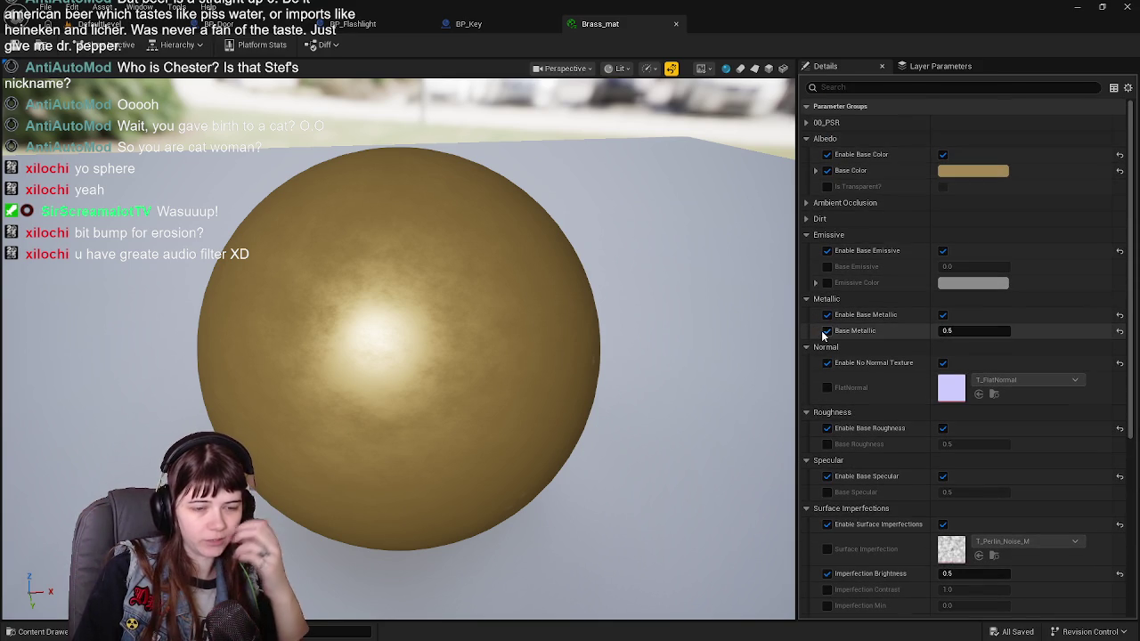
{"action": "scroll", "coordinate": [864, 356], "scroll_direction": "down", "scroll_amount": 3}
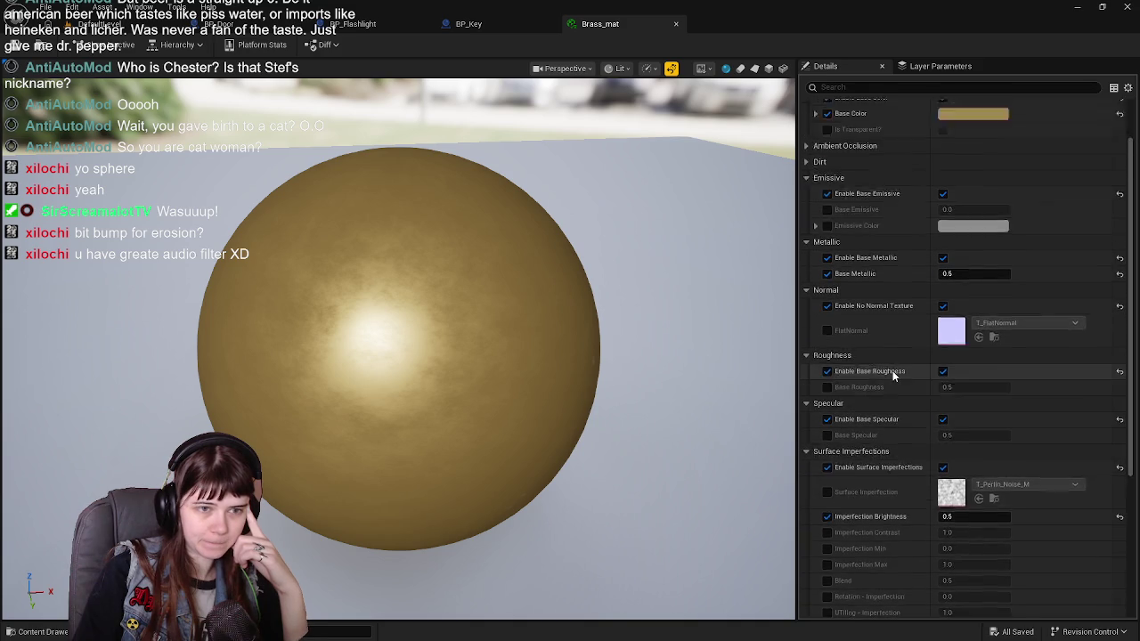
{"action": "scroll", "coordinate": [892, 371], "scroll_direction": "up", "scroll_amount": 3}
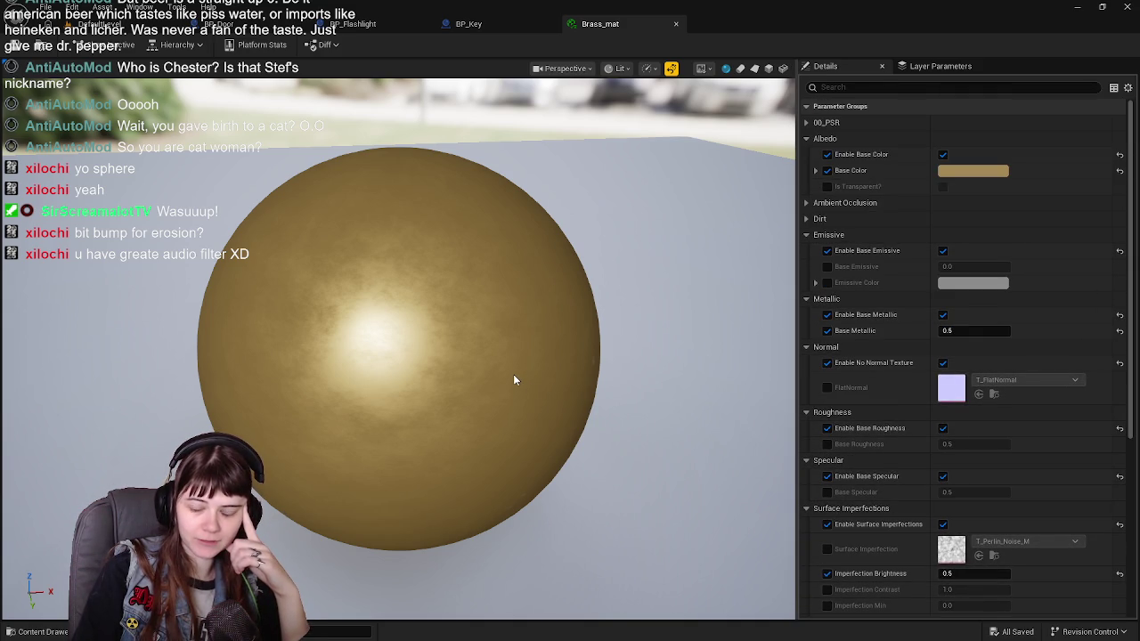
{"action": "left_click_drag", "start_coordinate": [513, 374], "coordinate": [311, 294]}
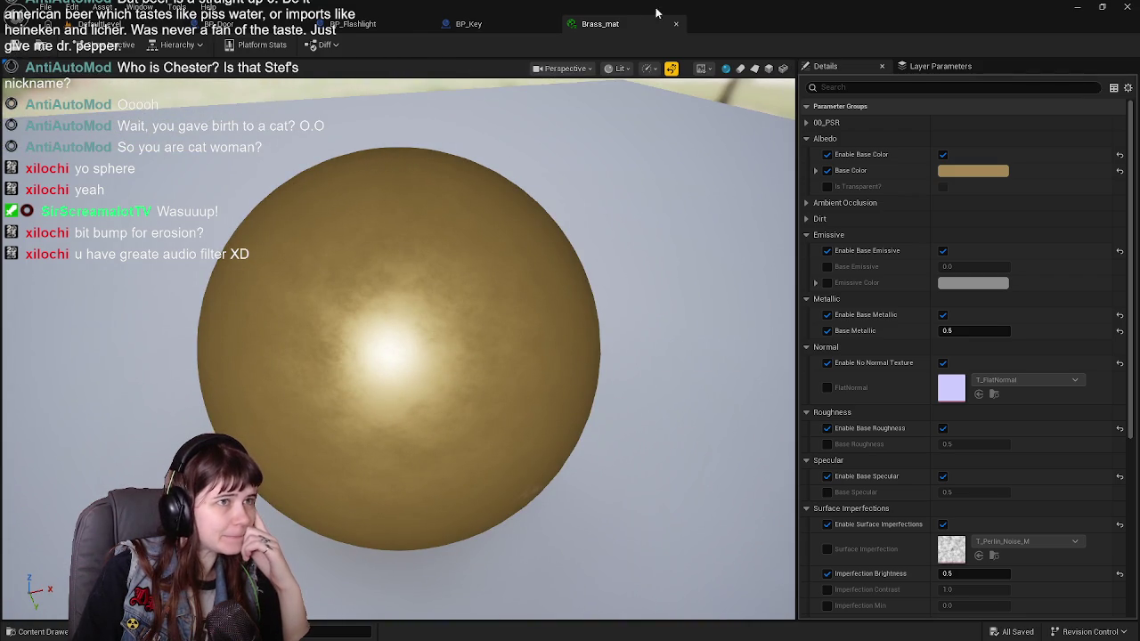
{"action": "left_click", "coordinate": [481, 24]}
{"action": "left_click", "coordinate": [255, 24]}
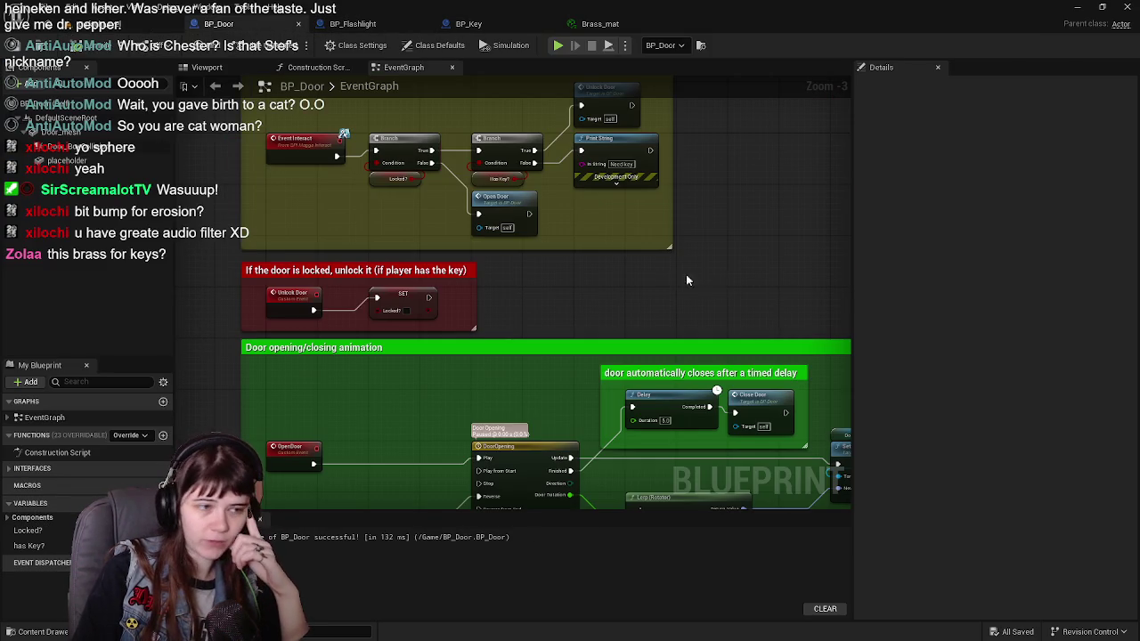
Create and open a Keys folder in Content/Meshes, then return to Blender.
{"action": "left_click", "coordinate": [125, 25]}
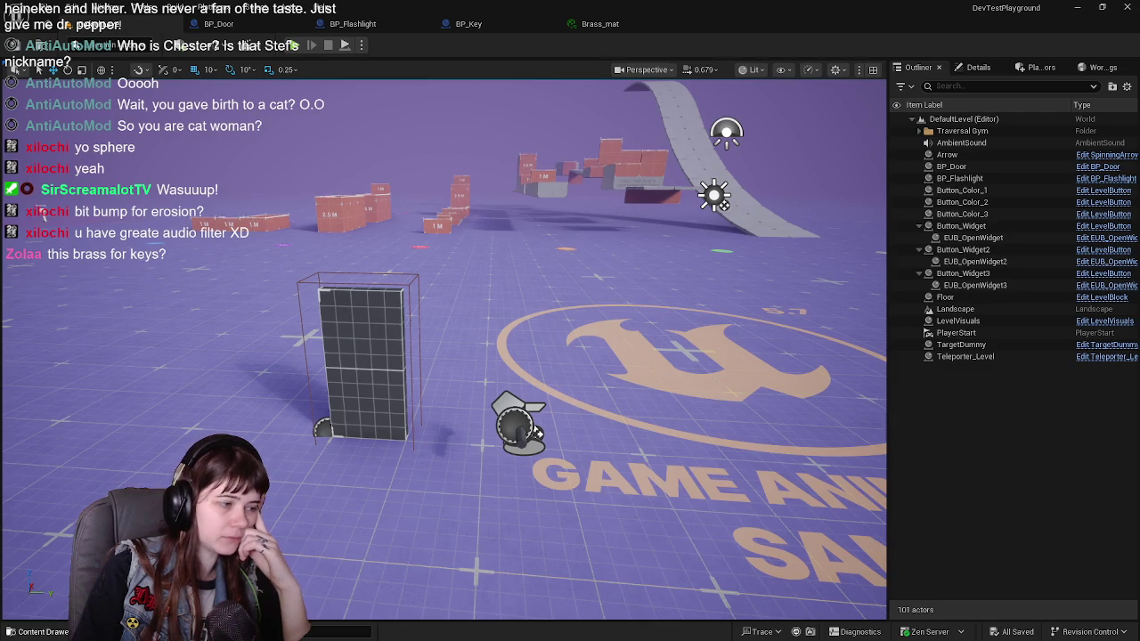
{"action": "key", "text": "ctrl+space"}
{"action": "left_click", "coordinate": [436, 418]}
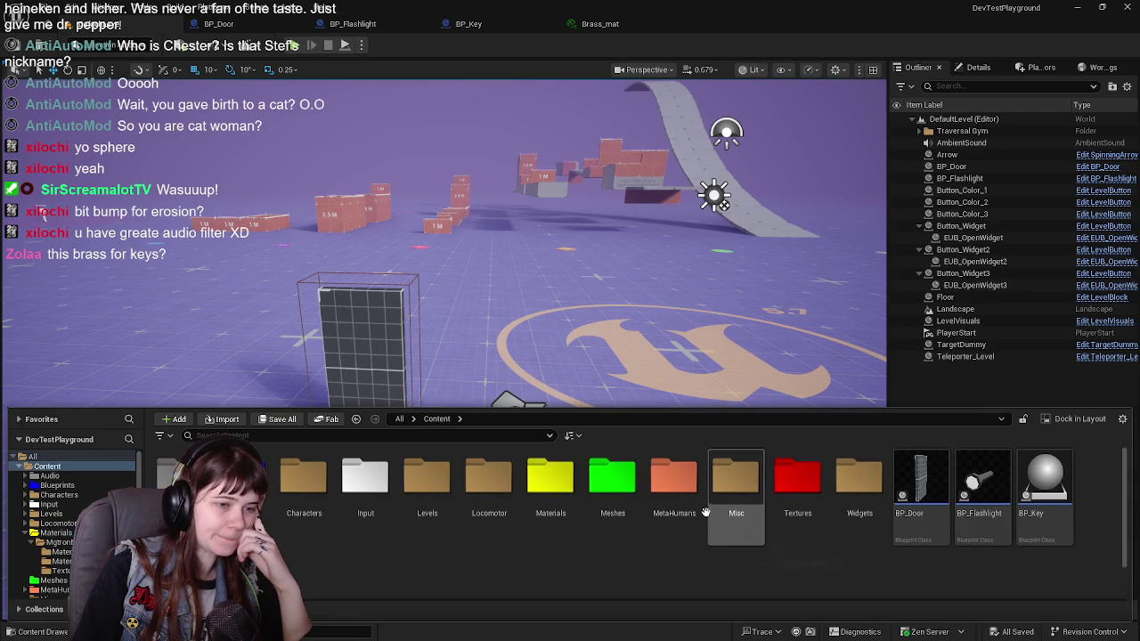
{"action": "double_click", "coordinate": [592, 494]}
{"action": "right_click", "coordinate": [304, 495]}
{"action": "left_click", "coordinate": [367, 225]}
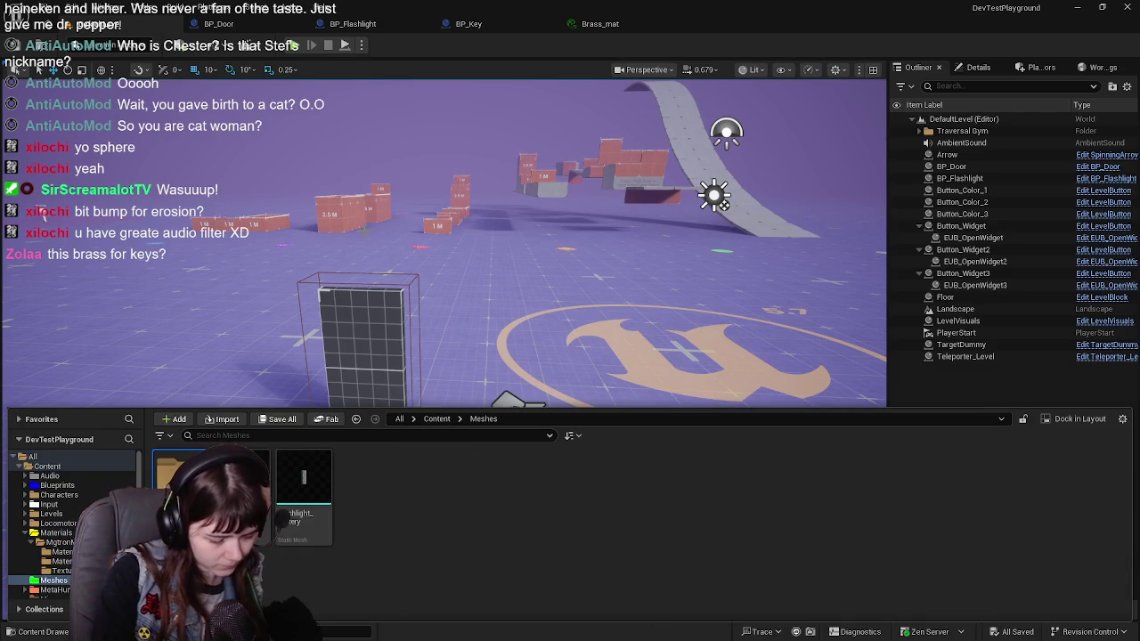
{"action": "double_click", "coordinate": [179, 472]}
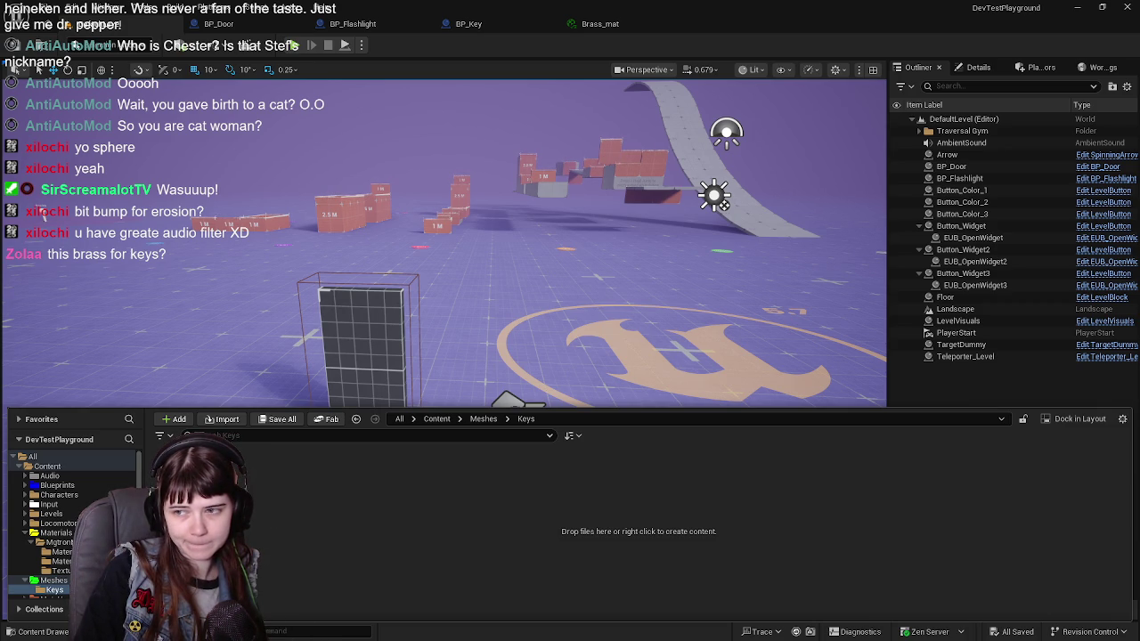
{"action": "key", "text": "alt+Tab"}
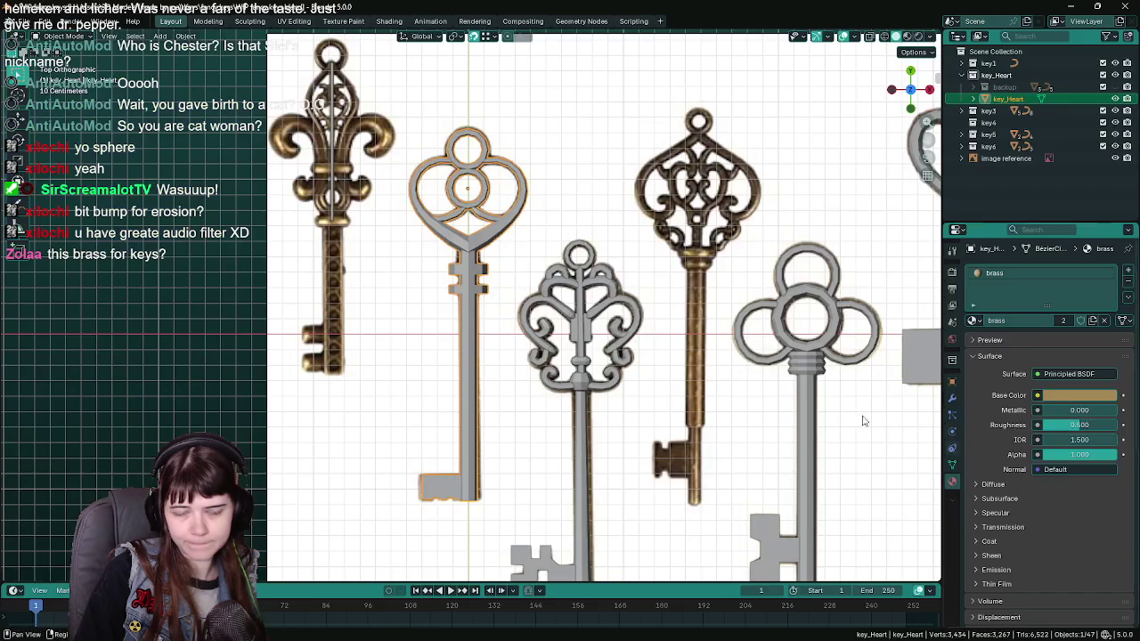
Apply key_Heart's scale to 1.000 and set its location to 0 on X, Y and Z.
{"action": "scroll", "coordinate": [513, 264], "scroll_direction": "down", "scroll_amount": 2}
{"action": "scroll", "coordinate": [513, 264], "scroll_direction": "up", "scroll_amount": 4}
{"action": "scroll", "coordinate": [513, 263], "scroll_direction": "down", "scroll_amount": 2}
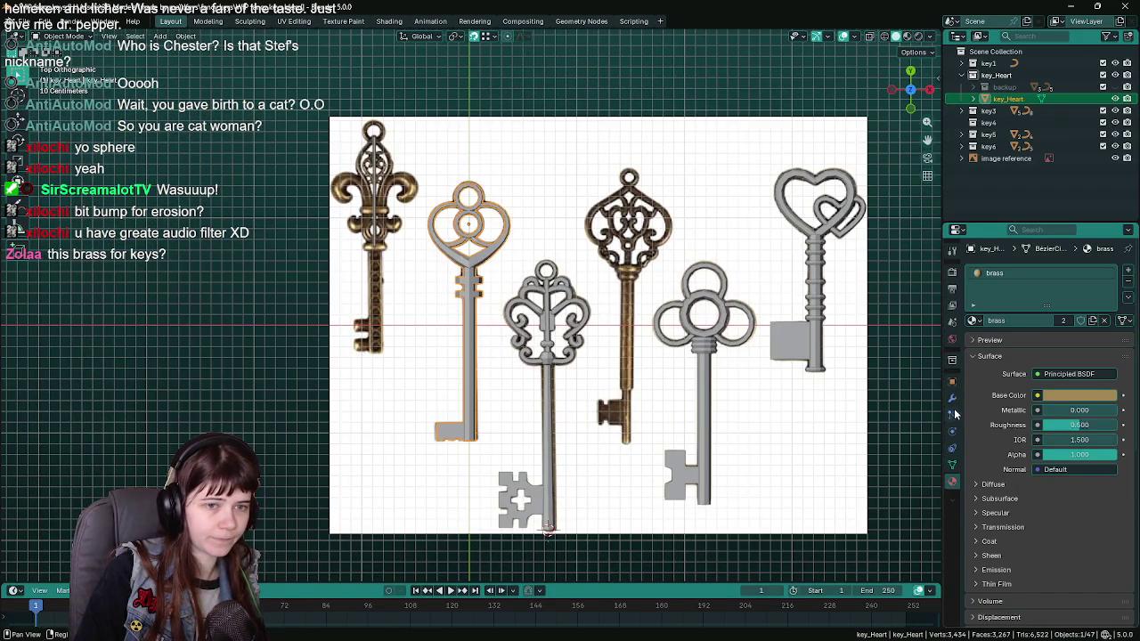
{"action": "left_click", "coordinate": [953, 381]}
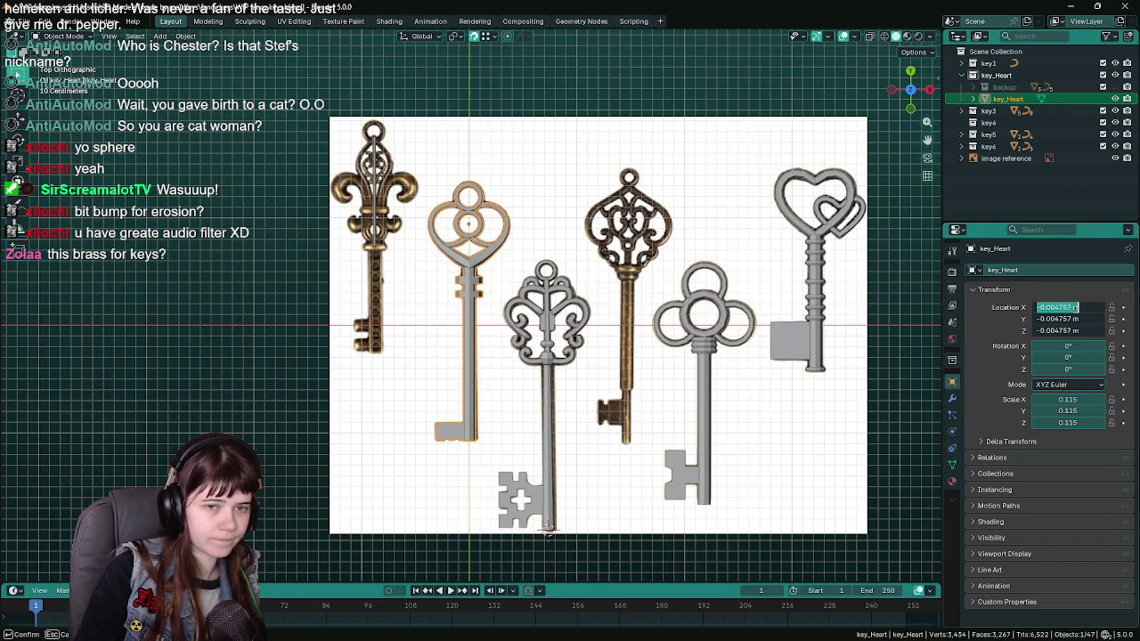
{"action": "scroll", "coordinate": [524, 266], "scroll_direction": "up", "scroll_amount": 3}
{"action": "key", "text": "ctrl+s"}
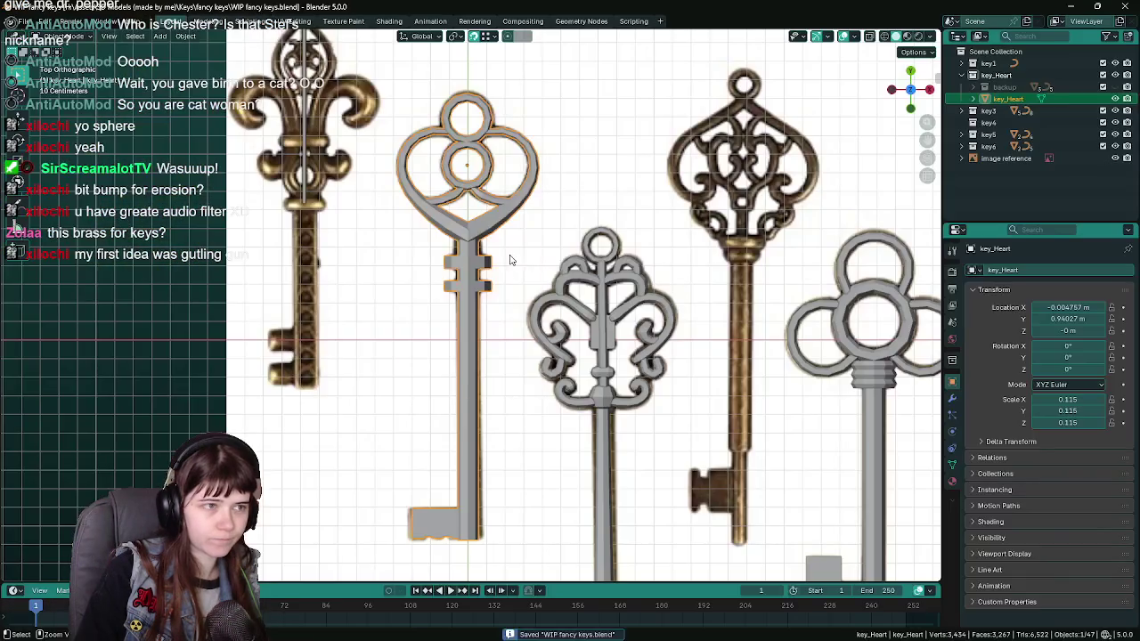
{"action": "key", "text": "ctrl+a"}
{"action": "left_click", "coordinate": [508, 253]}
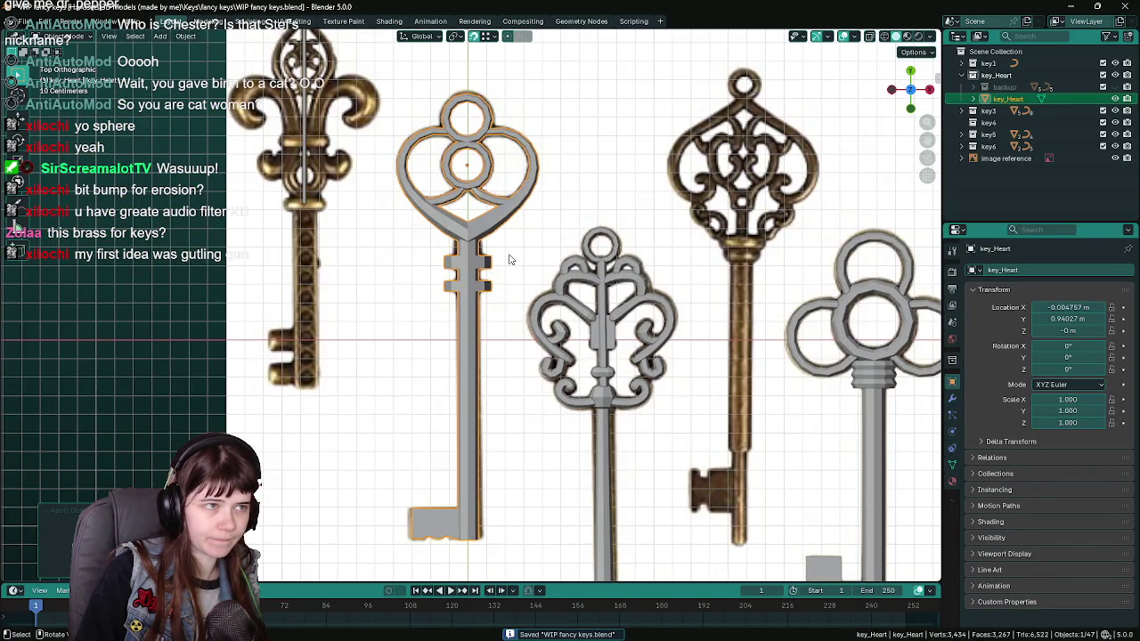
{"action": "scroll", "coordinate": [510, 260], "scroll_direction": "down", "scroll_amount": 2}
{"action": "left_click_drag", "start_coordinate": [1060, 307], "coordinate": [1061, 330]}
{"action": "type", "text": "0"}
{"action": "key", "text": "Return"}
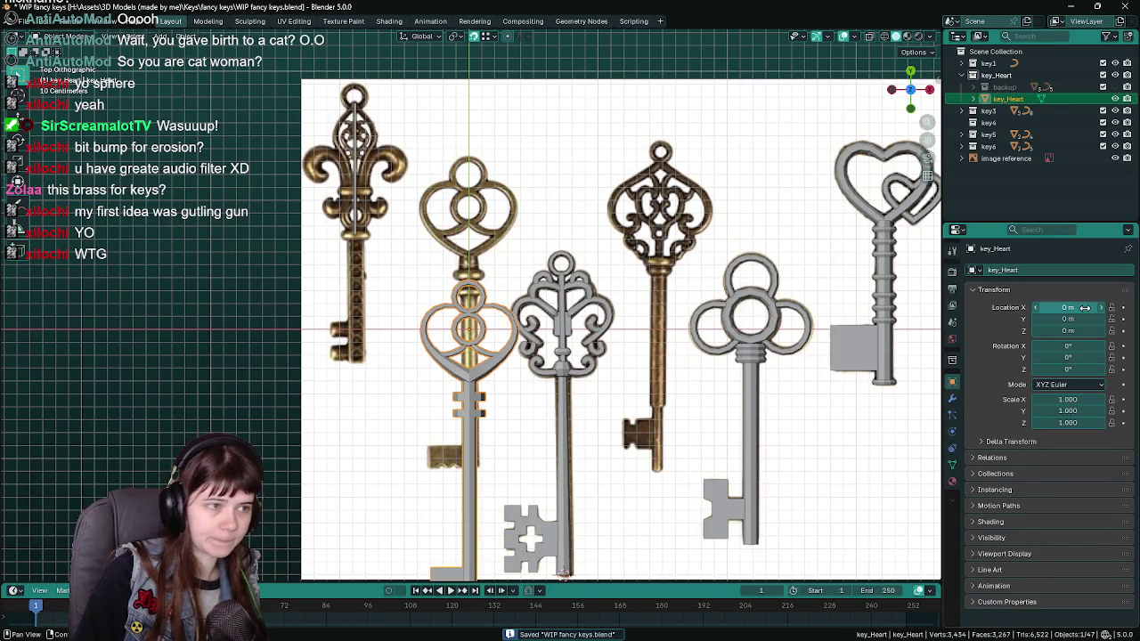
Bring up the FBX export settings and load a saved export preset.
{"action": "scroll", "coordinate": [512, 297], "scroll_direction": "down", "scroll_amount": 2}
{"action": "scroll", "coordinate": [513, 297], "scroll_direction": "up", "scroll_amount": 1}
{"action": "key", "text": "F3"}
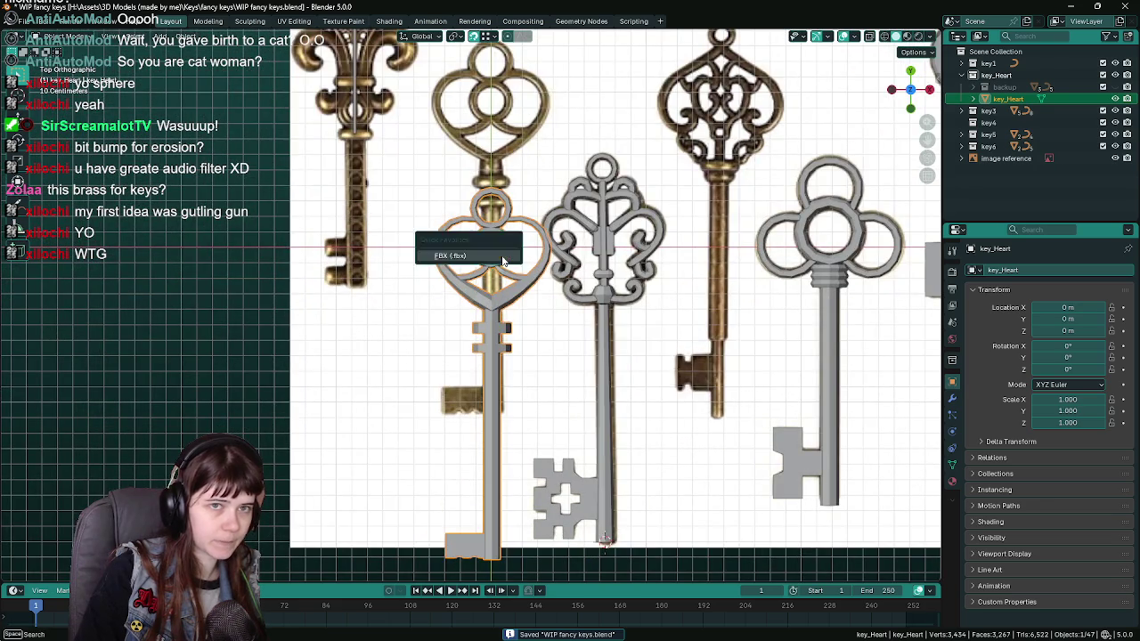
{"action": "key", "text": "Return"}
{"action": "left_click", "coordinate": [782, 123]}
{"action": "left_click", "coordinate": [784, 139]}
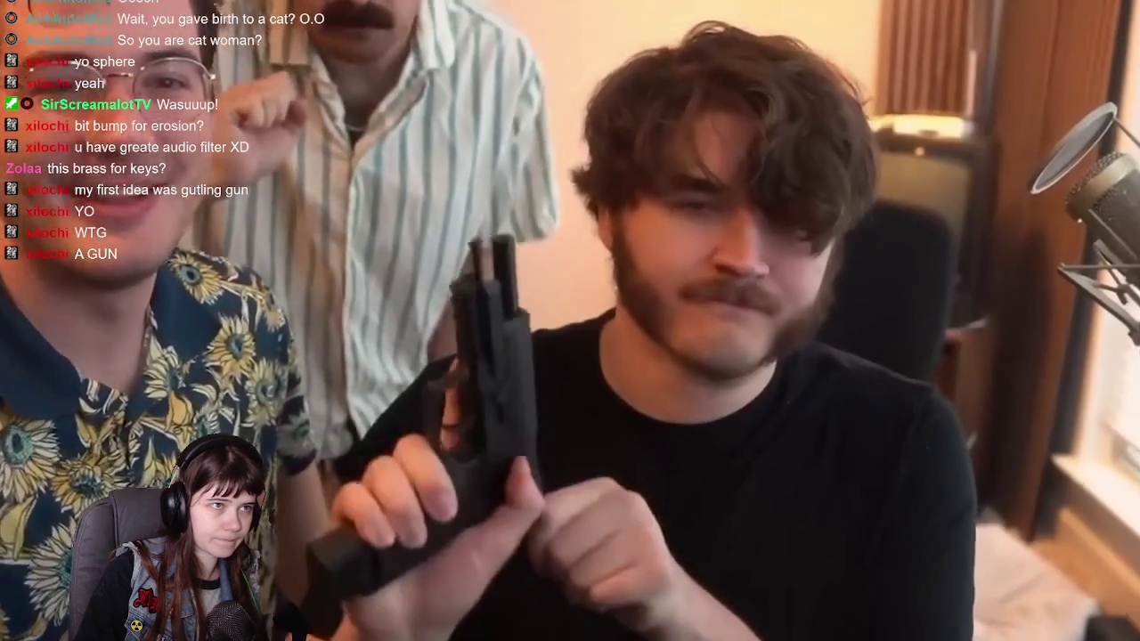
Name the export file key_Heart.fbx and run Export FBX.
{"action": "type", "text": "ke"}
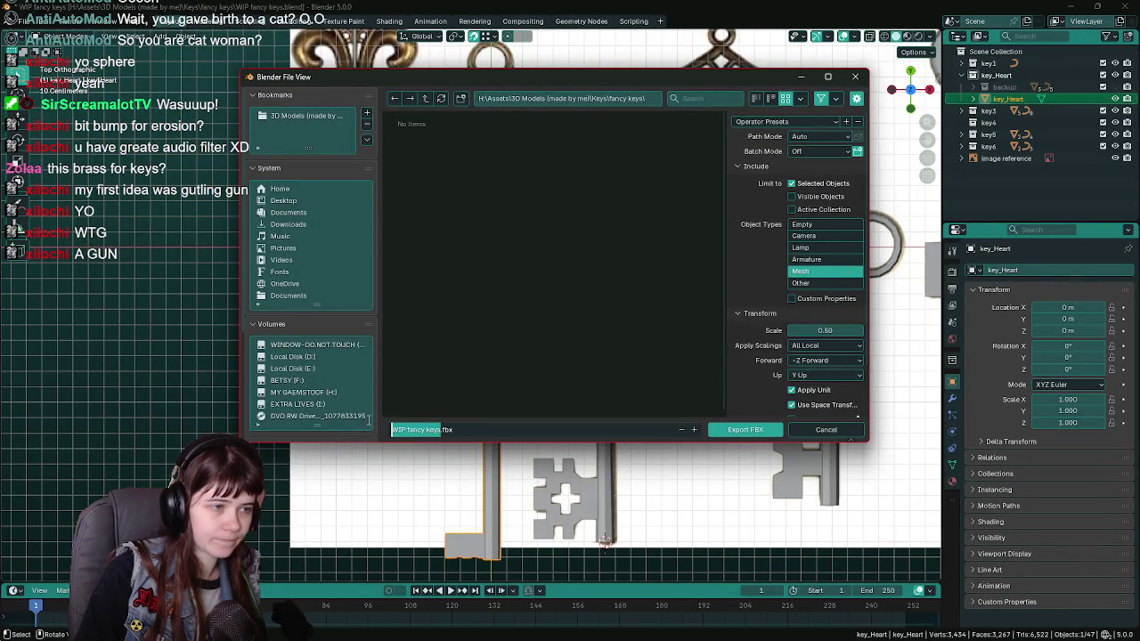
{"action": "type", "text": "y_He"}
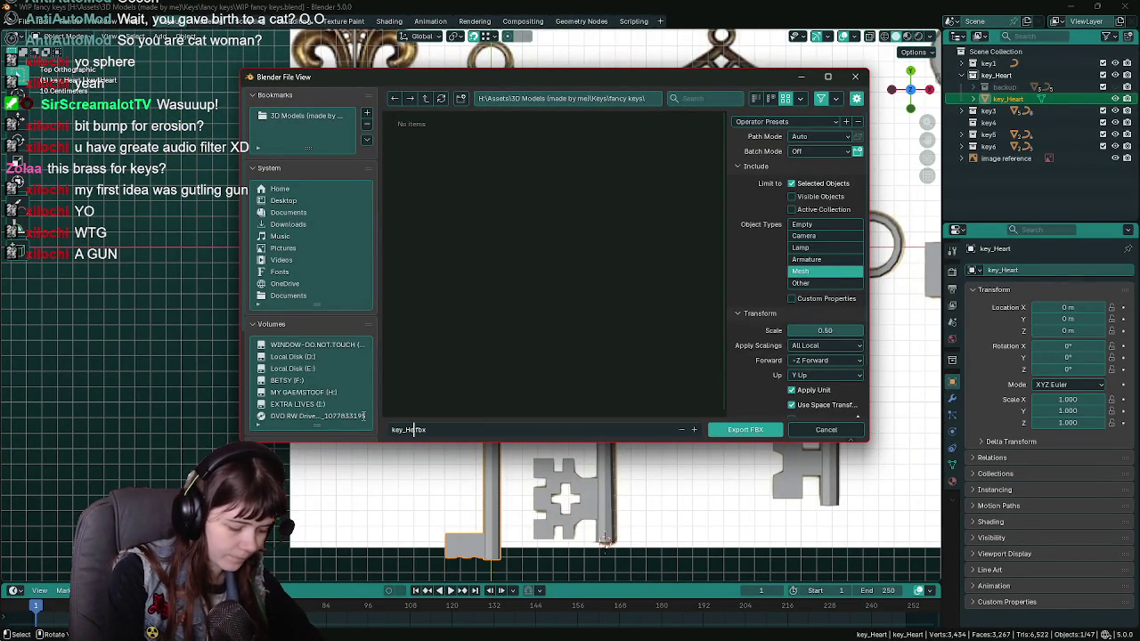
{"action": "type", "text": "art"}
{"action": "key", "text": "Return"}
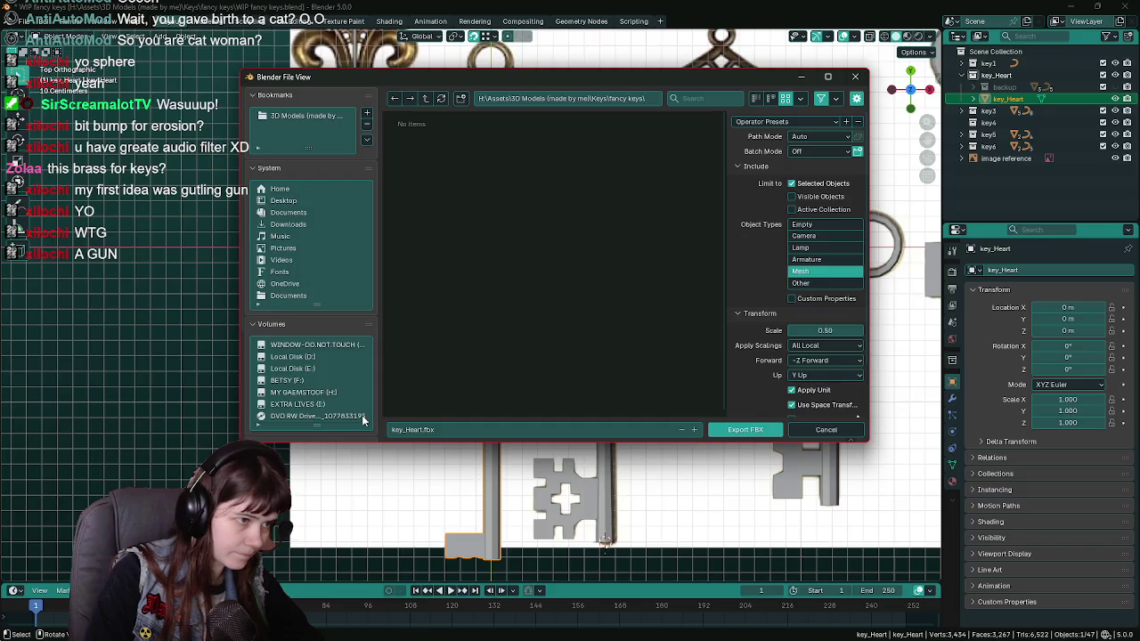
{"action": "left_click", "coordinate": [745, 429]}
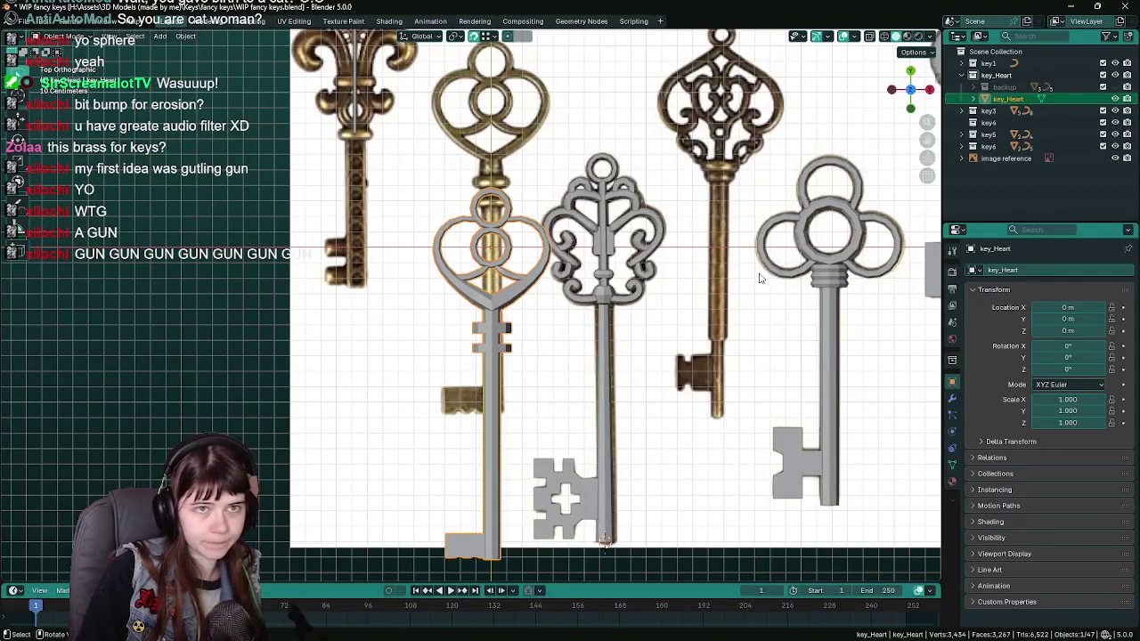
Undo the heart key's move to the origin, save the .blend, and switch to Unreal.
{"action": "scroll", "coordinate": [718, 261], "scroll_direction": "down", "scroll_amount": 1}
{"action": "key", "text": "ctrl+z"}
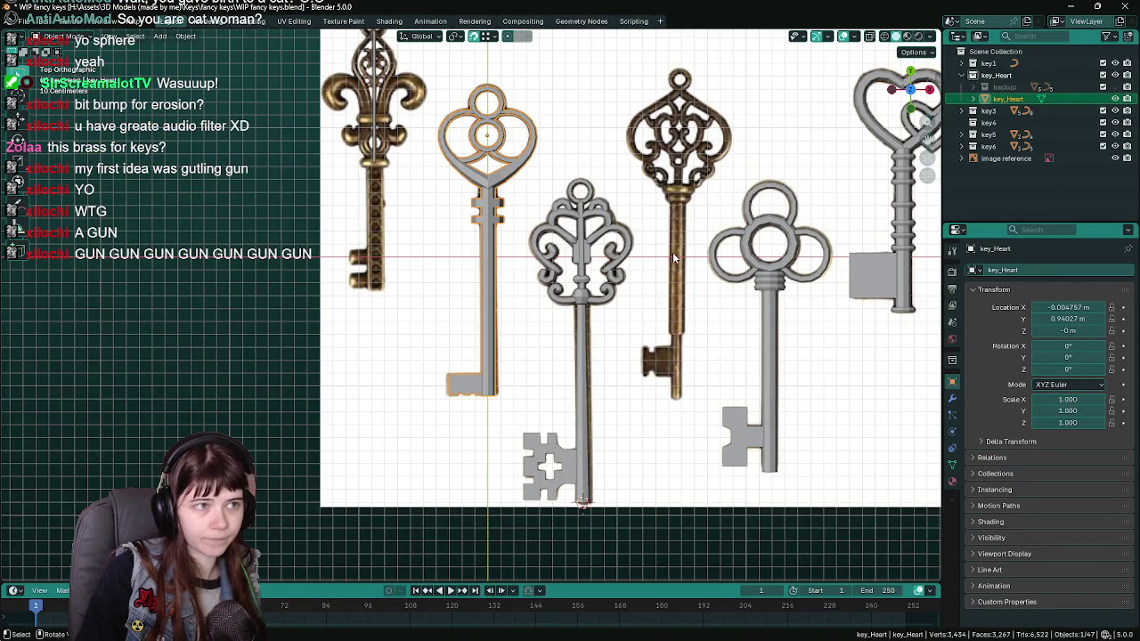
{"action": "key", "text": "ctrl+s"}
{"action": "scroll", "coordinate": [673, 258], "scroll_direction": "up", "scroll_amount": 2}
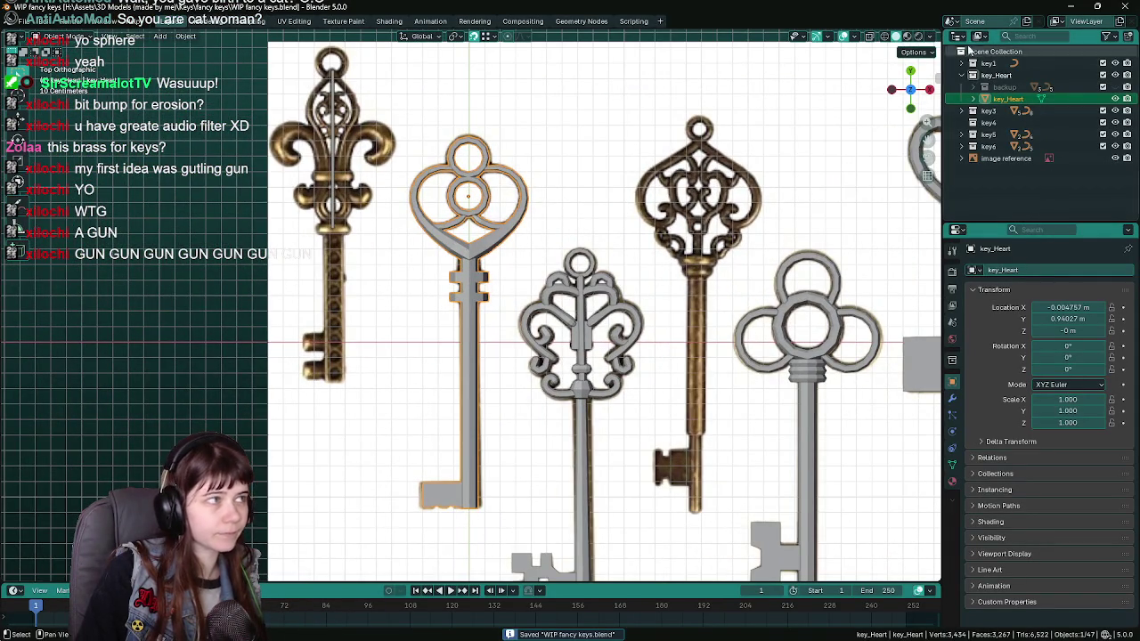
{"action": "key", "text": "alt+Tab"}
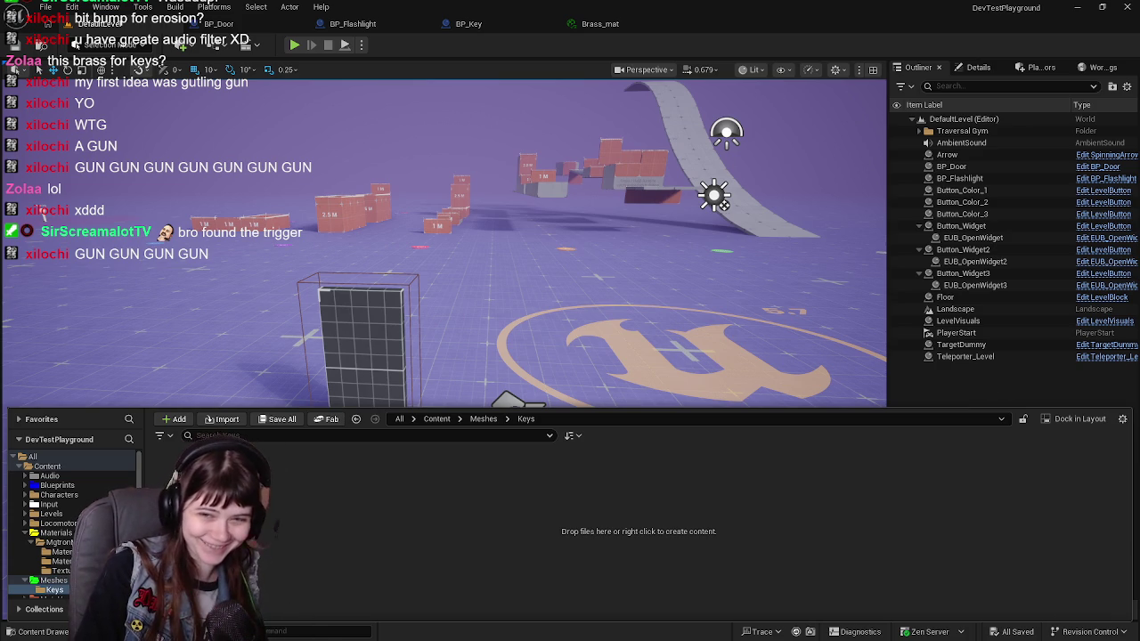
Import key_Heart.fbx into Meshes/Keys, open the mesh, and orbit it upright.
{"action": "left_click_drag", "start_coordinate": [633, 506], "coordinate": [627, 509]}
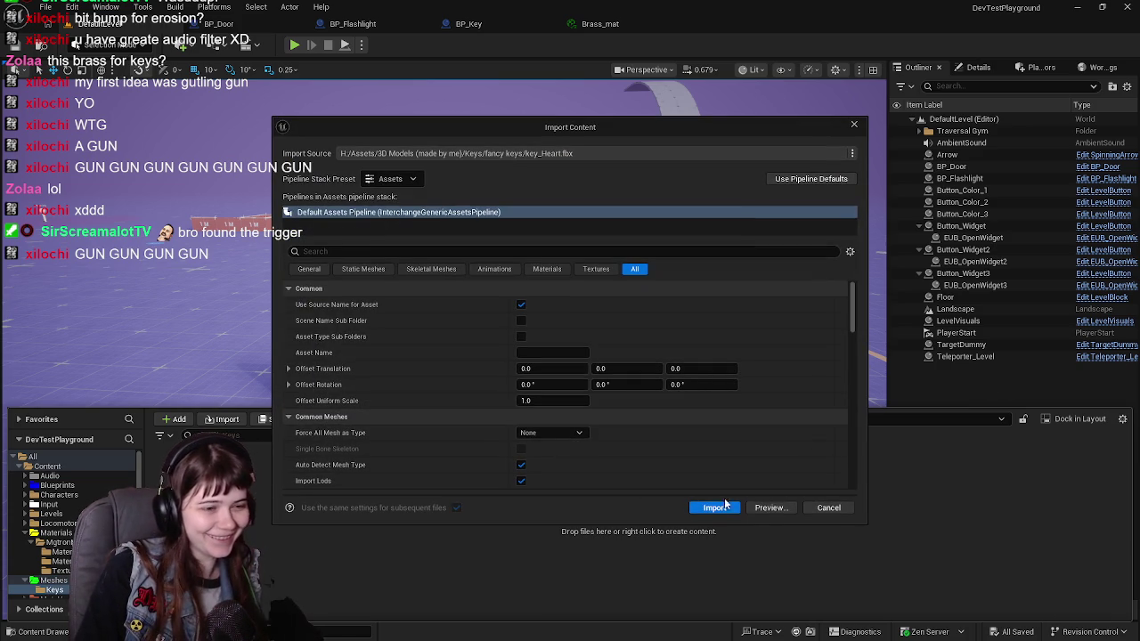
{"action": "left_click", "coordinate": [716, 508]}
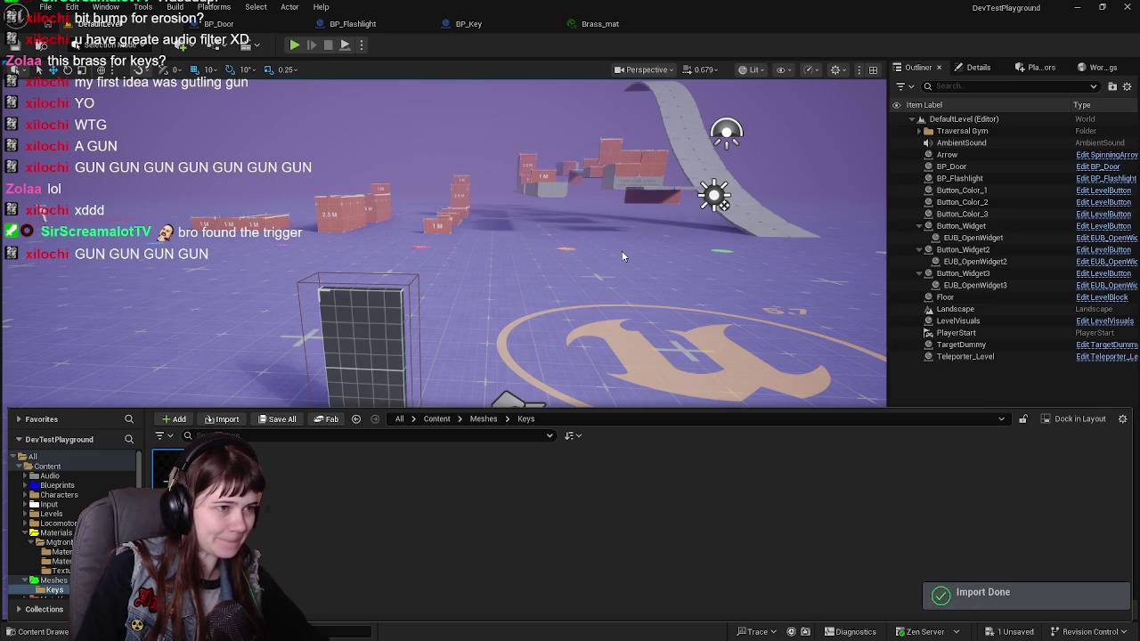
{"action": "double_click", "coordinate": [173, 468]}
{"action": "scroll", "coordinate": [397, 332], "scroll_direction": "up", "scroll_amount": 5}
{"action": "scroll", "coordinate": [398, 332], "scroll_direction": "down", "scroll_amount": 5}
{"action": "mouse_move", "coordinate": [398, 332]}
{"action": "left_mouse_down"}
{"action": "mouse_move", "coordinate": [481, 302]}
{"action": "mouse_move", "coordinate": [516, 268]}
{"action": "mouse_move", "coordinate": [445, 338]}
{"action": "mouse_move", "coordinate": [603, 276]}
{"action": "left_mouse_up"}
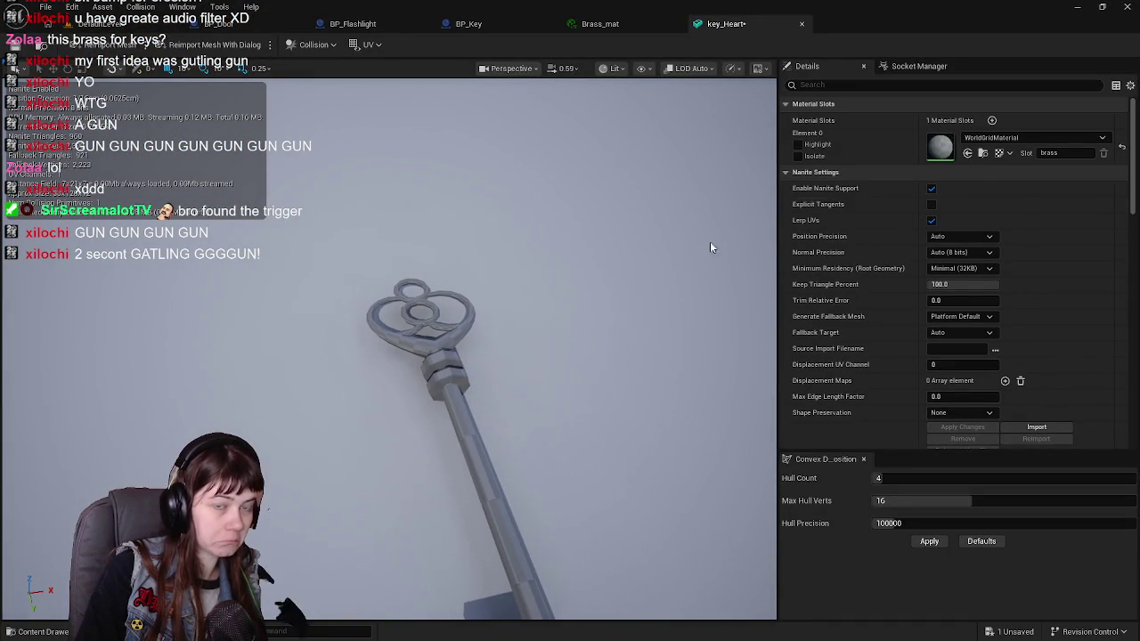
Assign the Brass_mat material to the key_Heart mesh's material slot.
{"action": "left_click", "coordinate": [1013, 137]}
{"action": "type", "text": "brass"}
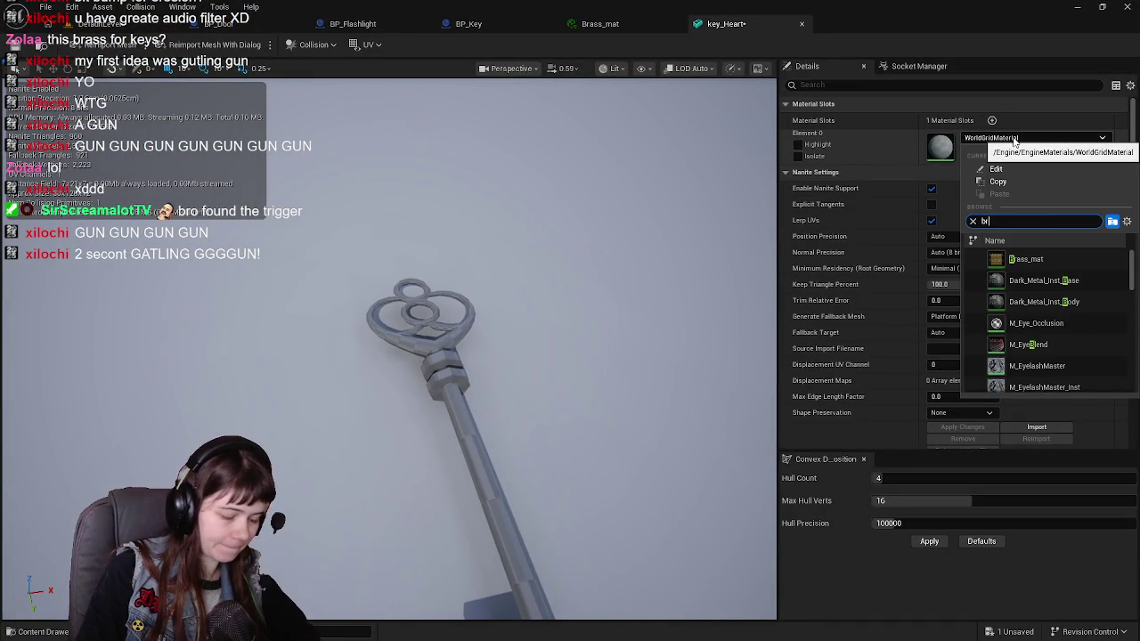
{"action": "key", "text": "Escape"}
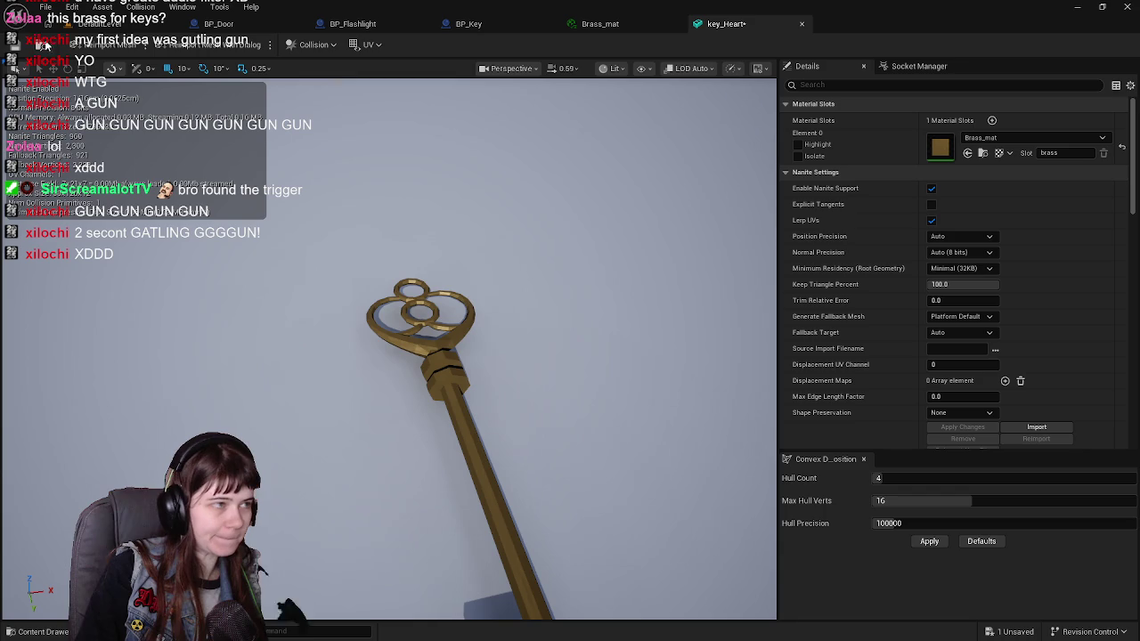
Save the brass key_Heart mesh asset, view the whole key, and return to Blender.
{"action": "key", "text": "ctrl+s"}
{"action": "left_click_drag", "start_coordinate": [516, 342], "coordinate": [510, 344]}
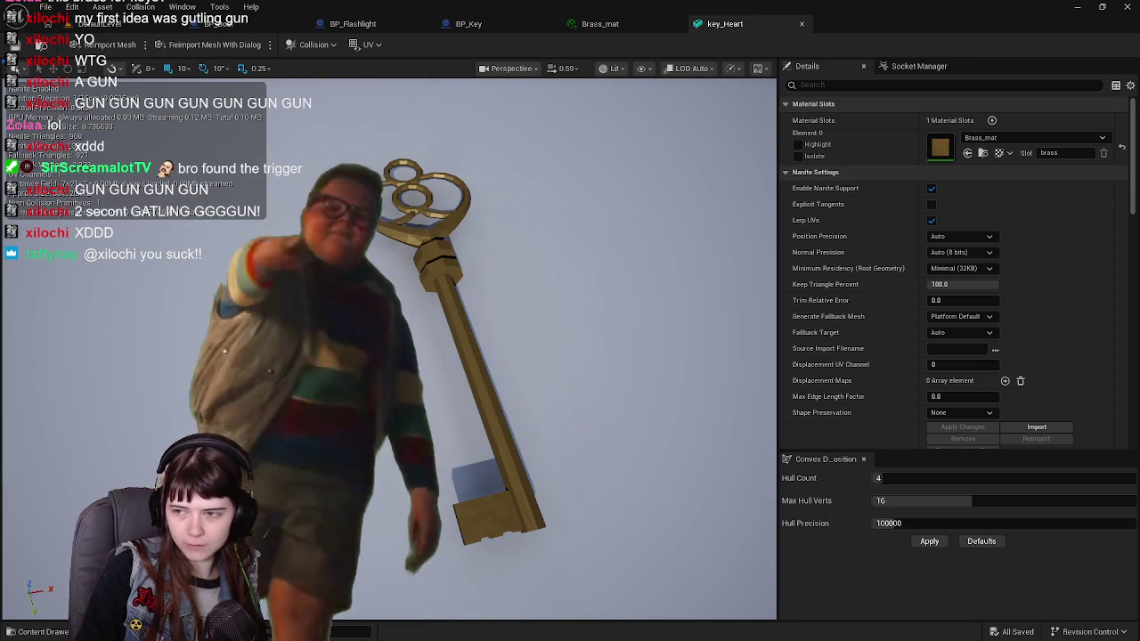
{"action": "key", "text": "alt+Tab"}
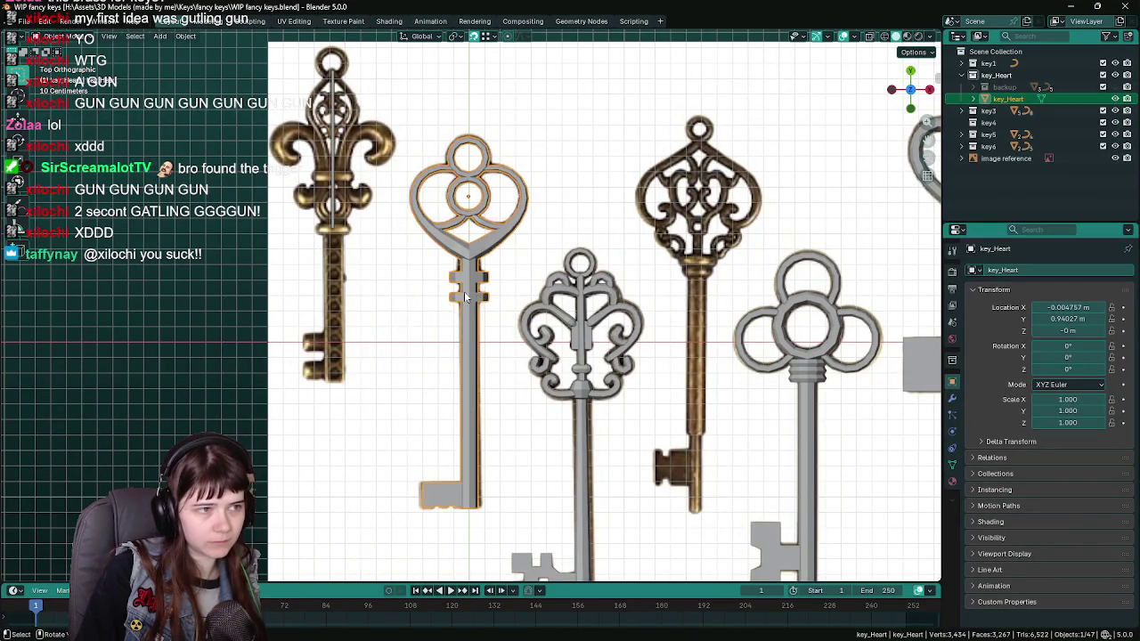
Apply options from the heart key's context menu and save the Blender file.
{"action": "right_click", "coordinate": [465, 292]}
{"action": "left_click", "coordinate": [461, 265]}
{"action": "scroll", "coordinate": [513, 272], "scroll_direction": "up", "scroll_amount": 2}
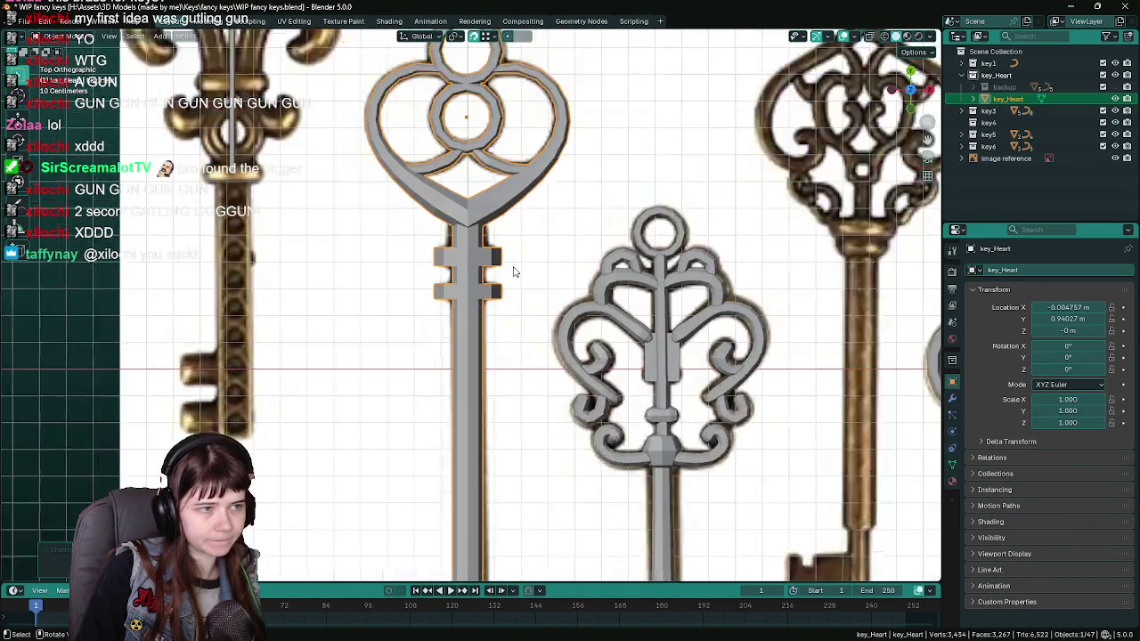
{"action": "scroll", "coordinate": [513, 271], "scroll_direction": "up", "scroll_amount": 1}
{"action": "right_click", "coordinate": [465, 249]}
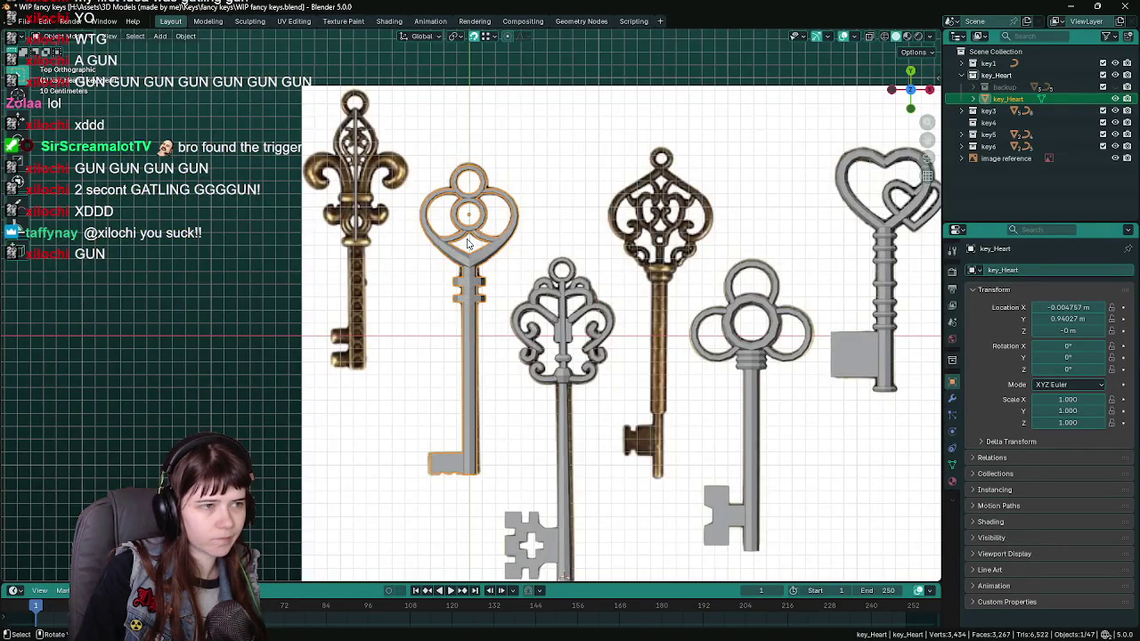
{"action": "scroll", "coordinate": [471, 258], "scroll_direction": "up", "scroll_amount": 3}
{"action": "right_click", "coordinate": [470, 258]}
{"action": "left_click", "coordinate": [460, 269]}
{"action": "scroll", "coordinate": [460, 269], "scroll_direction": "down", "scroll_amount": 3}
{"action": "key", "text": "ctrl+s"}
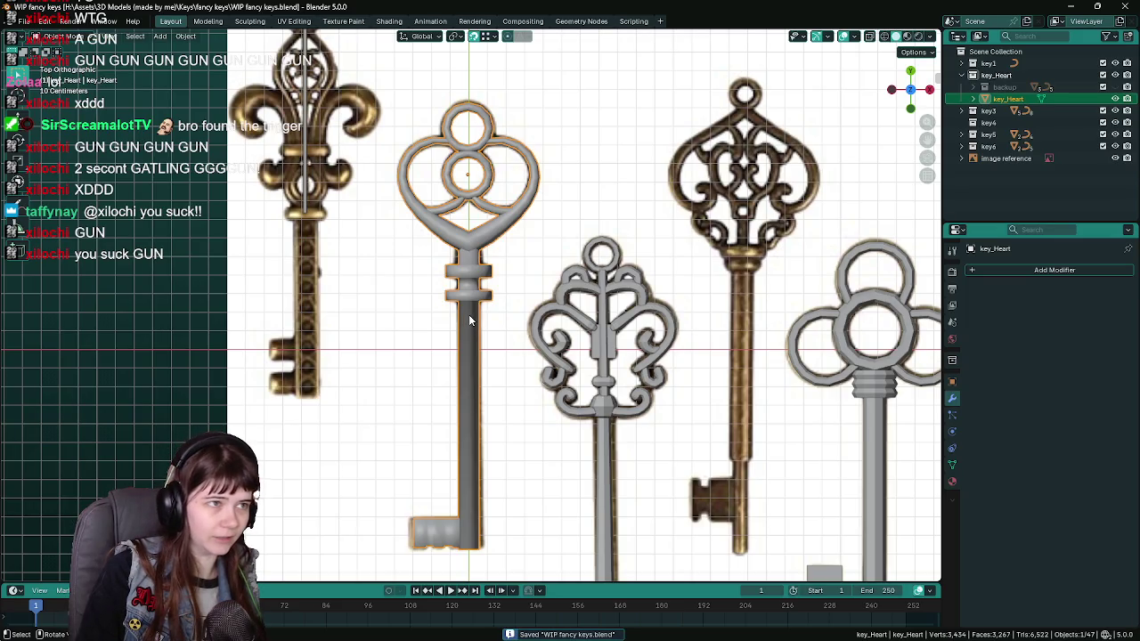
Export the heart key to FBX, overwriting key_Heart.fbx.
{"action": "key", "text": "q"}
{"action": "left_click", "coordinate": [475, 312]}
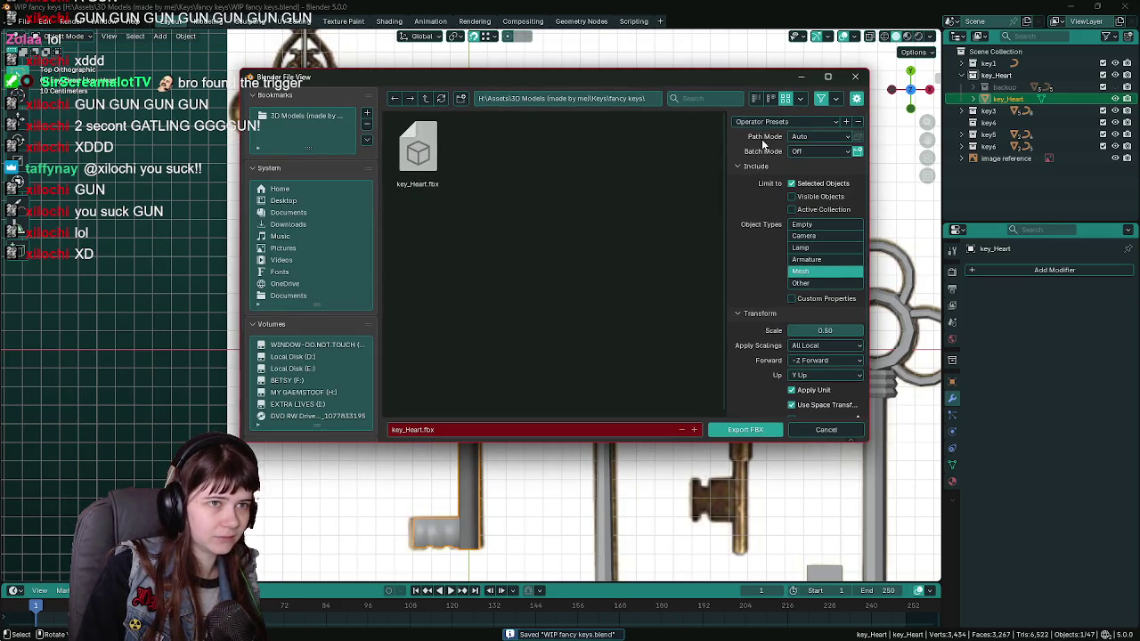
{"action": "double_click", "coordinate": [437, 178]}
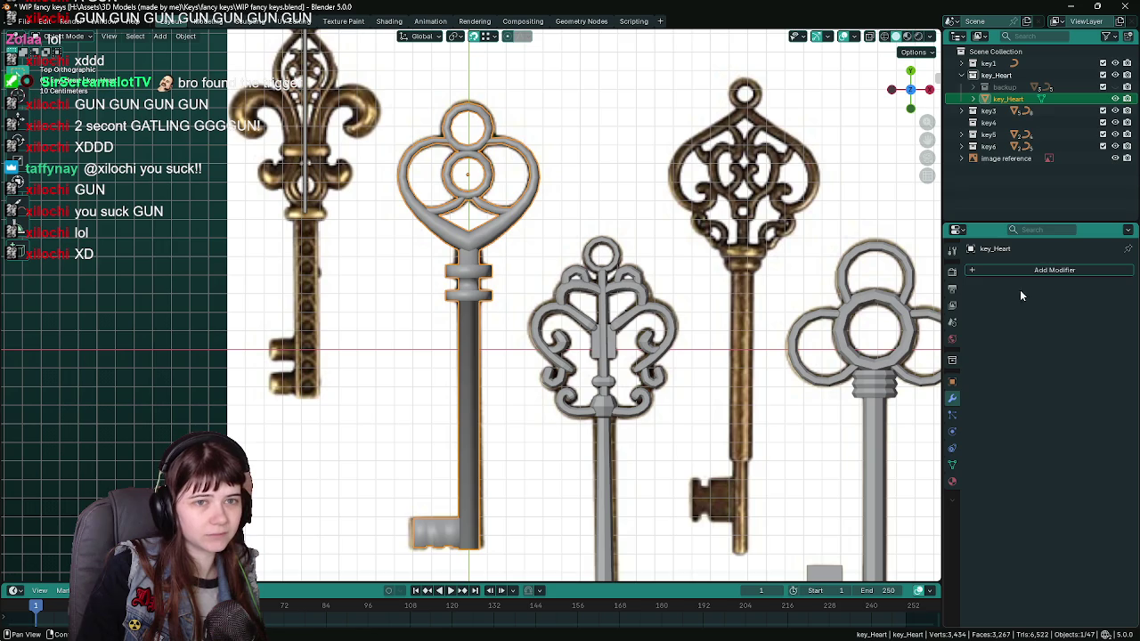
Move the heart key to the world origin by setting its location to 0.
{"action": "left_click", "coordinate": [952, 382]}
{"action": "left_click", "coordinate": [1063, 307]}
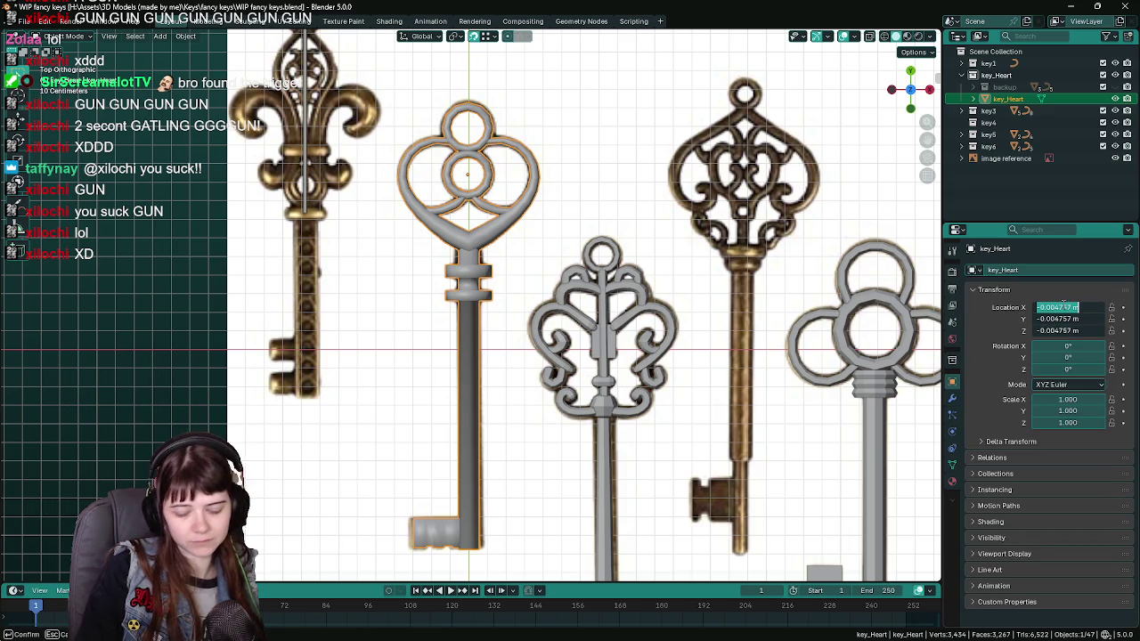
{"action": "type", "text": "0"}
{"action": "key", "text": "Return"}
{"action": "key", "text": "F3"}
Re-export the heart key over key_Heart.fbx using the Unreal Engine FBX preset.
{"action": "key", "text": "Return"}
{"action": "left_click", "coordinate": [765, 122]}
{"action": "left_click", "coordinate": [765, 152]}
{"action": "double_click", "coordinate": [418, 153]}
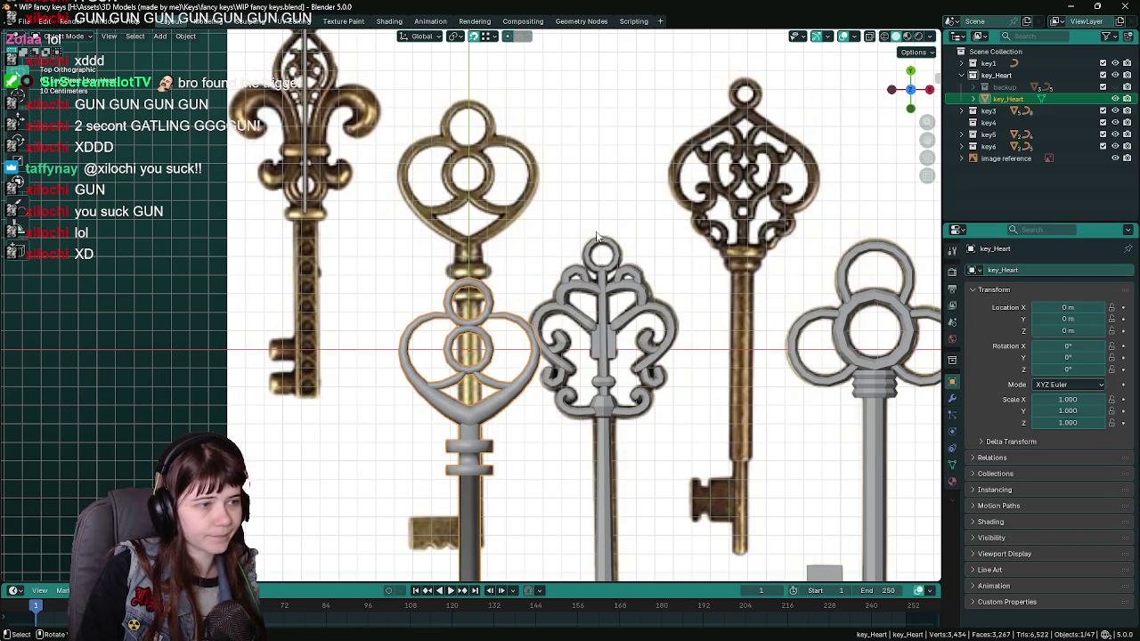
Undo the move to restore the key on its reference, save the .blend file, and return to Unreal.
{"action": "key", "text": "KP_7"}
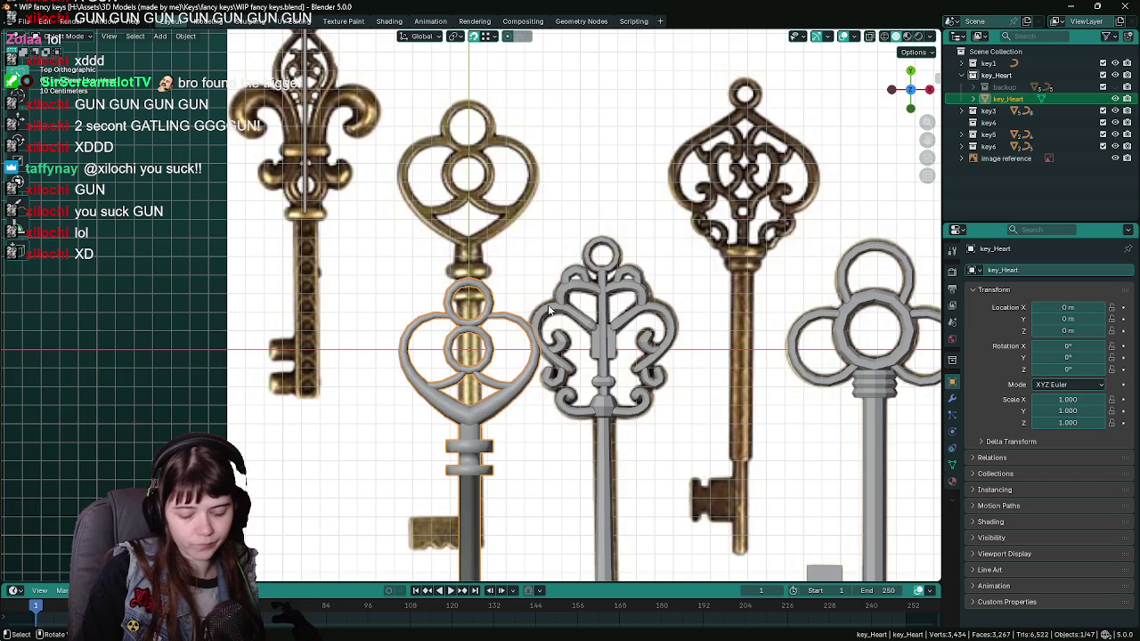
{"action": "key", "text": "ctrl+z"}
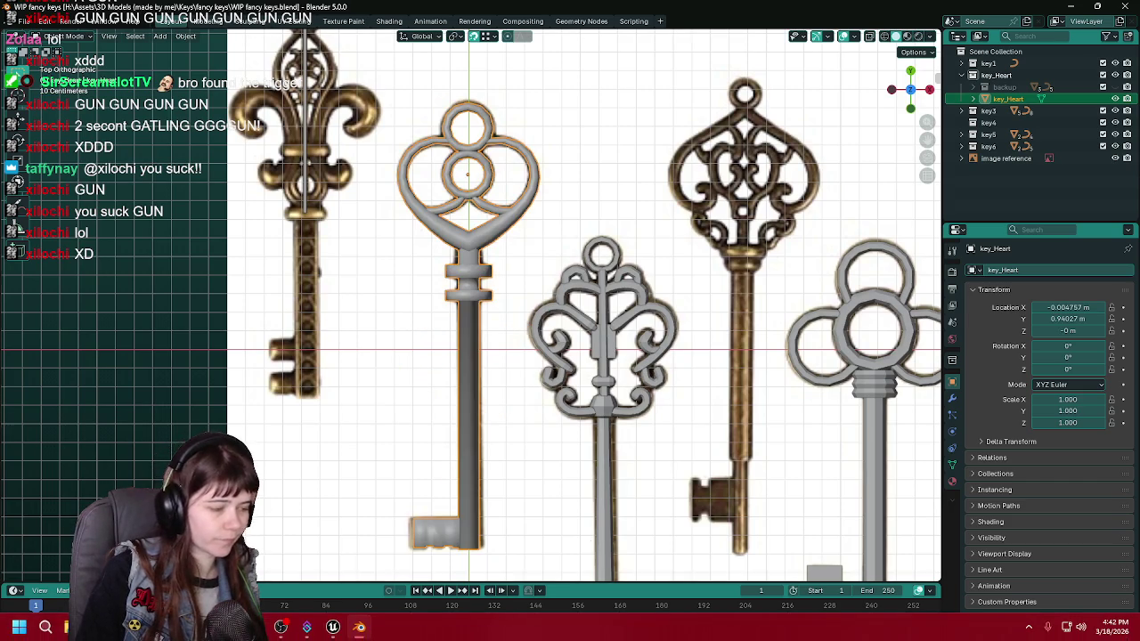
{"action": "key", "text": "ctrl+s"}
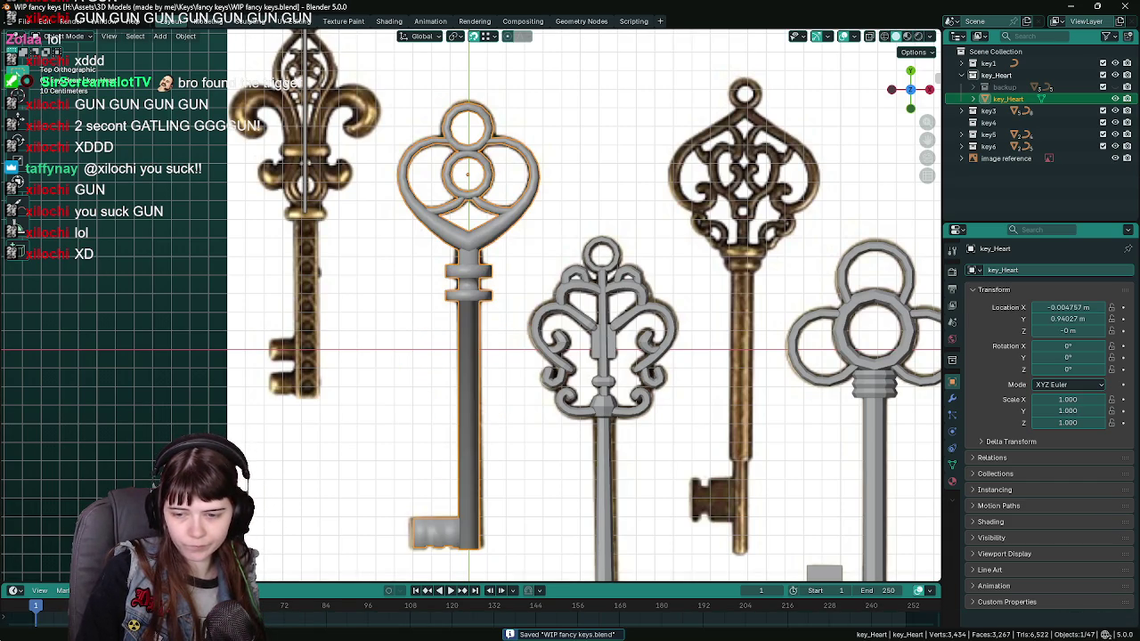
{"action": "key", "text": "alt+Tab"}
{"action": "key", "text": "ctrl+space"}
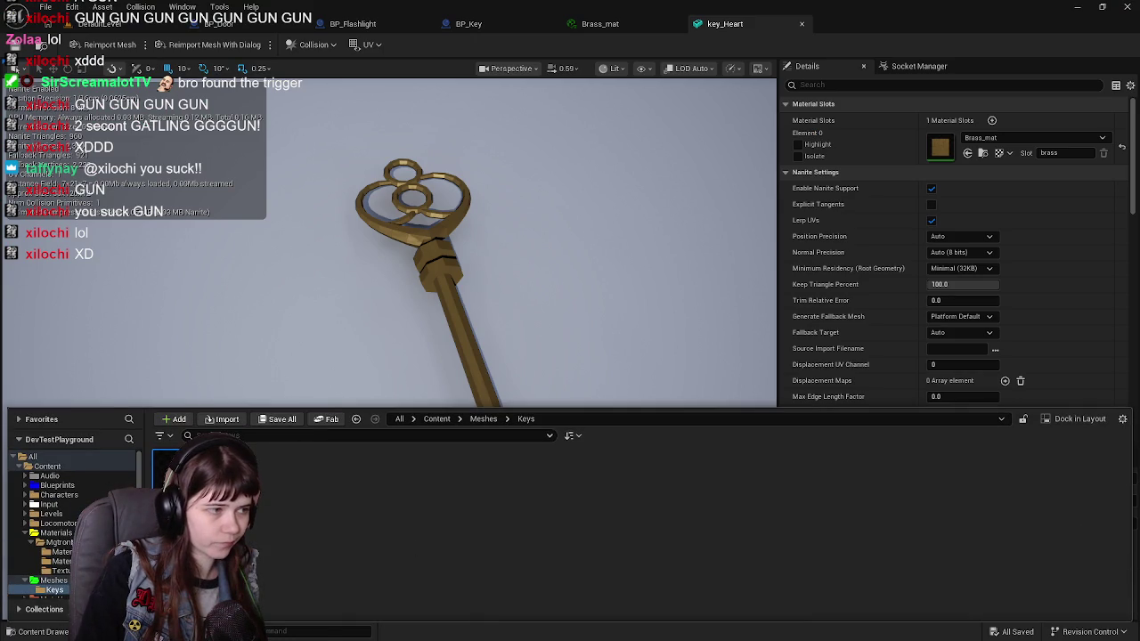
Reimport key_Heart from the updated FBX and orbit its preview.
{"action": "right_click", "coordinate": [196, 481]}
{"action": "left_click", "coordinate": [267, 272]}
{"action": "mouse_move", "coordinate": [603, 227]}
{"action": "left_mouse_down"}
{"action": "mouse_move", "coordinate": [534, 187]}
{"action": "mouse_move", "coordinate": [512, 249]}
{"action": "mouse_move", "coordinate": [513, 231]}
{"action": "left_mouse_up"}
Hide the Content Drawer and return to Blender for a perspective close-up of the heart key.
{"action": "key", "text": "ctrl+space"}
{"action": "left_click", "coordinate": [654, 394]}
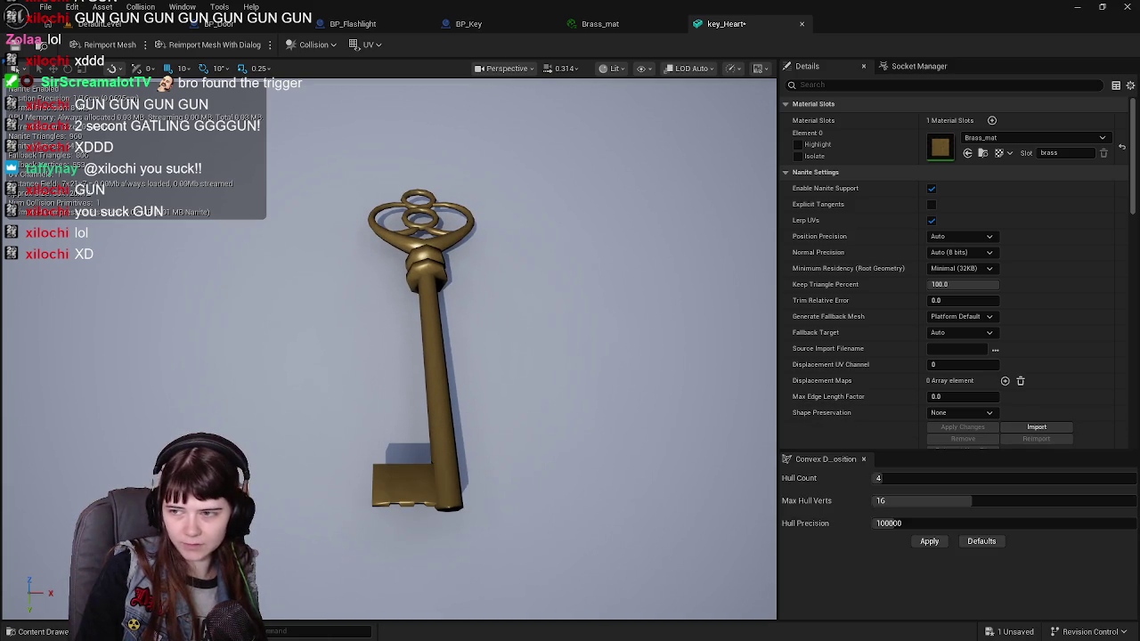
{"action": "key", "text": "alt+Tab"}
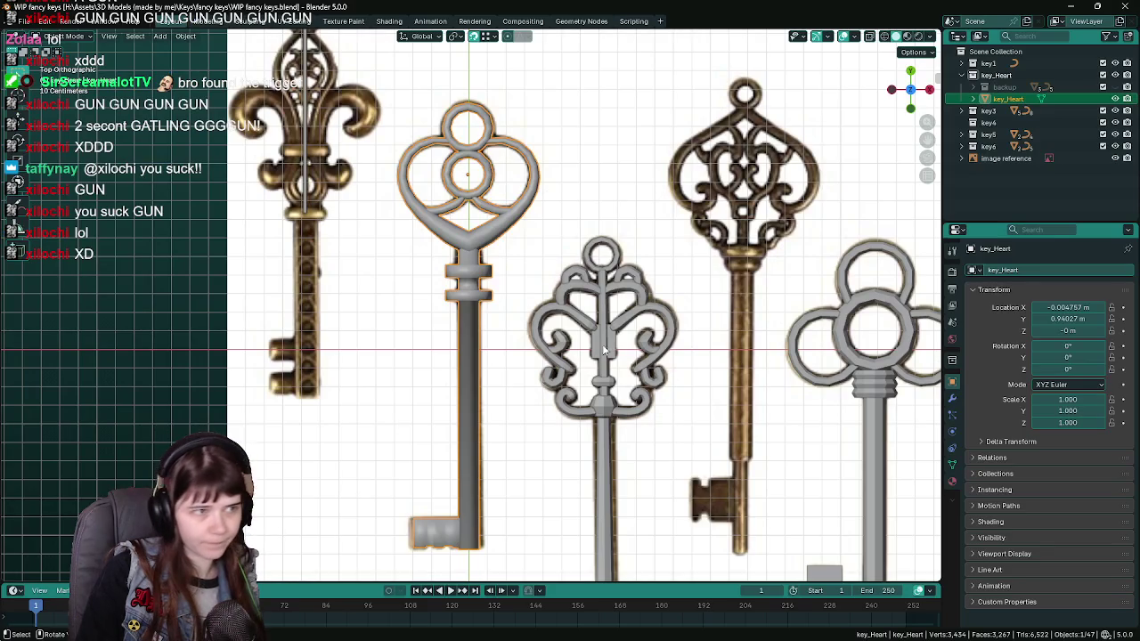
{"action": "scroll", "coordinate": [459, 329], "scroll_direction": "up", "scroll_amount": 2}
{"action": "mouse_move", "coordinate": [427, 321]}
{"action": "left_mouse_down"}
{"action": "mouse_move", "coordinate": [459, 329]}
{"action": "mouse_move", "coordinate": [552, 302]}
{"action": "mouse_move", "coordinate": [553, 315]}
{"action": "mouse_move", "coordinate": [593, 318]}
{"action": "mouse_move", "coordinate": [508, 331]}
{"action": "left_mouse_up"}
Select the shaft ring's face loop below the bow and grow it into the full band.
{"action": "left_click", "coordinate": [551, 302], "text": "alt"}
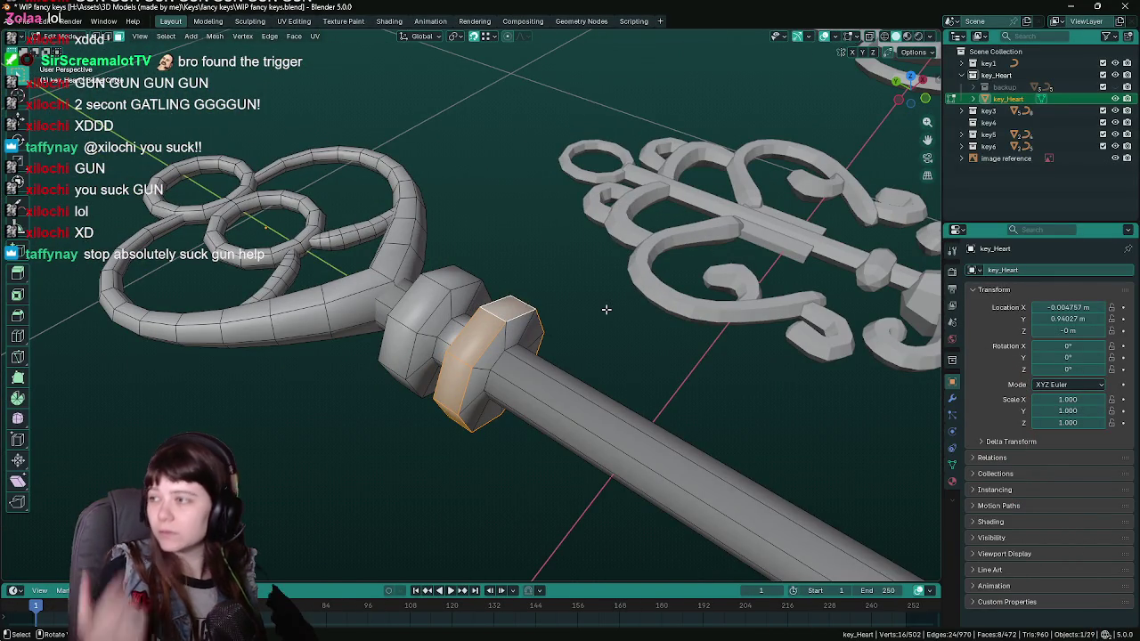
{"action": "key", "text": "ctrl+KP_Add"}
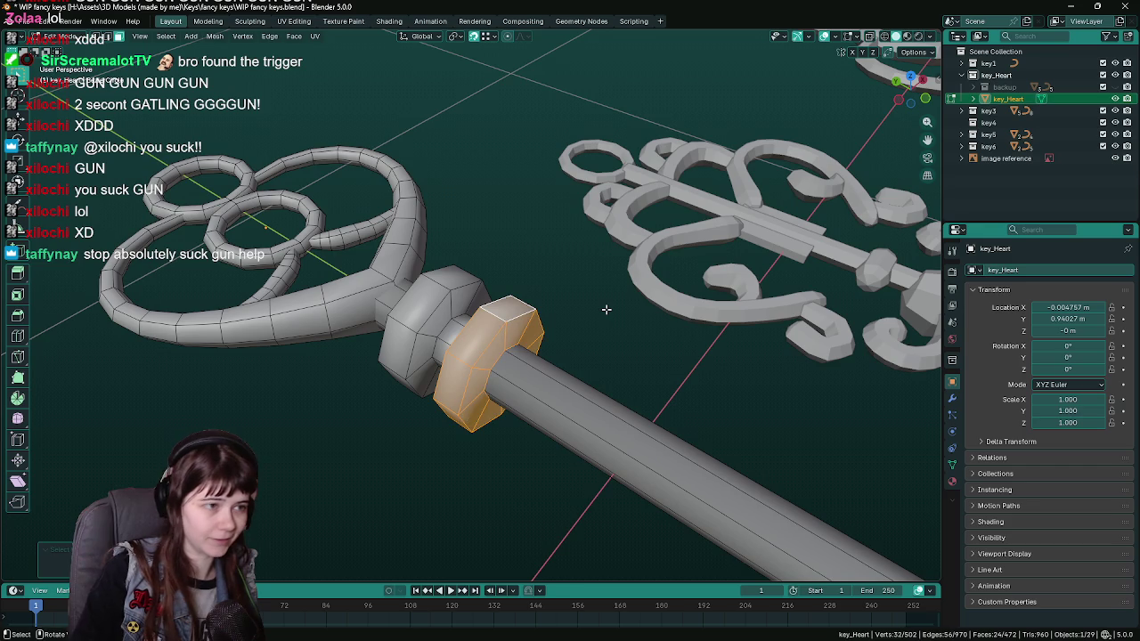
{"action": "mouse_move", "coordinate": [575, 287]}
{"action": "left_mouse_down"}
{"action": "mouse_move", "coordinate": [564, 276]}
{"action": "mouse_move", "coordinate": [536, 286]}
{"action": "left_mouse_up"}
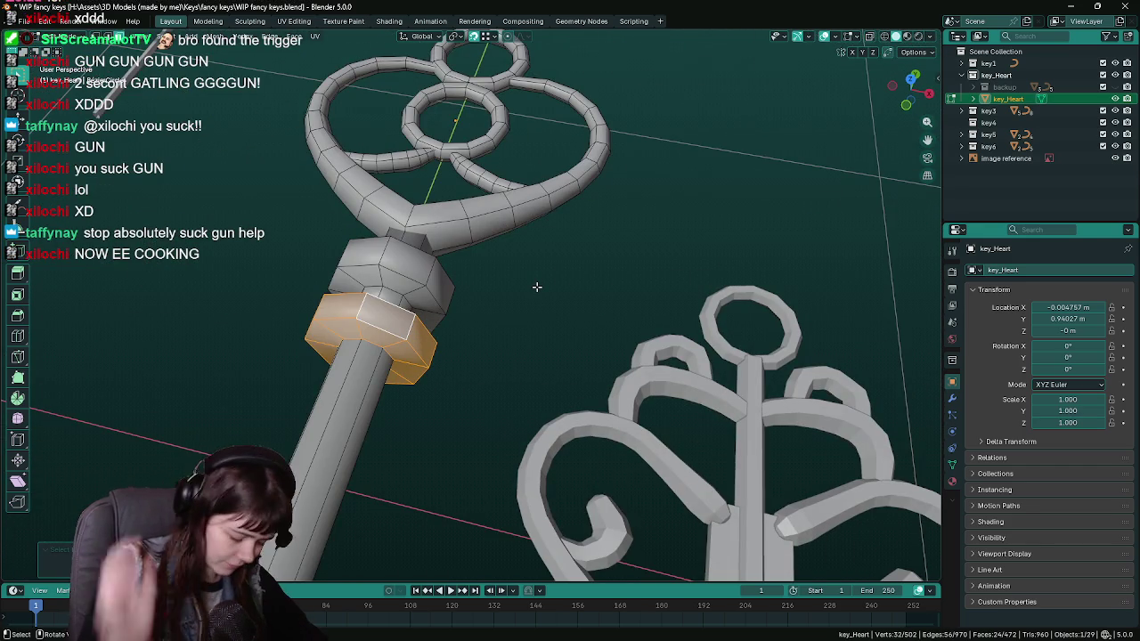
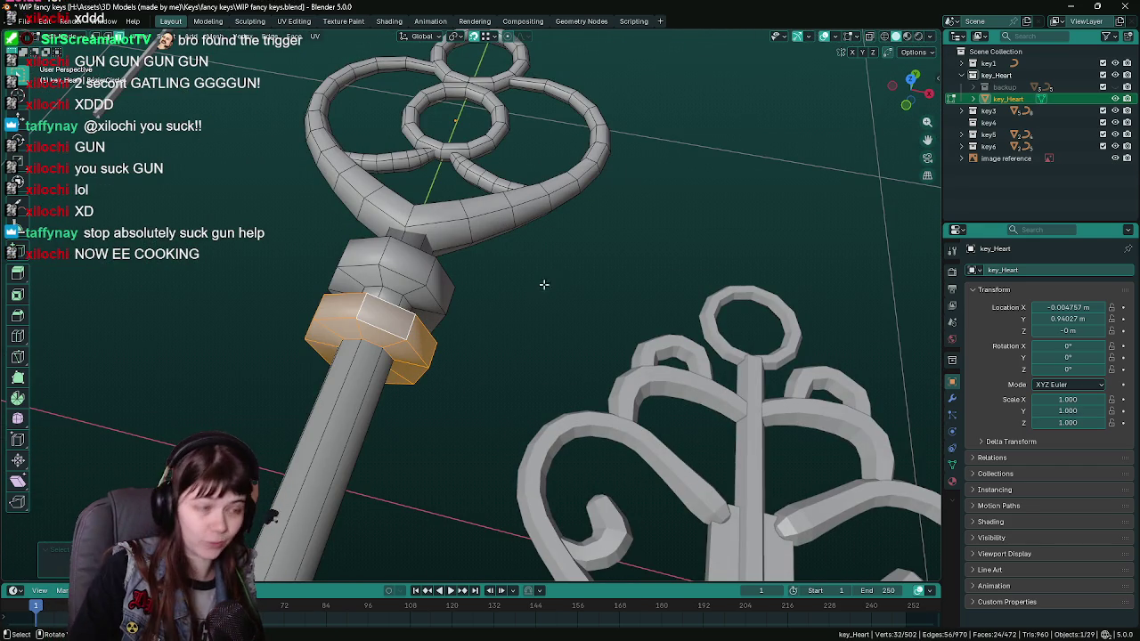
Select the collar ring nearest the bow, grow the selection, and give it flat shading.
{"action": "left_click_drag", "start_coordinate": [551, 273], "coordinate": [624, 285]}
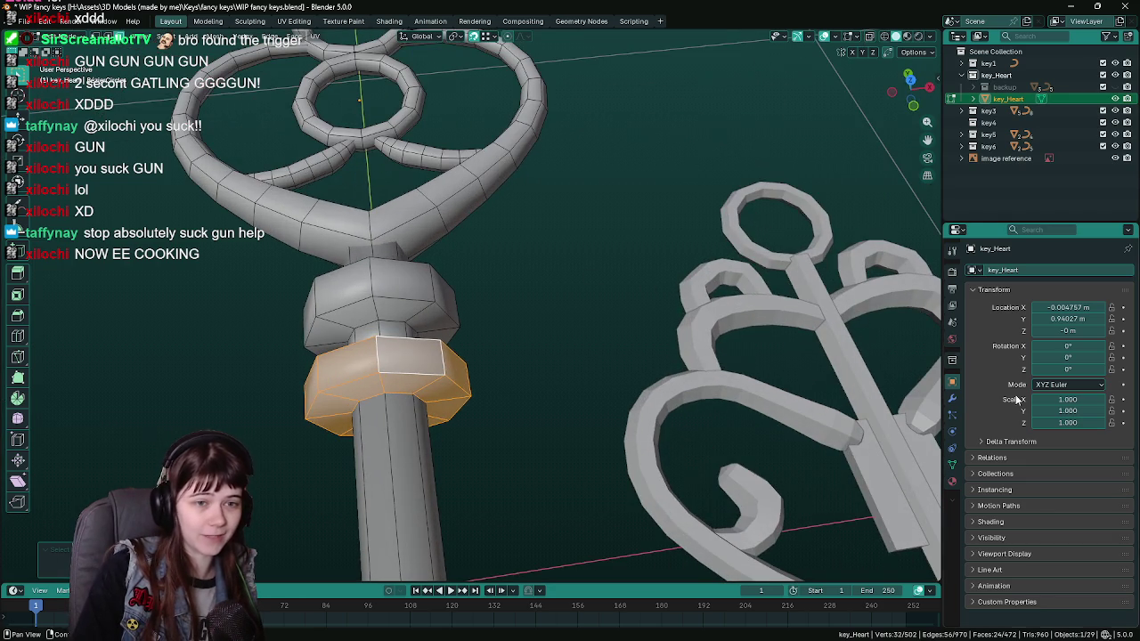
{"action": "left_click", "coordinate": [952, 400]}
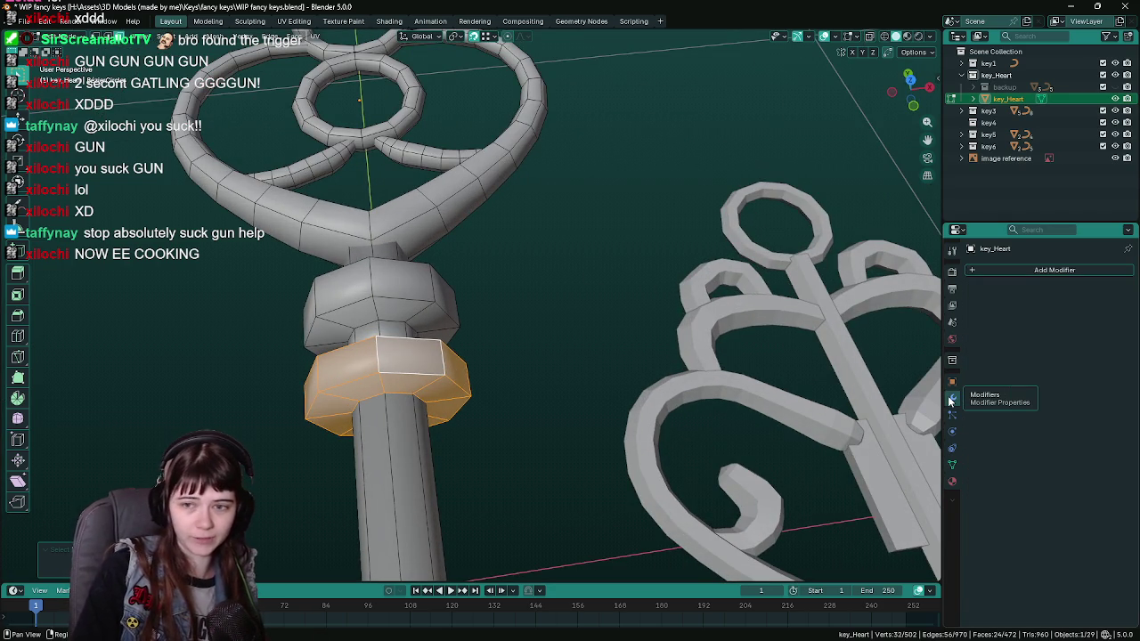
{"action": "right_click", "coordinate": [430, 360]}
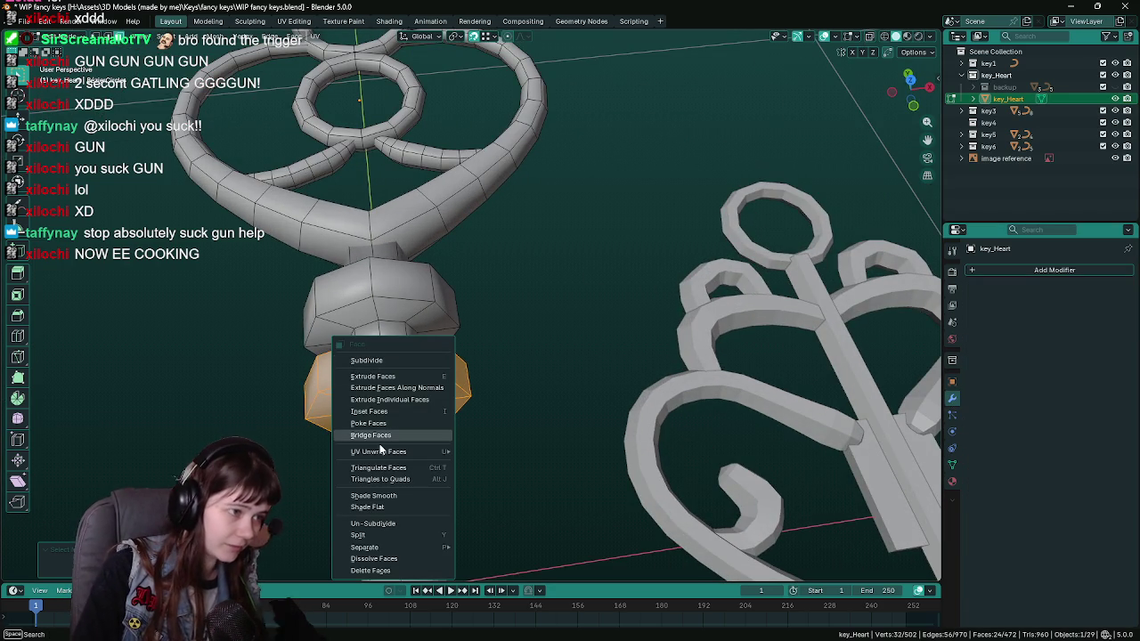
{"action": "left_click", "coordinate": [374, 507]}
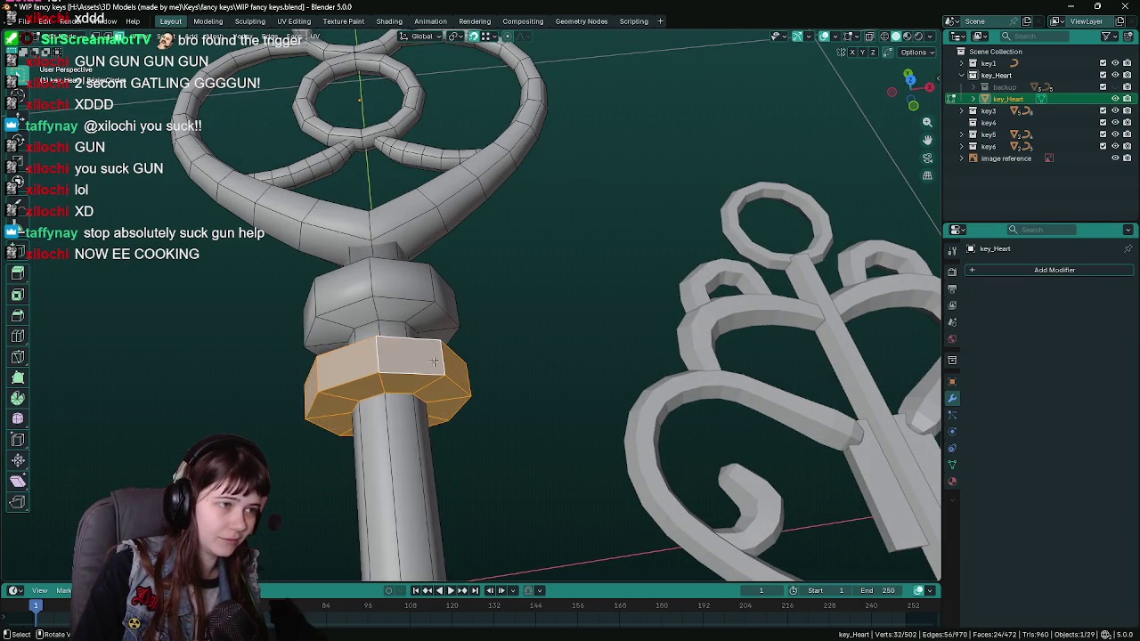
{"action": "left_click_drag", "start_coordinate": [374, 507], "coordinate": [507, 355]}
{"action": "left_click", "coordinate": [440, 339], "text": "alt"}
{"action": "left_click_drag", "start_coordinate": [440, 339], "coordinate": [432, 309]}
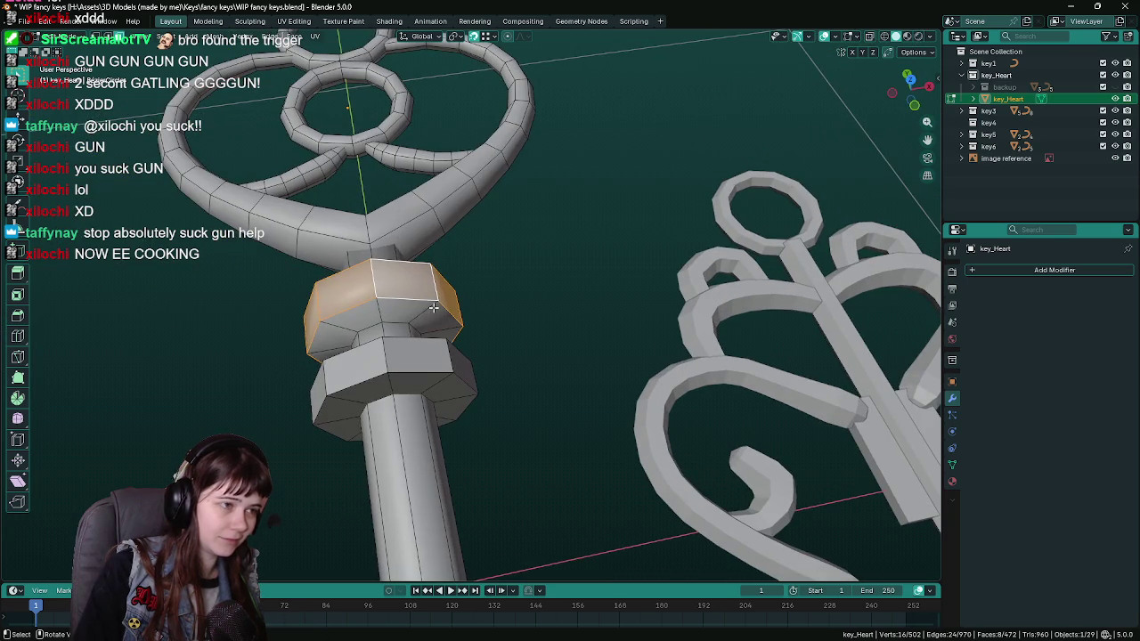
{"action": "key", "text": "ctrl+KP_Add"}
{"action": "right_click", "coordinate": [437, 300]}
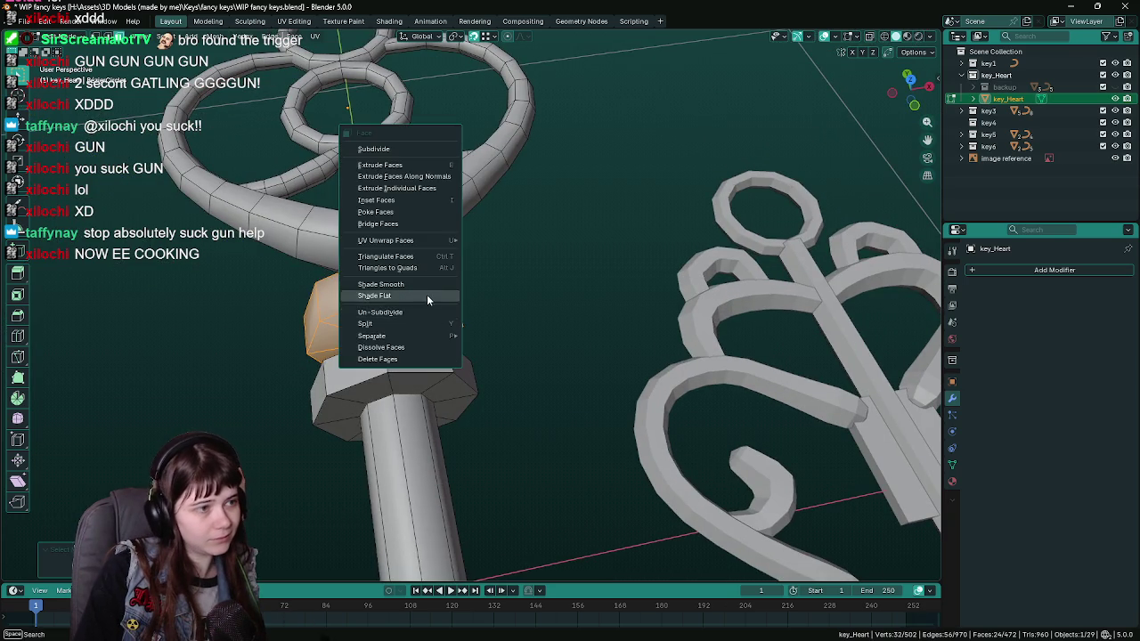
{"action": "left_click", "coordinate": [427, 296]}
Reshade the collar's nut face loop, applying Shade Smooth to its band.
{"action": "key", "text": "Tab"}
{"action": "left_click_drag", "start_coordinate": [551, 314], "coordinate": [522, 352]}
{"action": "key", "text": "Tab"}
{"action": "scroll", "coordinate": [522, 352], "scroll_direction": "up", "scroll_amount": 2}
{"action": "left_click", "coordinate": [467, 321], "text": "alt"}
{"action": "key", "text": "ctrl+KP_Subtract"}
{"action": "right_click", "coordinate": [467, 322]}
{"action": "left_click", "coordinate": [462, 308]}
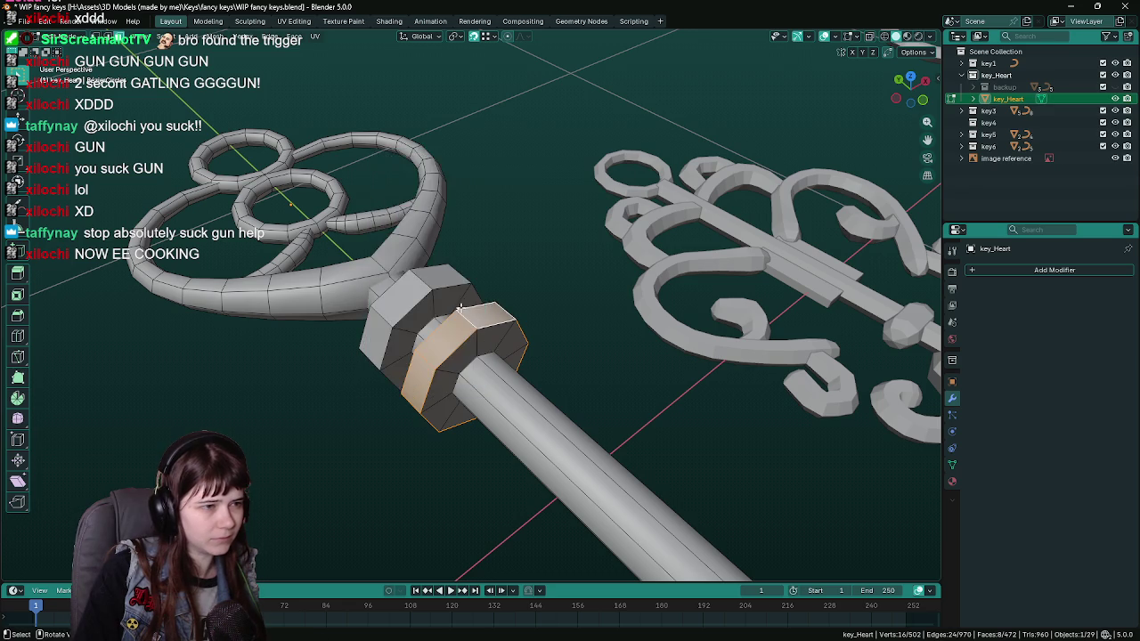
{"action": "left_click", "coordinate": [459, 296], "text": "alt"}
{"action": "right_click", "coordinate": [458, 296]}
{"action": "left_click", "coordinate": [461, 296]}
{"action": "key", "text": "Tab"}
{"action": "mouse_move", "coordinate": [528, 320]}
{"action": "left_mouse_down"}
{"action": "mouse_move", "coordinate": [504, 324]}
{"action": "mouse_move", "coordinate": [595, 331]}
{"action": "mouse_move", "coordinate": [659, 357]}
{"action": "mouse_move", "coordinate": [546, 293]}
{"action": "mouse_move", "coordinate": [686, 320]}
{"action": "mouse_move", "coordinate": [616, 342]}
{"action": "left_mouse_up"}
{"action": "key", "text": "Tab"}
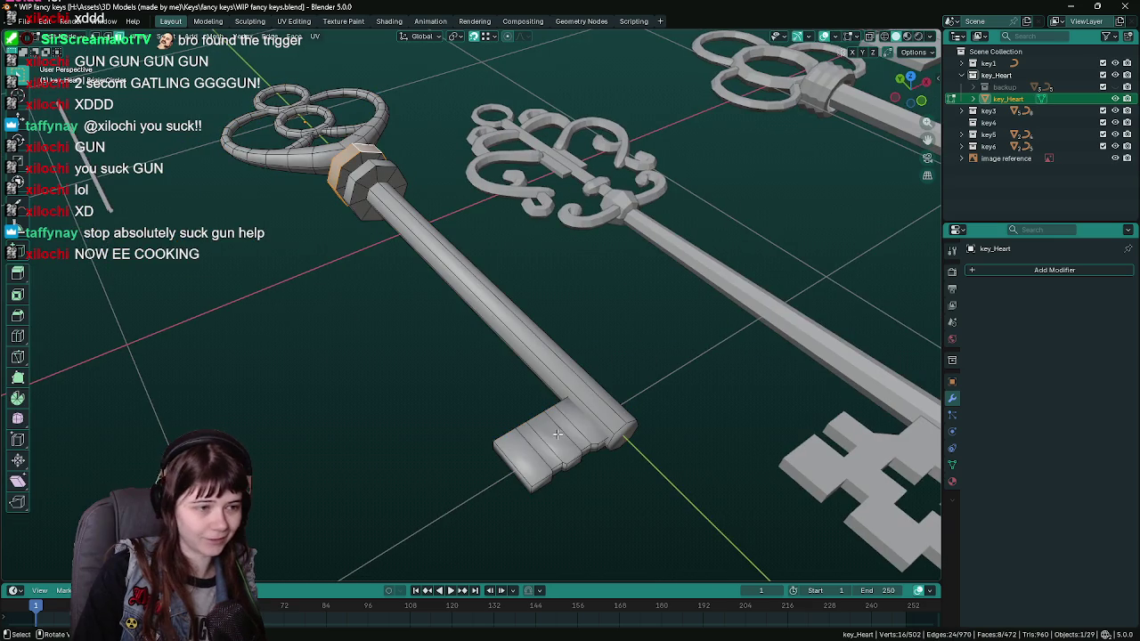
In X-ray view, dissolve the vertices of the stray side face on the bit's tooth.
{"action": "mouse_move", "coordinate": [578, 425]}
{"action": "left_mouse_down"}
{"action": "mouse_move", "coordinate": [548, 436]}
{"action": "mouse_move", "coordinate": [445, 262]}
{"action": "mouse_move", "coordinate": [400, 240]}
{"action": "mouse_move", "coordinate": [615, 373]}
{"action": "left_mouse_up"}
{"action": "key", "text": "alt+z"}
{"action": "mouse_move", "coordinate": [545, 378]}
{"action": "left_mouse_down"}
{"action": "mouse_move", "coordinate": [516, 354]}
{"action": "mouse_move", "coordinate": [649, 369]}
{"action": "mouse_move", "coordinate": [745, 283]}
{"action": "mouse_move", "coordinate": [573, 413]}
{"action": "left_mouse_up"}
{"action": "left_click", "coordinate": [520, 374]}
{"action": "key", "text": "x"}
{"action": "left_click", "coordinate": [507, 358]}
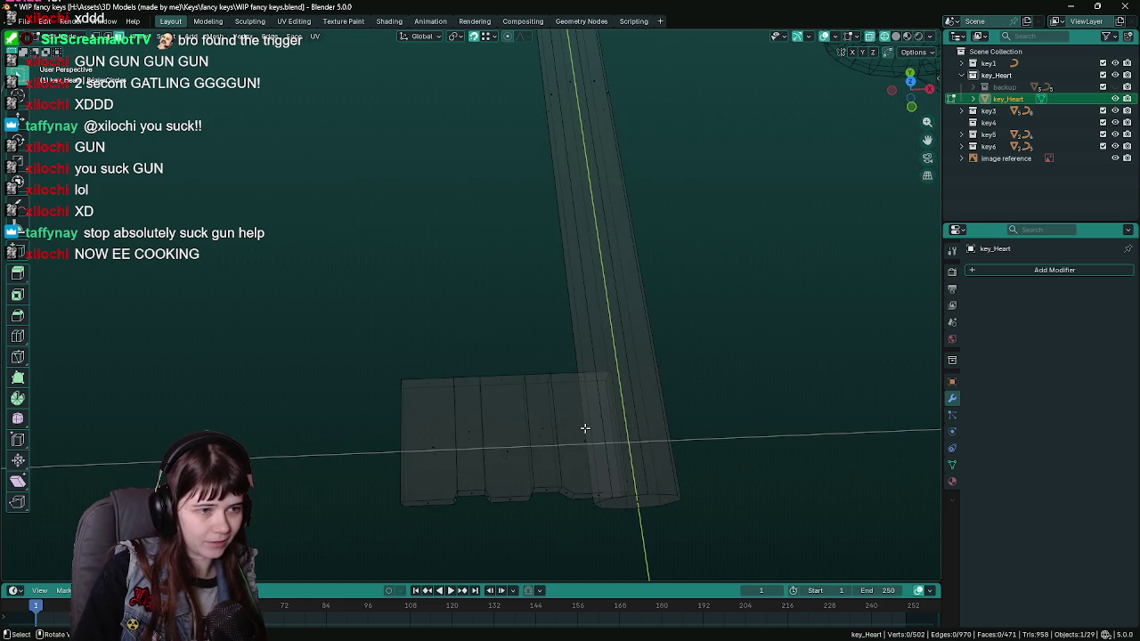
Select the bit's whole linked block and give it flat shading in solid view.
{"action": "left_click", "coordinate": [584, 428]}
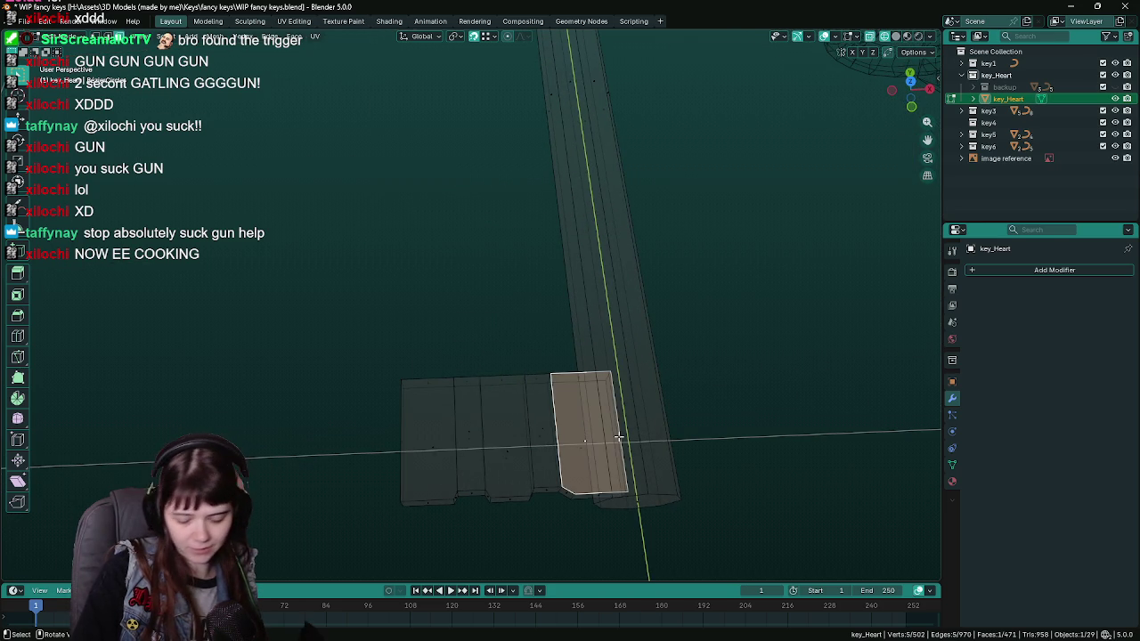
{"action": "key", "text": "a"}
{"action": "left_click_drag", "start_coordinate": [535, 433], "coordinate": [524, 379]}
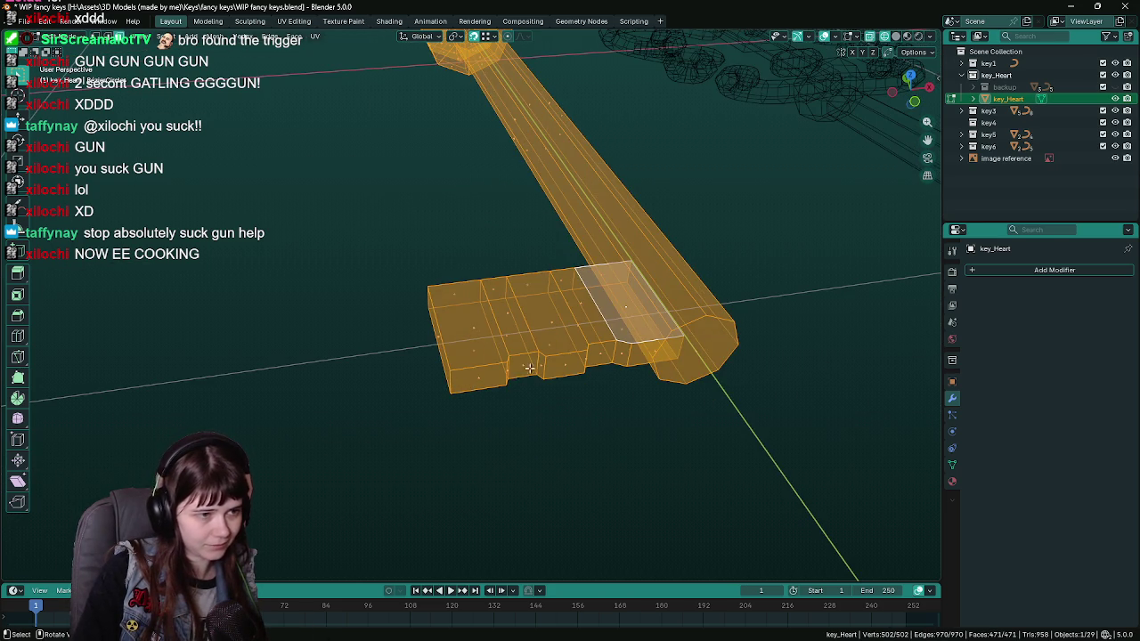
{"action": "left_click", "coordinate": [550, 313]}
{"action": "key", "text": "ctrl+l"}
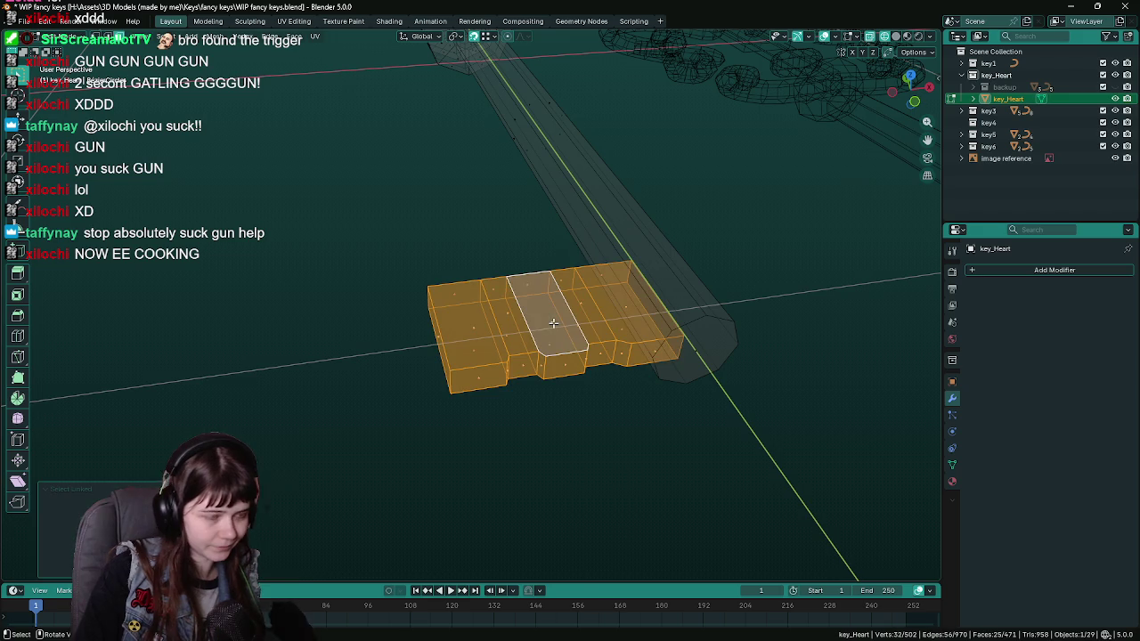
{"action": "right_click", "coordinate": [554, 322]}
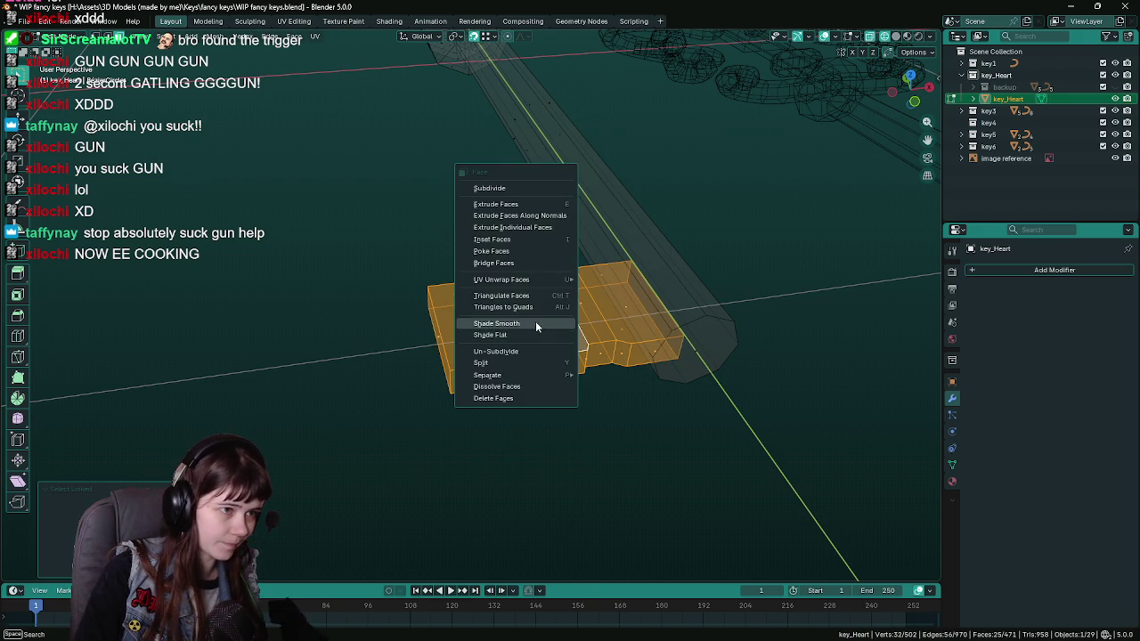
{"action": "left_click_drag", "start_coordinate": [536, 321], "coordinate": [540, 318]}
{"action": "key", "text": "z"}
{"action": "left_click", "coordinate": [650, 322]}
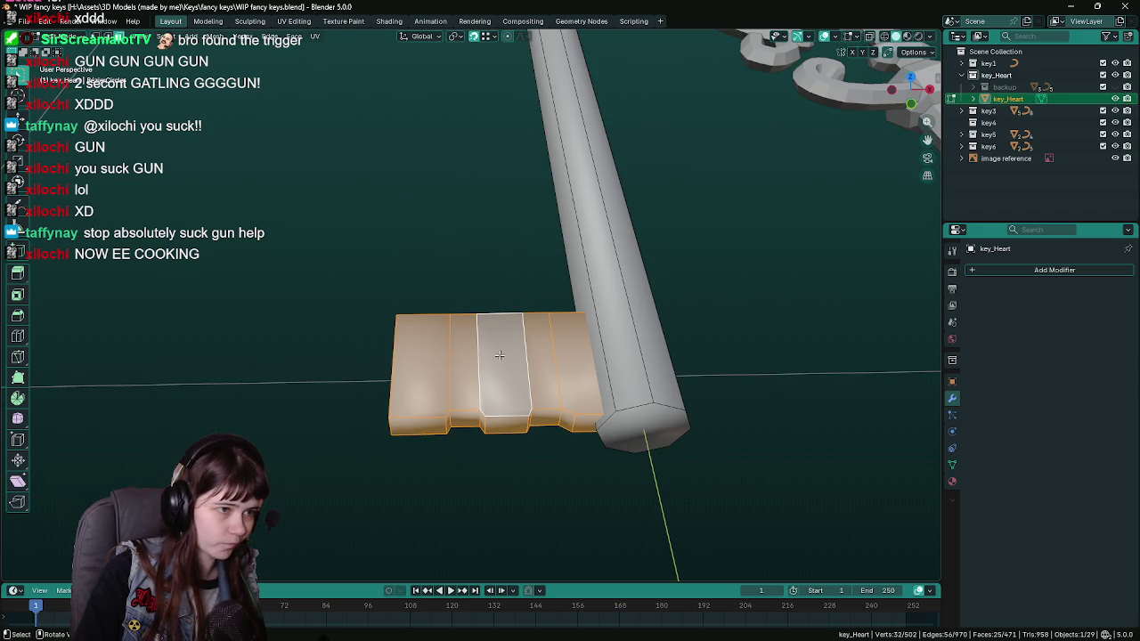
{"action": "right_click", "coordinate": [499, 354]}
{"action": "left_click", "coordinate": [500, 366]}
{"action": "mouse_move", "coordinate": [500, 366]}
{"action": "left_mouse_down"}
{"action": "mouse_move", "coordinate": [516, 326]}
{"action": "mouse_move", "coordinate": [554, 299]}
{"action": "mouse_move", "coordinate": [528, 324]}
{"action": "left_mouse_up"}
Select a strip of faces across the bit in wireframe, return to solid view, and save.
{"action": "left_click", "coordinate": [519, 337]}
{"action": "key", "text": "z"}
{"action": "left_click", "coordinate": [555, 356]}
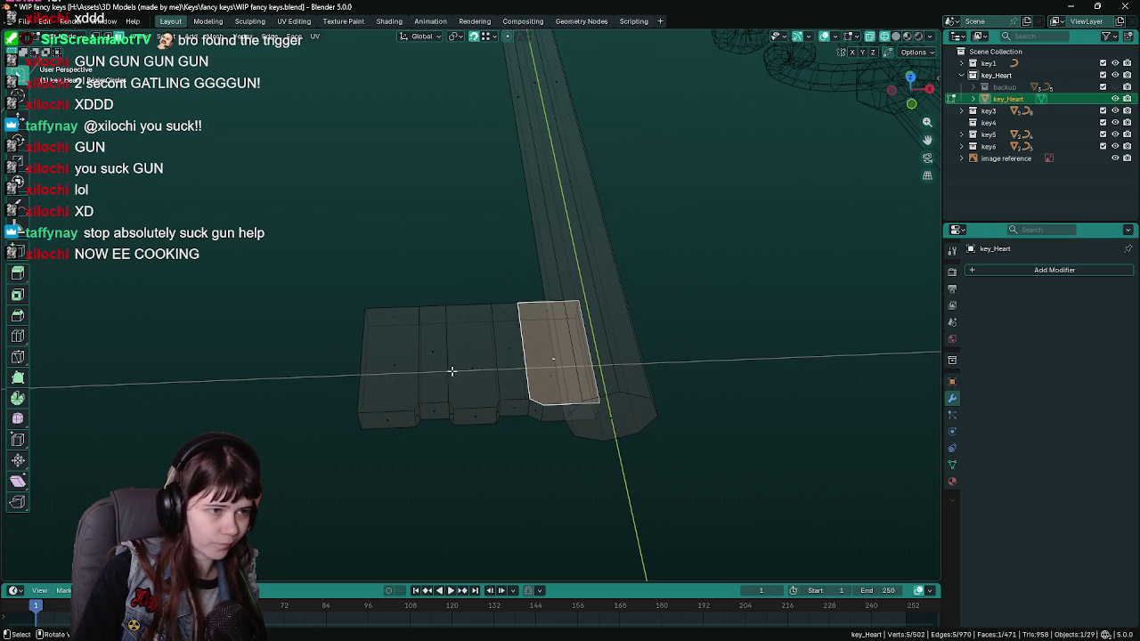
{"action": "left_click", "coordinate": [394, 363], "text": "ctrl"}
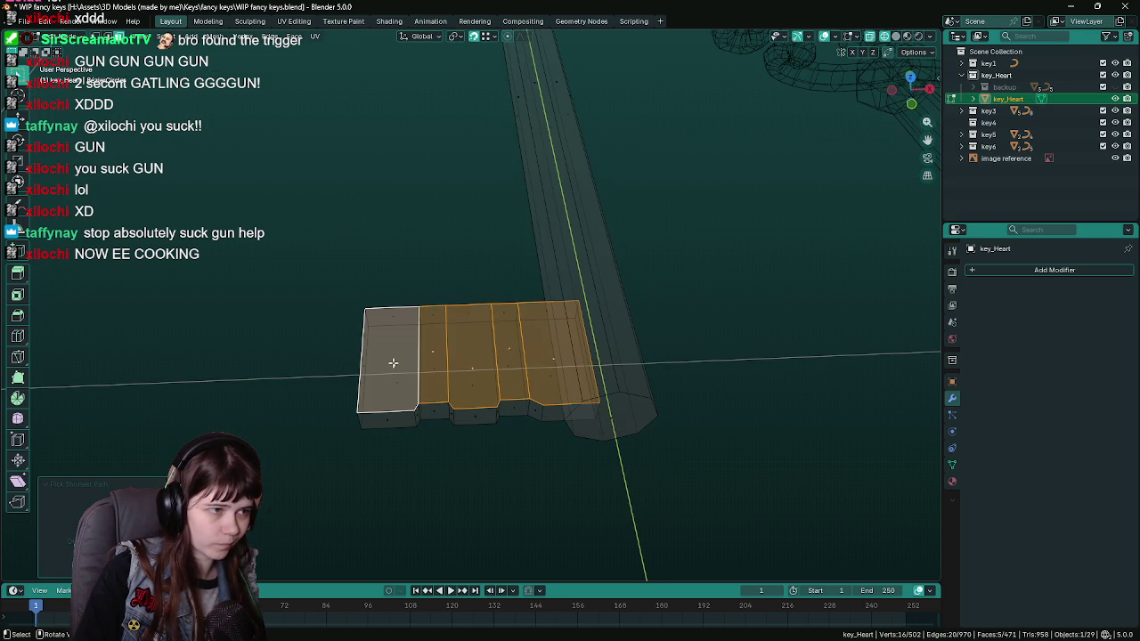
{"action": "right_click", "coordinate": [456, 368]}
{"action": "key", "text": "Escape"}
{"action": "key", "text": "z"}
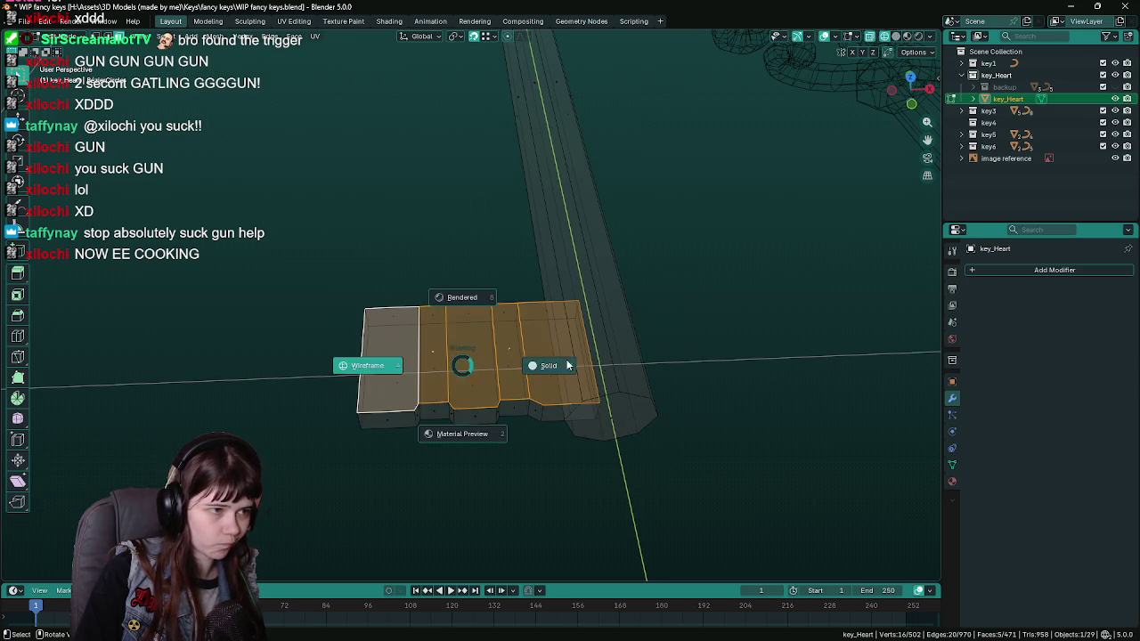
{"action": "left_click", "coordinate": [459, 420]}
{"action": "mouse_move", "coordinate": [458, 421]}
{"action": "left_mouse_down"}
{"action": "mouse_move", "coordinate": [527, 339]}
{"action": "mouse_move", "coordinate": [514, 338]}
{"action": "mouse_move", "coordinate": [490, 403]}
{"action": "mouse_move", "coordinate": [702, 448]}
{"action": "mouse_move", "coordinate": [680, 400]}
{"action": "mouse_move", "coordinate": [472, 374]}
{"action": "left_mouse_up"}
{"action": "key", "text": "ctrl+s"}
Apply Shade Smooth to the bit's linked block and save WIP fancy keys.blend.
{"action": "left_click", "coordinate": [429, 378]}
{"action": "key", "text": "ctrl+l"}
{"action": "right_click", "coordinate": [428, 378]}
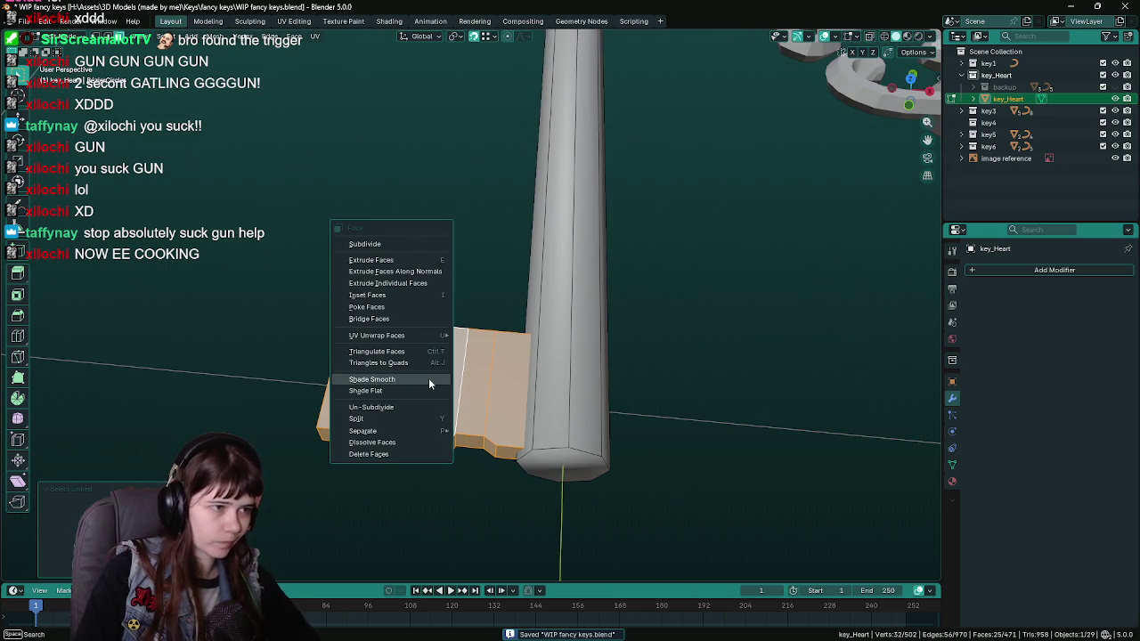
{"action": "mouse_move", "coordinate": [428, 387]}
{"action": "left_mouse_down"}
{"action": "mouse_move", "coordinate": [525, 247]}
{"action": "mouse_move", "coordinate": [532, 325]}
{"action": "mouse_move", "coordinate": [669, 419]}
{"action": "mouse_move", "coordinate": [613, 398]}
{"action": "mouse_move", "coordinate": [478, 400]}
{"action": "mouse_move", "coordinate": [498, 380]}
{"action": "mouse_move", "coordinate": [550, 444]}
{"action": "left_mouse_up"}
{"action": "right_click", "coordinate": [704, 369]}
{"action": "left_click", "coordinate": [540, 344]}
{"action": "key", "text": "ctrl+s"}
View the heart key from the top, then open and cancel the FBX export.
{"action": "key", "text": "Tab"}
{"action": "key", "text": "KP_7"}
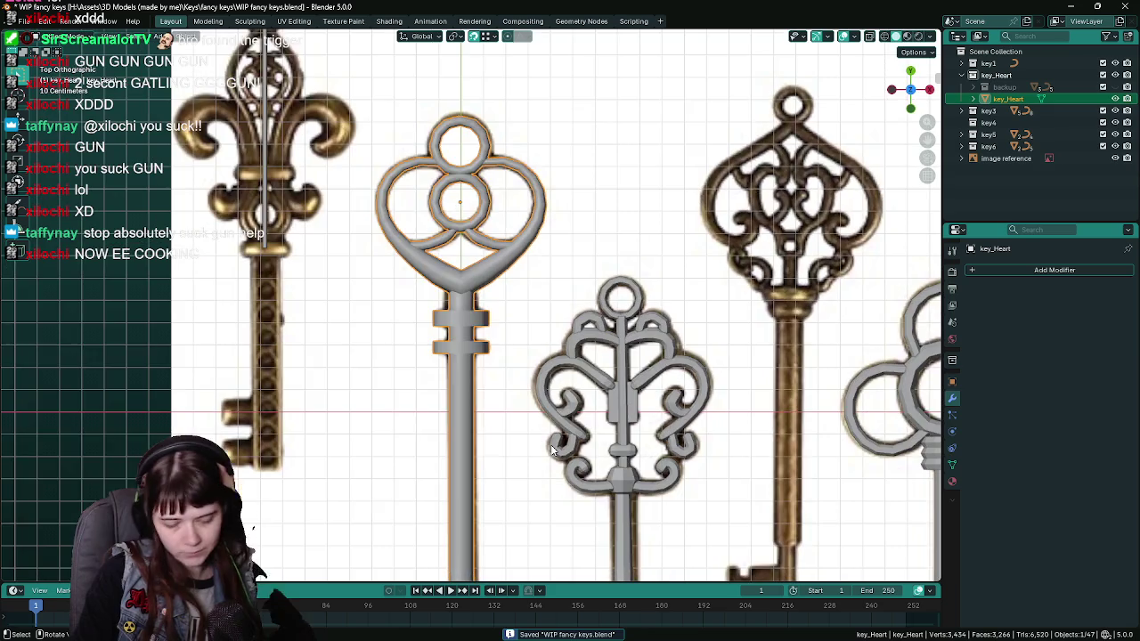
{"action": "scroll", "coordinate": [508, 398], "scroll_direction": "down", "scroll_amount": 2}
{"action": "scroll", "coordinate": [515, 357], "scroll_direction": "up", "scroll_amount": 4}
{"action": "scroll", "coordinate": [531, 361], "scroll_direction": "down", "scroll_amount": 1}
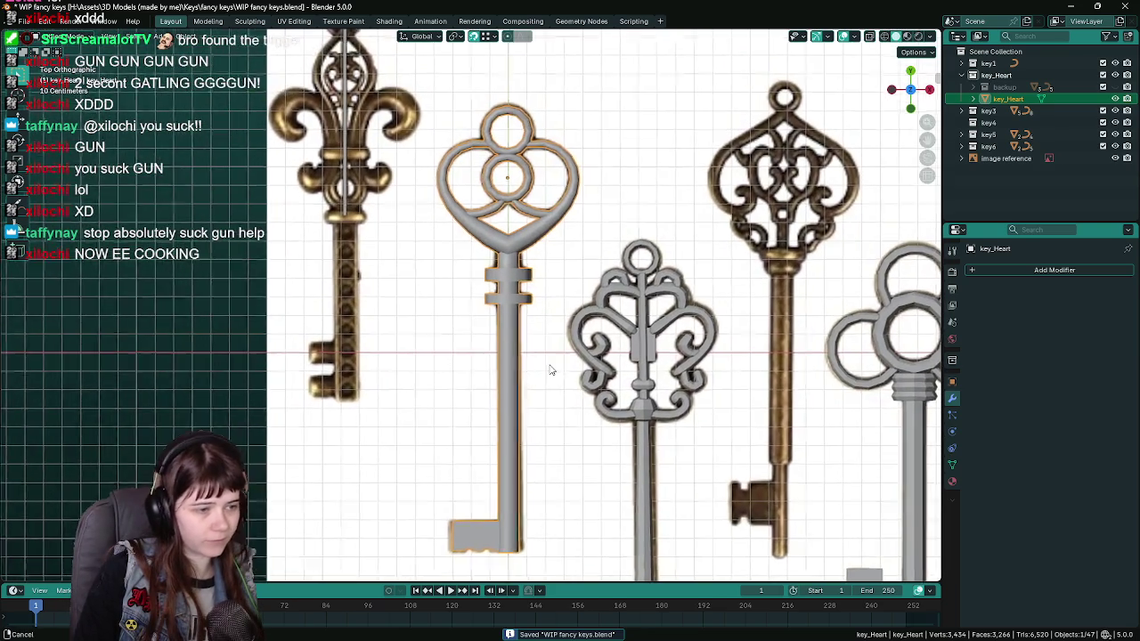
{"action": "scroll", "coordinate": [547, 366], "scroll_direction": "up", "scroll_amount": 2}
{"action": "scroll", "coordinate": [557, 352], "scroll_direction": "up", "scroll_amount": 1}
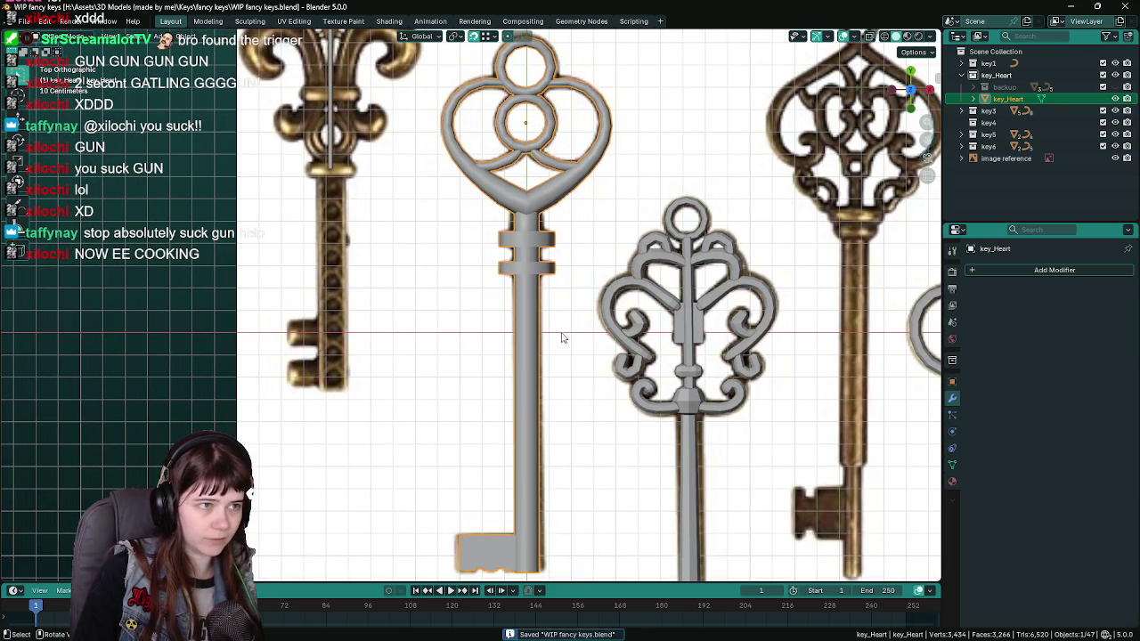
{"action": "key", "text": "q"}
{"action": "left_click", "coordinate": [533, 292]}
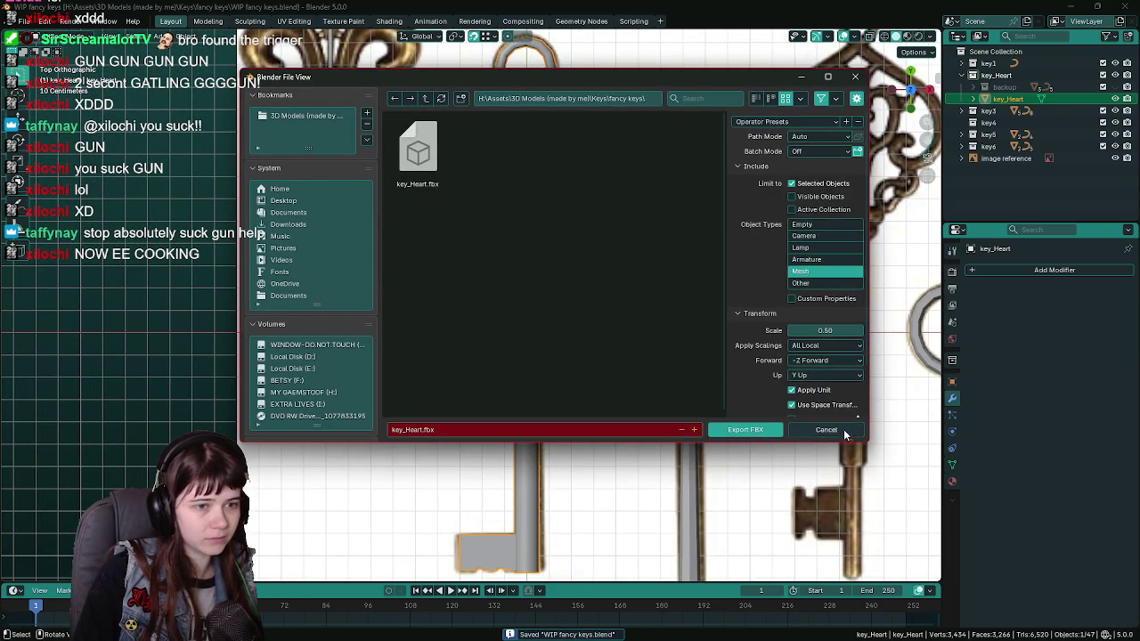
{"action": "left_click", "coordinate": [829, 430]}
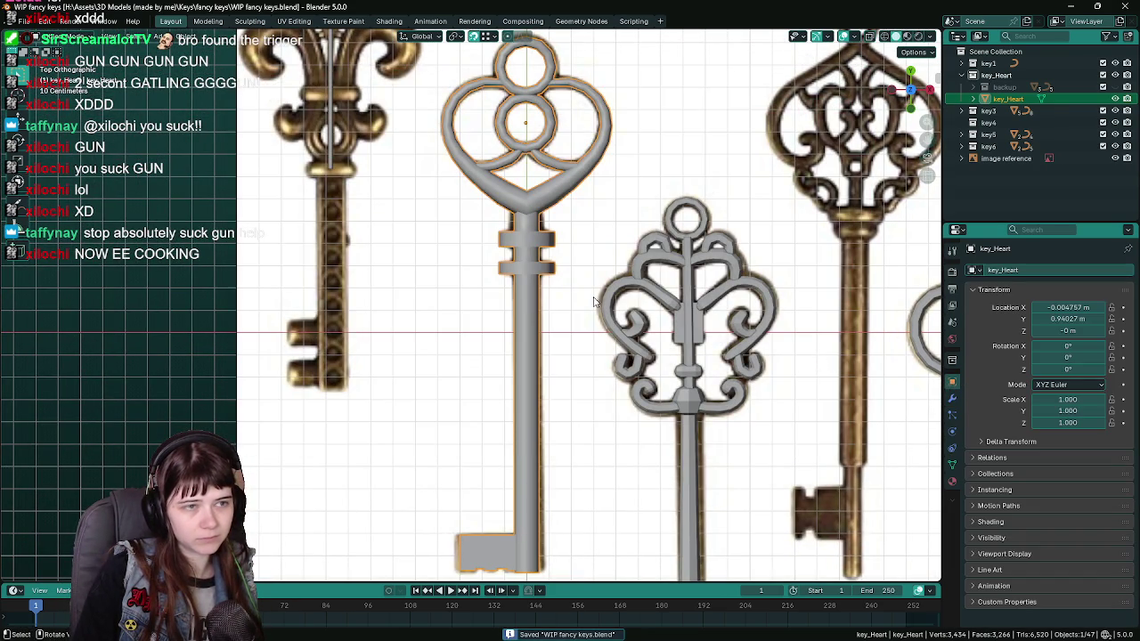
Set the key's location to 0, export over key_Heart.fbx, undo the move, and save.
{"action": "scroll", "coordinate": [595, 301], "scroll_direction": "down", "scroll_amount": 1}
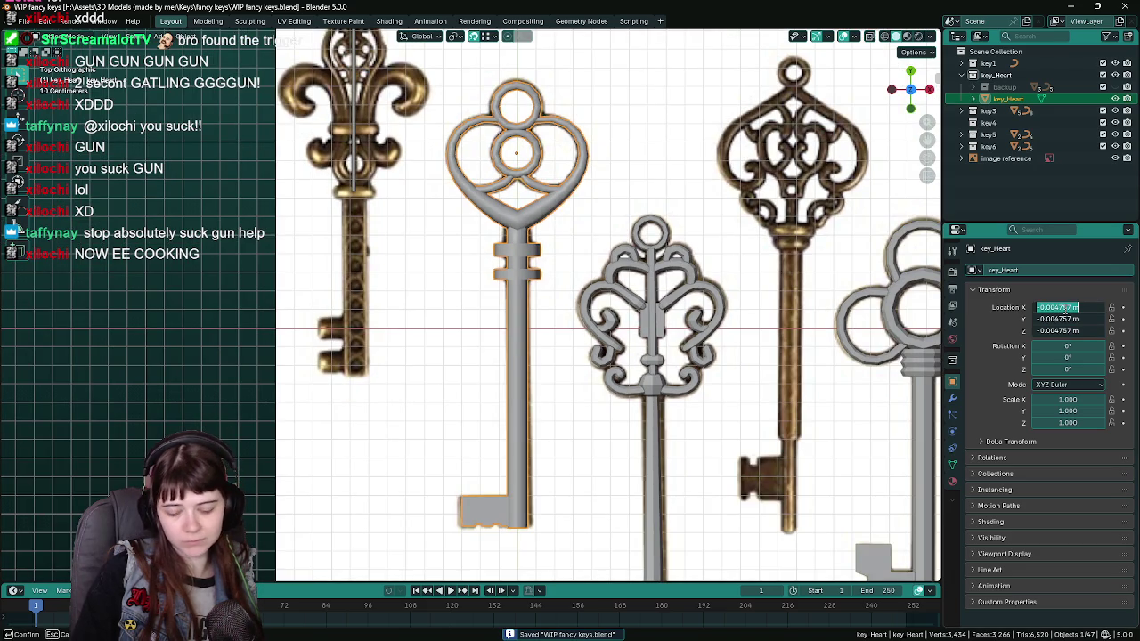
{"action": "type", "text": "0"}
{"action": "key", "text": "Return"}
{"action": "key", "text": "F3"}
{"action": "key", "text": "Return"}
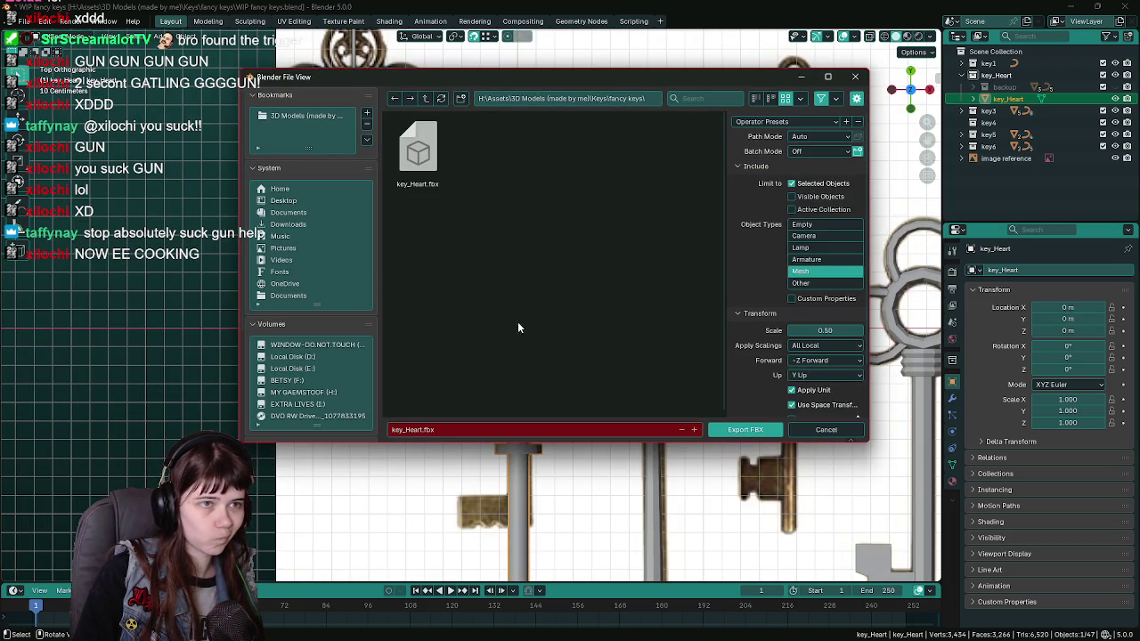
{"action": "double_click", "coordinate": [418, 152]}
{"action": "key", "text": "ctrl+z"}
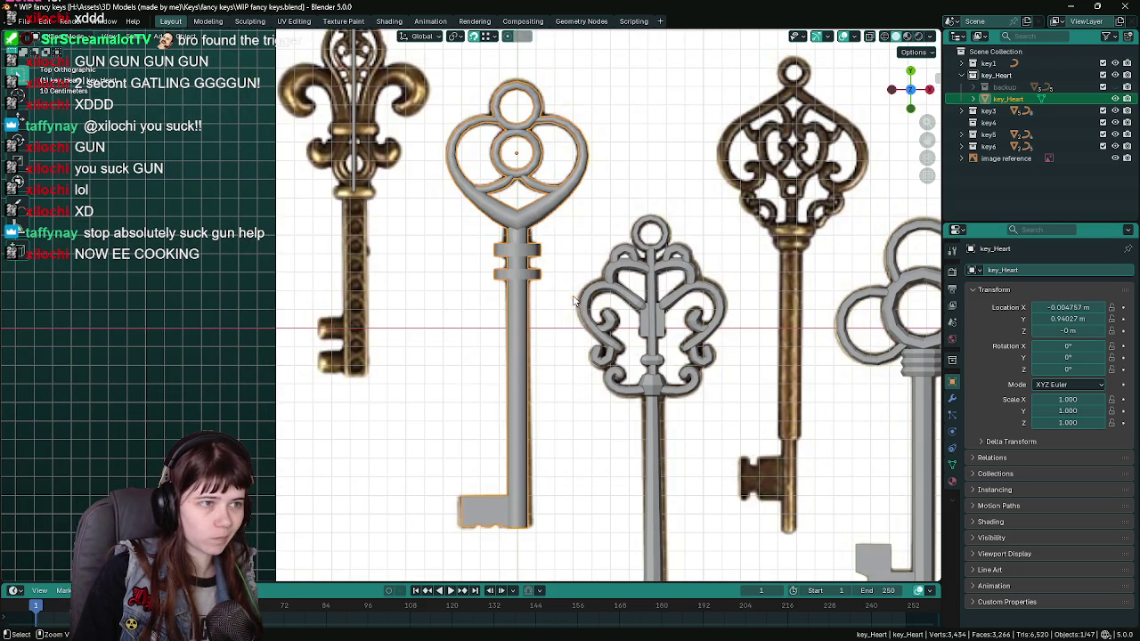
{"action": "key", "text": "ctrl+s"}
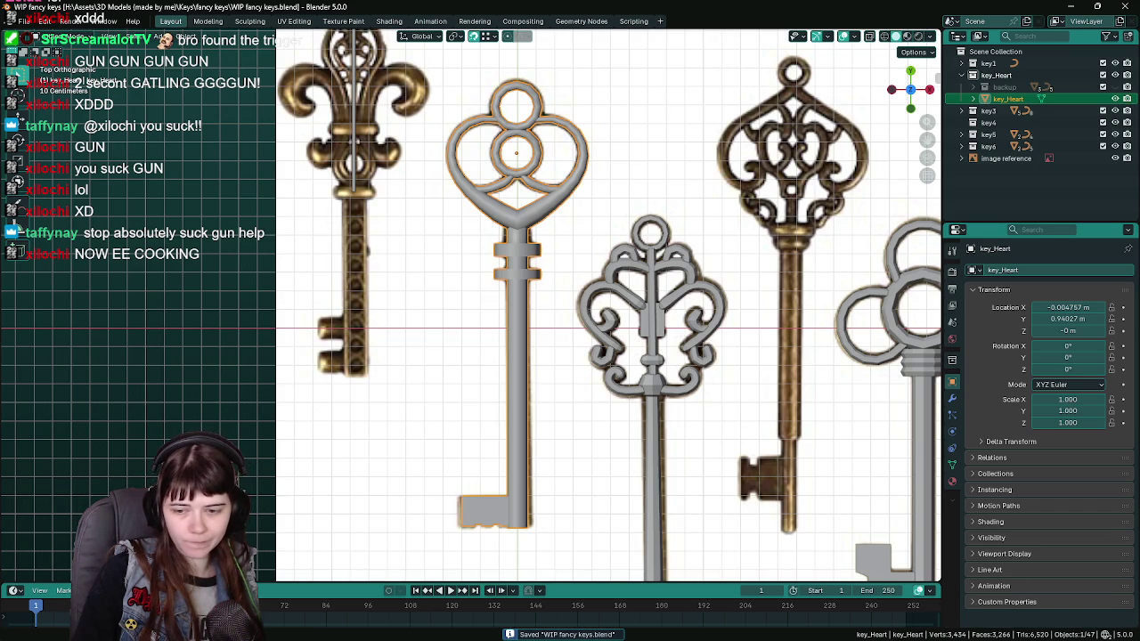
{"action": "key", "text": "alt+Tab"}
{"action": "key", "text": "ctrl+space"}
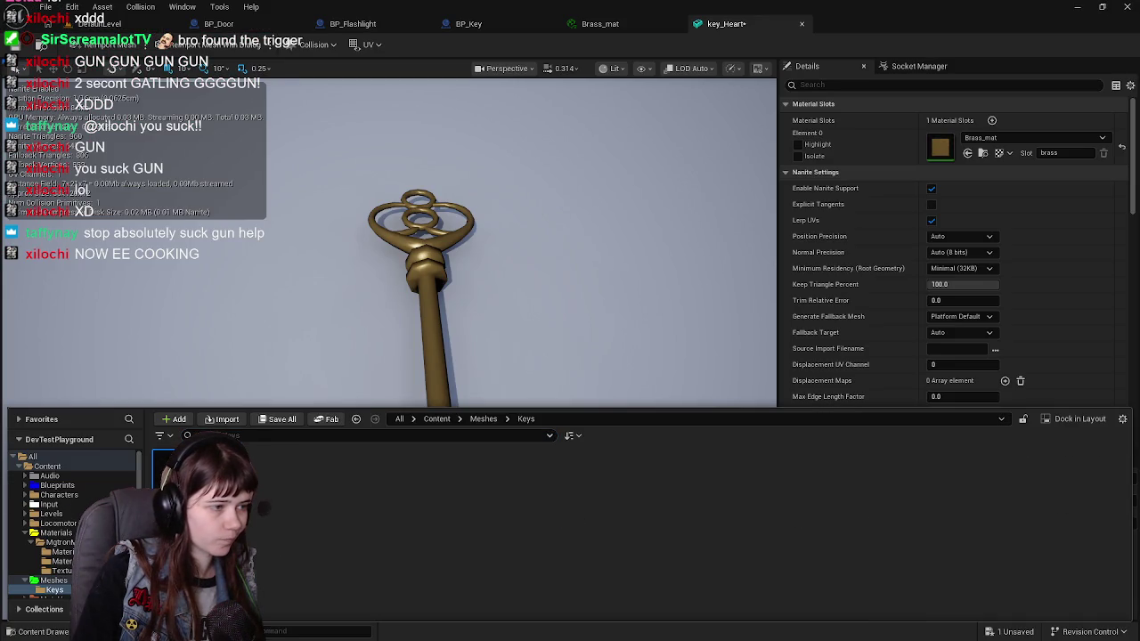
Reimport the updated key_Heart mesh in Unreal and close its mesh and Brass_mat editors.
{"action": "right_click", "coordinate": [200, 481]}
{"action": "left_click", "coordinate": [258, 266]}
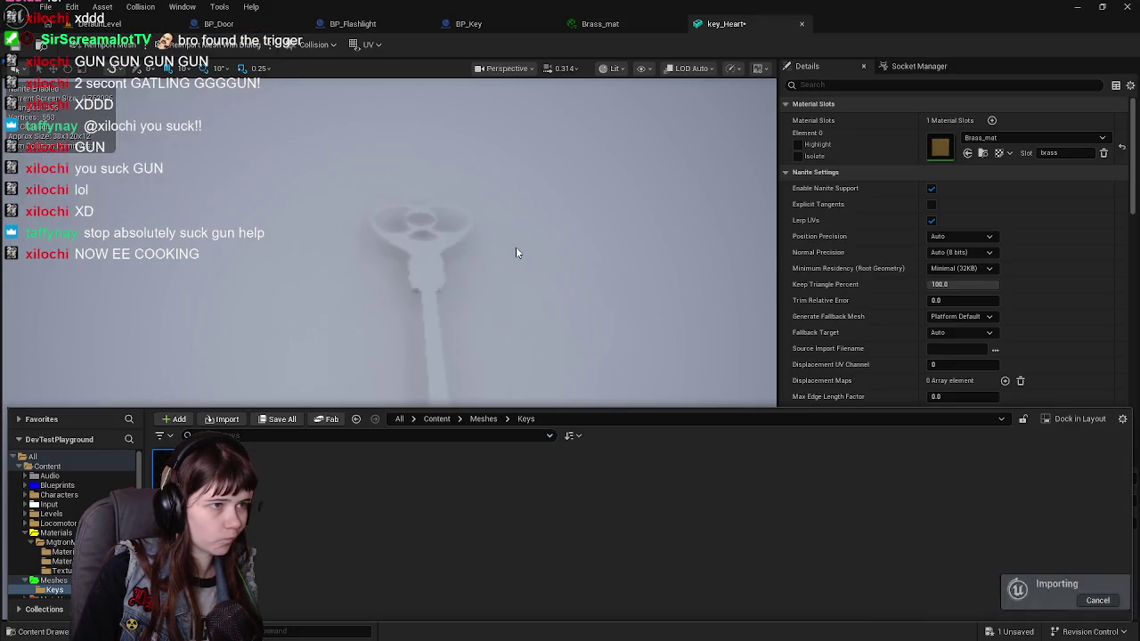
{"action": "mouse_move", "coordinate": [428, 356]}
{"action": "left_mouse_down"}
{"action": "mouse_move", "coordinate": [370, 344]}
{"action": "mouse_move", "coordinate": [392, 303]}
{"action": "mouse_move", "coordinate": [463, 338]}
{"action": "mouse_move", "coordinate": [410, 312]}
{"action": "mouse_move", "coordinate": [515, 251]}
{"action": "left_mouse_up"}
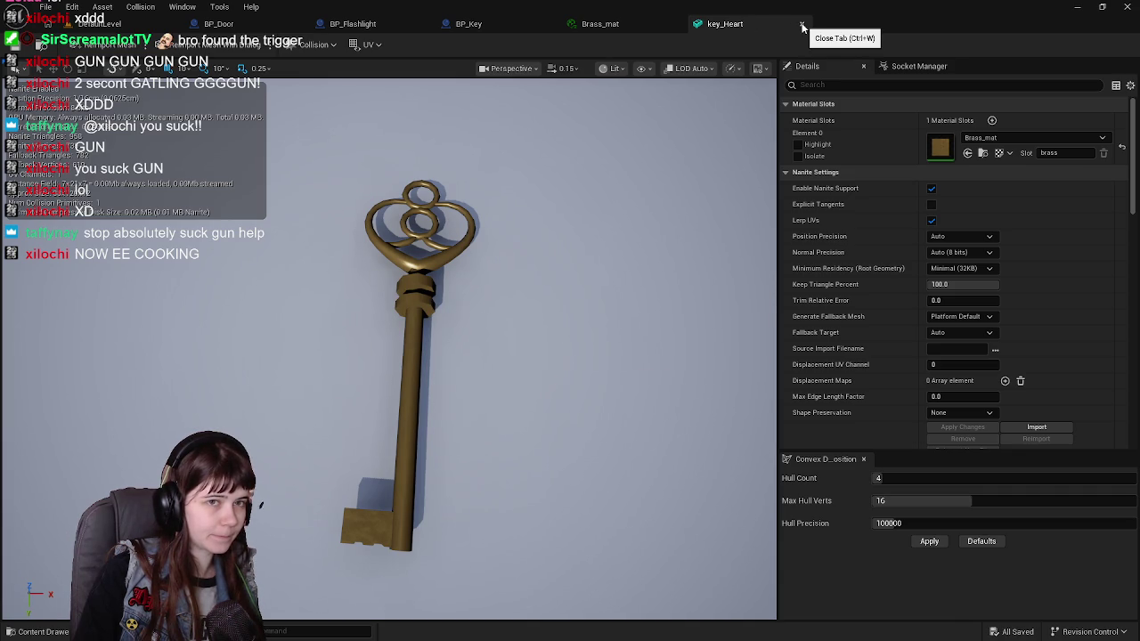
{"action": "left_click", "coordinate": [802, 25]}
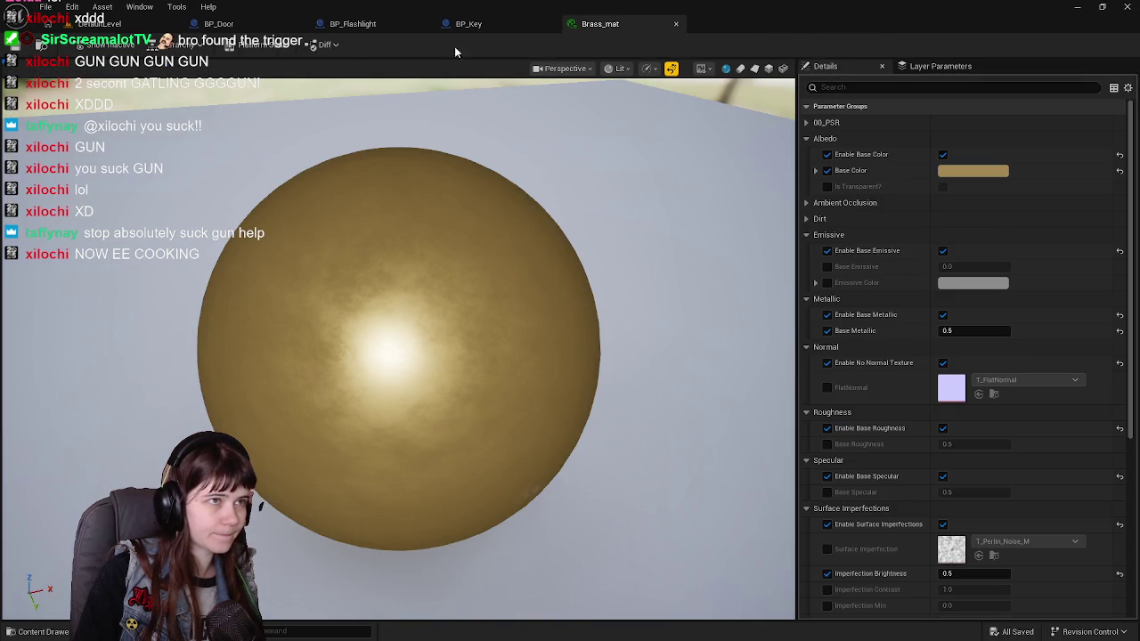
{"action": "left_click", "coordinate": [677, 24]}
Assign the key_Heart mesh to BP_Key's Key_mesh component, then return to DefaultLevel.
{"action": "left_click", "coordinate": [69, 131]}
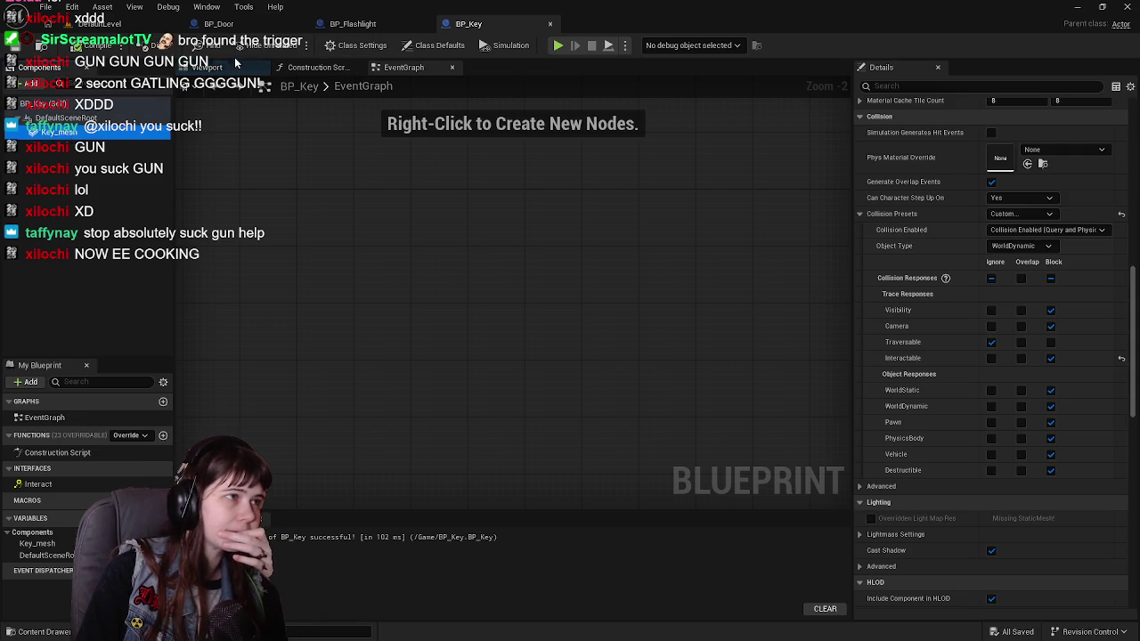
{"action": "left_click", "coordinate": [219, 68]}
{"action": "left_click_drag", "start_coordinate": [636, 290], "coordinate": [466, 402]}
{"action": "key", "text": "ctrl+space"}
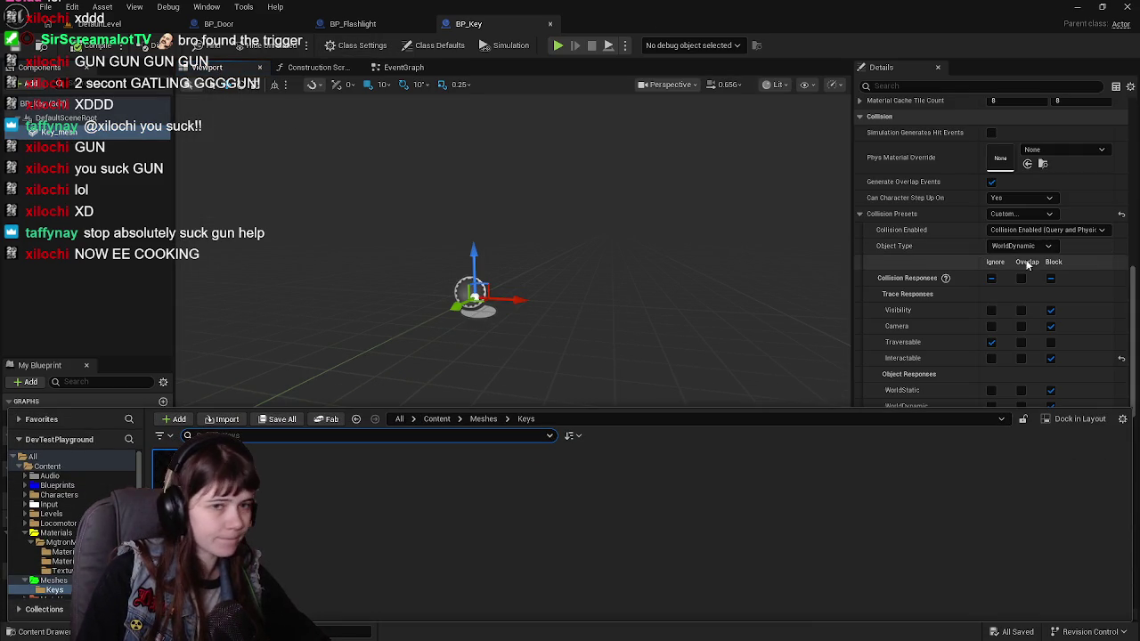
{"action": "scroll", "coordinate": [962, 266], "scroll_direction": "down", "scroll_amount": 1}
{"action": "scroll", "coordinate": [926, 267], "scroll_direction": "up", "scroll_amount": 15}
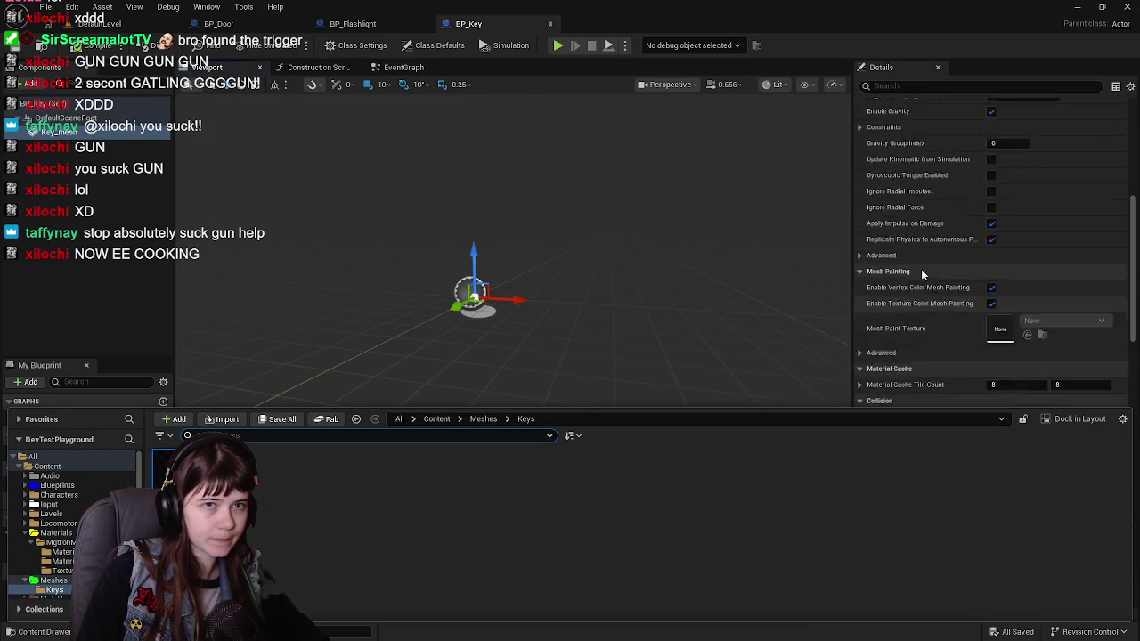
{"action": "left_click_drag", "start_coordinate": [165, 467], "coordinate": [1002, 323]}
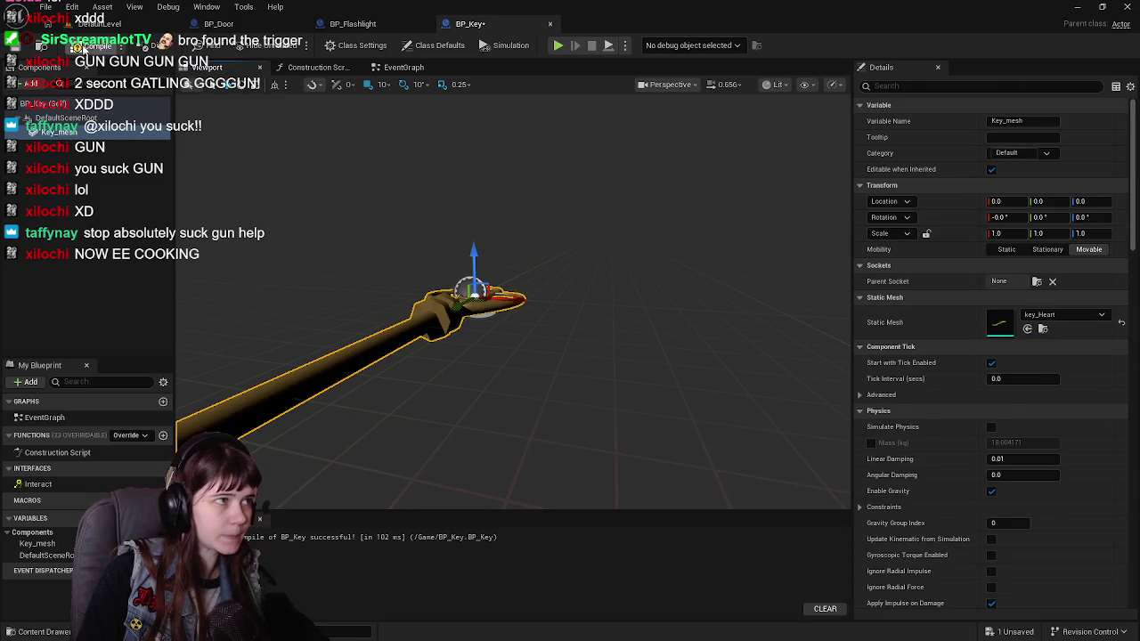
{"action": "left_click", "coordinate": [98, 23]}
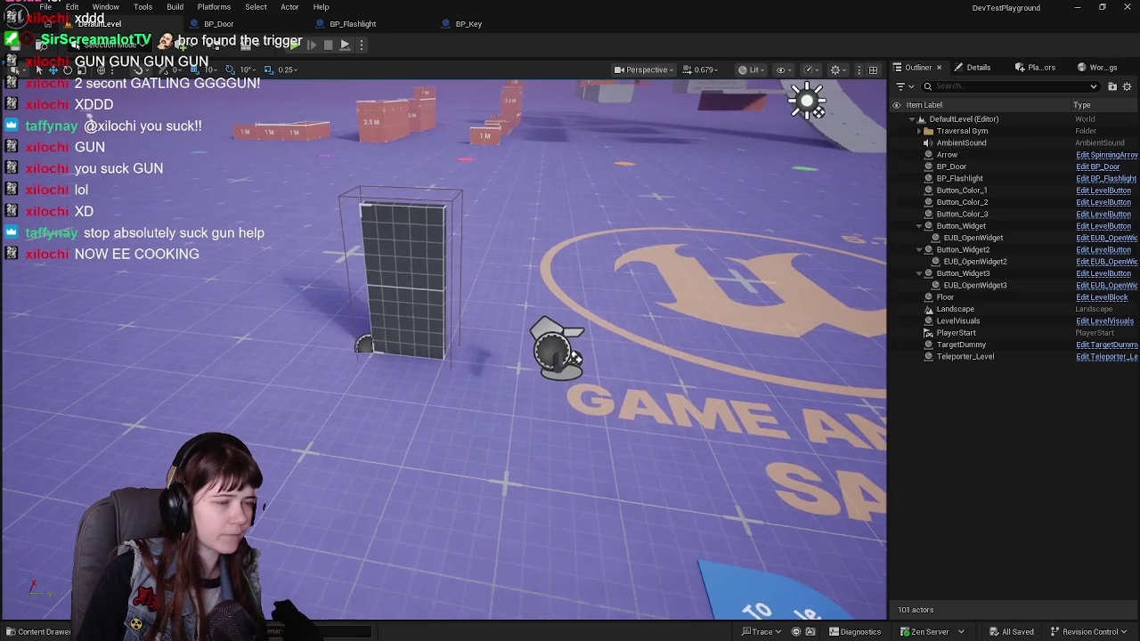
Drag key_Heart from the Content Drawer onto the level floor and focus on it.
{"action": "left_click", "coordinate": [469, 23]}
{"action": "left_click_drag", "start_coordinate": [595, 219], "coordinate": [641, 225]}
{"action": "left_click", "coordinate": [98, 23]}
{"action": "key", "text": "ctrl+space"}
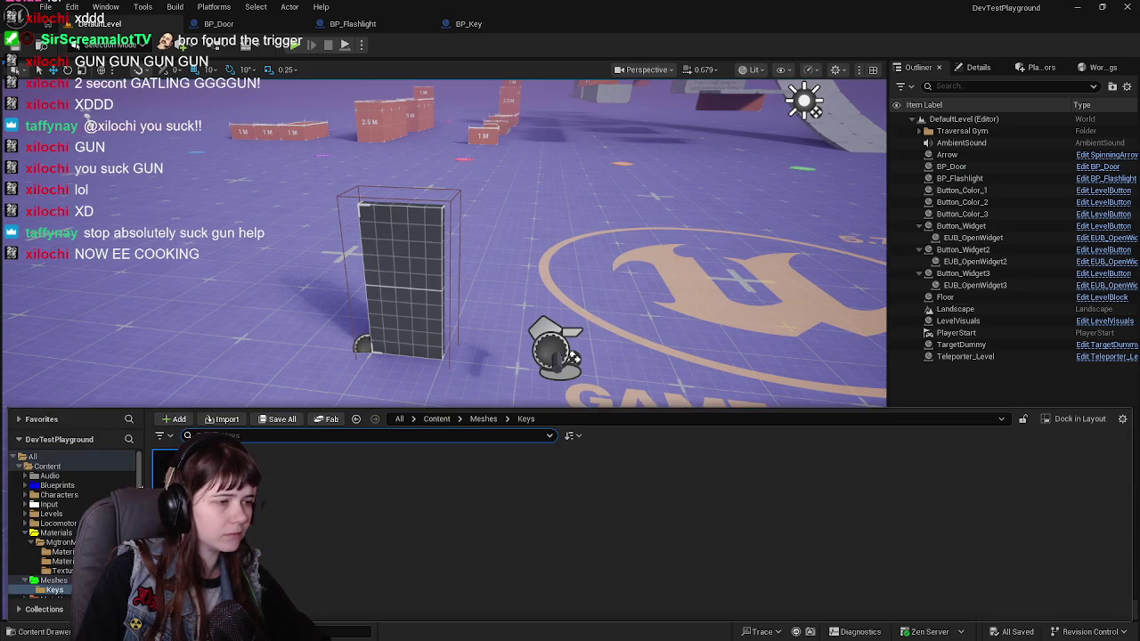
{"action": "mouse_move", "coordinate": [169, 467]}
{"action": "left_mouse_down"}
{"action": "mouse_move", "coordinate": [522, 427]}
{"action": "mouse_move", "coordinate": [465, 466]}
{"action": "left_mouse_up"}
{"action": "key", "text": "f"}
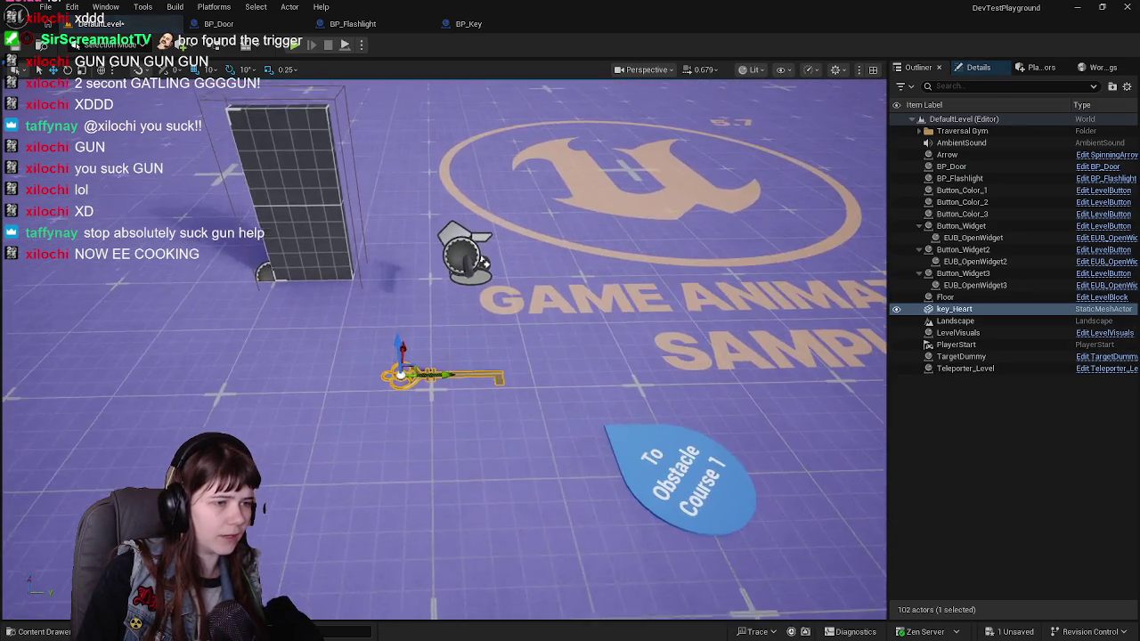
{"action": "scroll", "coordinate": [445, 348], "scroll_direction": "up", "scroll_amount": 5}
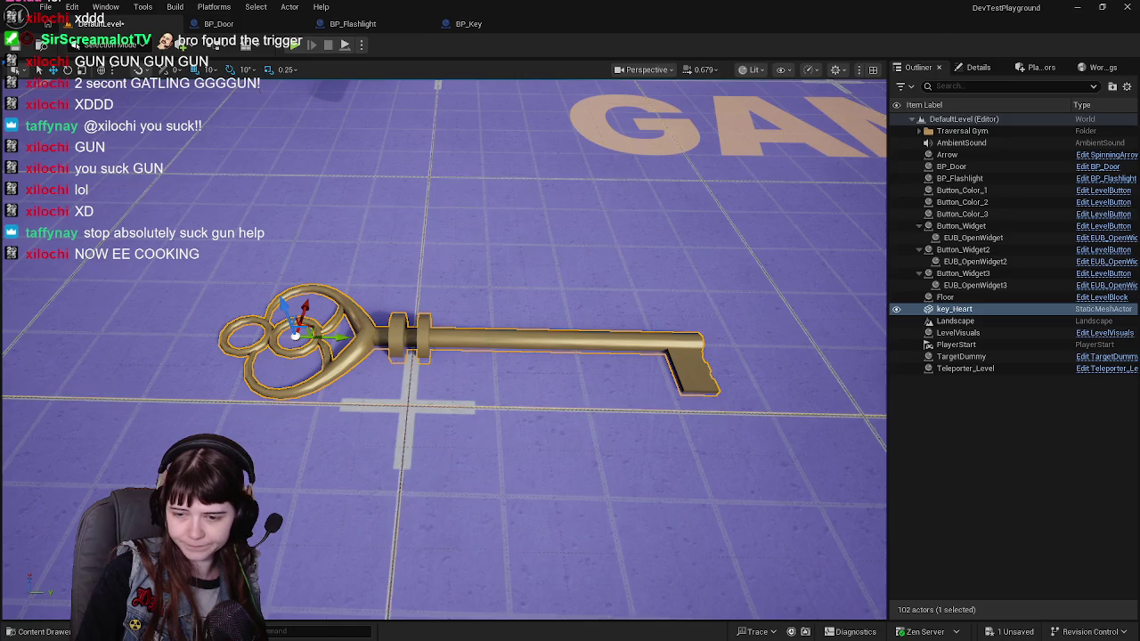
In Blender, bring up the FBX export window for key_Heart.fbx.
{"action": "key", "text": "alt+Tab"}
{"action": "key", "text": "q"}
{"action": "left_click", "coordinate": [561, 267]}
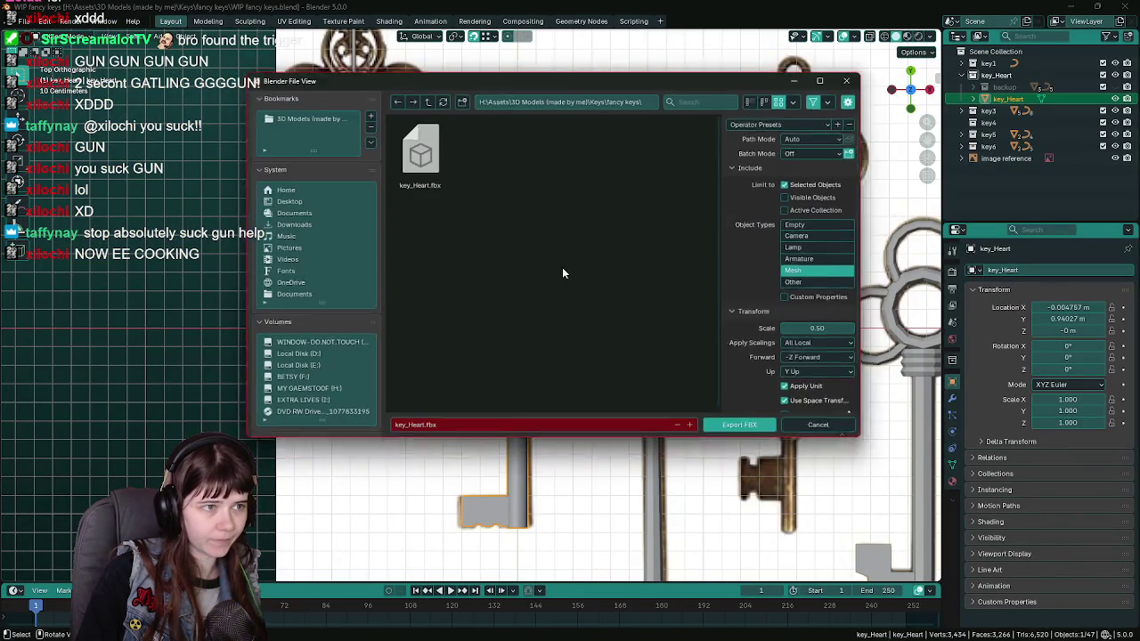
Zero the heart key's location, cancel the FBX export, undo the move, and save the .blend file.
{"action": "left_click_drag", "start_coordinate": [837, 432], "coordinate": [870, 427]}
{"action": "left_click_drag", "start_coordinate": [1061, 307], "coordinate": [1060, 330]}
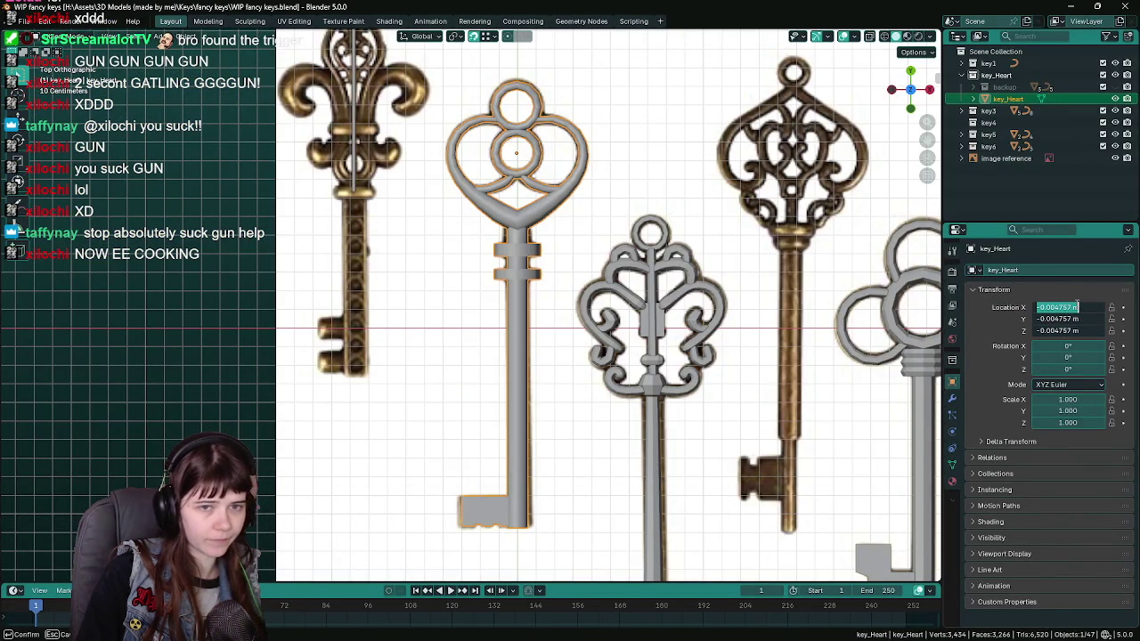
{"action": "type", "text": "0"}
{"action": "key", "text": "Return"}
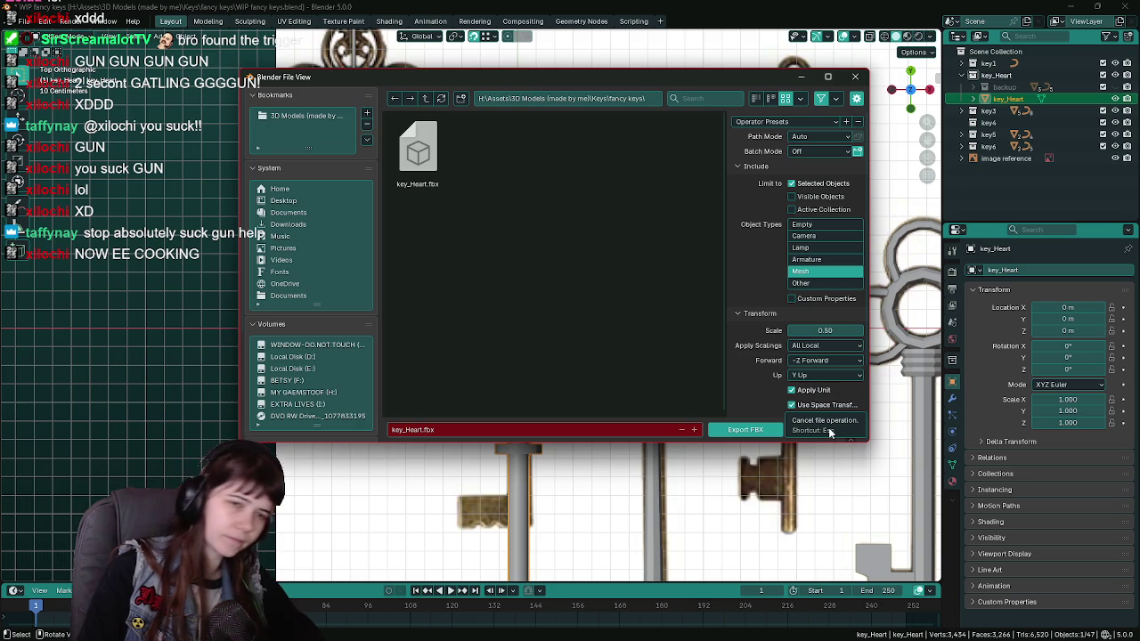
{"action": "left_click", "coordinate": [829, 431]}
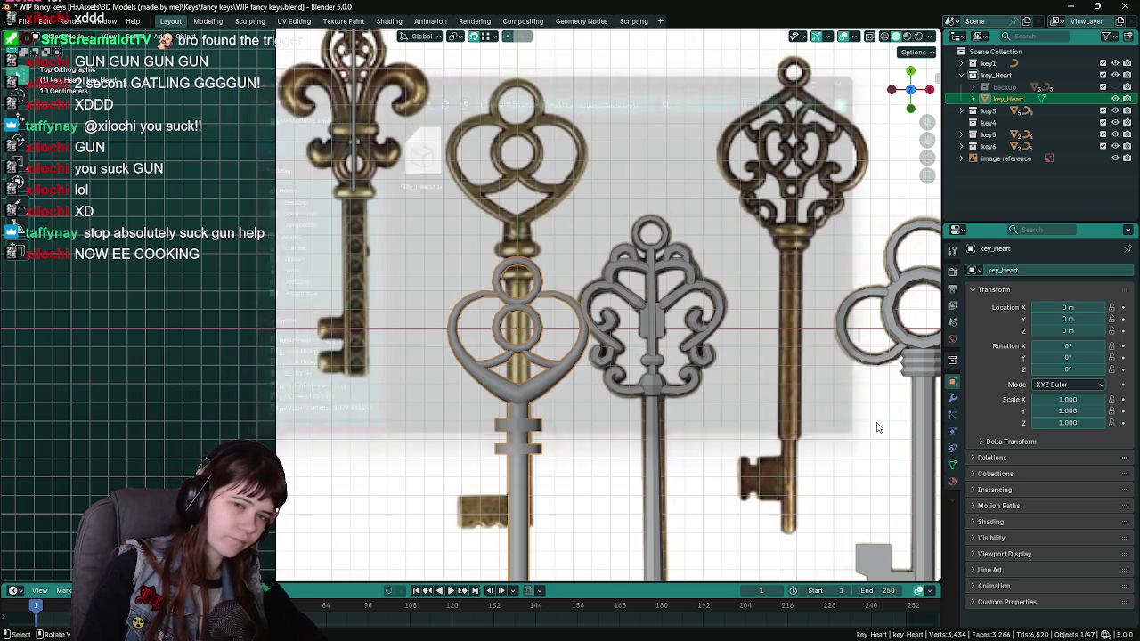
{"action": "key", "text": "ctrl+z"}
{"action": "key", "text": "ctrl+s"}
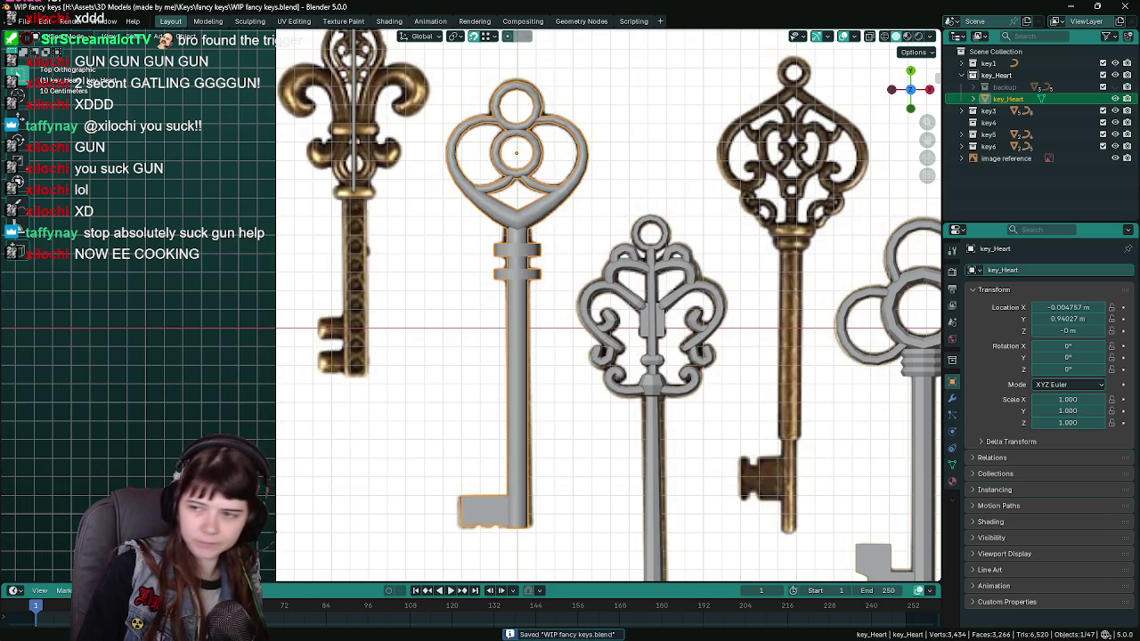
{"action": "key", "text": "alt+Tab"}
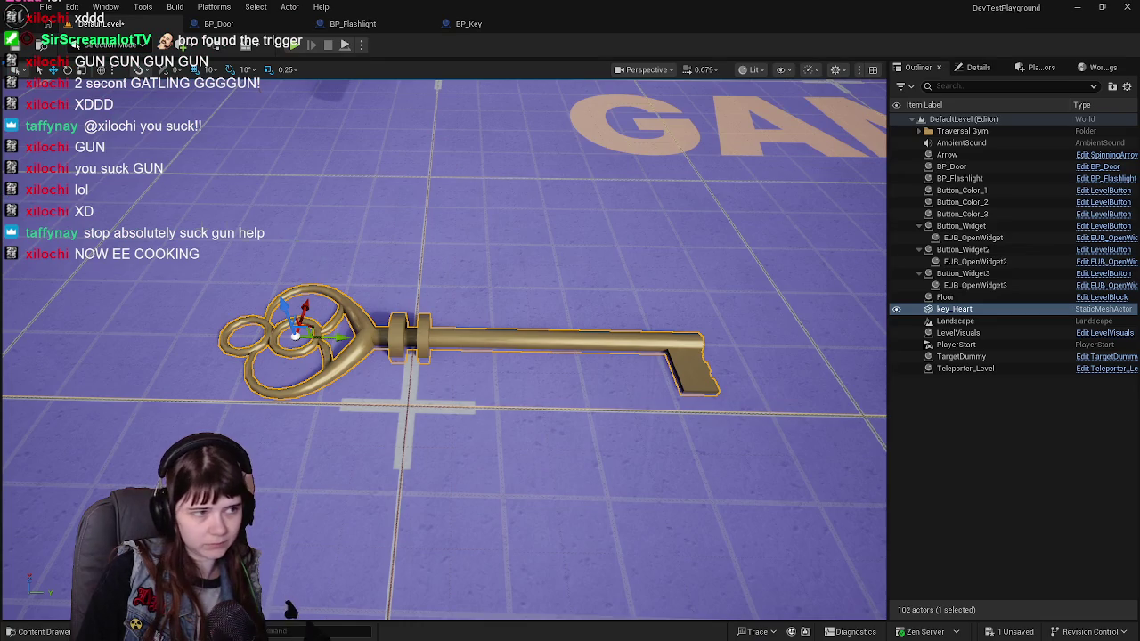
Inspect the placed key_Heart actor and BP_Key blueprint, saving all changes.
{"action": "left_click", "coordinate": [978, 66]}
{"action": "scroll", "coordinate": [514, 175], "scroll_direction": "down", "scroll_amount": 5}
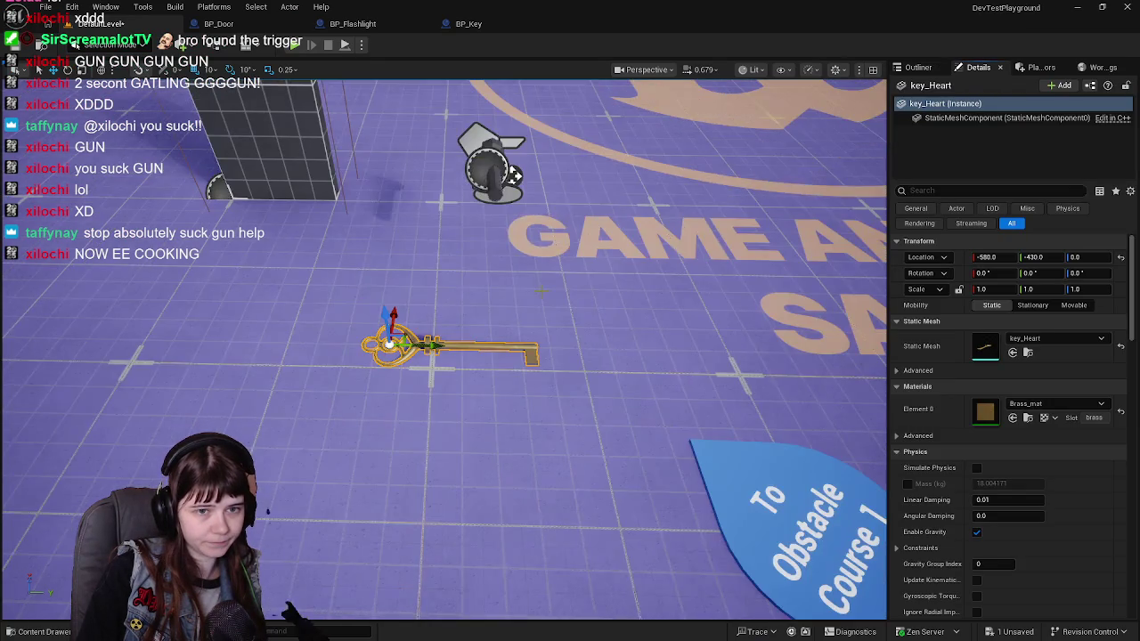
{"action": "key", "text": "f"}
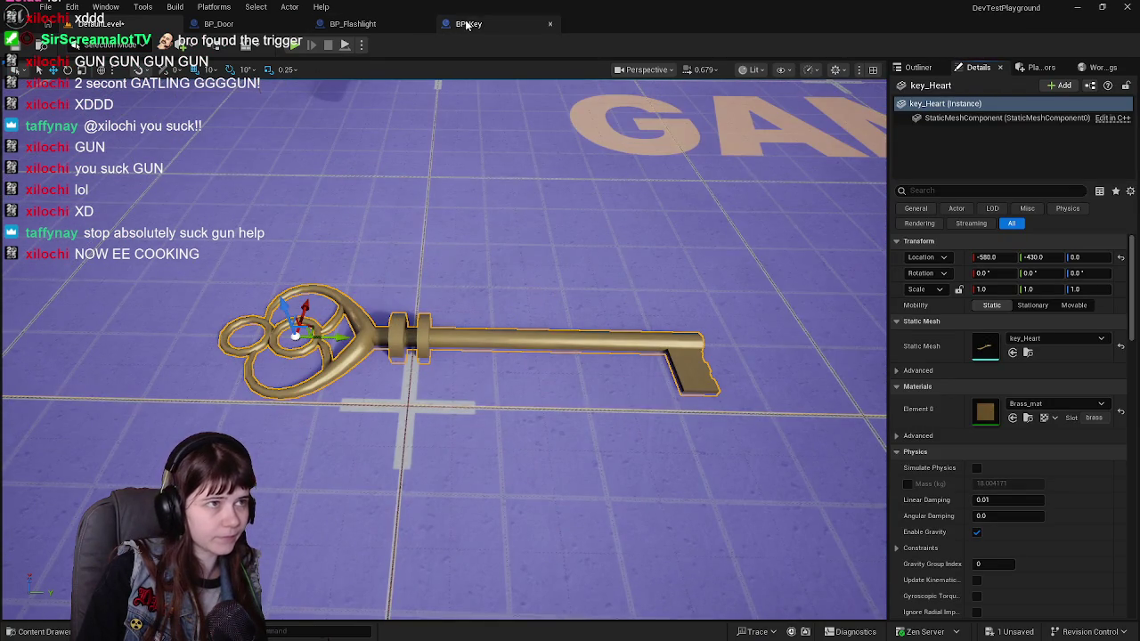
{"action": "mouse_move", "coordinate": [472, 24]}
{"action": "left_mouse_down"}
{"action": "mouse_move", "coordinate": [988, 187]}
{"action": "mouse_move", "coordinate": [1139, 187]}
{"action": "left_mouse_up"}
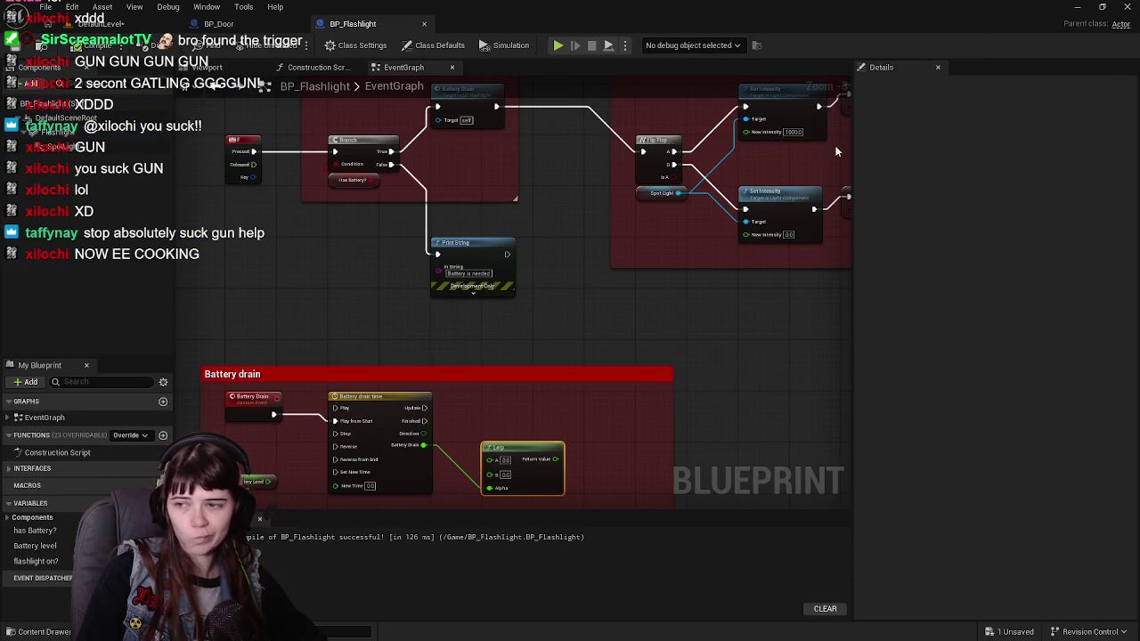
{"action": "left_click", "coordinate": [103, 23]}
{"action": "key", "text": "ctrl+s"}
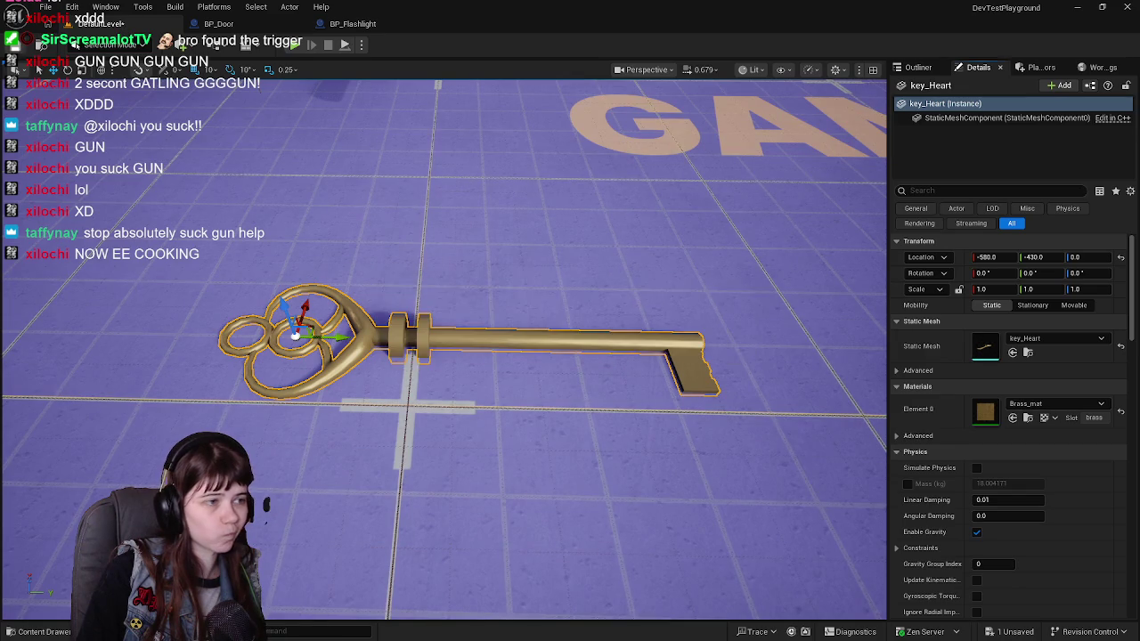
{"action": "key", "text": "f"}
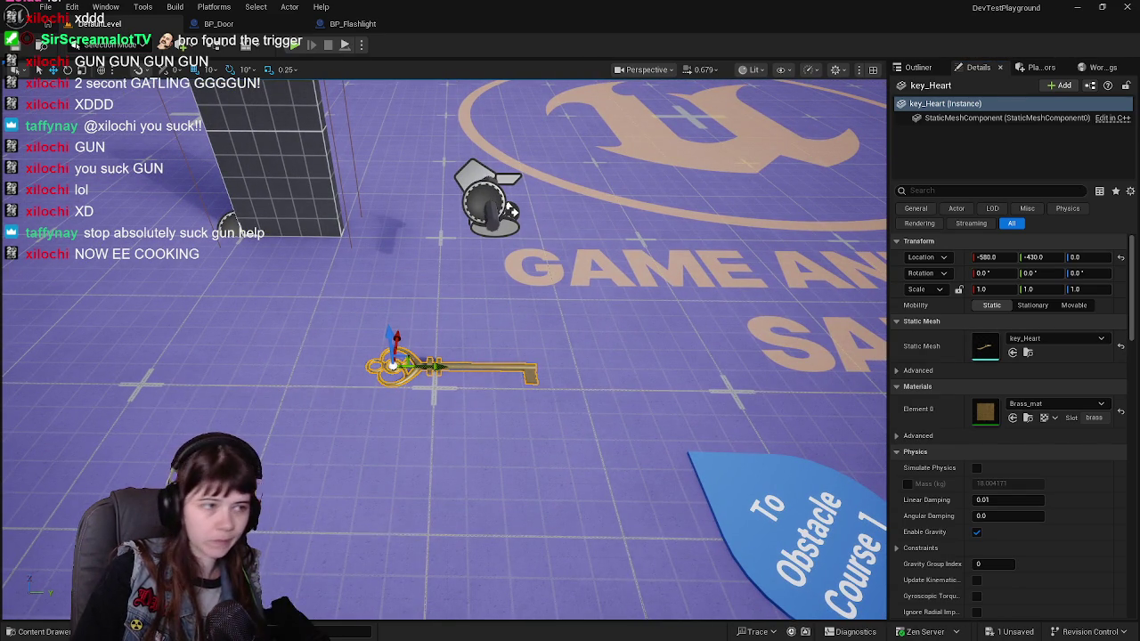
{"action": "key", "text": "ctrl+s"}
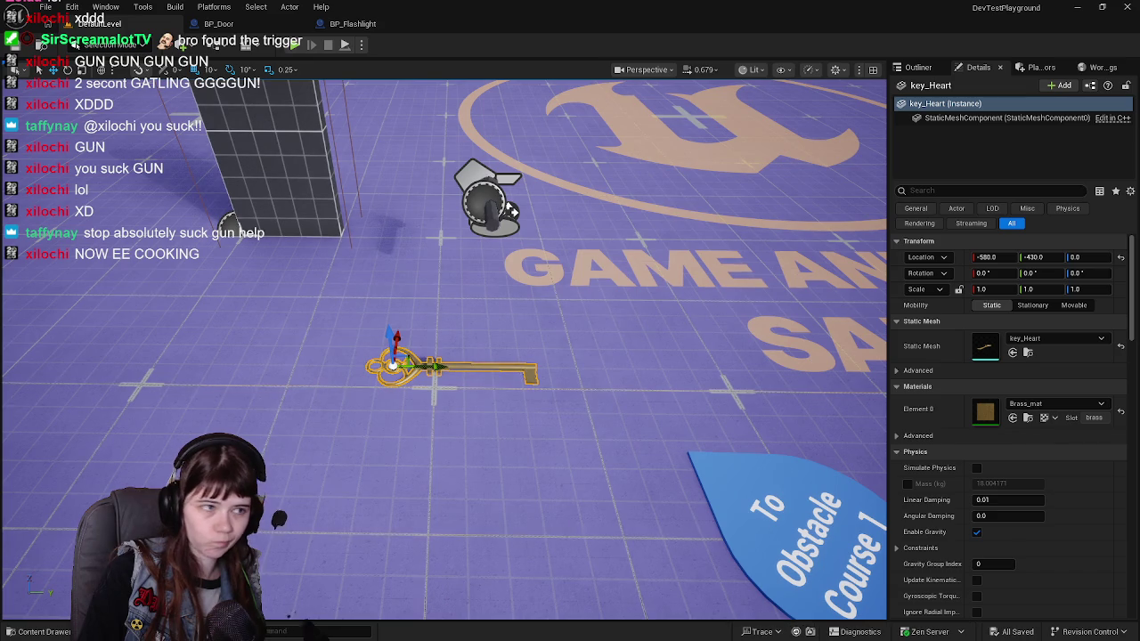
{"action": "key", "text": "f"}
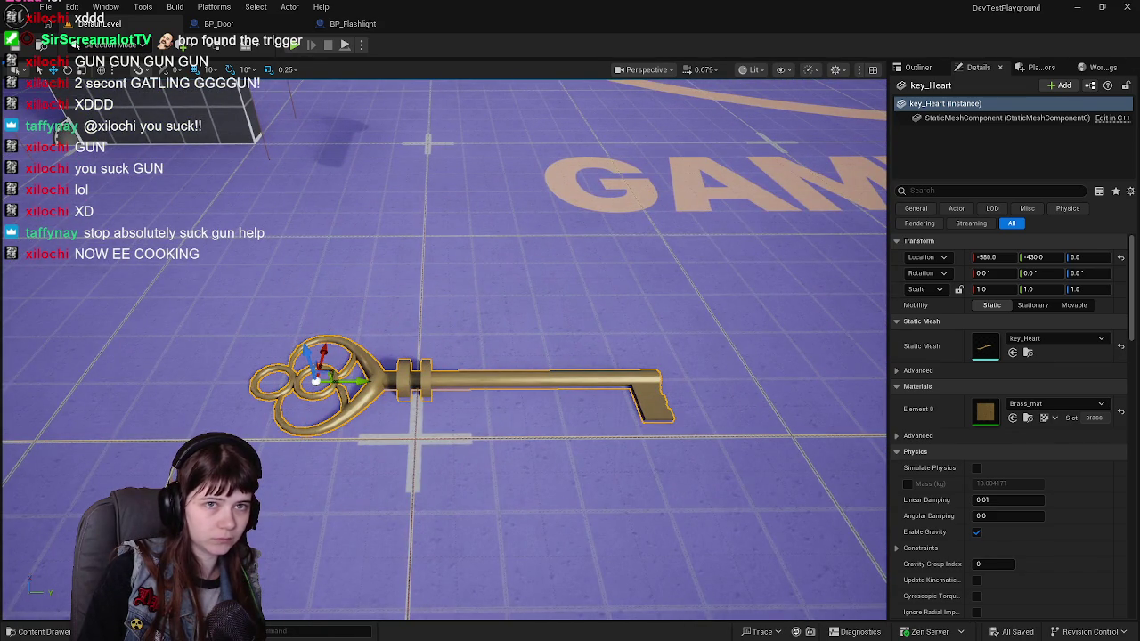
Delete the key_Heart actor via the Outliner and open the Keys folder in the Content Drawer.
{"action": "left_click", "coordinate": [898, 68]}
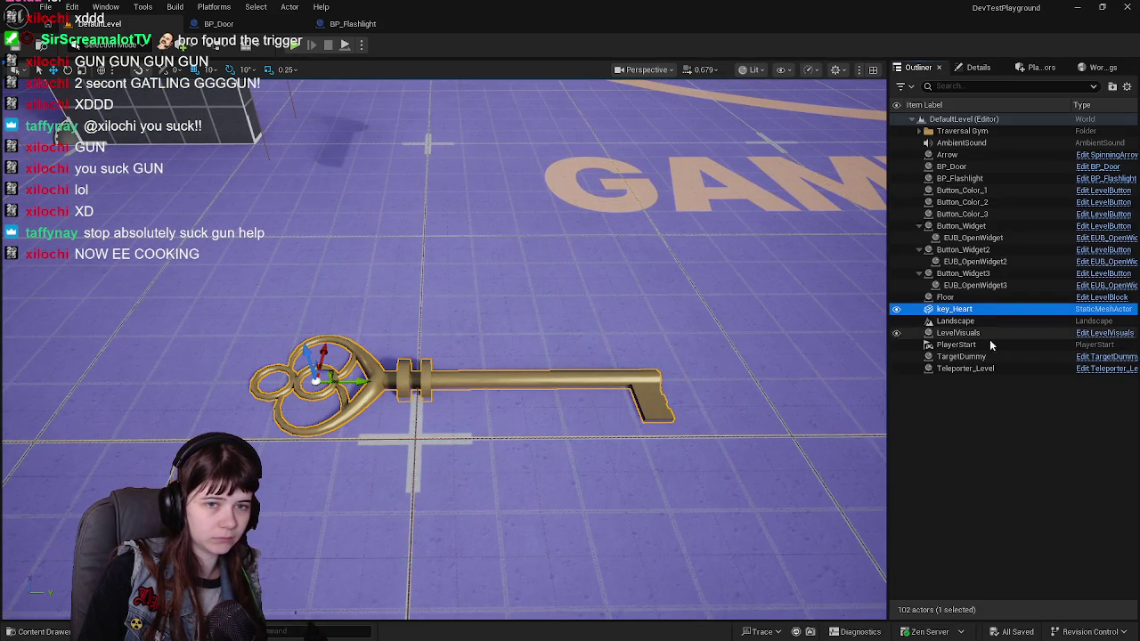
{"action": "key", "text": "Delete"}
{"action": "right_click", "coordinate": [1009, 411]}
{"action": "key", "text": "ctrl+space"}
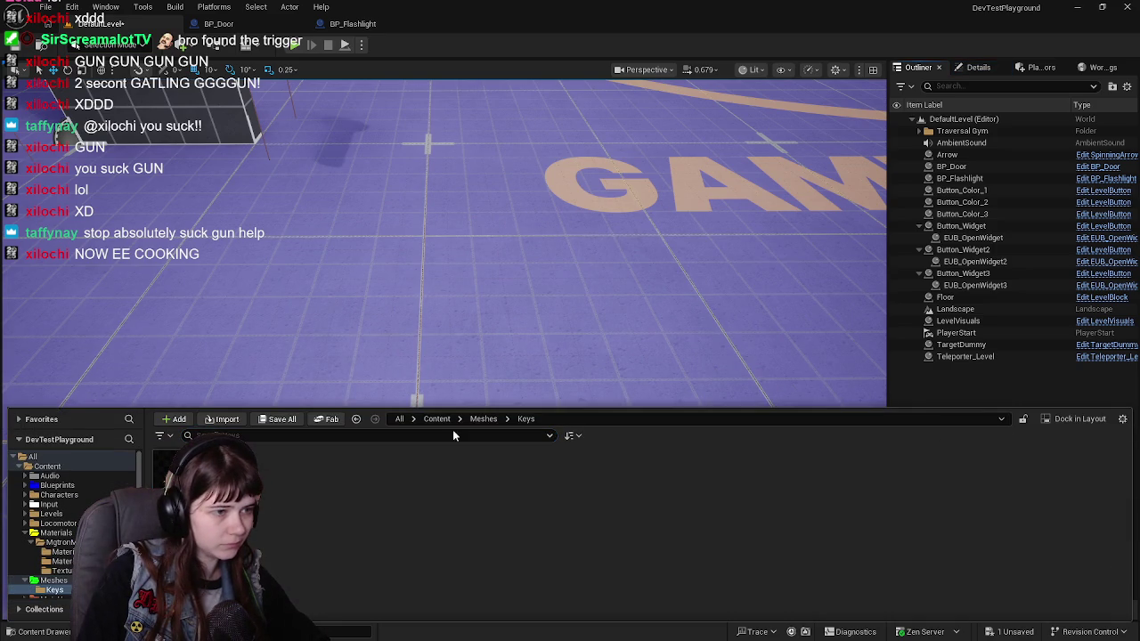
Drag BP_Key from Content into the level, position it before the door, and save.
{"action": "left_click", "coordinate": [436, 418]}
{"action": "mouse_move", "coordinate": [1043, 488]}
{"action": "left_mouse_down"}
{"action": "mouse_move", "coordinate": [1025, 499]}
{"action": "mouse_move", "coordinate": [407, 357]}
{"action": "left_mouse_up"}
{"action": "key", "text": "f"}
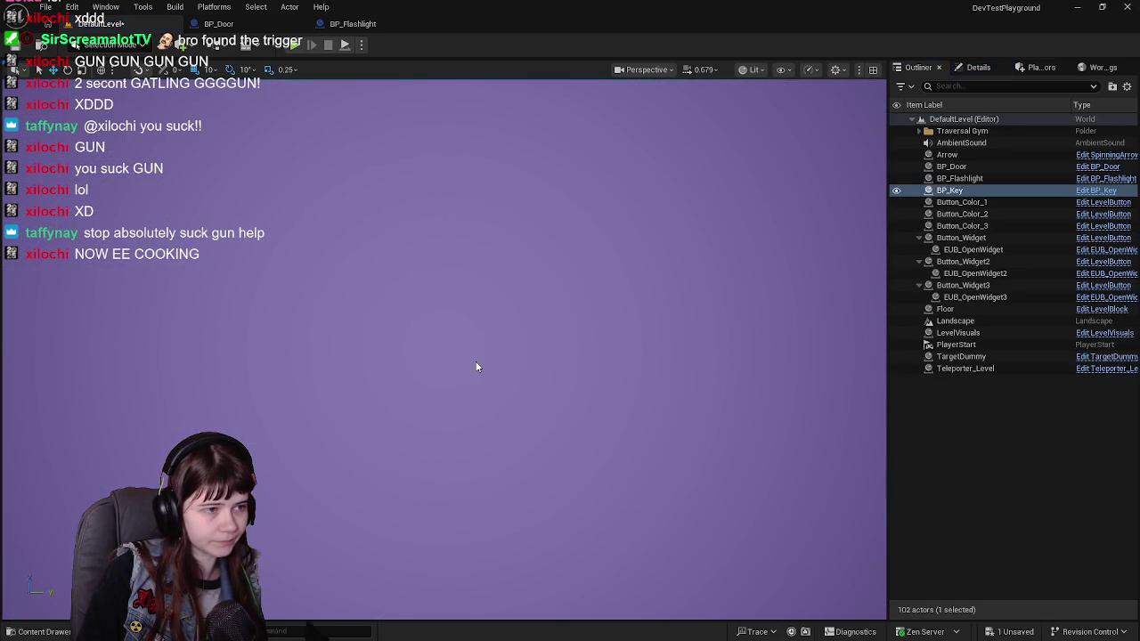
{"action": "mouse_move", "coordinate": [476, 367]}
{"action": "left_mouse_down"}
{"action": "mouse_move", "coordinate": [477, 339]}
{"action": "mouse_move", "coordinate": [445, 323]}
{"action": "left_mouse_up"}
{"action": "mouse_move", "coordinate": [597, 472]}
{"action": "left_mouse_down"}
{"action": "mouse_move", "coordinate": [620, 287]}
{"action": "mouse_move", "coordinate": [699, 240]}
{"action": "left_mouse_up"}
{"action": "key", "text": "f"}
{"action": "mouse_move", "coordinate": [570, 361]}
{"action": "left_mouse_down"}
{"action": "mouse_move", "coordinate": [426, 372]}
{"action": "mouse_move", "coordinate": [517, 338]}
{"action": "mouse_move", "coordinate": [585, 258]}
{"action": "mouse_move", "coordinate": [583, 441]}
{"action": "mouse_move", "coordinate": [589, 424]}
{"action": "mouse_move", "coordinate": [395, 369]}
{"action": "mouse_move", "coordinate": [389, 379]}
{"action": "left_mouse_up"}
{"action": "key", "text": "ctrl+s"}
{"action": "left_click", "coordinate": [1097, 190]}
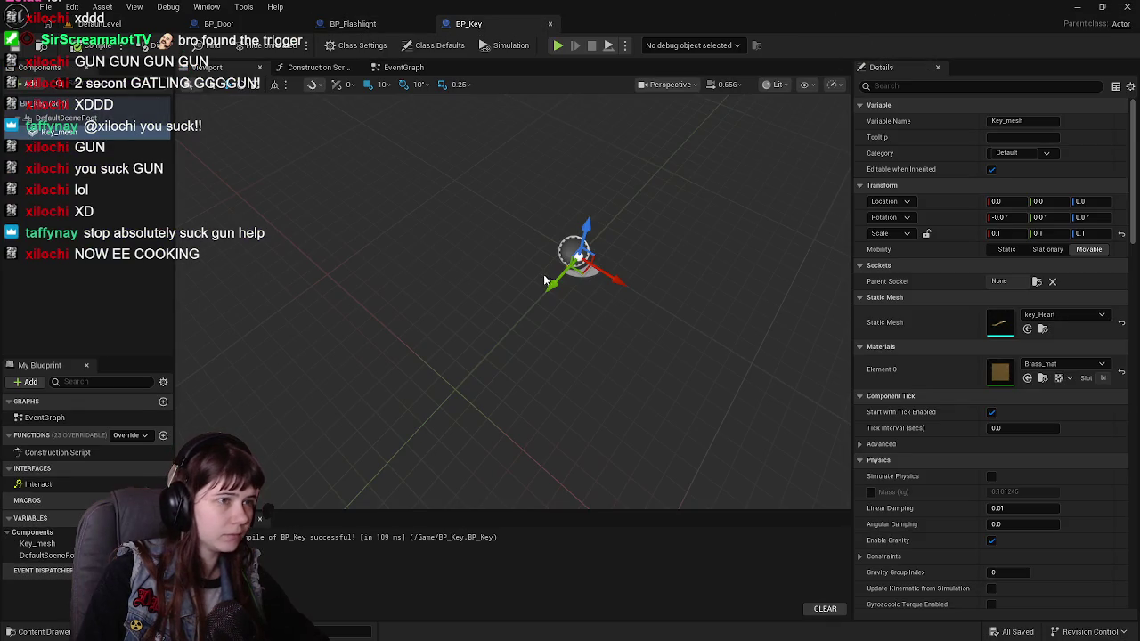
Add a box collision component named Pickup_BoxCollision to BP_Key.
{"action": "scroll", "coordinate": [530, 260], "scroll_direction": "up", "scroll_amount": 10}
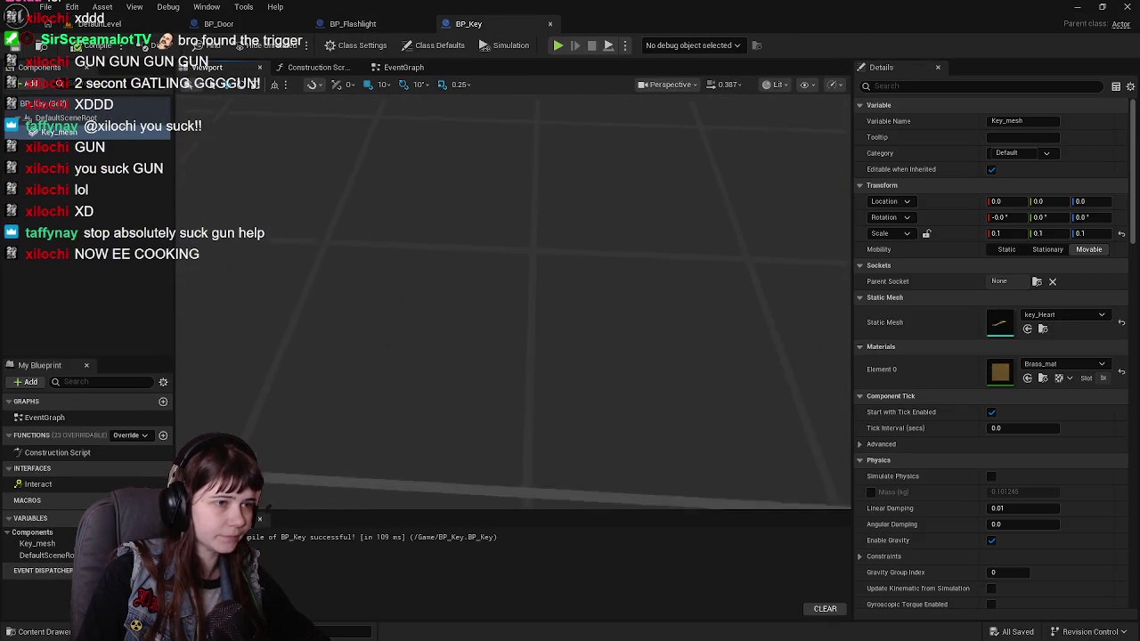
{"action": "scroll", "coordinate": [514, 302], "scroll_direction": "down", "scroll_amount": 5}
{"action": "scroll", "coordinate": [513, 303], "scroll_direction": "down", "scroll_amount": 3}
{"action": "left_click_drag", "start_coordinate": [513, 302], "coordinate": [646, 308]}
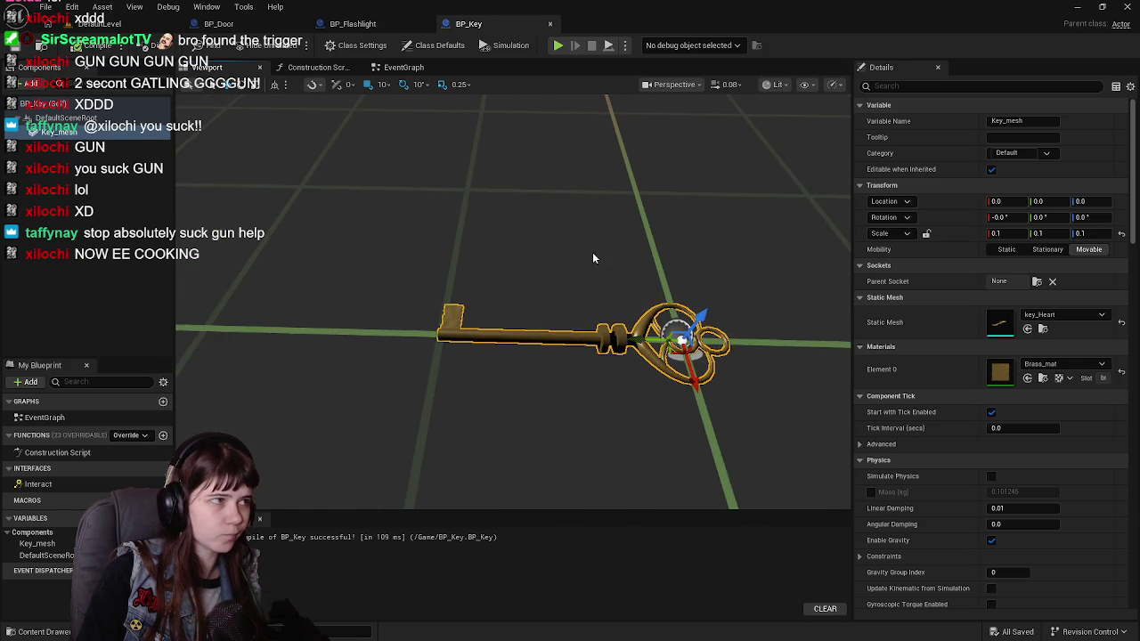
{"action": "left_click", "coordinate": [28, 84]}
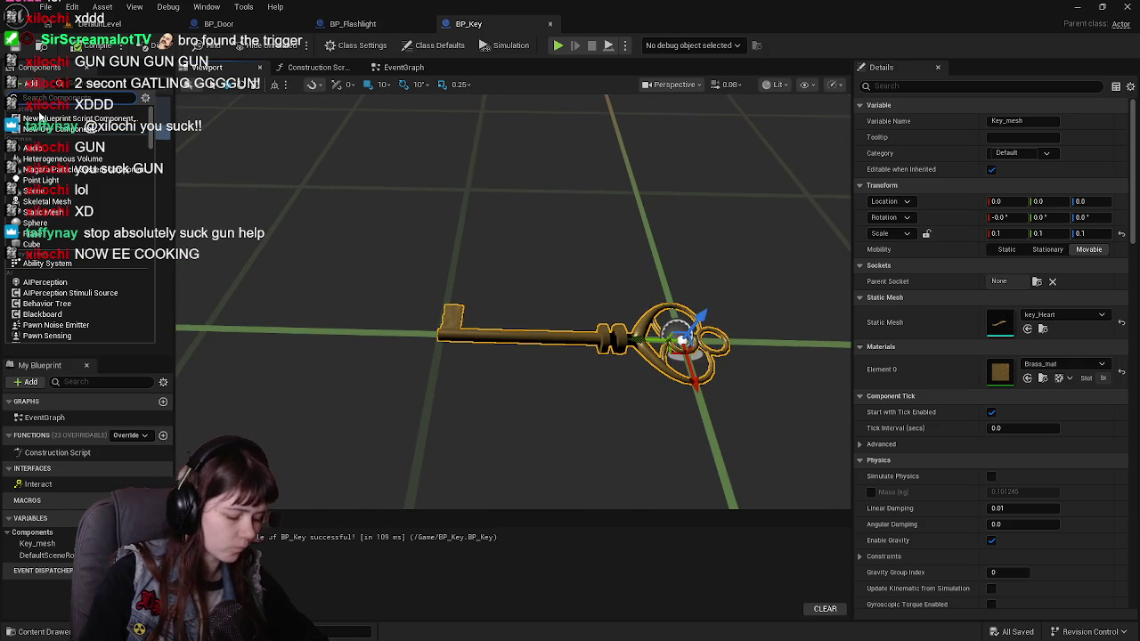
{"action": "type", "text": "box"}
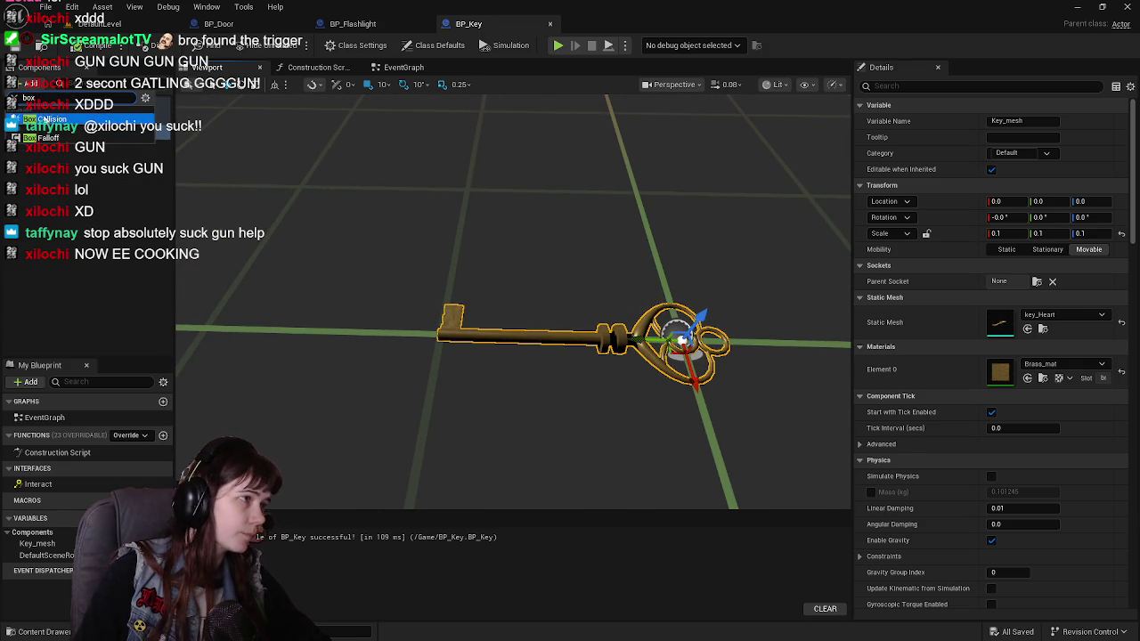
{"action": "left_click", "coordinate": [41, 118]}
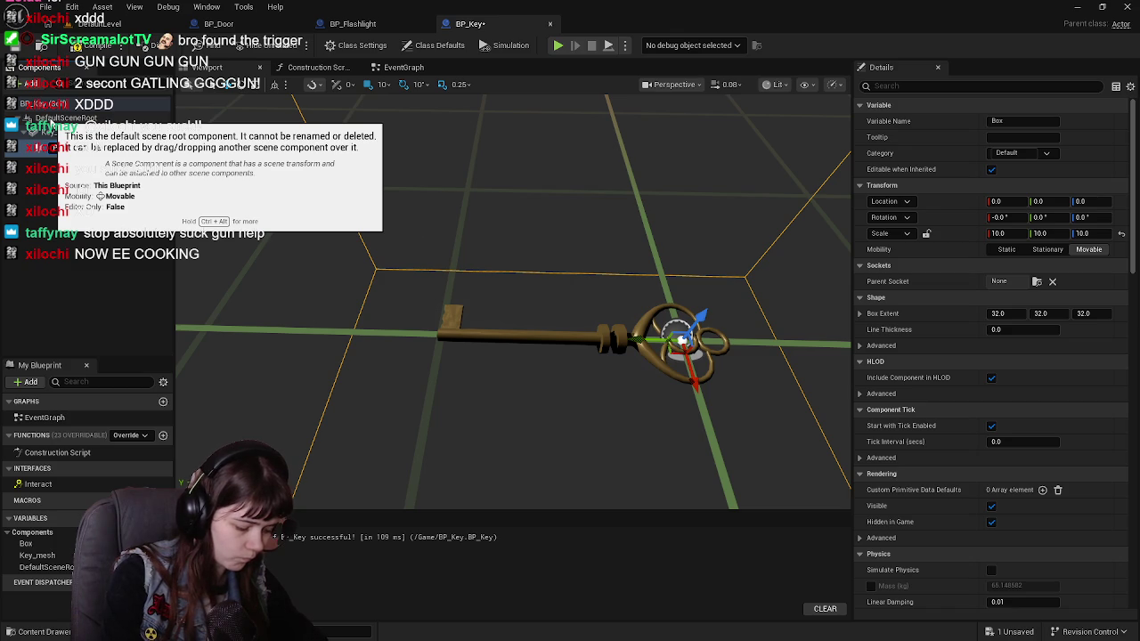
{"action": "key", "text": "Return"}
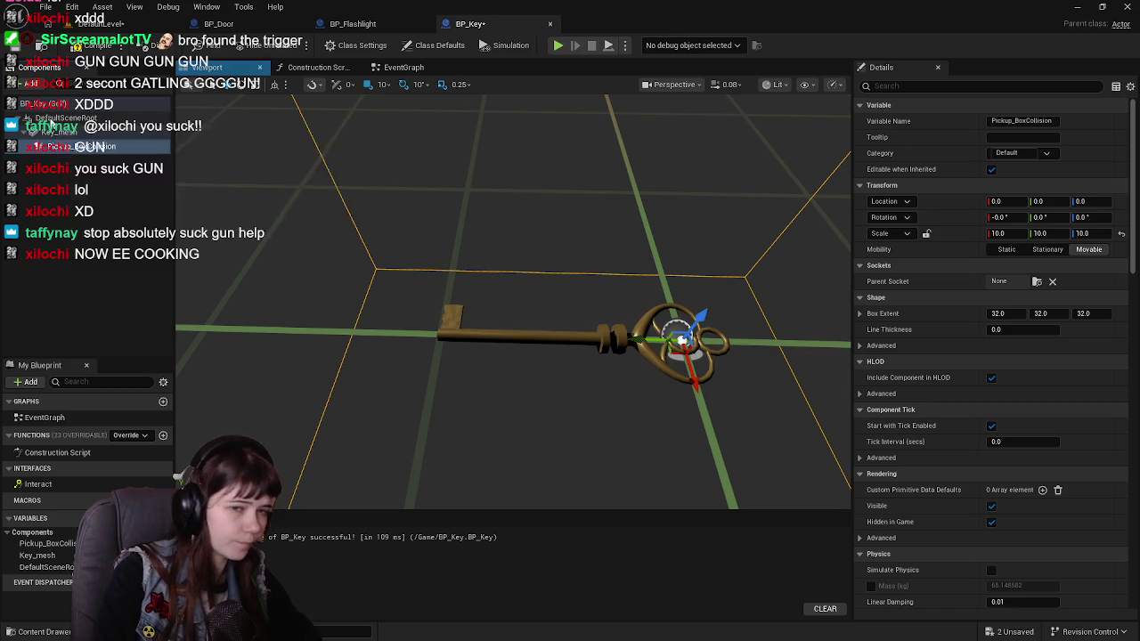
Reset the pickup box's scale to 1 and frame it around the key.
{"action": "left_click_drag", "start_coordinate": [483, 241], "coordinate": [740, 212]}
{"action": "left_click", "coordinate": [1124, 234]}
{"action": "scroll", "coordinate": [509, 336], "scroll_direction": "up", "scroll_amount": 2}
{"action": "key", "text": "f"}
{"action": "mouse_move", "coordinate": [509, 336]}
{"action": "left_mouse_down"}
{"action": "mouse_move", "coordinate": [597, 330]}
{"action": "mouse_move", "coordinate": [650, 307]}
{"action": "mouse_move", "coordinate": [503, 348]}
{"action": "left_mouse_up"}
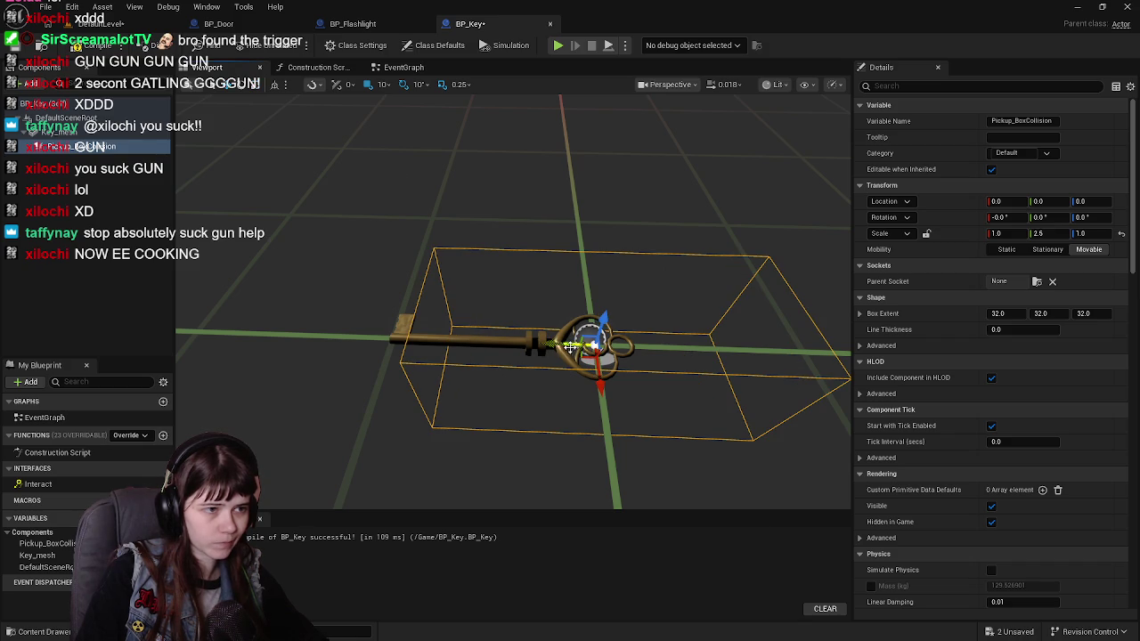
Move the pickup box along Y to 40, using grid snap 5 and then 1.
{"action": "left_click", "coordinate": [382, 83]}
{"action": "left_click", "coordinate": [385, 132]}
{"action": "mouse_move", "coordinate": [553, 344]}
{"action": "left_mouse_down"}
{"action": "mouse_move", "coordinate": [464, 344]}
{"action": "mouse_move", "coordinate": [521, 287]}
{"action": "mouse_move", "coordinate": [586, 366]}
{"action": "left_mouse_up"}
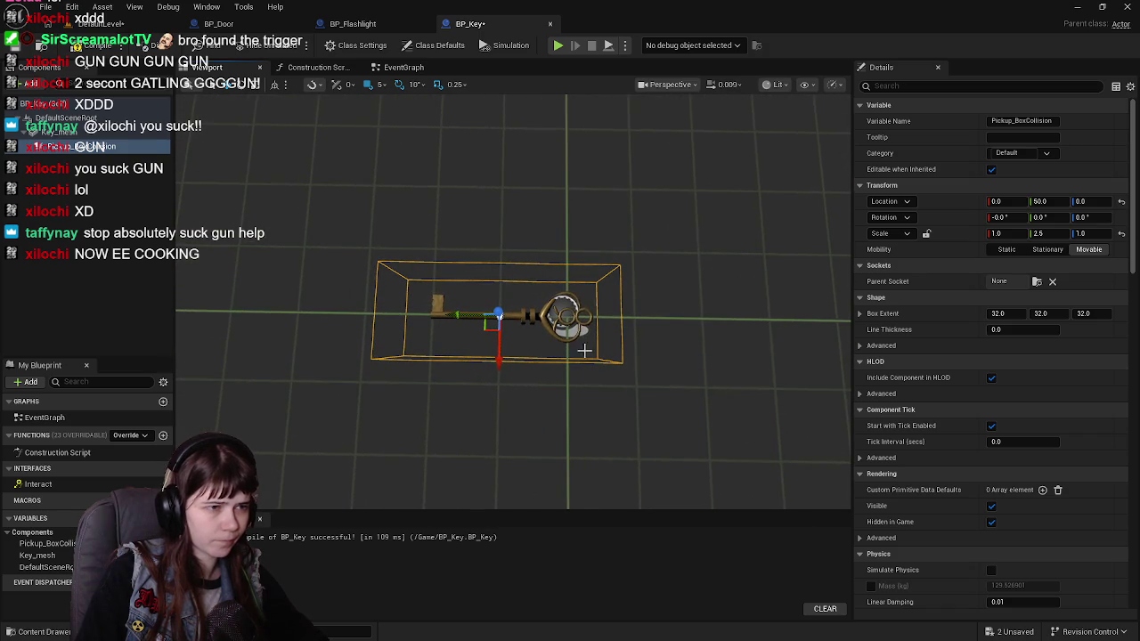
{"action": "left_click", "coordinate": [381, 85]}
{"action": "left_click", "coordinate": [409, 120]}
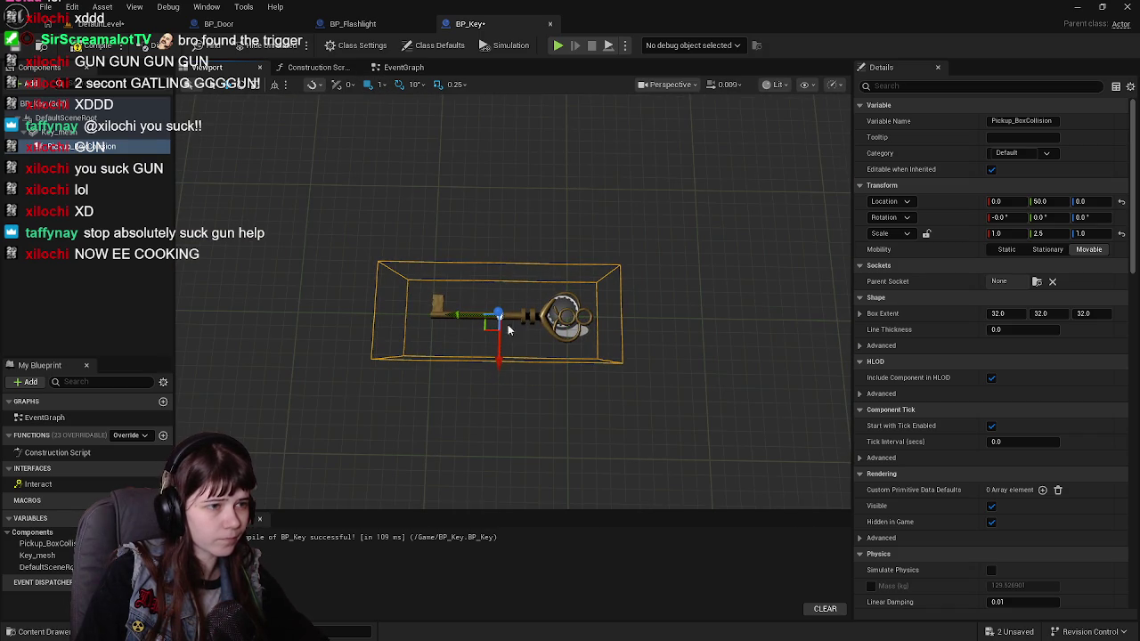
{"action": "left_click_drag", "start_coordinate": [463, 317], "coordinate": [526, 312]}
{"action": "scroll", "coordinate": [924, 396], "scroll_direction": "down", "scroll_amount": 10}
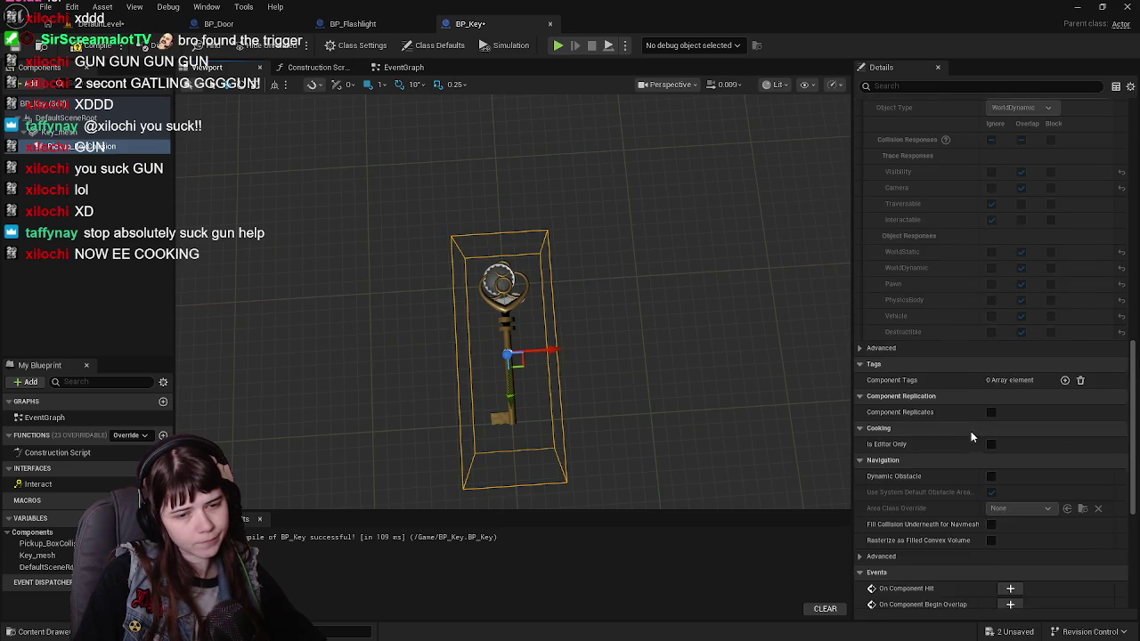
Give Pickup_BoxCollision a Custom collision preset that blocks Interactable, and save.
{"action": "left_click", "coordinate": [1023, 213]}
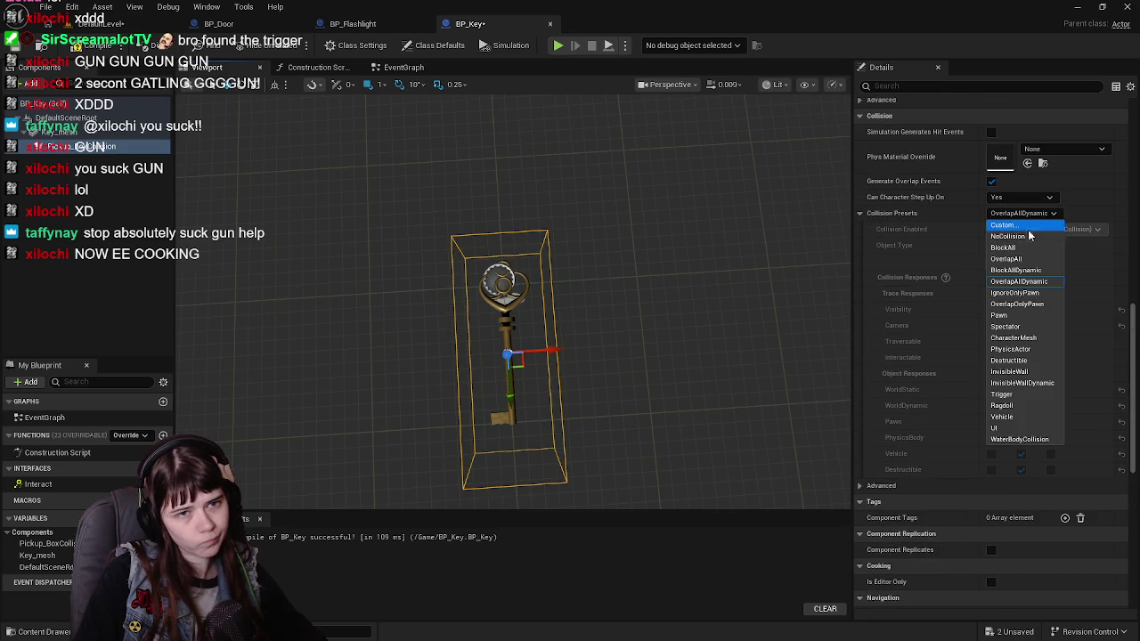
{"action": "left_click", "coordinate": [1025, 225]}
{"action": "left_click", "coordinate": [1051, 357]}
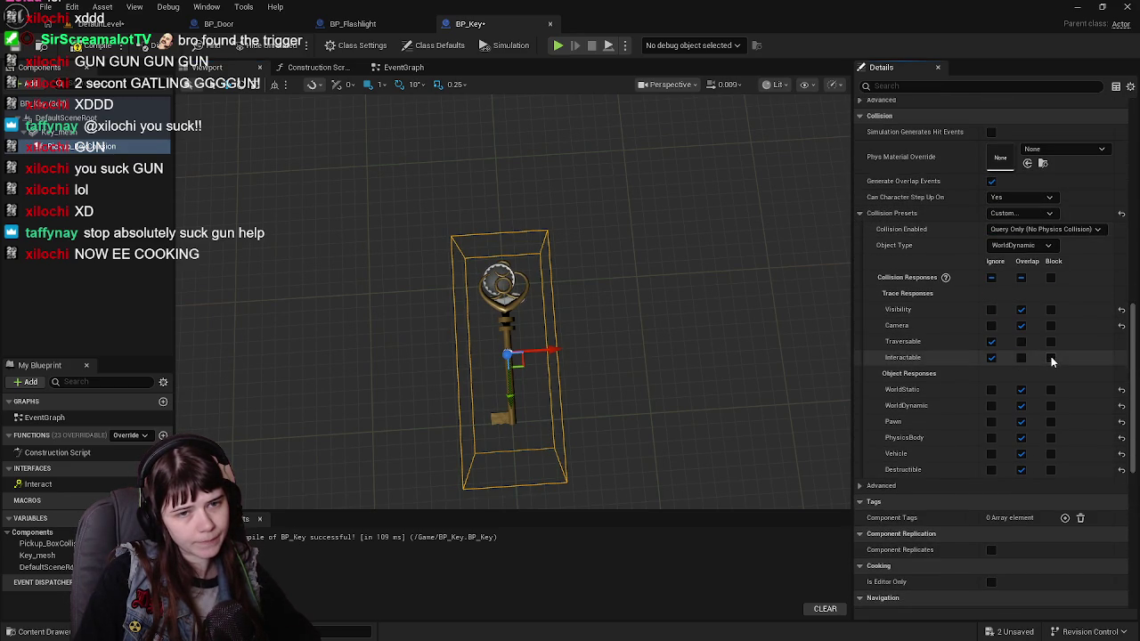
{"action": "left_click", "coordinate": [93, 46]}
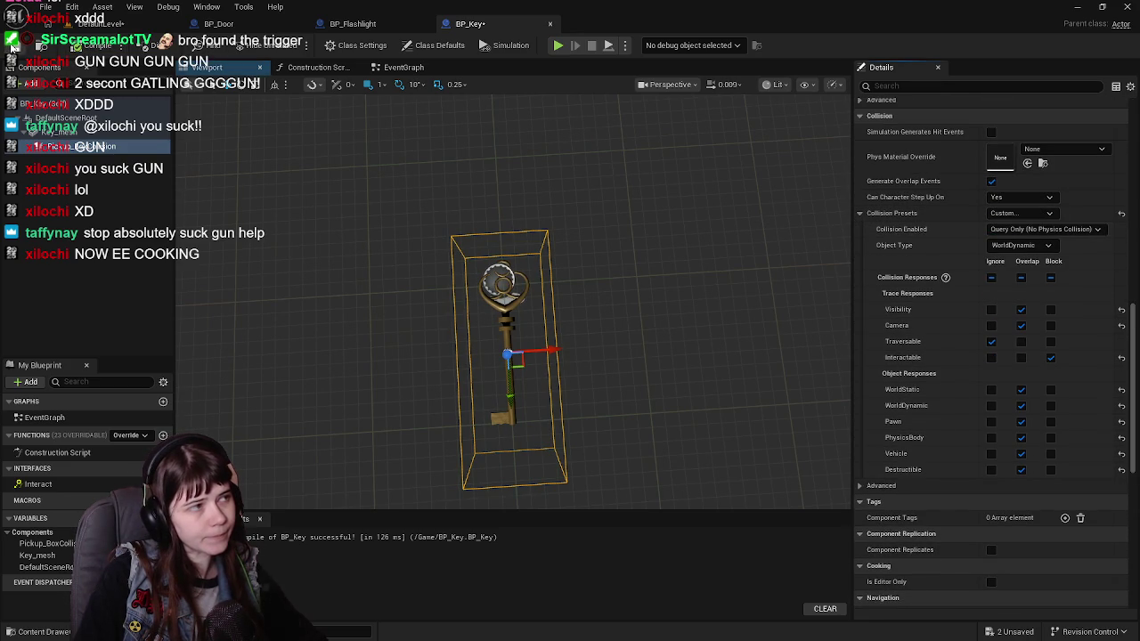
Make Key_mesh block the Interactable trace and save BP_Key.
{"action": "left_click", "coordinate": [378, 70]}
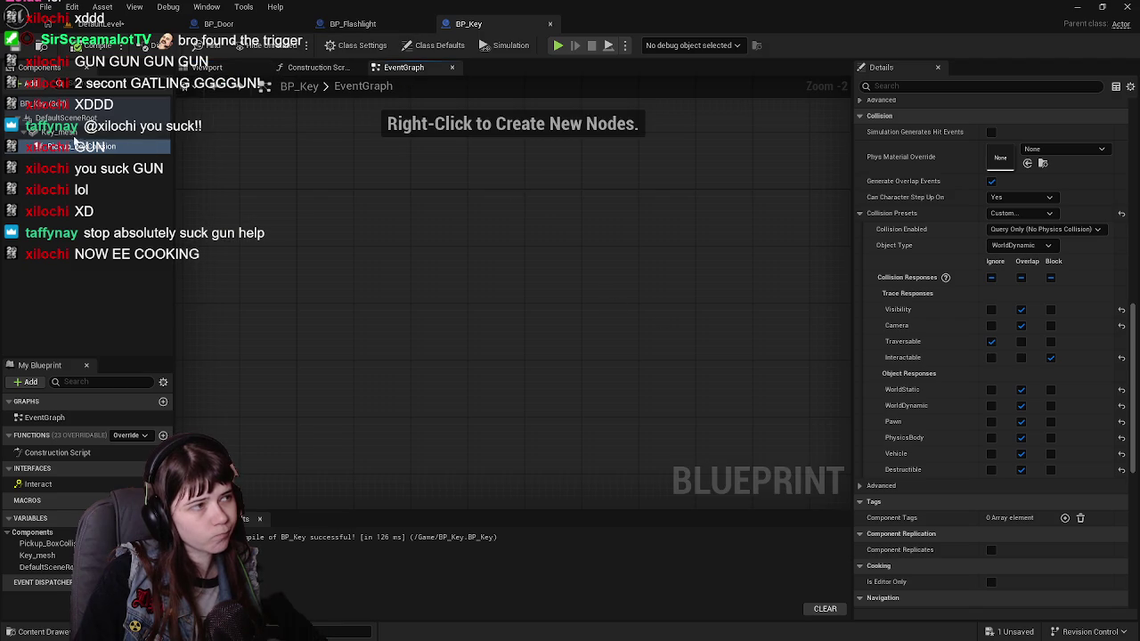
{"action": "left_click", "coordinate": [58, 132]}
{"action": "left_click", "coordinate": [991, 341]}
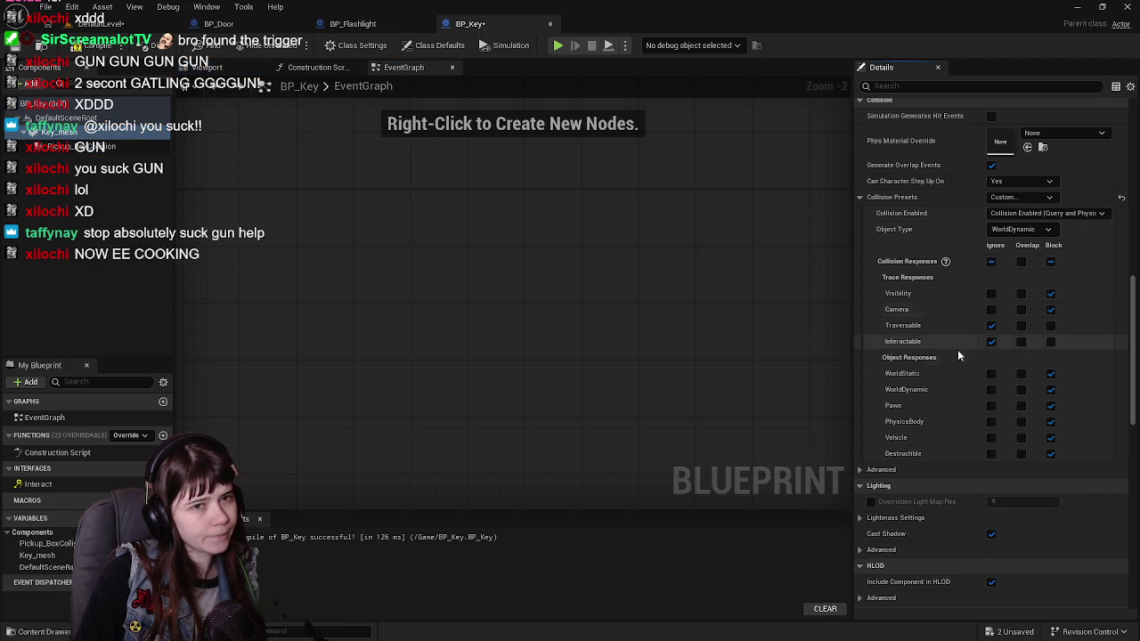
{"action": "left_click", "coordinate": [1052, 343]}
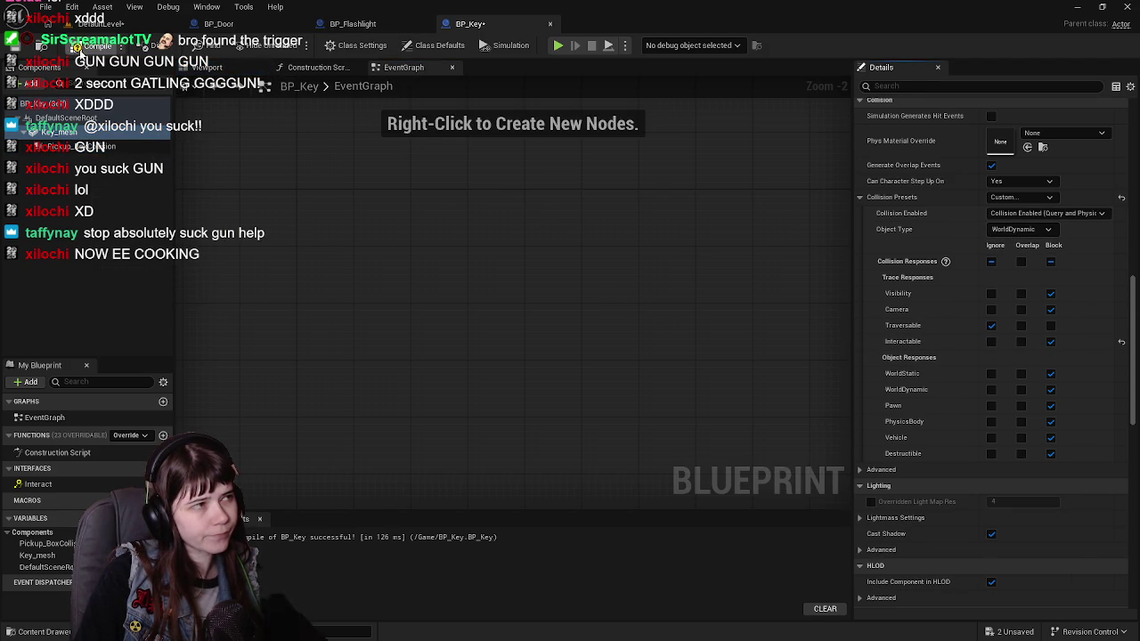
{"action": "left_click", "coordinate": [18, 46]}
Check the key in the blueprint viewport, then return to the DefaultLevel map.
{"action": "left_click", "coordinate": [207, 67]}
{"action": "mouse_move", "coordinate": [668, 292]}
{"action": "left_mouse_down"}
{"action": "mouse_move", "coordinate": [543, 320]}
{"action": "mouse_move", "coordinate": [490, 307]}
{"action": "left_mouse_up"}
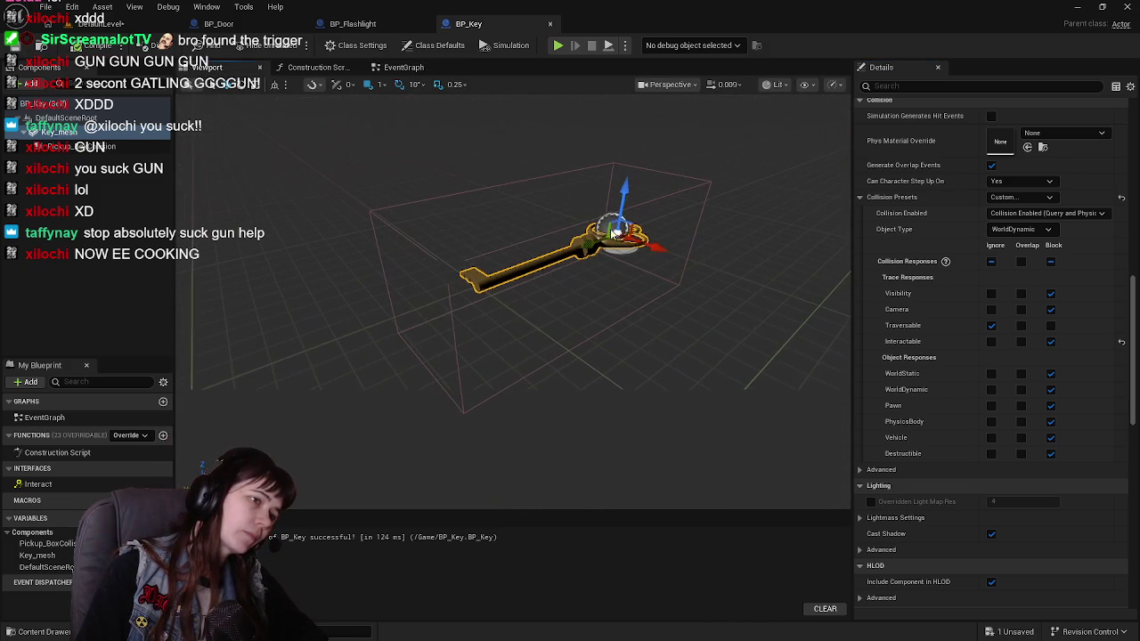
{"action": "left_click", "coordinate": [353, 24]}
{"action": "left_click", "coordinate": [98, 24]}
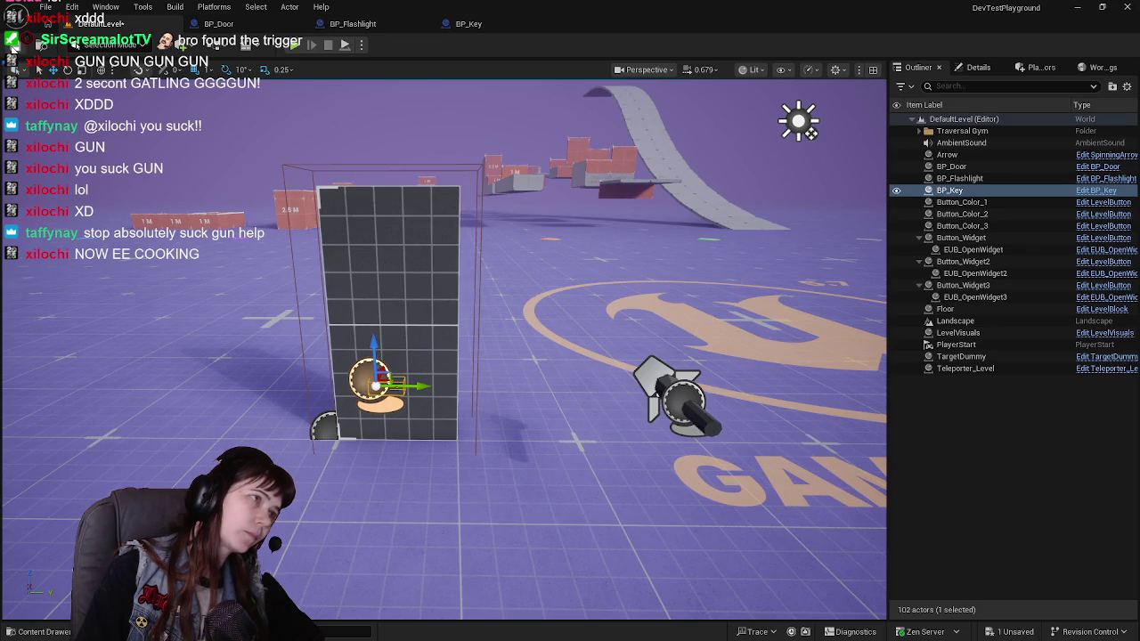
Place an Event Interact node from the Interfaces list in BP_Key's EventGraph and frame it.
{"action": "left_click", "coordinate": [469, 24]}
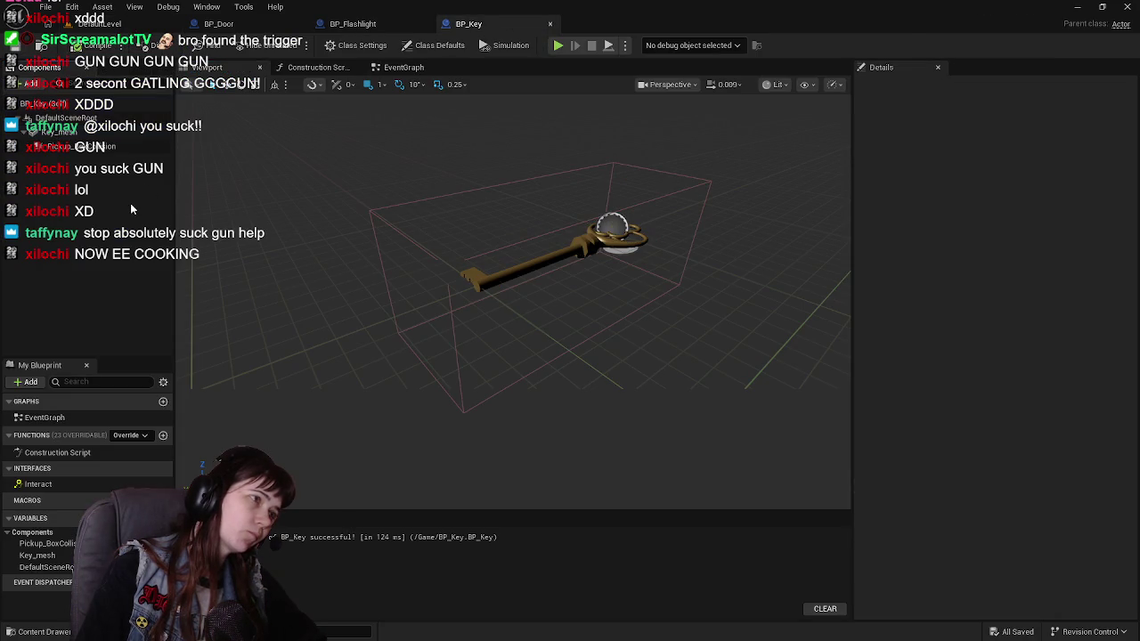
{"action": "left_click", "coordinate": [406, 69]}
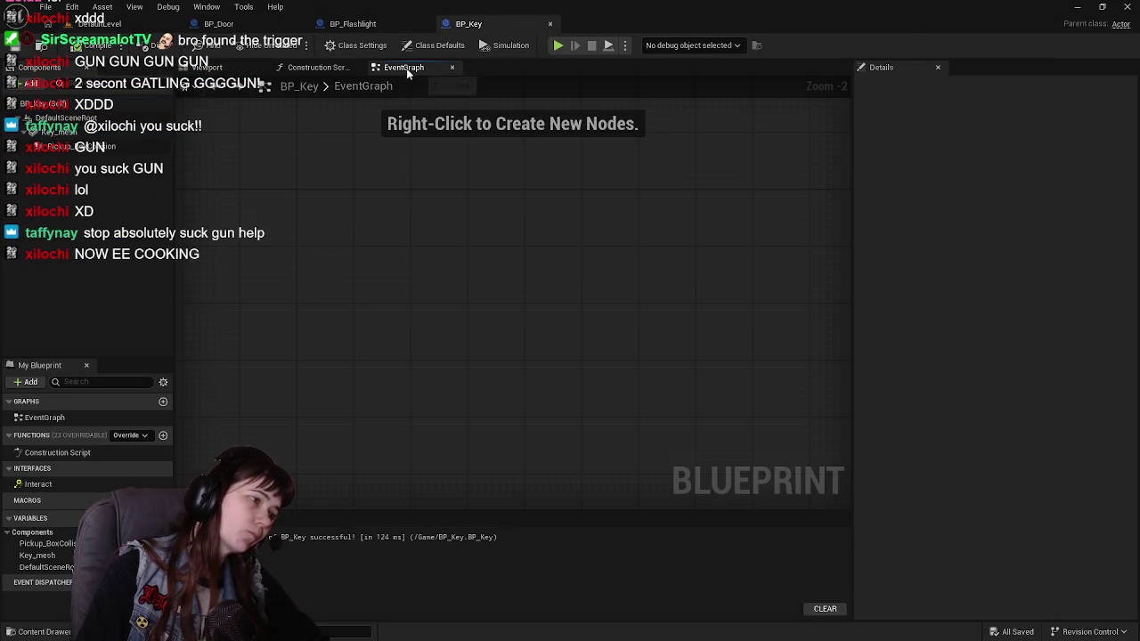
{"action": "scroll", "coordinate": [473, 342], "scroll_direction": "down", "scroll_amount": 8}
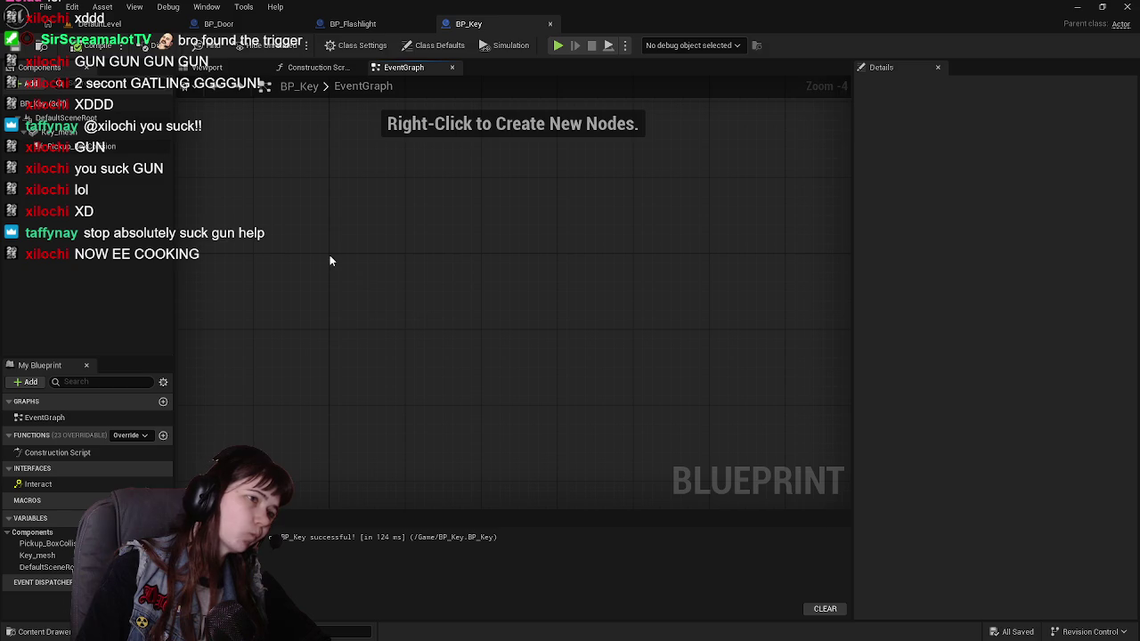
{"action": "double_click", "coordinate": [58, 485]}
{"action": "scroll", "coordinate": [604, 287], "scroll_direction": "down", "scroll_amount": 6}
{"action": "scroll", "coordinate": [362, 337], "scroll_direction": "up", "scroll_amount": 4}
{"action": "left_click_drag", "start_coordinate": [364, 328], "coordinate": [363, 249]}
{"action": "scroll", "coordinate": [363, 250], "scroll_direction": "up", "scroll_amount": 2}
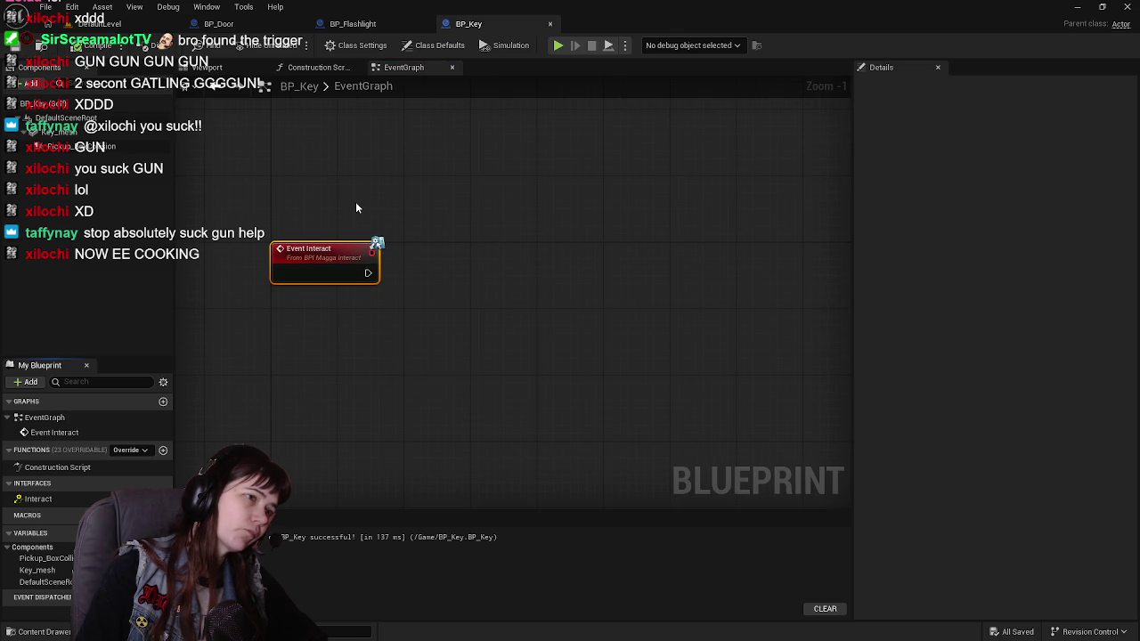
{"action": "left_click_drag", "start_coordinate": [356, 207], "coordinate": [357, 181]}
{"action": "scroll", "coordinate": [281, 411], "scroll_direction": "down", "scroll_amount": 2}
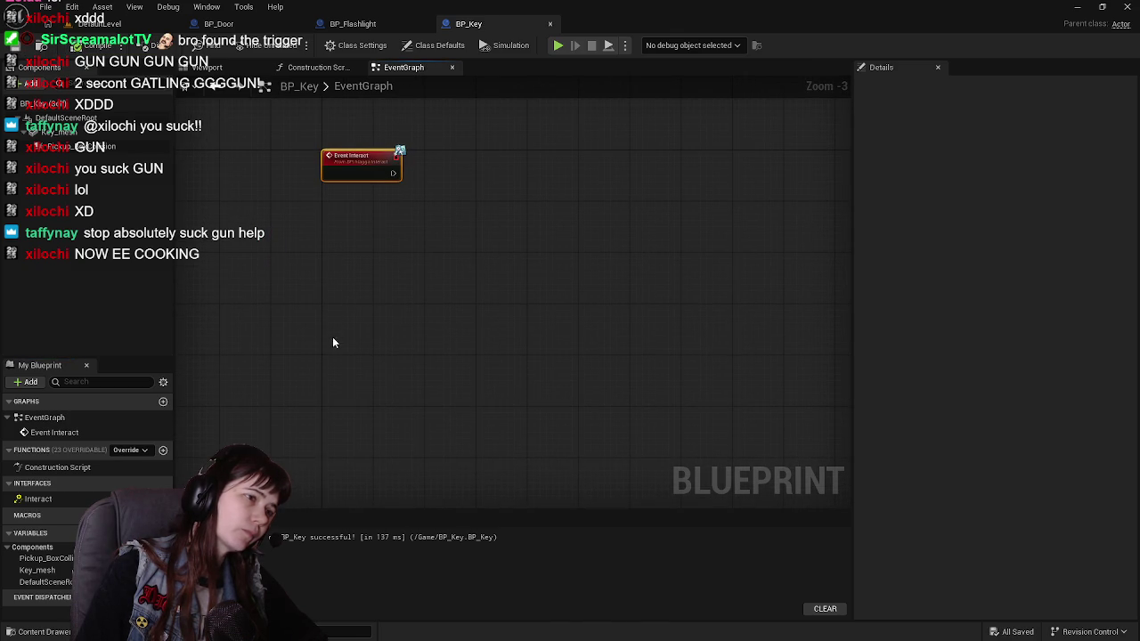
Create a custom event named PickupKey and save BP_Key.
{"action": "right_click", "coordinate": [323, 317]}
{"action": "type", "text": "pick"}
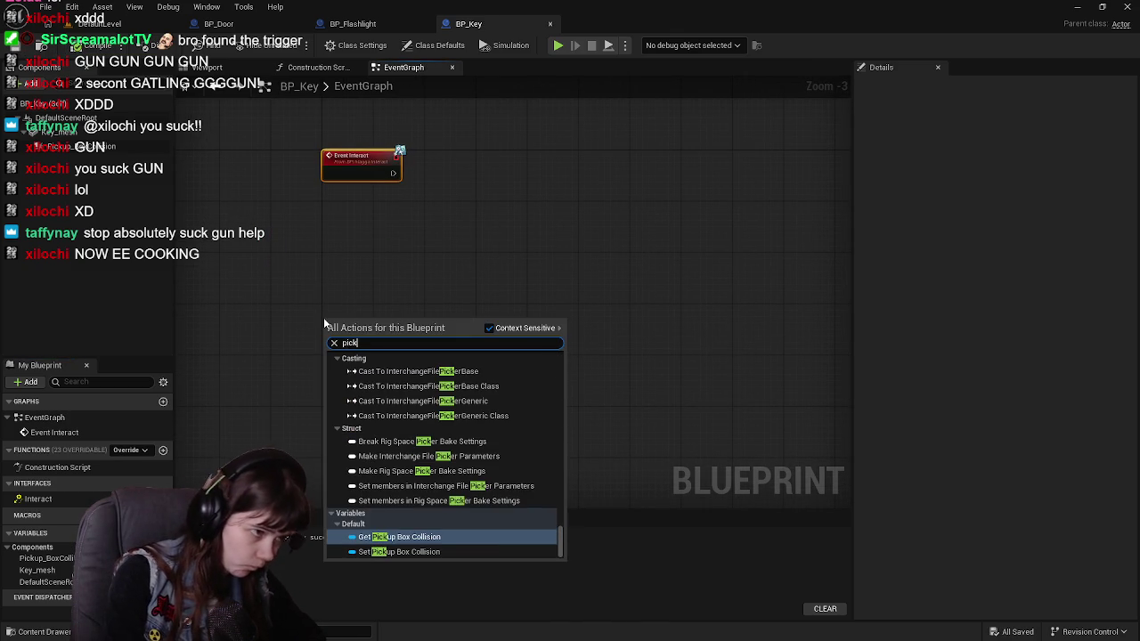
{"action": "type", "text": "up"}
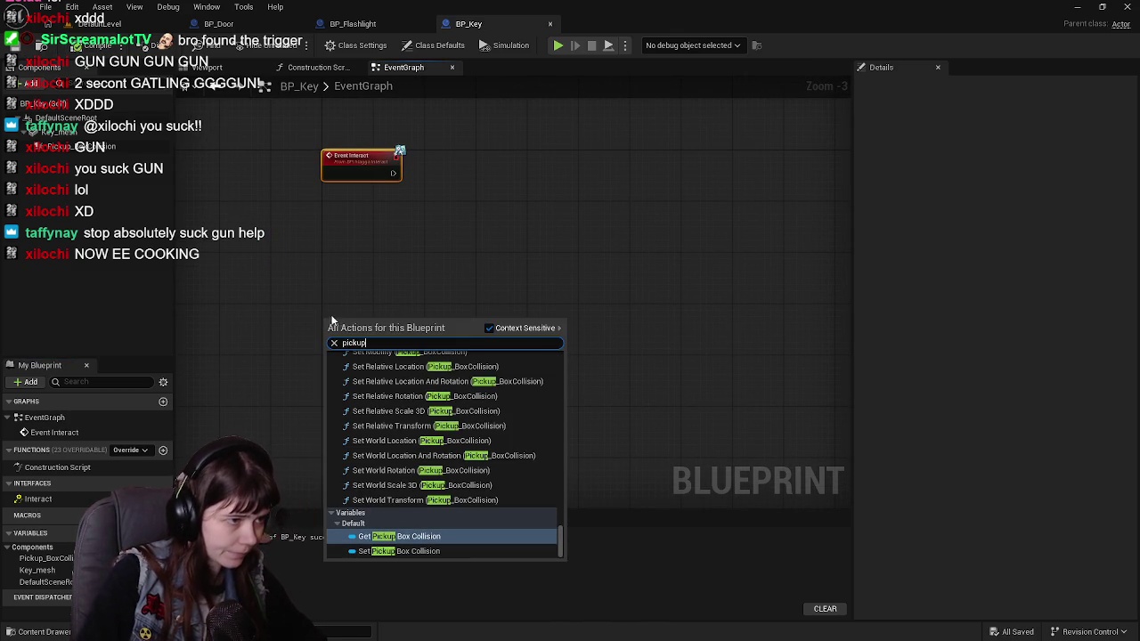
{"action": "key", "text": "Escape"}
{"action": "right_click", "coordinate": [329, 319]}
{"action": "type", "text": "custom even"}
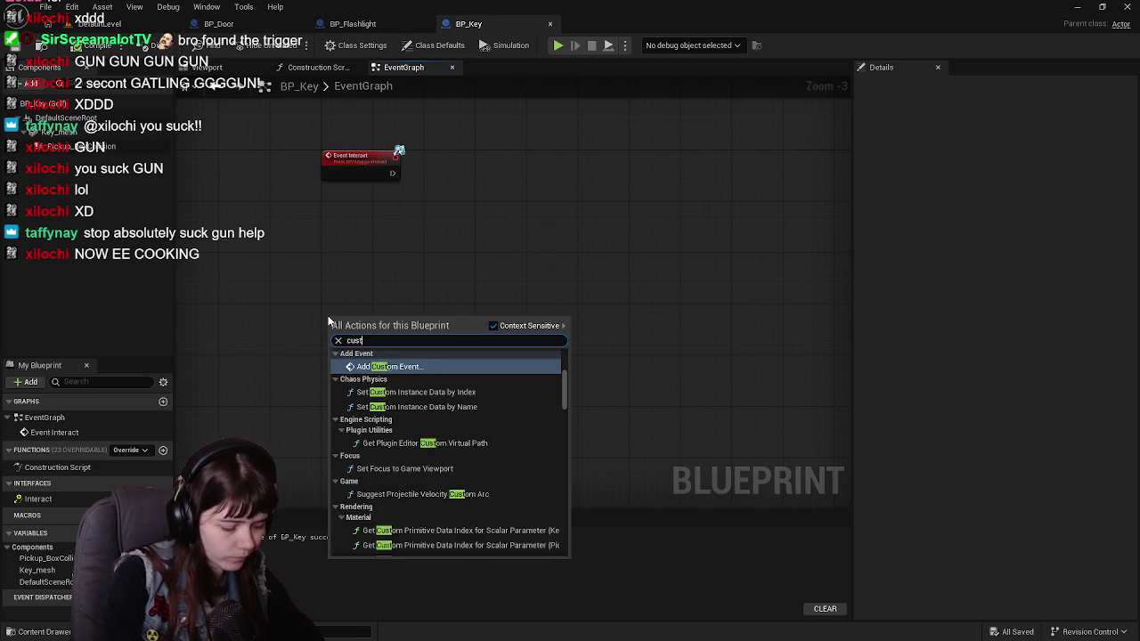
{"action": "key", "text": "Return"}
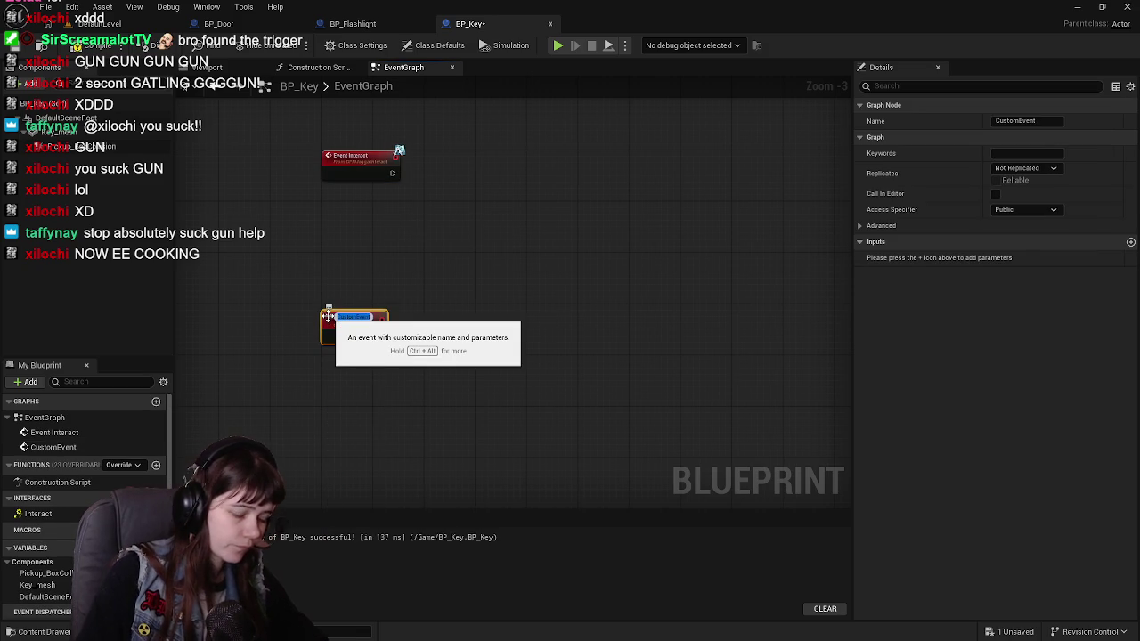
{"action": "type", "text": "PickUp"}
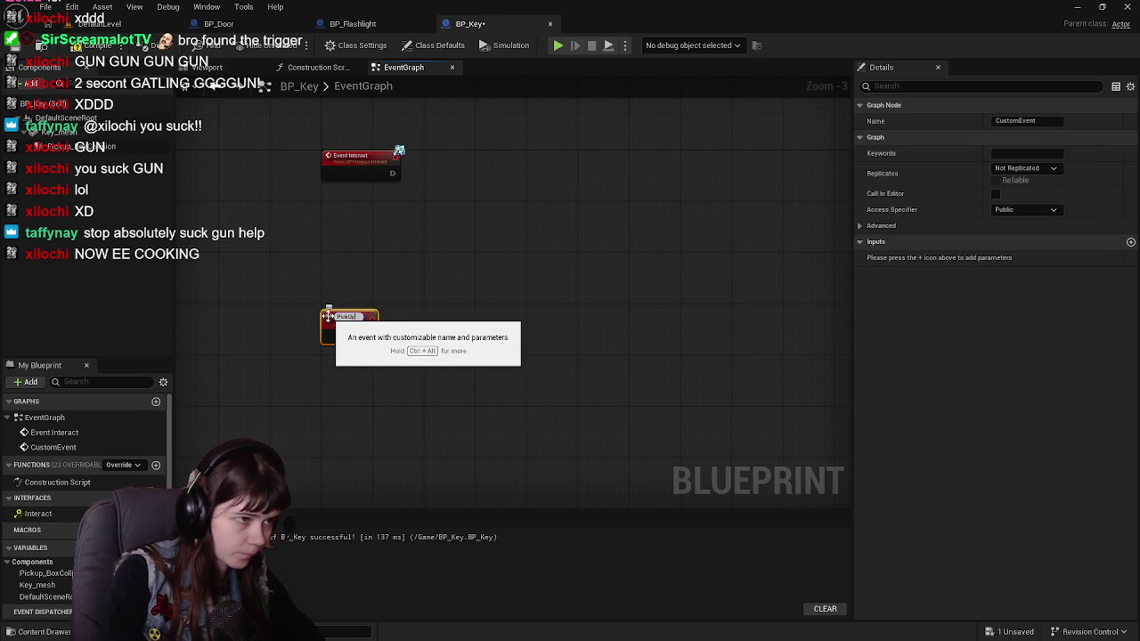
{"action": "type", "text": "Key"}
{"action": "key", "text": "Return"}
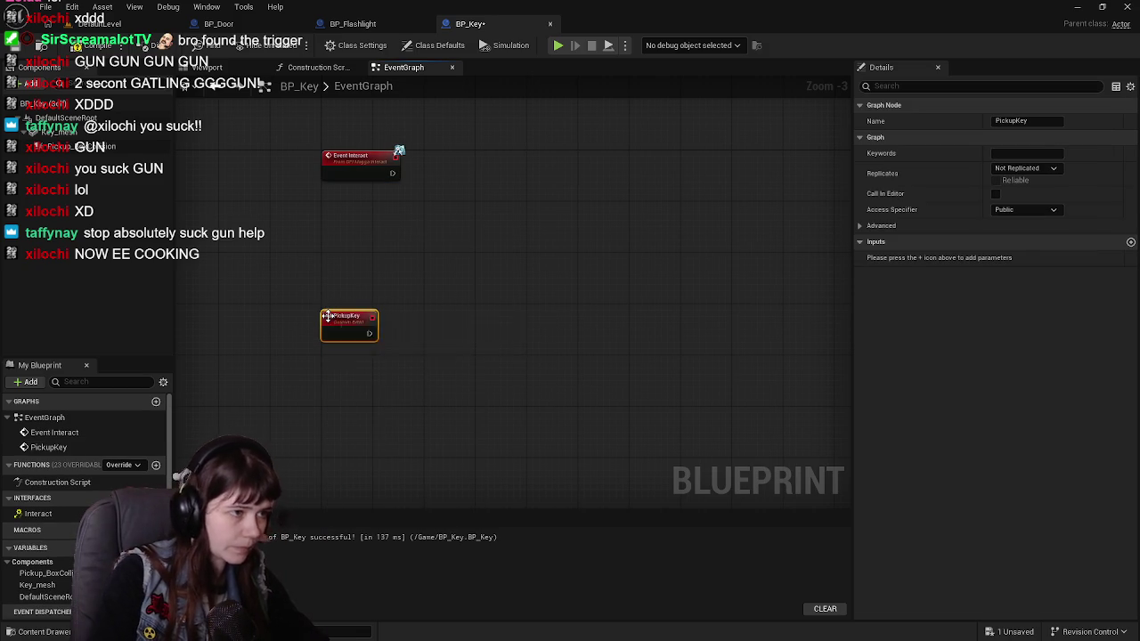
{"action": "scroll", "coordinate": [396, 323], "scroll_direction": "down", "scroll_amount": 4}
{"action": "scroll", "coordinate": [396, 323], "scroll_direction": "up", "scroll_amount": 4}
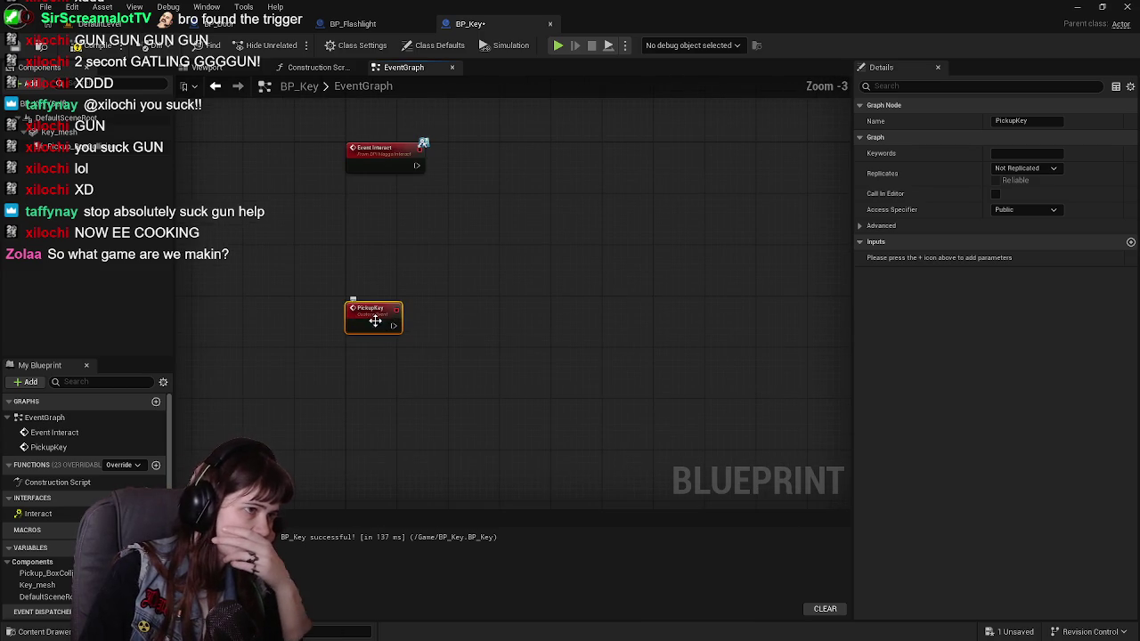
{"action": "scroll", "coordinate": [384, 364], "scroll_direction": "up", "scroll_amount": 1}
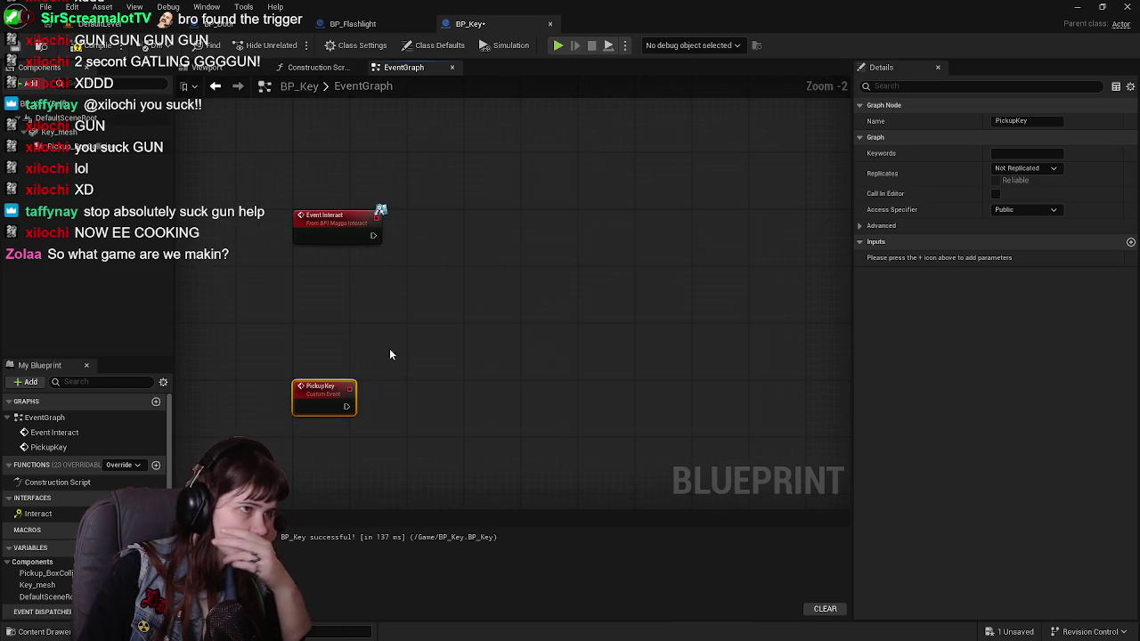
{"action": "left_click", "coordinate": [12, 43]}
Wire Event Interact to a Pickup Key call and line the nodes up.
{"action": "left_click_drag", "start_coordinate": [374, 236], "coordinate": [445, 237]}
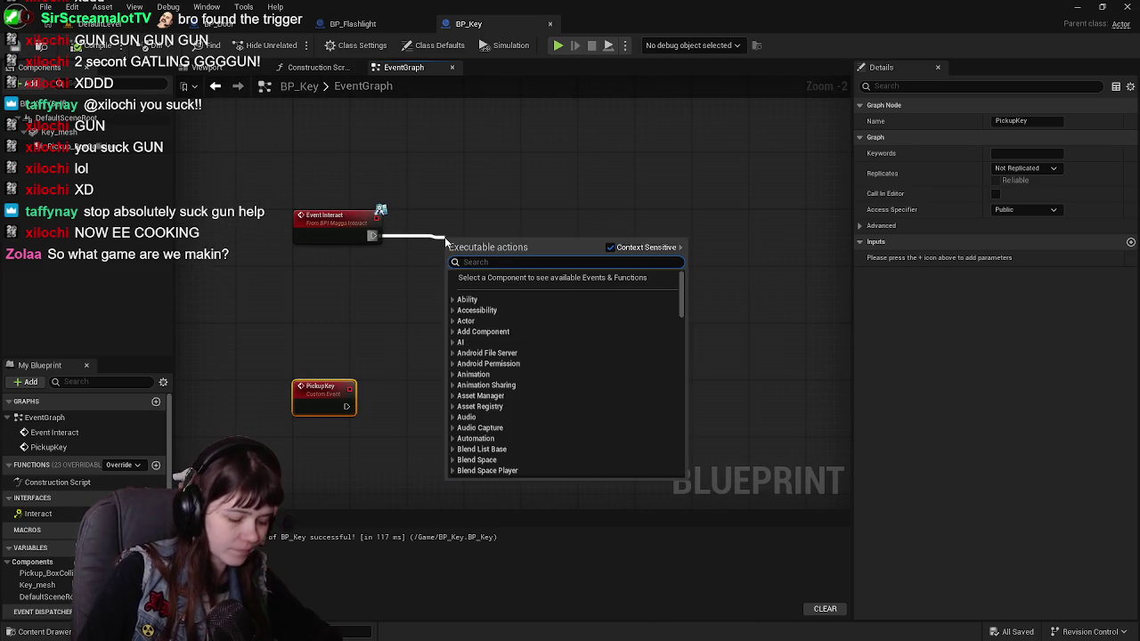
{"action": "type", "text": "pickup"}
{"action": "key", "text": "Return"}
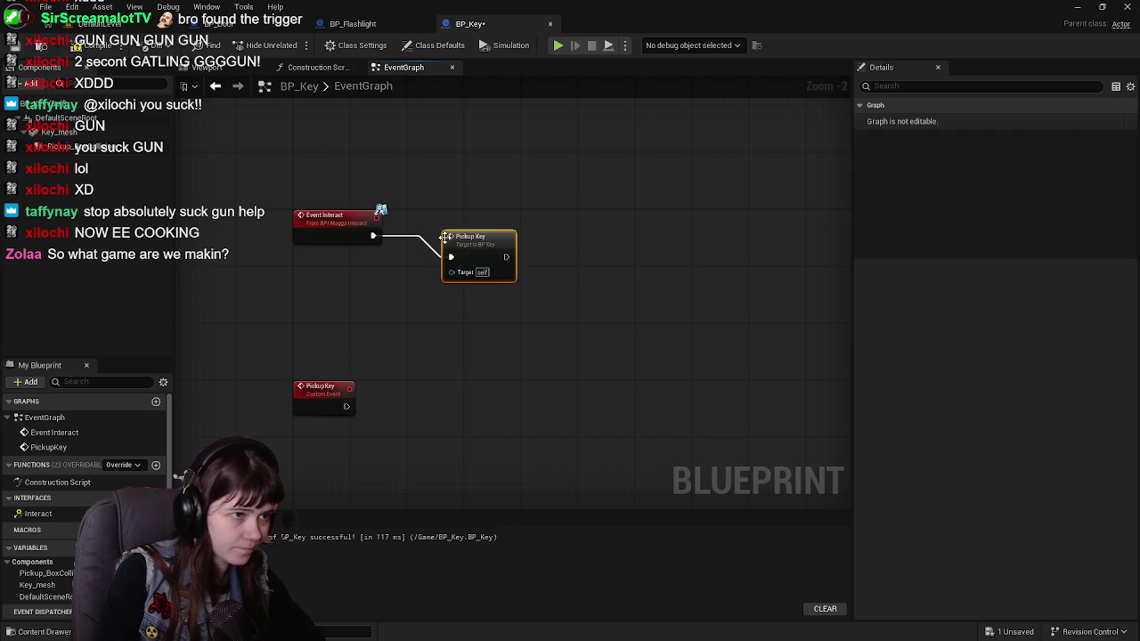
{"action": "left_click_drag", "start_coordinate": [468, 242], "coordinate": [488, 221]}
{"action": "scroll", "coordinate": [485, 260], "scroll_direction": "down", "scroll_amount": 1}
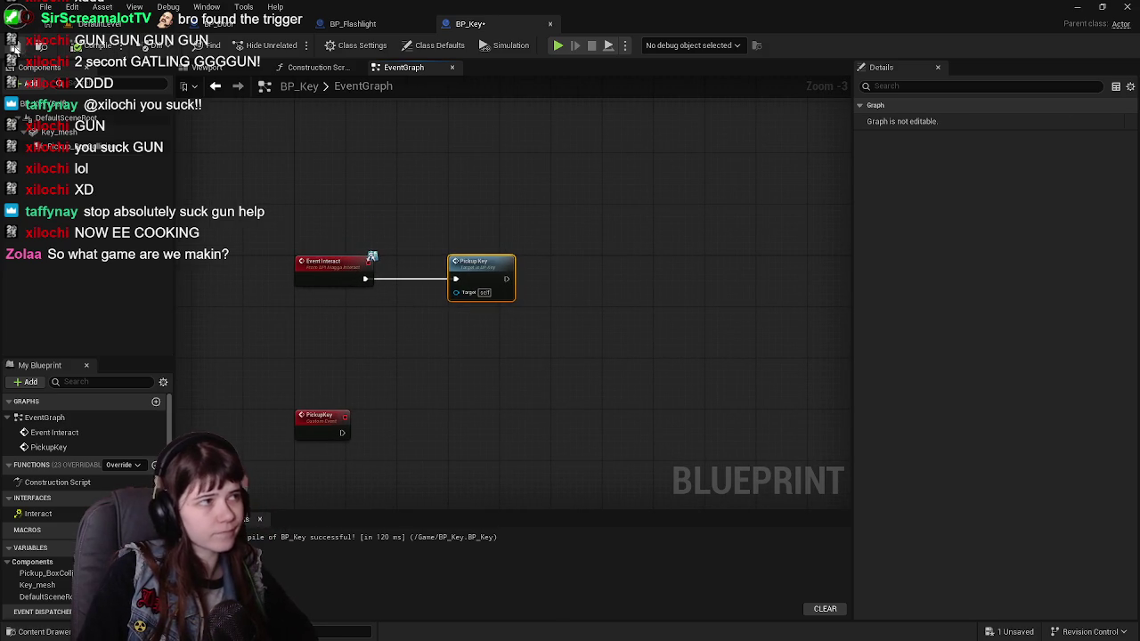
{"action": "left_click_drag", "start_coordinate": [458, 381], "coordinate": [487, 337]}
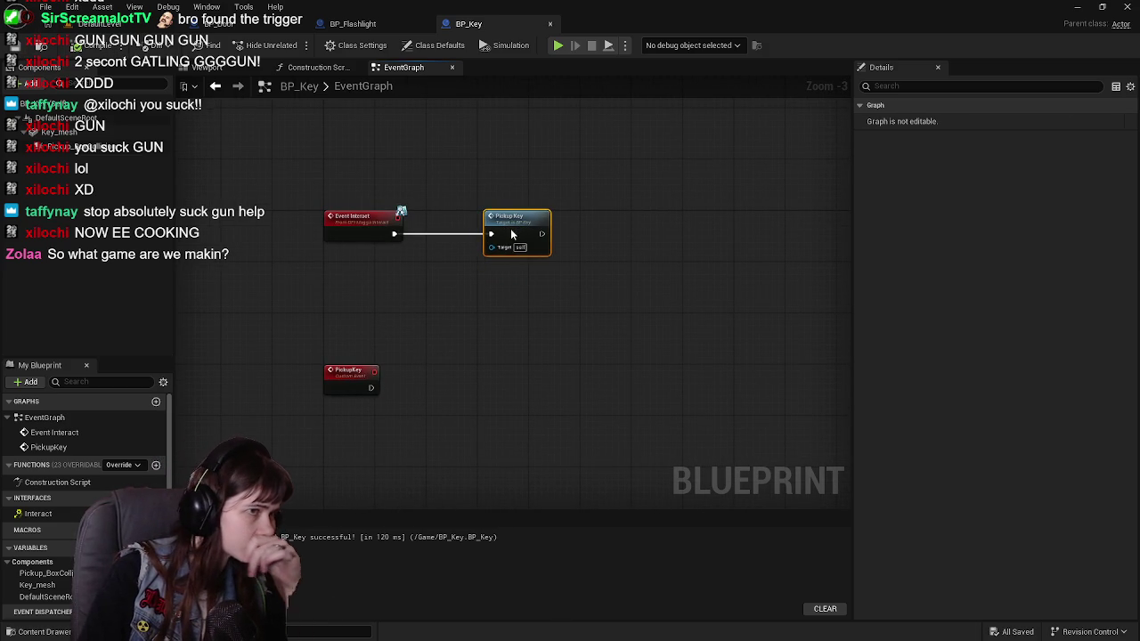
{"action": "left_click_drag", "start_coordinate": [458, 402], "coordinate": [445, 355]}
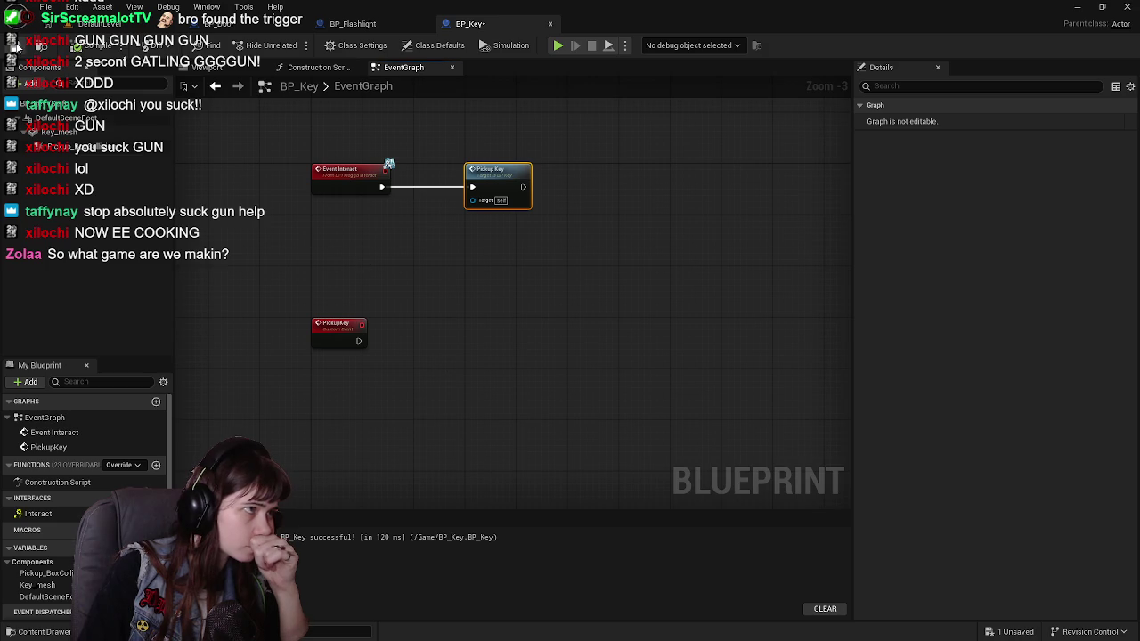
Add an Integer variable '# of Keys' to BP_PlayerCharacter, then compile and save it.
{"action": "left_click", "coordinate": [31, 631]}
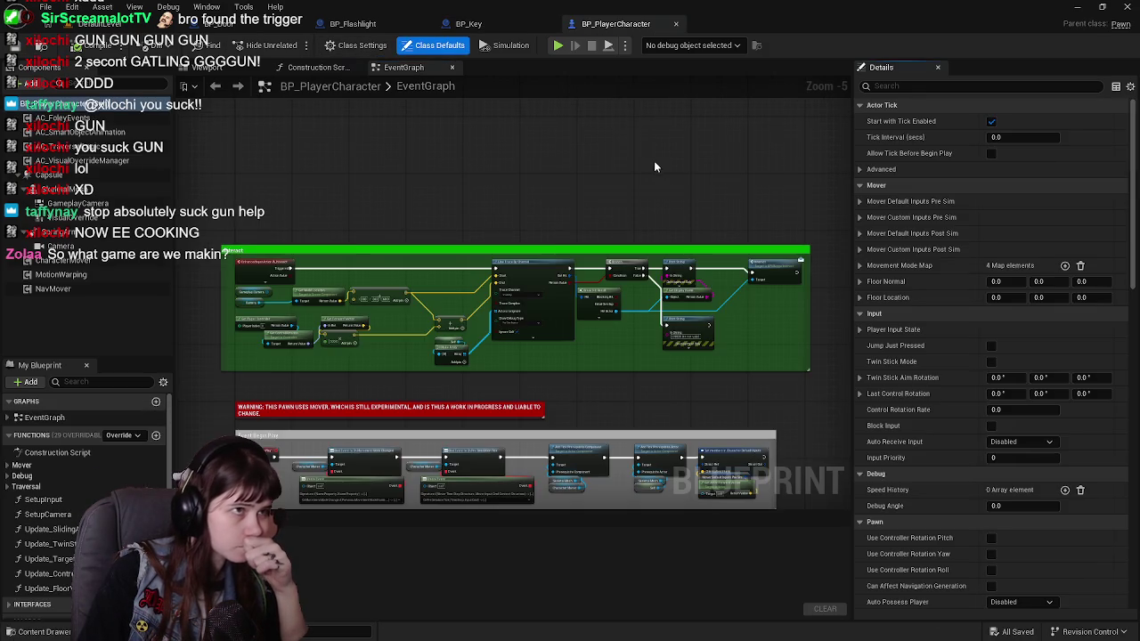
{"action": "scroll", "coordinate": [67, 593], "scroll_direction": "down", "scroll_amount": 4}
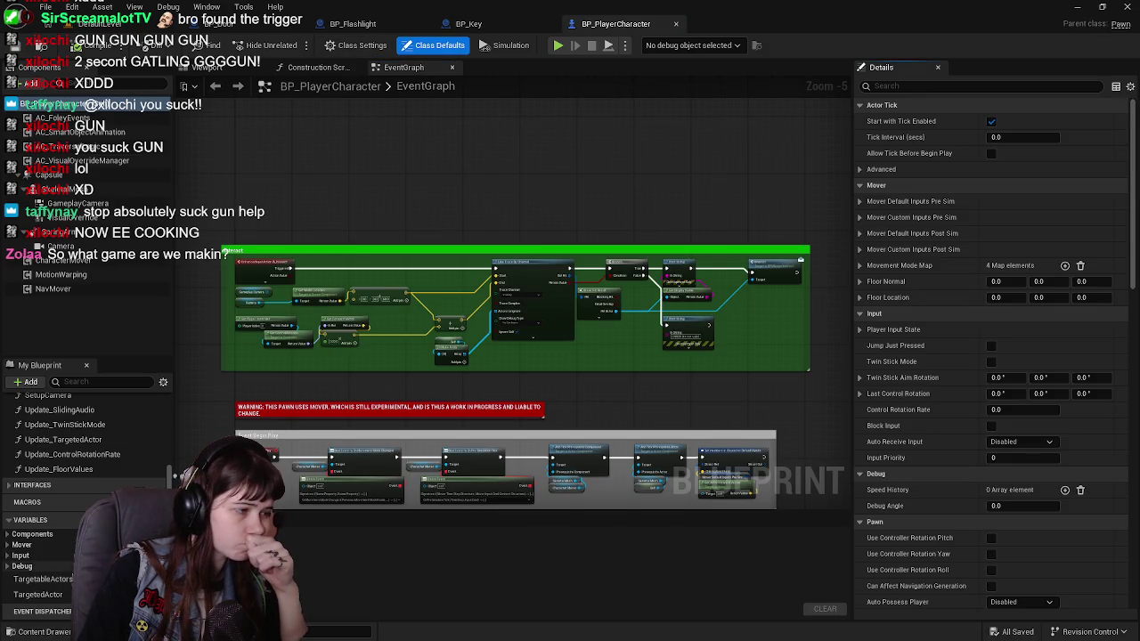
{"action": "left_click", "coordinate": [159, 520]}
{"action": "type", "text": "# of Keys"}
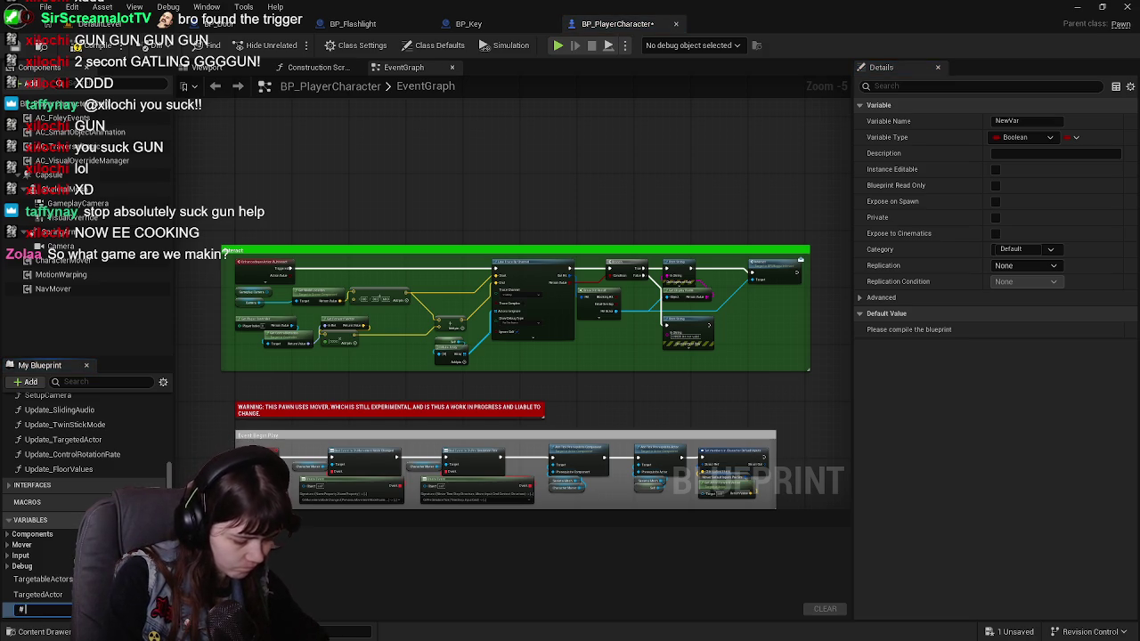
{"action": "key", "text": "Return"}
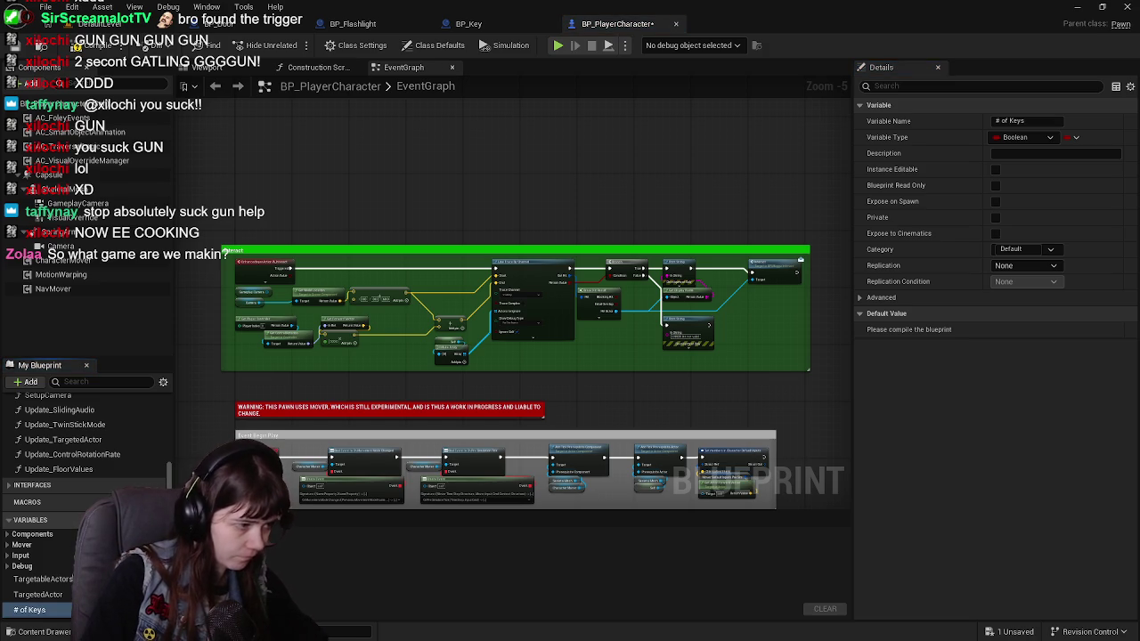
{"action": "left_click", "coordinate": [1025, 137]}
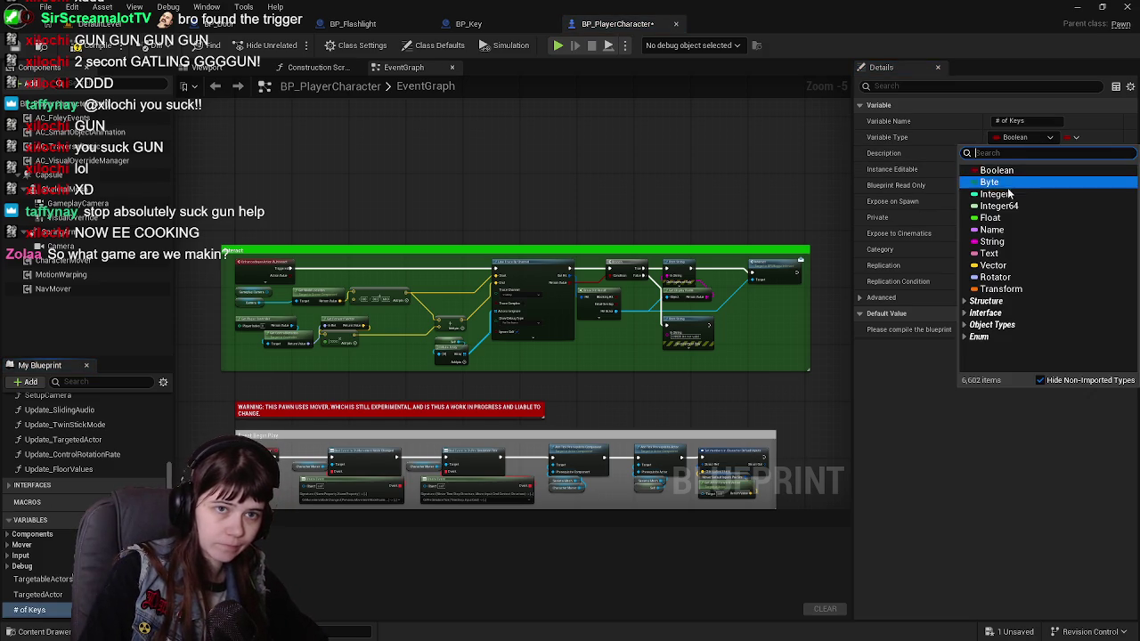
{"action": "key", "text": "Escape"}
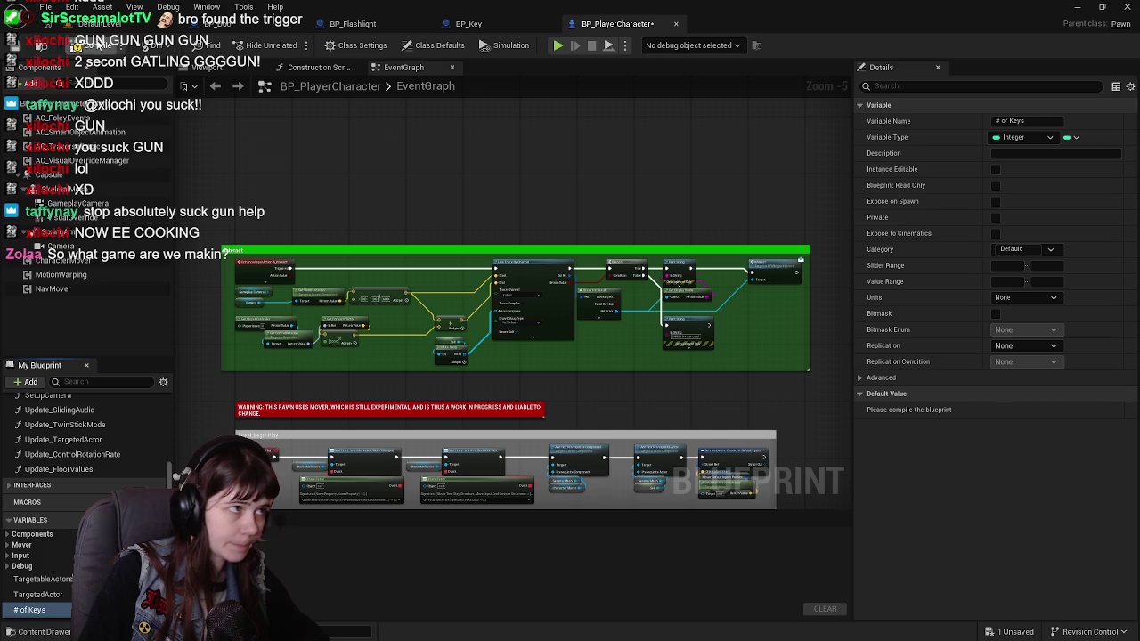
{"action": "left_click", "coordinate": [37, 49]}
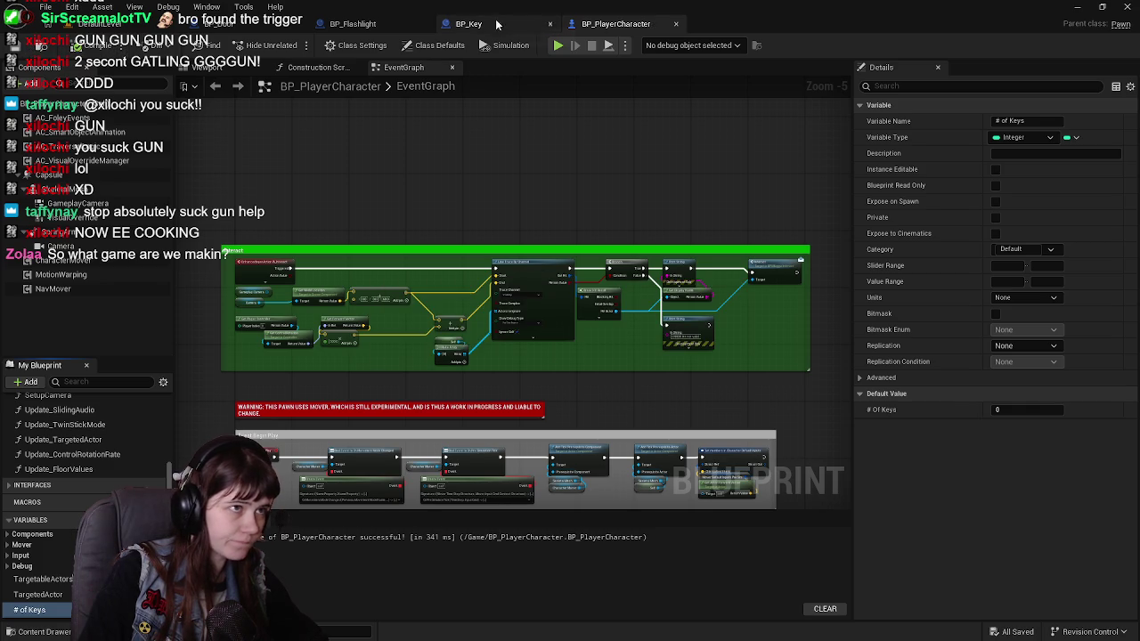
{"action": "left_click", "coordinate": [524, 29]}
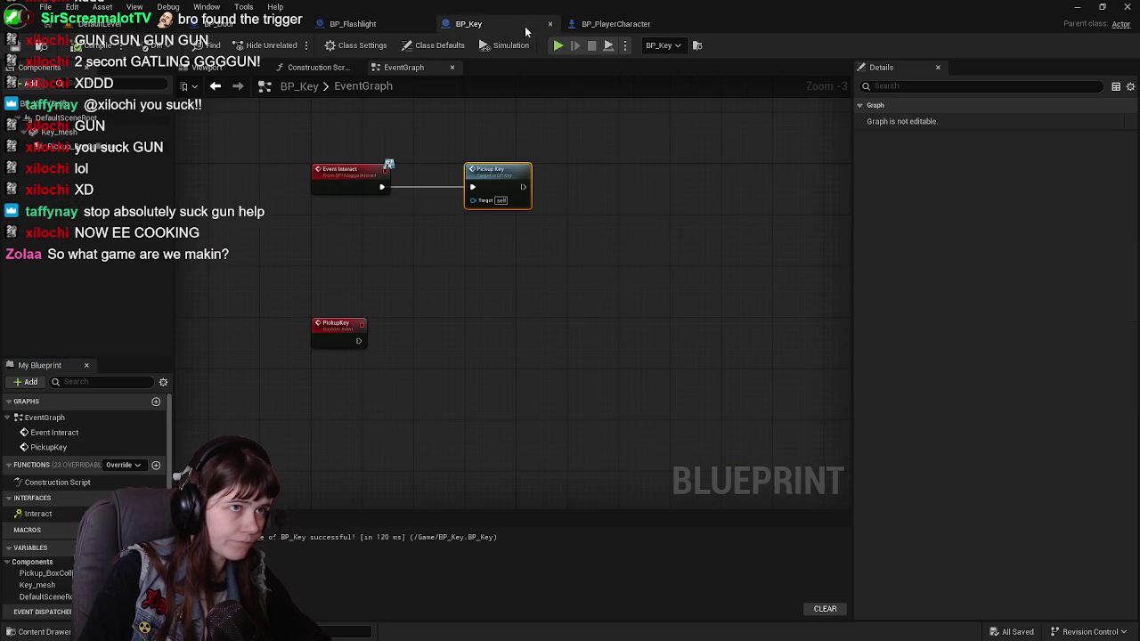
Add a Get Actor Of Class node with its class set to BP_PlayerCharacter.
{"action": "right_click", "coordinate": [370, 358]}
{"action": "type", "text": "get actor o"}
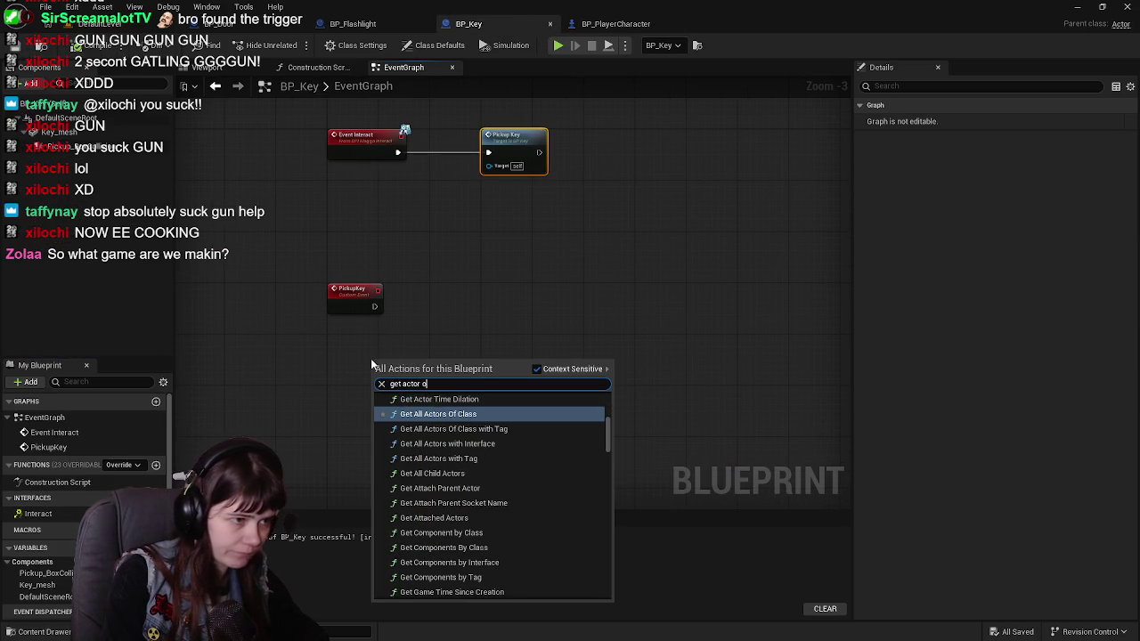
{"action": "type", "text": "f class"}
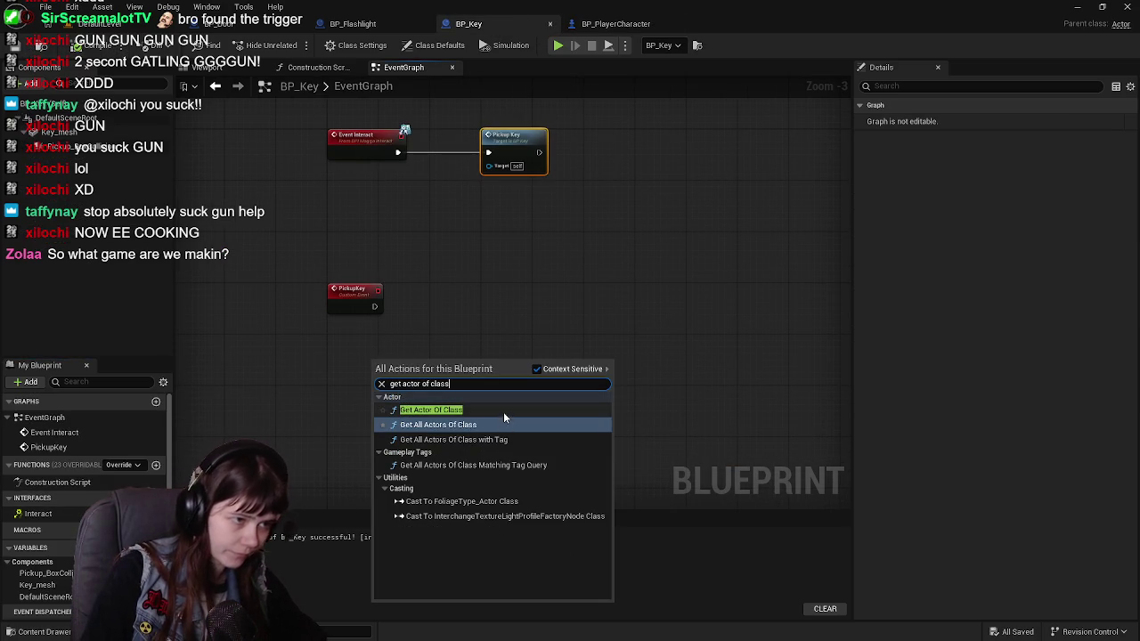
{"action": "left_click", "coordinate": [504, 411]}
{"action": "left_click_drag", "start_coordinate": [401, 363], "coordinate": [488, 318]}
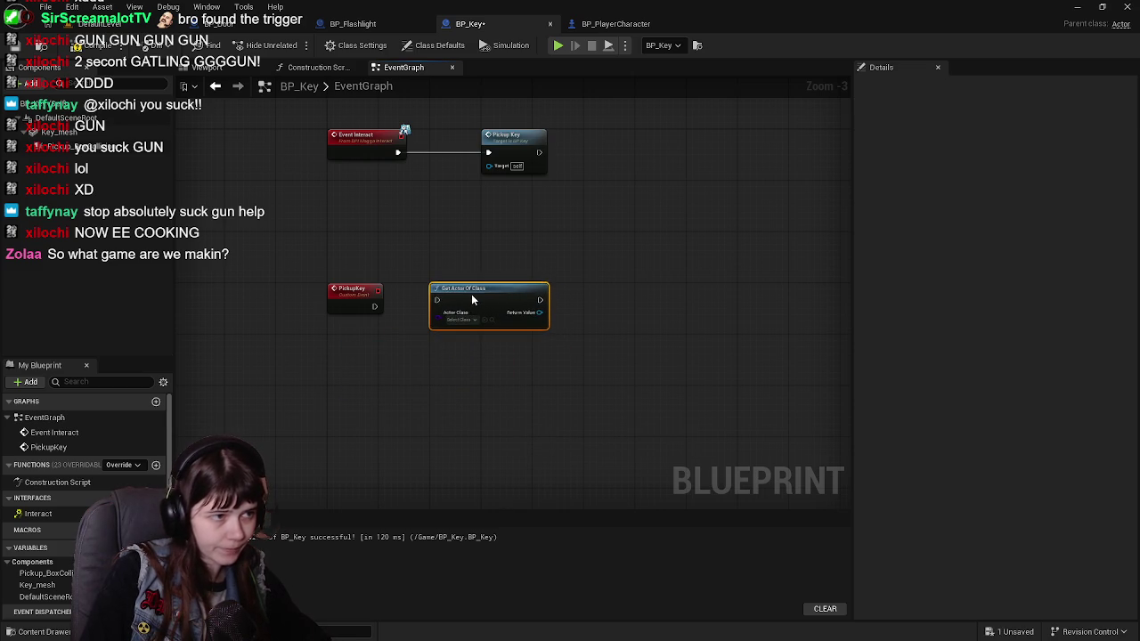
{"action": "scroll", "coordinate": [526, 347], "scroll_direction": "up", "scroll_amount": 3}
{"action": "left_click", "coordinate": [462, 333]}
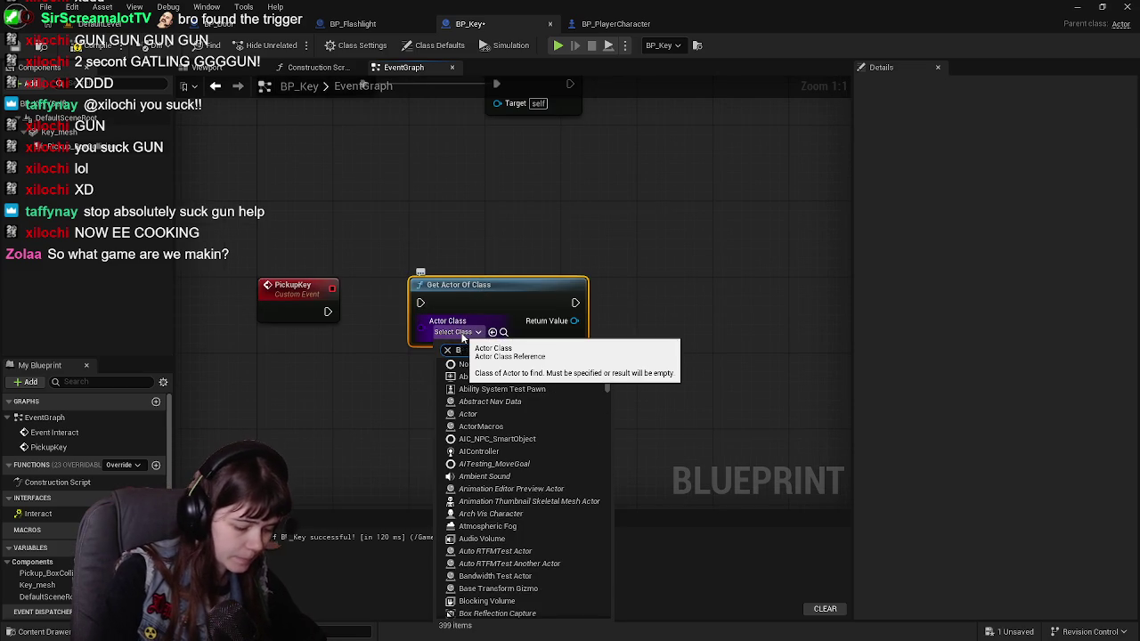
{"action": "type", "text": "BP_Player"}
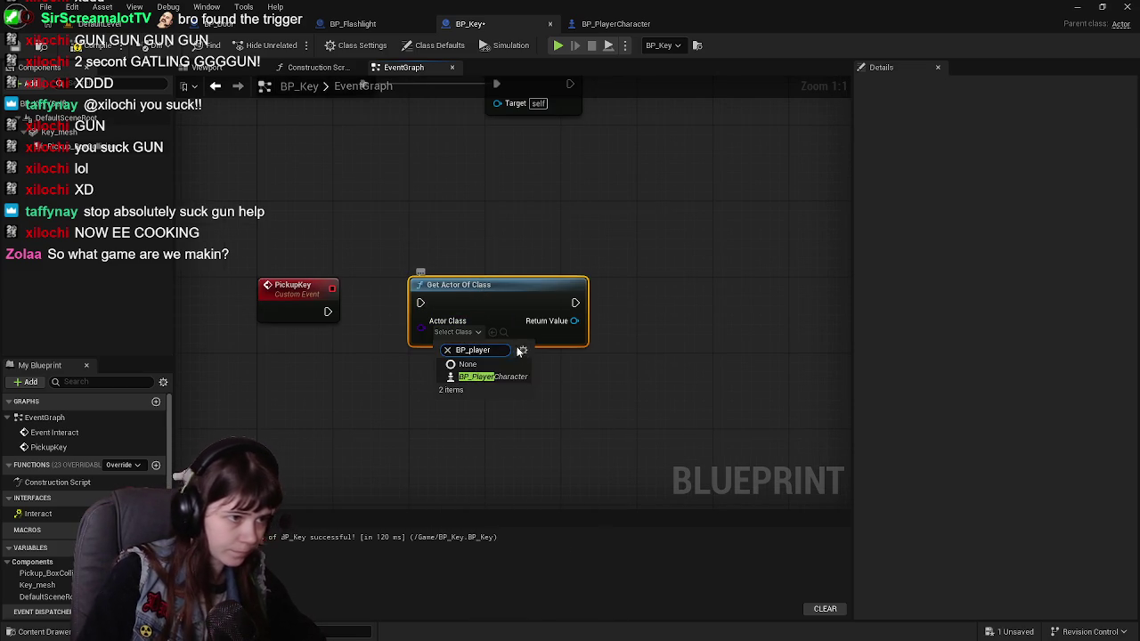
{"action": "left_click", "coordinate": [499, 377]}
Run Get Actor Of Class from PickupKey, read the player's # Of Keys, and save.
{"action": "mouse_move", "coordinate": [328, 312]}
{"action": "left_mouse_down"}
{"action": "mouse_move", "coordinate": [421, 303]}
{"action": "mouse_move", "coordinate": [501, 369]}
{"action": "left_mouse_up"}
{"action": "type", "text": "get # of key"}
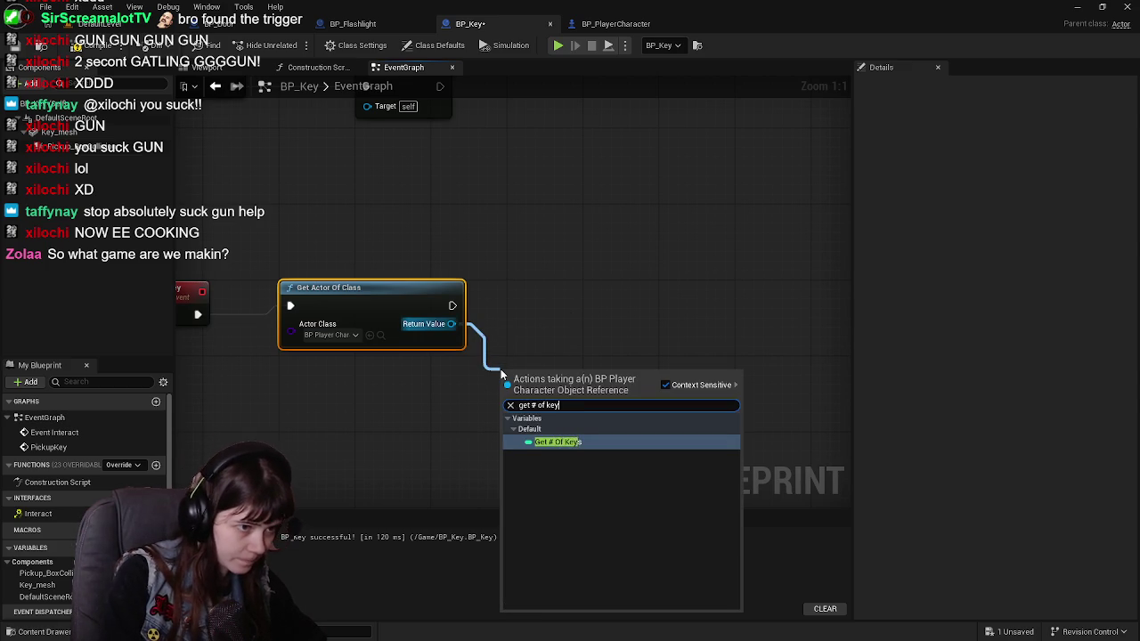
{"action": "key", "text": "Return"}
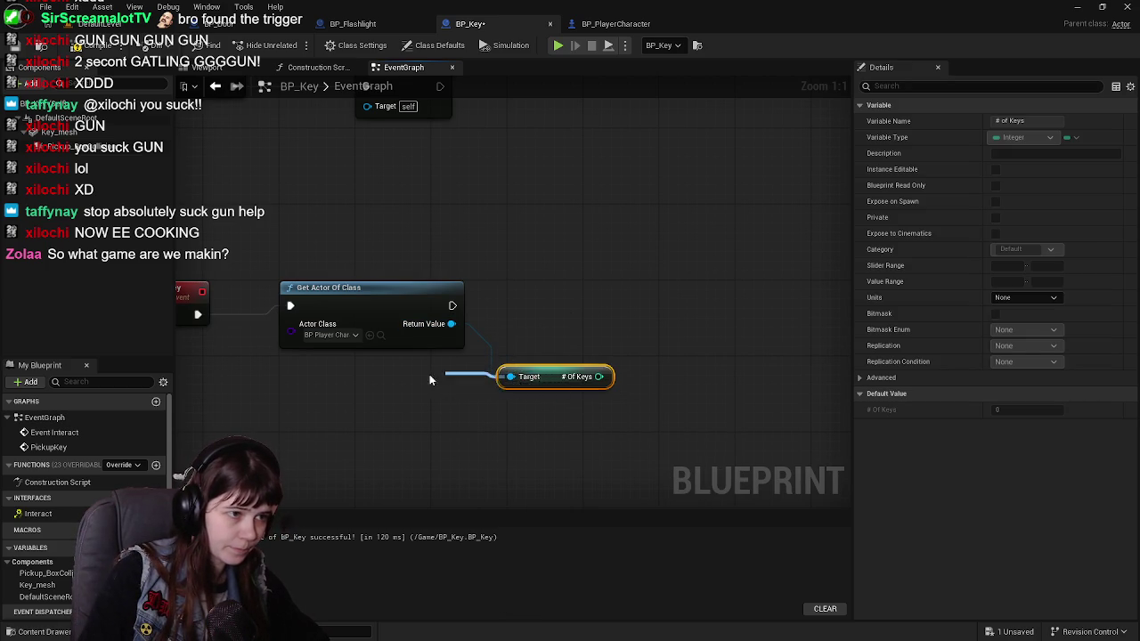
{"action": "left_click_drag", "start_coordinate": [556, 381], "coordinate": [487, 372]}
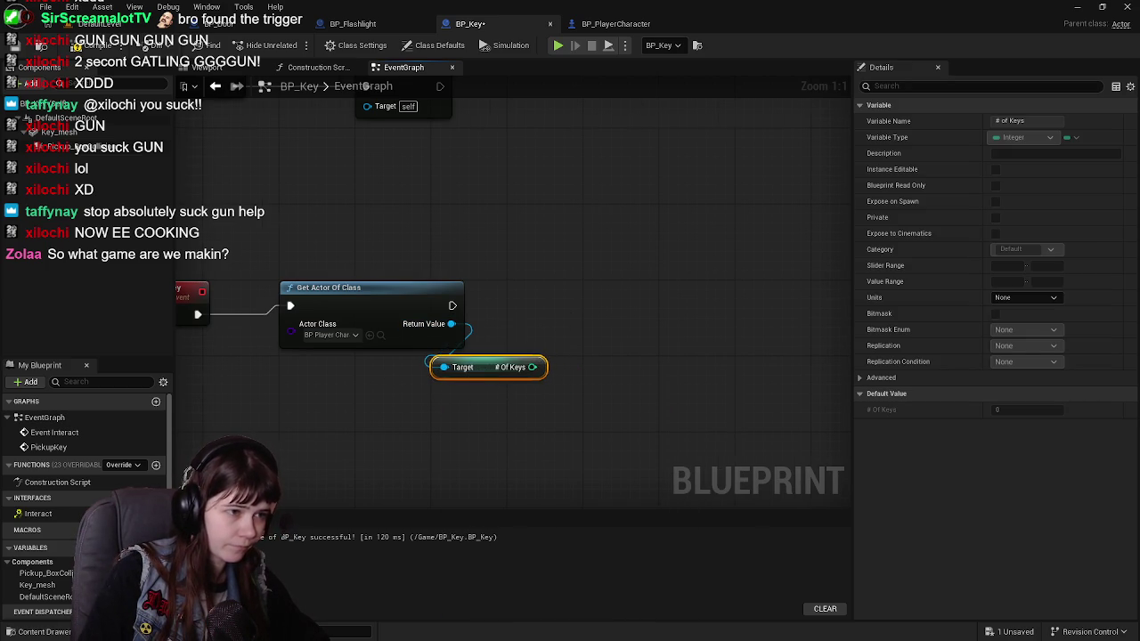
{"action": "left_click_drag", "start_coordinate": [601, 299], "coordinate": [503, 308]}
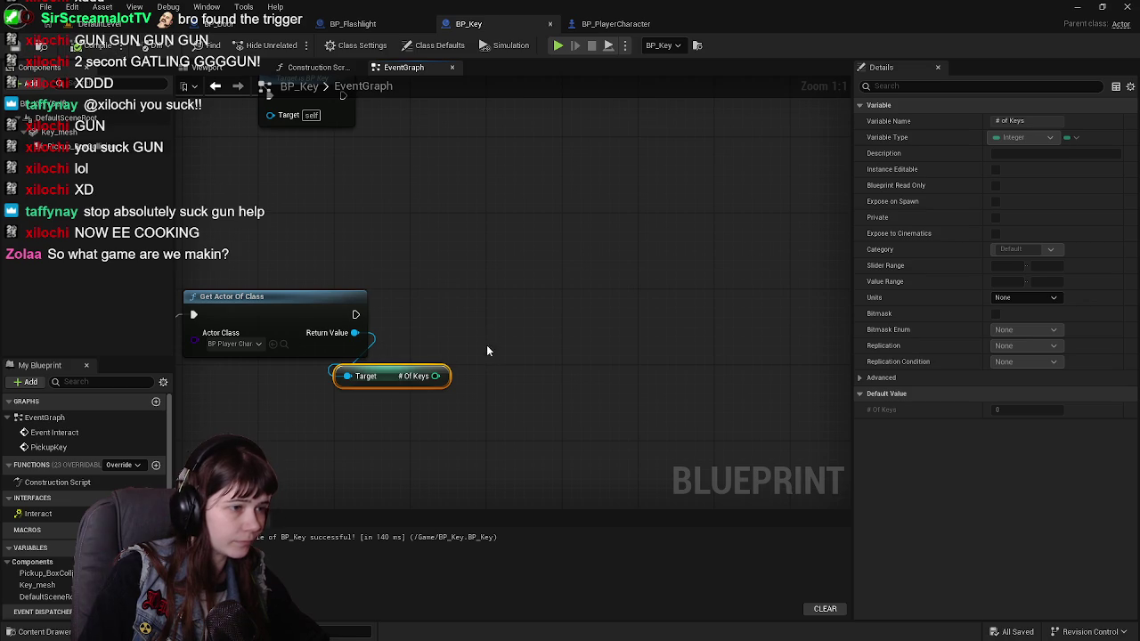
{"action": "left_click_drag", "start_coordinate": [487, 355], "coordinate": [539, 343]}
{"action": "key", "text": "ctrl+s"}
Feed # Of Keys into an Add node that adds 1.
{"action": "left_click_drag", "start_coordinate": [486, 385], "coordinate": [532, 367]}
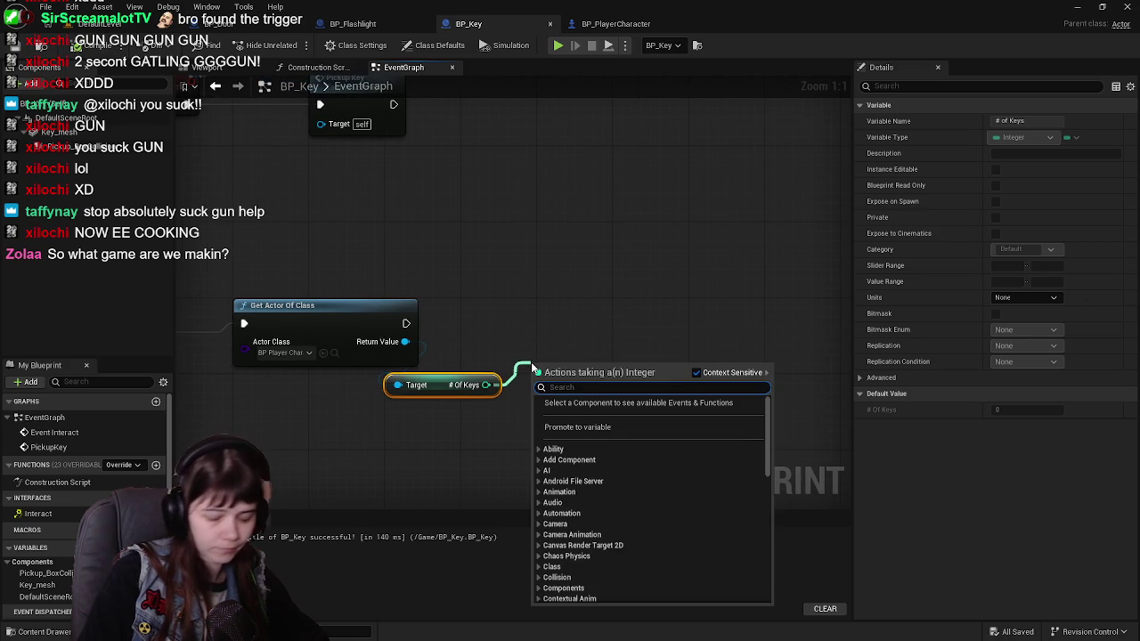
{"action": "type", "text": "+1"}
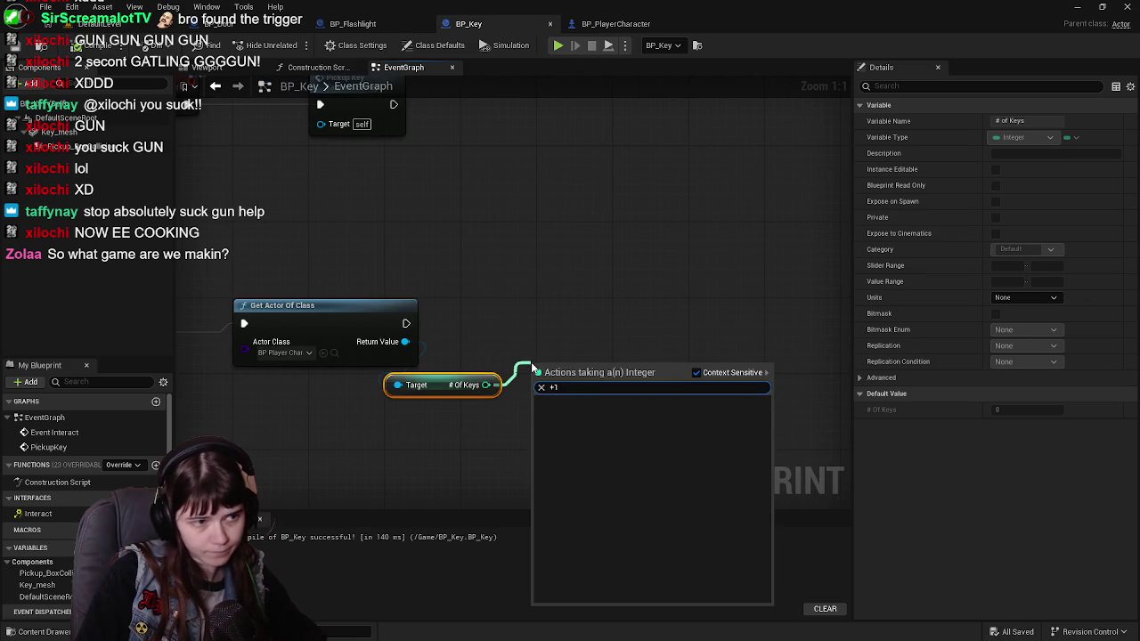
{"action": "key", "text": "Return"}
{"action": "mouse_move", "coordinate": [590, 354]}
{"action": "left_mouse_down"}
{"action": "mouse_move", "coordinate": [588, 312]}
{"action": "mouse_move", "coordinate": [588, 349]}
{"action": "left_mouse_up"}
{"action": "left_click", "coordinate": [564, 366]}
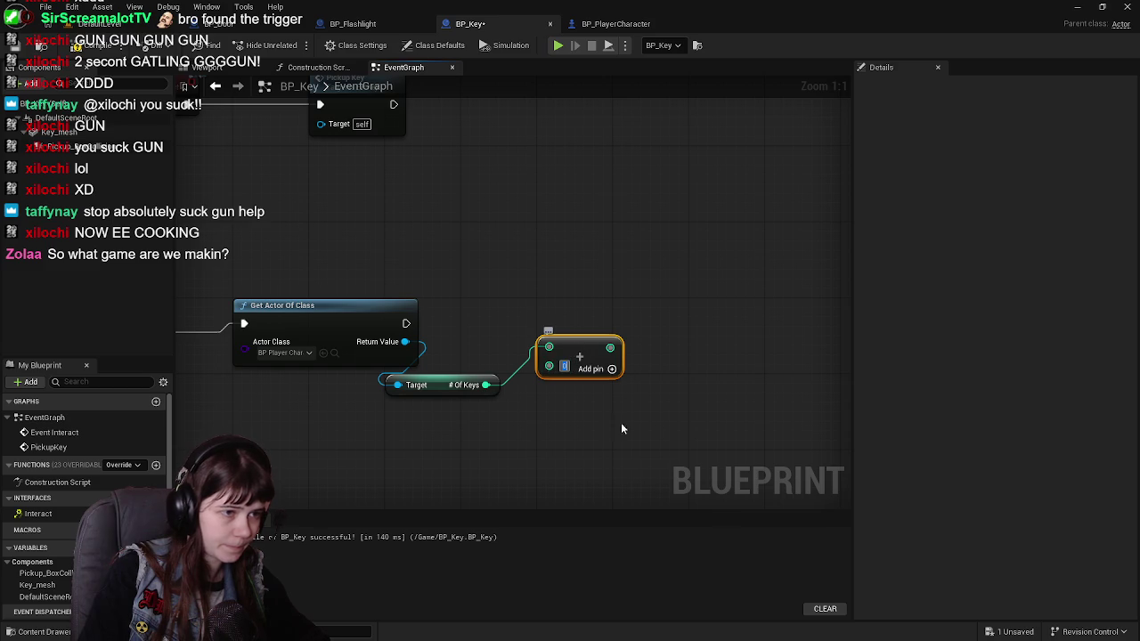
{"action": "type", "text": "1"}
{"action": "left_click_drag", "start_coordinate": [499, 394], "coordinate": [416, 400]}
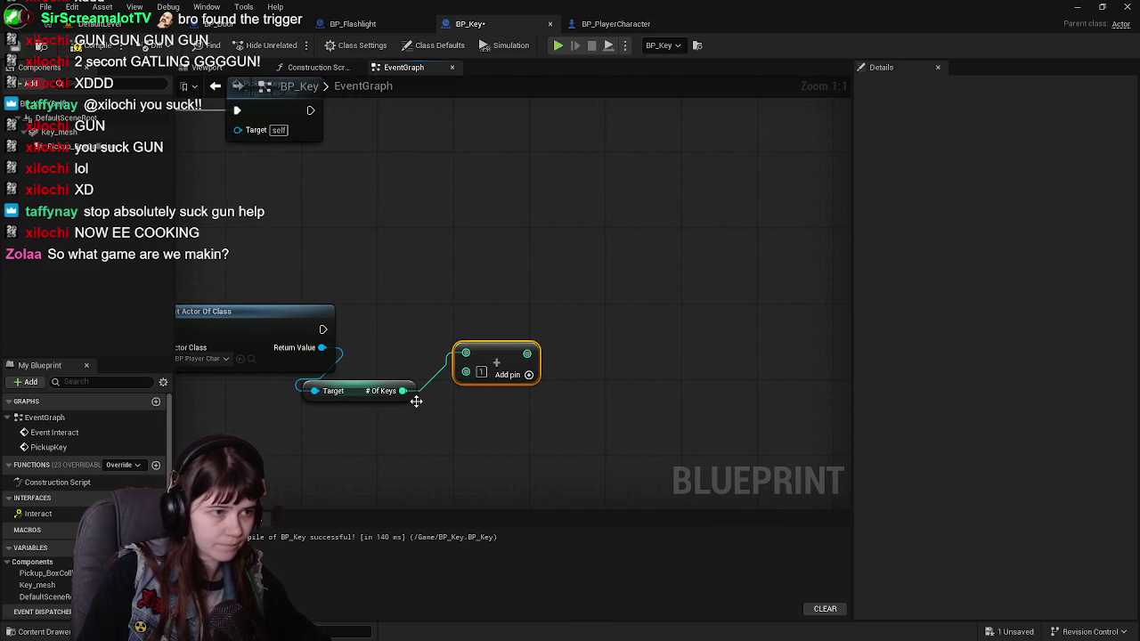
{"action": "left_click_drag", "start_coordinate": [322, 329], "coordinate": [567, 314]}
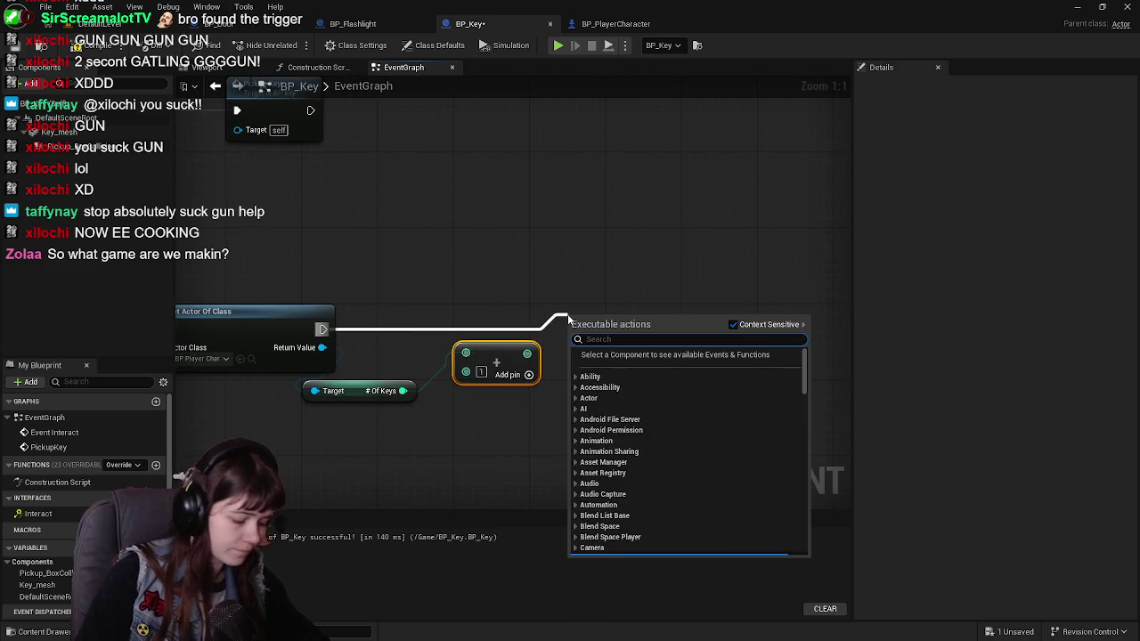
Add SET # Of Keys targeting the player with the incremented value, then compile and save.
{"action": "type", "text": "set # of"}
{"action": "key", "text": "Return"}
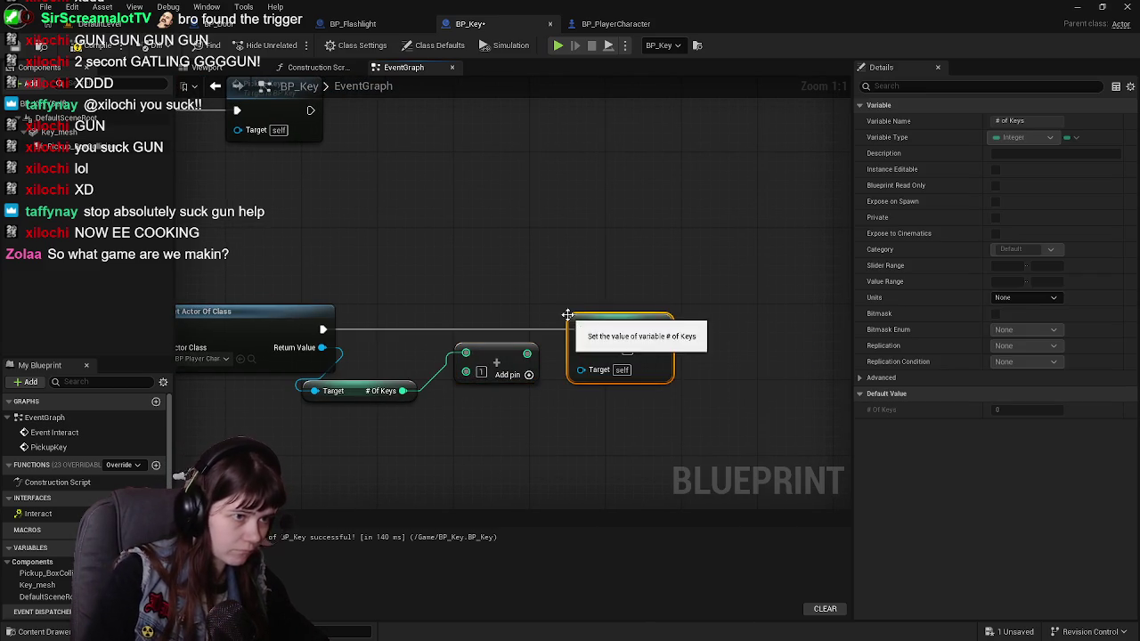
{"action": "left_click_drag", "start_coordinate": [619, 322], "coordinate": [658, 314]}
{"action": "mouse_move", "coordinate": [322, 348]}
{"action": "left_mouse_down"}
{"action": "mouse_move", "coordinate": [629, 376]}
{"action": "mouse_move", "coordinate": [619, 359]}
{"action": "left_mouse_up"}
{"action": "double_click", "coordinate": [415, 347]}
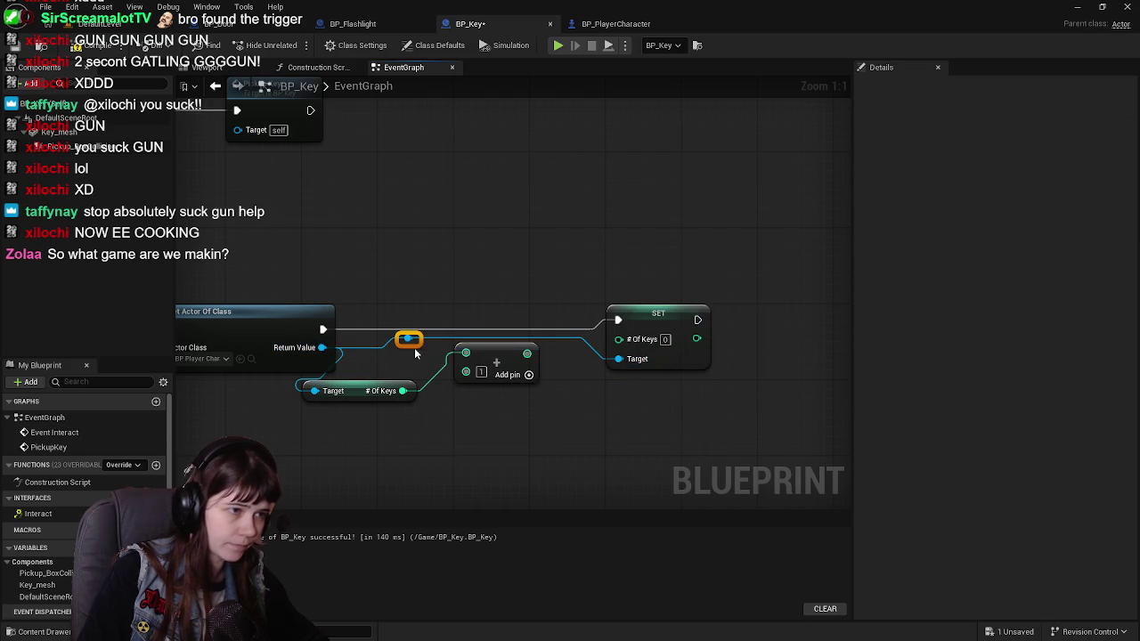
{"action": "mouse_move", "coordinate": [415, 346]}
{"action": "left_mouse_down"}
{"action": "mouse_move", "coordinate": [468, 400]}
{"action": "mouse_move", "coordinate": [460, 417]}
{"action": "mouse_move", "coordinate": [476, 420]}
{"action": "left_mouse_up"}
{"action": "left_click_drag", "start_coordinate": [527, 354], "coordinate": [619, 338]}
{"action": "left_click", "coordinate": [92, 52]}
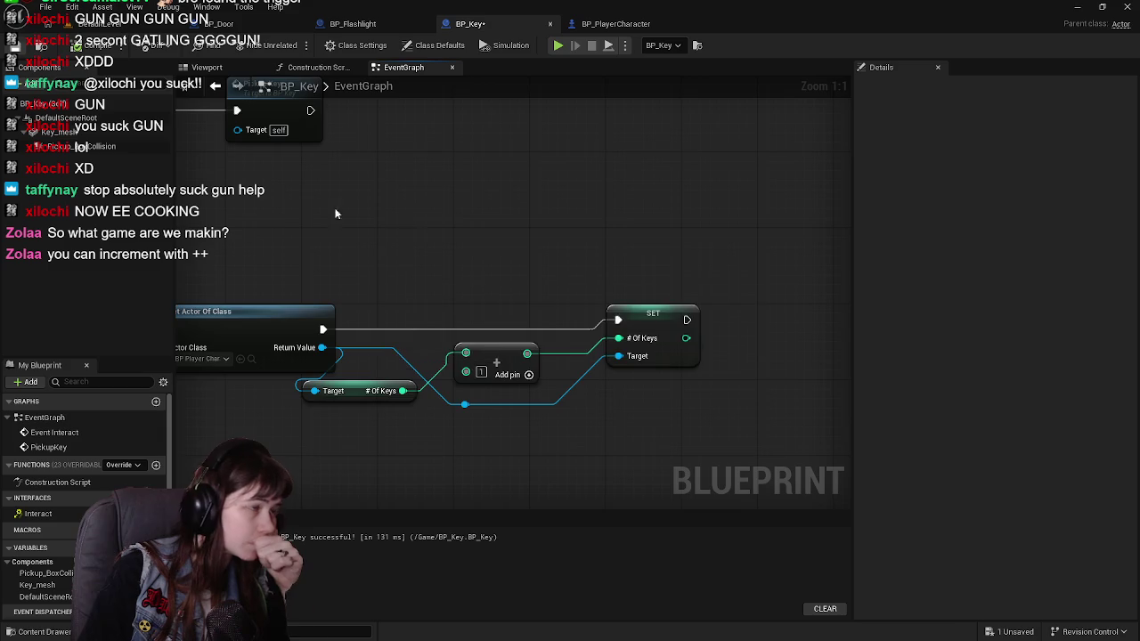
{"action": "key", "text": "ctrl+s"}
{"action": "key", "text": "Home"}
Append a Destroy Actor node after SET, then compile and save BP_Key.
{"action": "left_click_drag", "start_coordinate": [489, 266], "coordinate": [316, 258]}
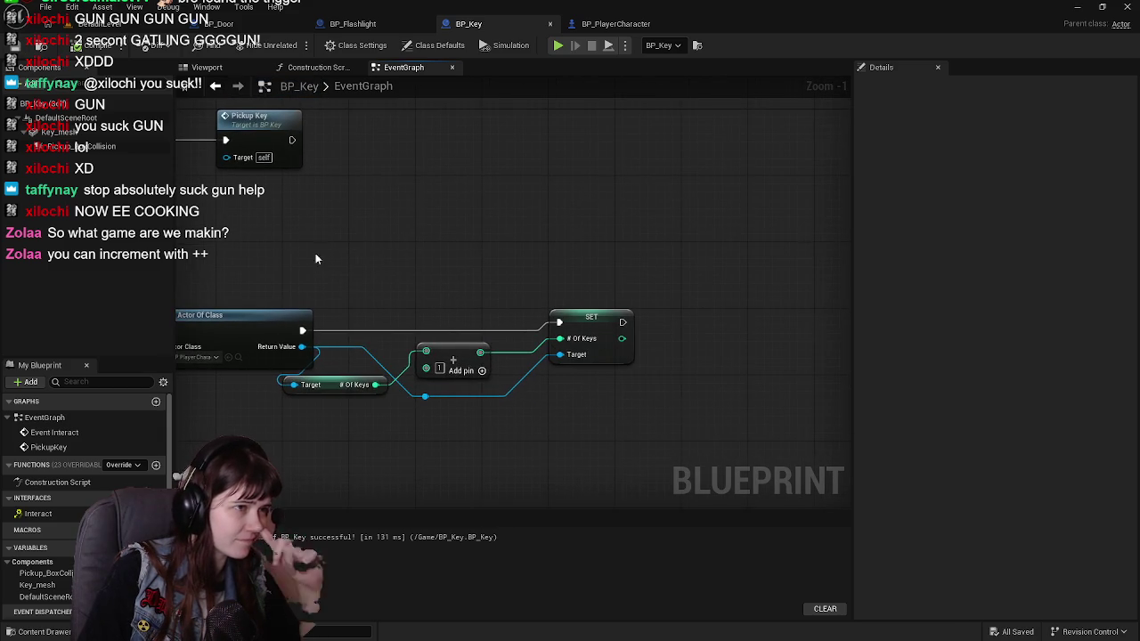
{"action": "scroll", "coordinate": [459, 258], "scroll_direction": "down", "scroll_amount": 1}
{"action": "mouse_move", "coordinate": [459, 259]}
{"action": "left_mouse_down"}
{"action": "mouse_move", "coordinate": [599, 213]}
{"action": "mouse_move", "coordinate": [460, 237]}
{"action": "left_mouse_up"}
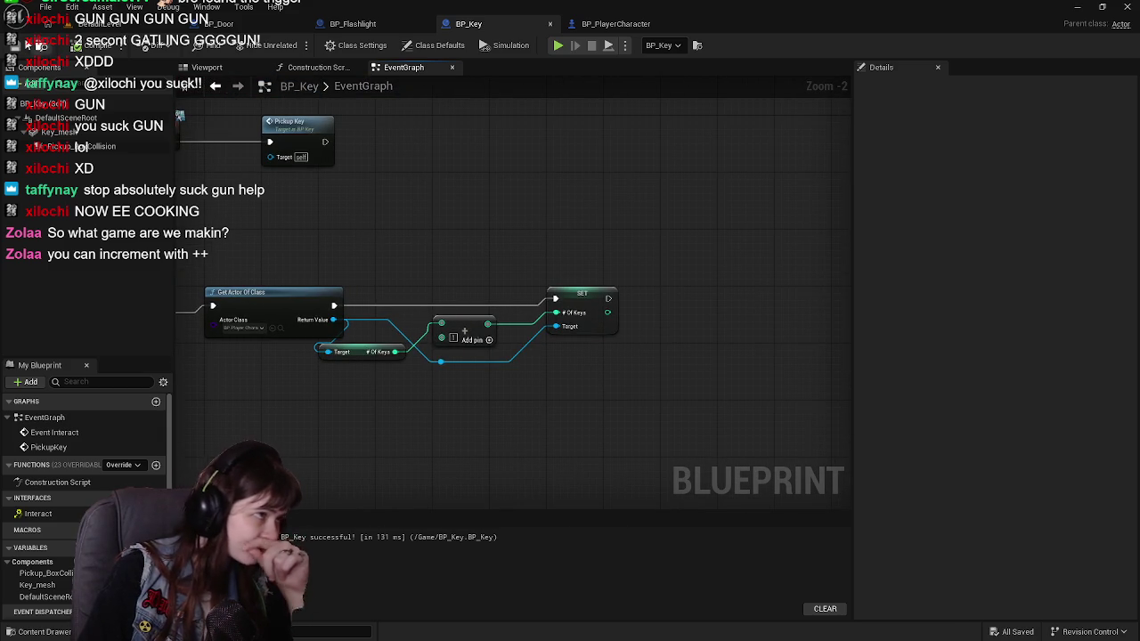
{"action": "scroll", "coordinate": [591, 252], "scroll_direction": "up", "scroll_amount": 1}
{"action": "left_click_drag", "start_coordinate": [591, 252], "coordinate": [402, 257]}
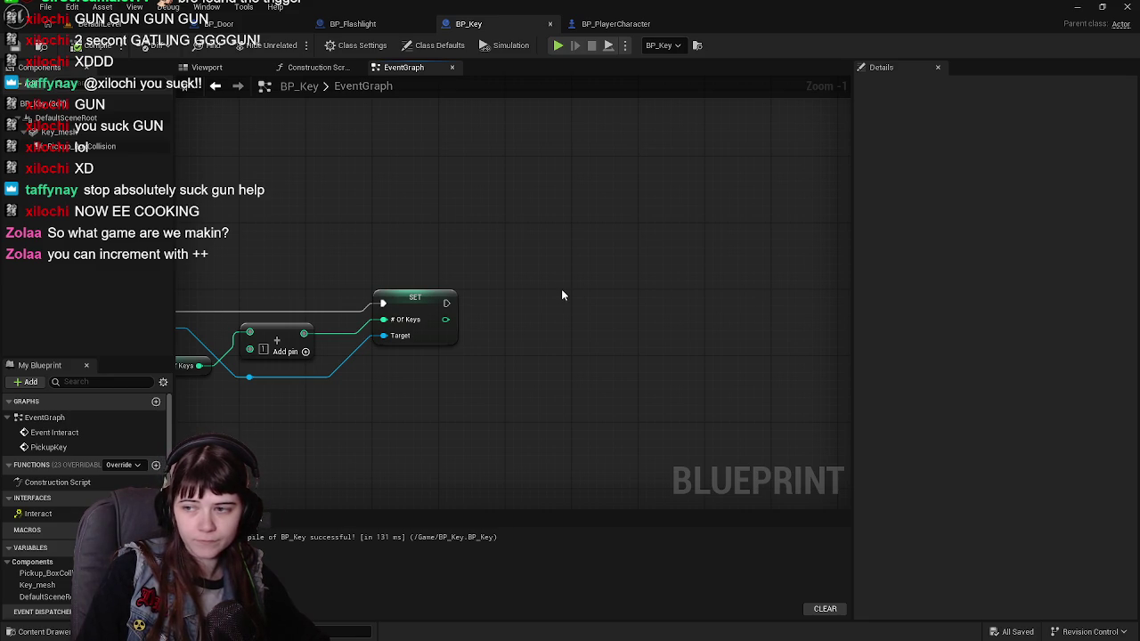
{"action": "left_click_drag", "start_coordinate": [491, 285], "coordinate": [606, 301]}
{"action": "scroll", "coordinate": [604, 303], "scroll_direction": "up", "scroll_amount": 1}
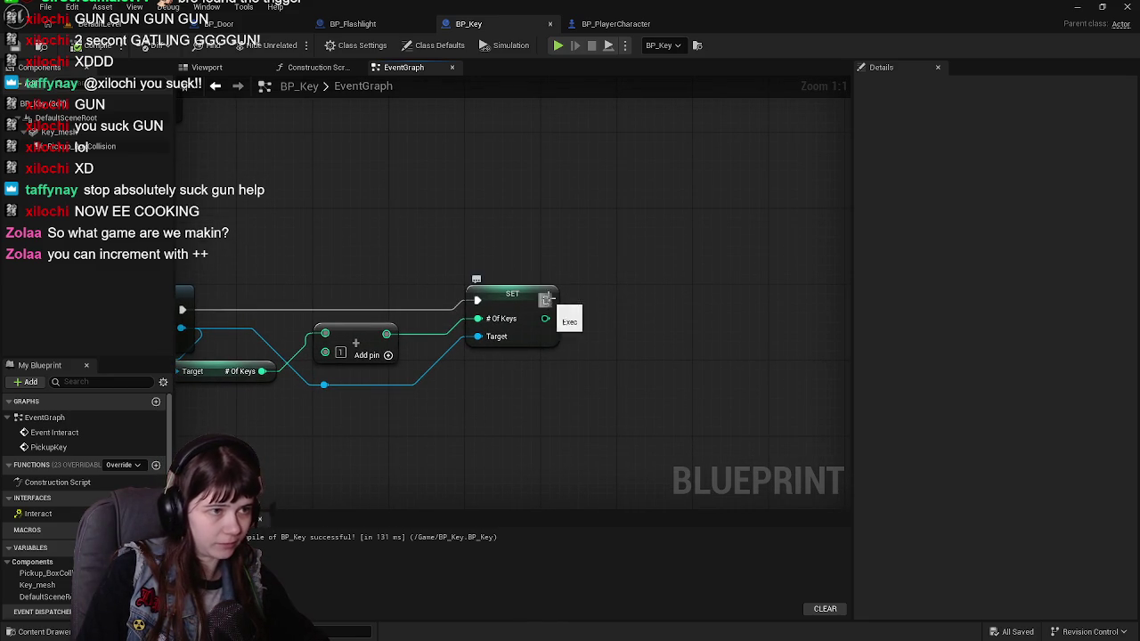
{"action": "left_click_drag", "start_coordinate": [547, 300], "coordinate": [630, 304]}
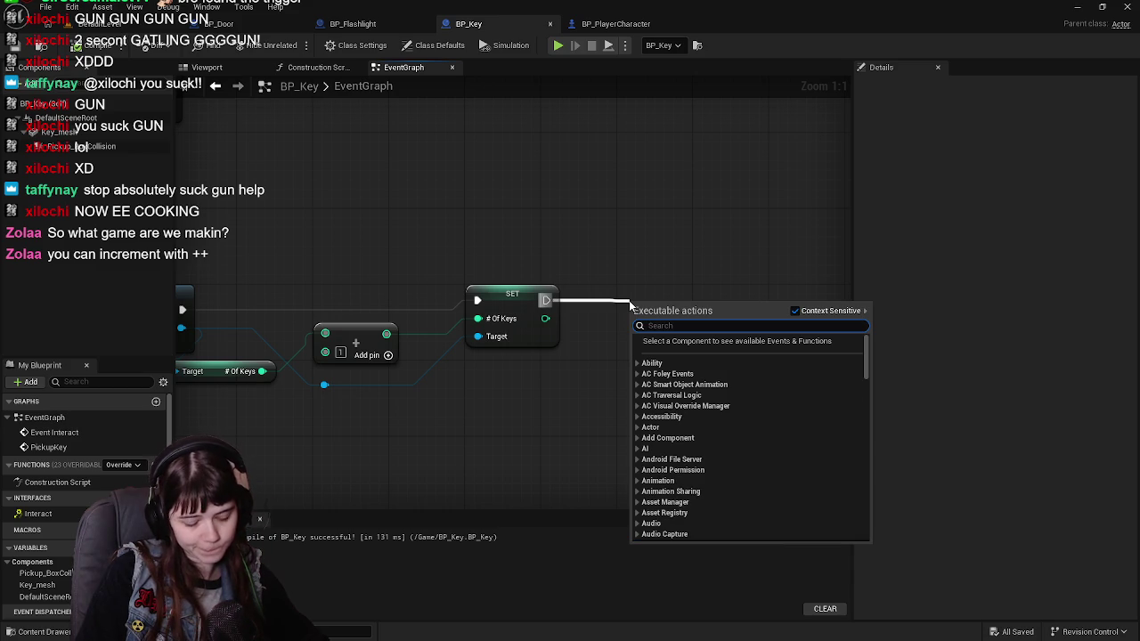
{"action": "type", "text": "destroy"}
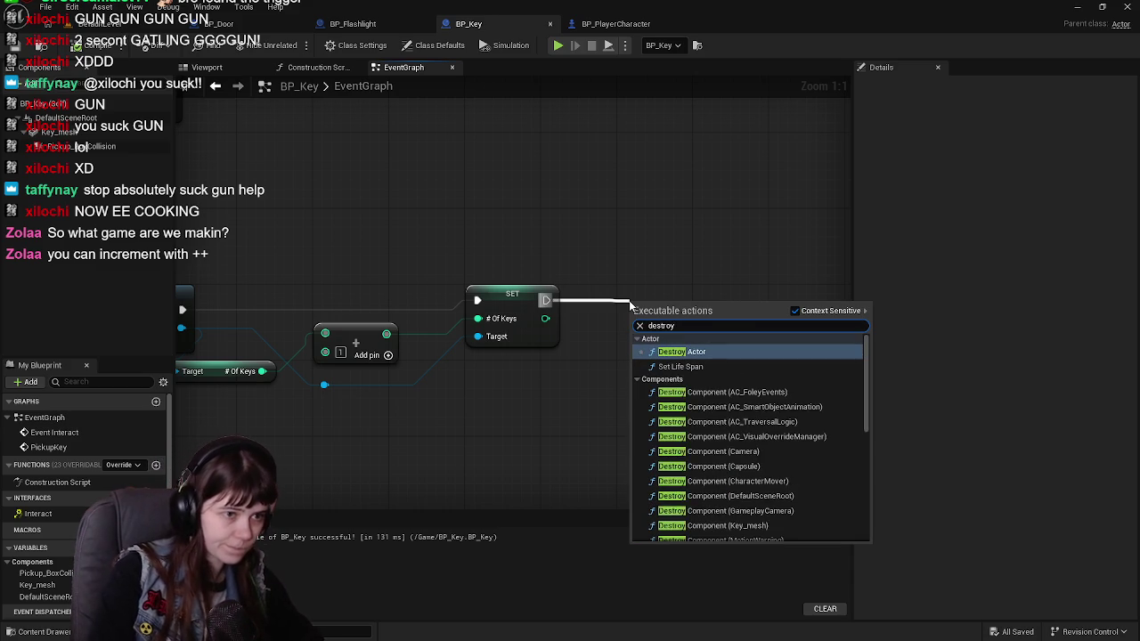
{"action": "key", "text": "Return"}
{"action": "left_click", "coordinate": [608, 253]}
{"action": "key", "text": "ctrl+s"}
{"action": "scroll", "coordinate": [627, 219], "scroll_direction": "down", "scroll_amount": 1}
{"action": "mouse_move", "coordinate": [353, 205]}
{"action": "left_mouse_down"}
{"action": "mouse_move", "coordinate": [627, 219]}
{"action": "mouse_move", "coordinate": [631, 276]}
{"action": "left_mouse_up"}
{"action": "left_click", "coordinate": [223, 23]}
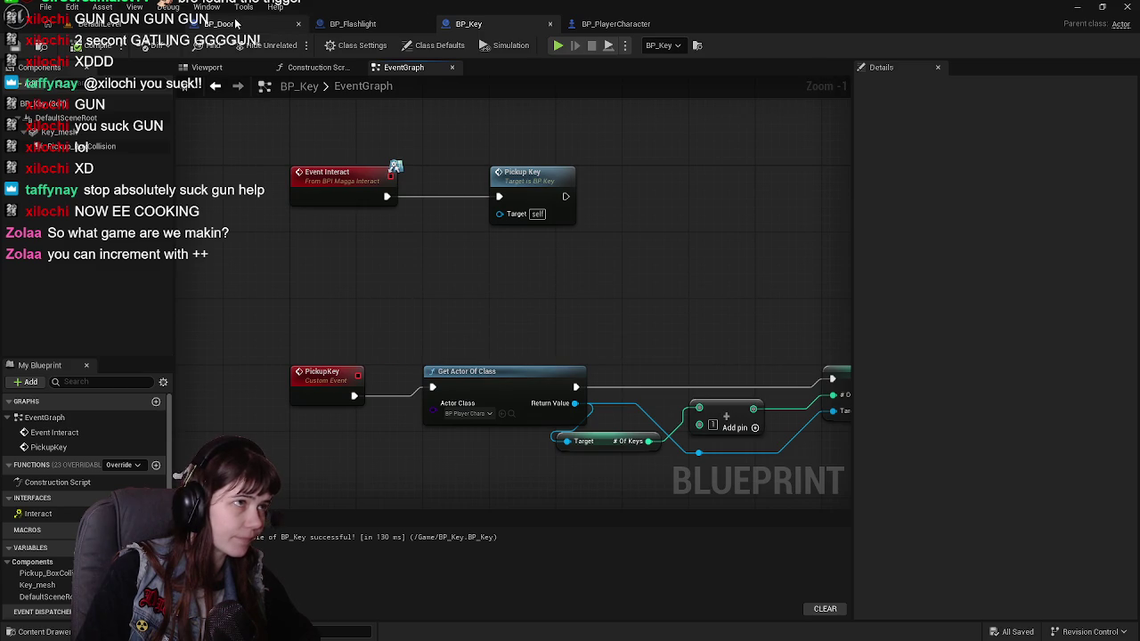
{"action": "scroll", "coordinate": [550, 369], "scroll_direction": "down", "scroll_amount": 3}
{"action": "mouse_move", "coordinate": [562, 416]}
{"action": "left_mouse_down"}
{"action": "mouse_move", "coordinate": [562, 237]}
{"action": "mouse_move", "coordinate": [540, 183]}
{"action": "mouse_move", "coordinate": [523, 295]}
{"action": "mouse_move", "coordinate": [487, 327]}
{"action": "left_mouse_up"}
{"action": "scroll", "coordinate": [523, 295], "scroll_direction": "up", "scroll_amount": 2}
{"action": "scroll", "coordinate": [486, 326], "scroll_direction": "up", "scroll_amount": 1}
{"action": "scroll", "coordinate": [567, 437], "scroll_direction": "down", "scroll_amount": 2}
{"action": "mouse_move", "coordinate": [573, 440]}
{"action": "left_mouse_down"}
{"action": "mouse_move", "coordinate": [551, 322]}
{"action": "mouse_move", "coordinate": [563, 290]}
{"action": "mouse_move", "coordinate": [562, 329]}
{"action": "left_mouse_up"}
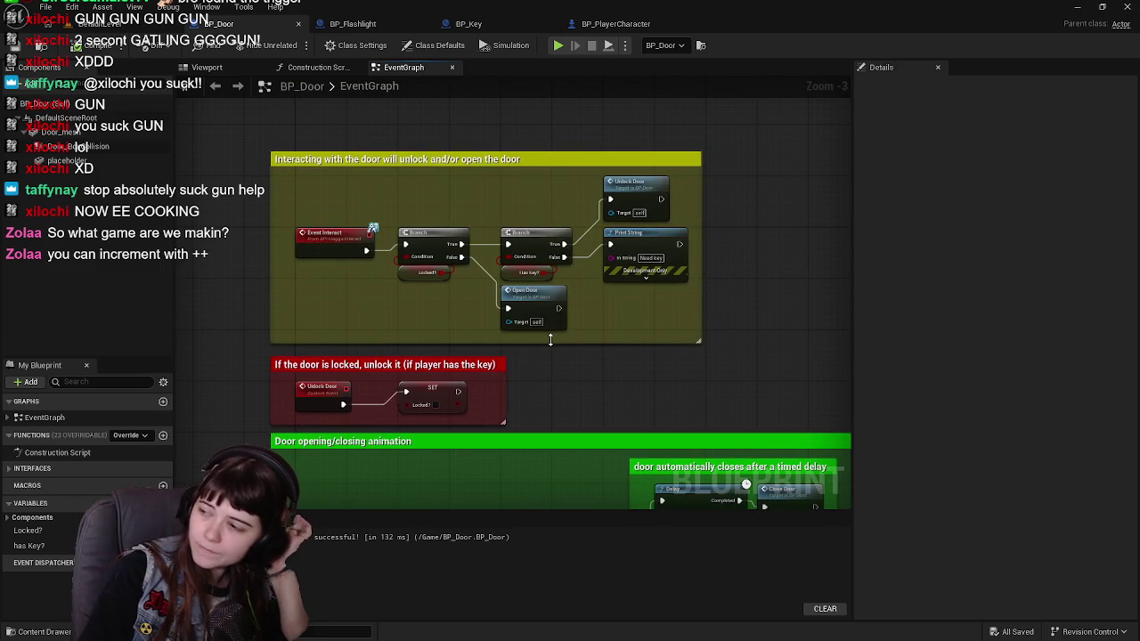
{"action": "scroll", "coordinate": [583, 314], "scroll_direction": "up", "scroll_amount": 2}
{"action": "left_click_drag", "start_coordinate": [603, 292], "coordinate": [564, 360]}
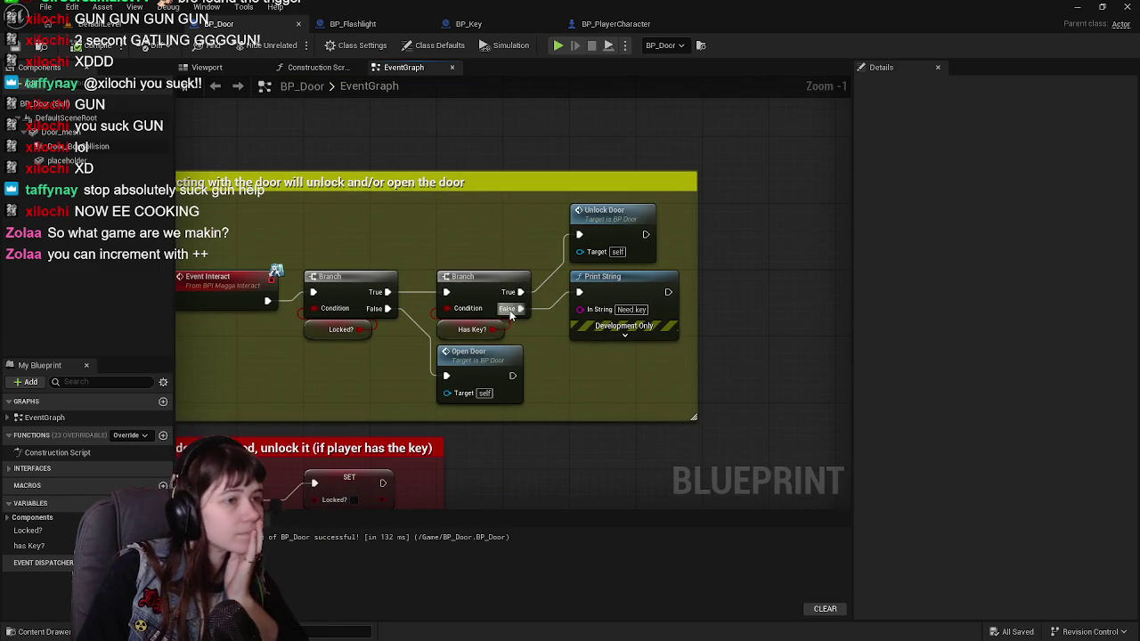
{"action": "left_click", "coordinate": [472, 330]}
{"action": "mouse_move", "coordinate": [667, 393]}
{"action": "left_mouse_down"}
{"action": "mouse_move", "coordinate": [603, 405]}
{"action": "mouse_move", "coordinate": [614, 333]}
{"action": "mouse_move", "coordinate": [570, 276]}
{"action": "mouse_move", "coordinate": [546, 195]}
{"action": "mouse_move", "coordinate": [570, 258]}
{"action": "mouse_move", "coordinate": [466, 363]}
{"action": "mouse_move", "coordinate": [518, 393]}
{"action": "mouse_move", "coordinate": [525, 373]}
{"action": "left_mouse_up"}
{"action": "scroll", "coordinate": [613, 379], "scroll_direction": "down", "scroll_amount": 1}
{"action": "key", "text": "ctrl+s"}
{"action": "mouse_move", "coordinate": [499, 463]}
{"action": "left_mouse_down"}
{"action": "mouse_move", "coordinate": [499, 89]}
{"action": "mouse_move", "coordinate": [574, 123]}
{"action": "mouse_move", "coordinate": [614, 120]}
{"action": "mouse_move", "coordinate": [543, 133]}
{"action": "left_mouse_up"}
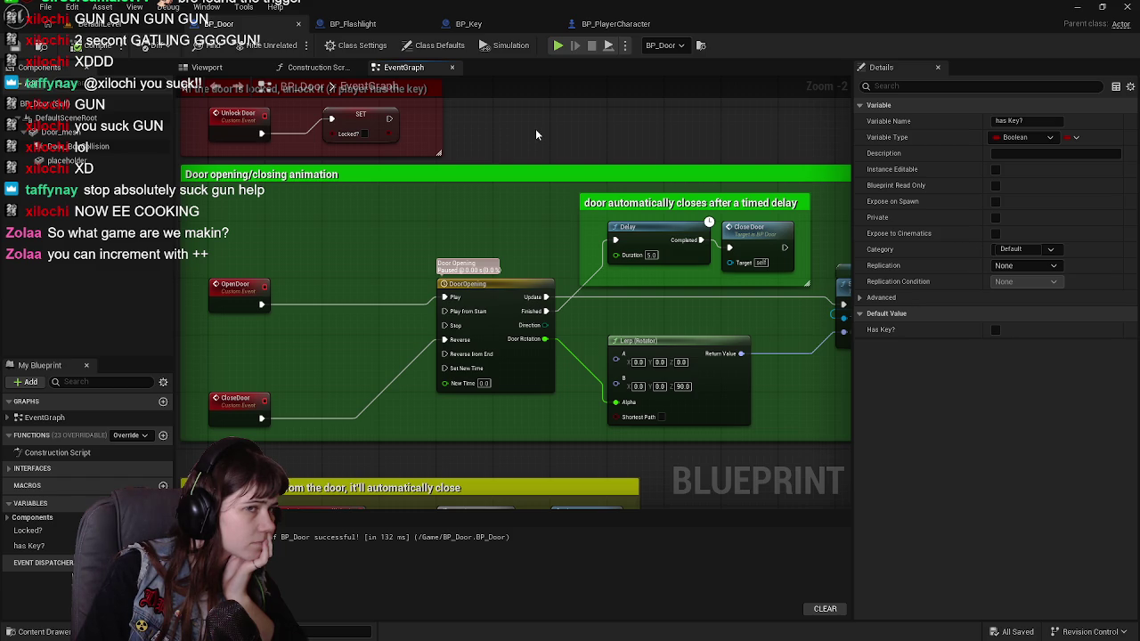
{"action": "mouse_move", "coordinate": [536, 135]}
{"action": "left_mouse_down"}
{"action": "mouse_move", "coordinate": [526, 368]}
{"action": "mouse_move", "coordinate": [544, 450]}
{"action": "mouse_move", "coordinate": [587, 457]}
{"action": "left_mouse_up"}
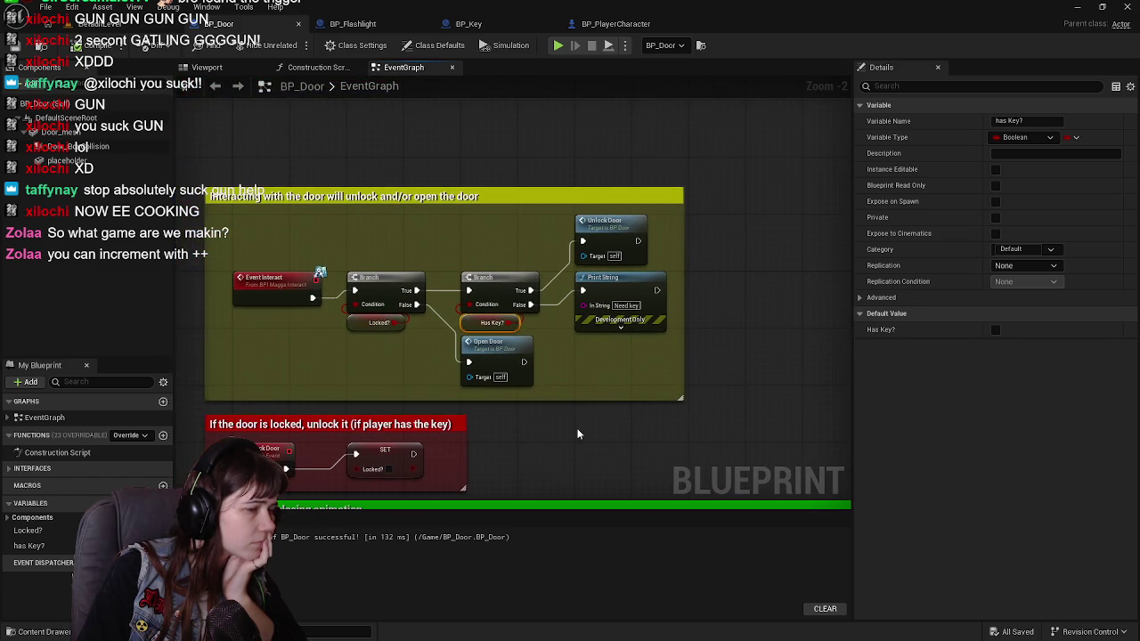
{"action": "scroll", "coordinate": [578, 434], "scroll_direction": "up", "scroll_amount": 1}
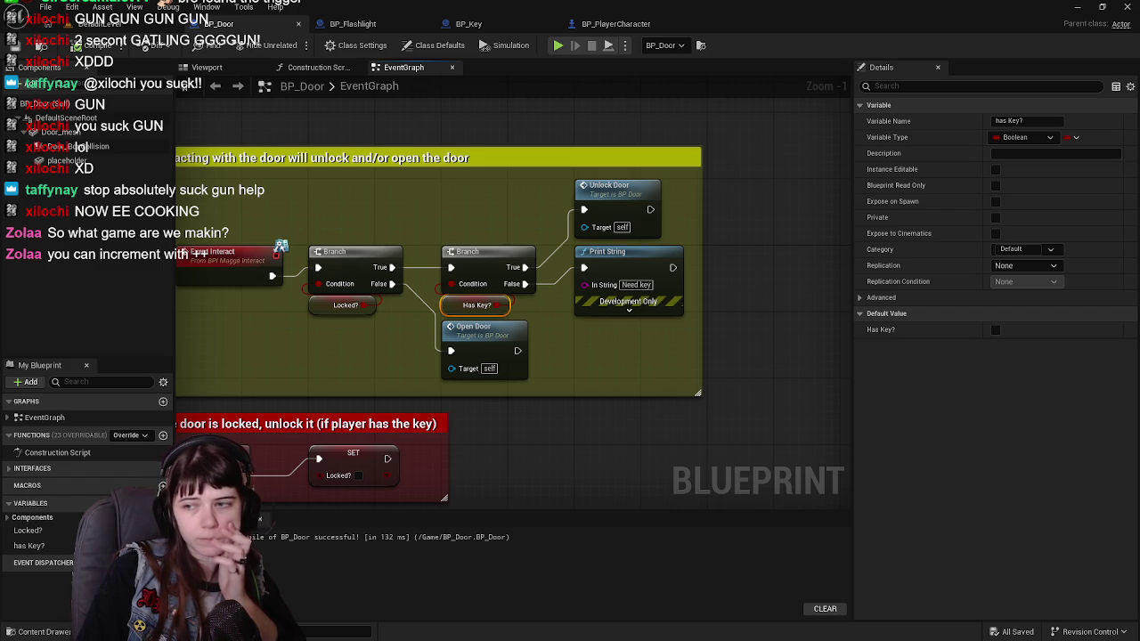
{"action": "left_click_drag", "start_coordinate": [593, 393], "coordinate": [628, 443]}
{"action": "left_click", "coordinate": [628, 443]}
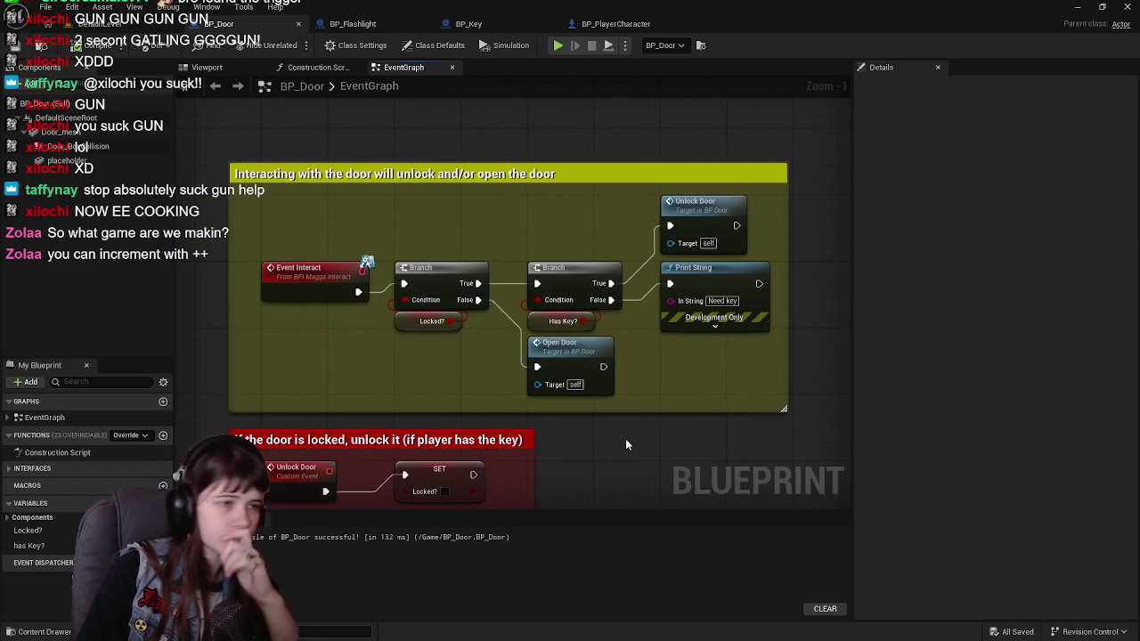
{"action": "left_click_drag", "start_coordinate": [625, 438], "coordinate": [592, 421]}
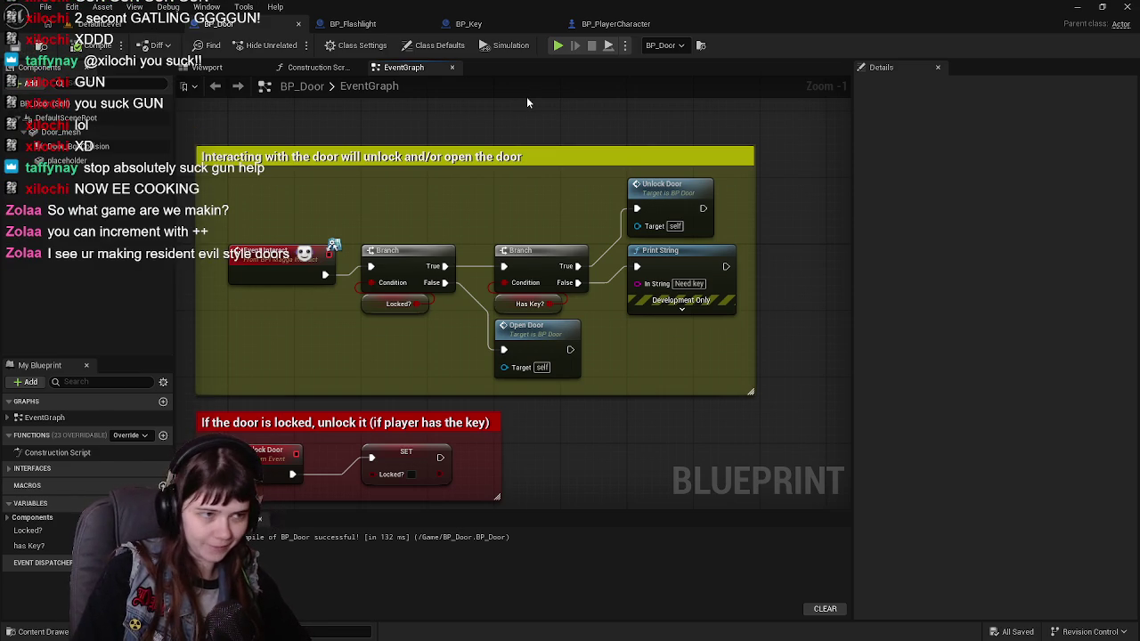
{"action": "left_click_drag", "start_coordinate": [536, 196], "coordinate": [547, 223]}
{"action": "left_click_drag", "start_coordinate": [677, 238], "coordinate": [576, 255]}
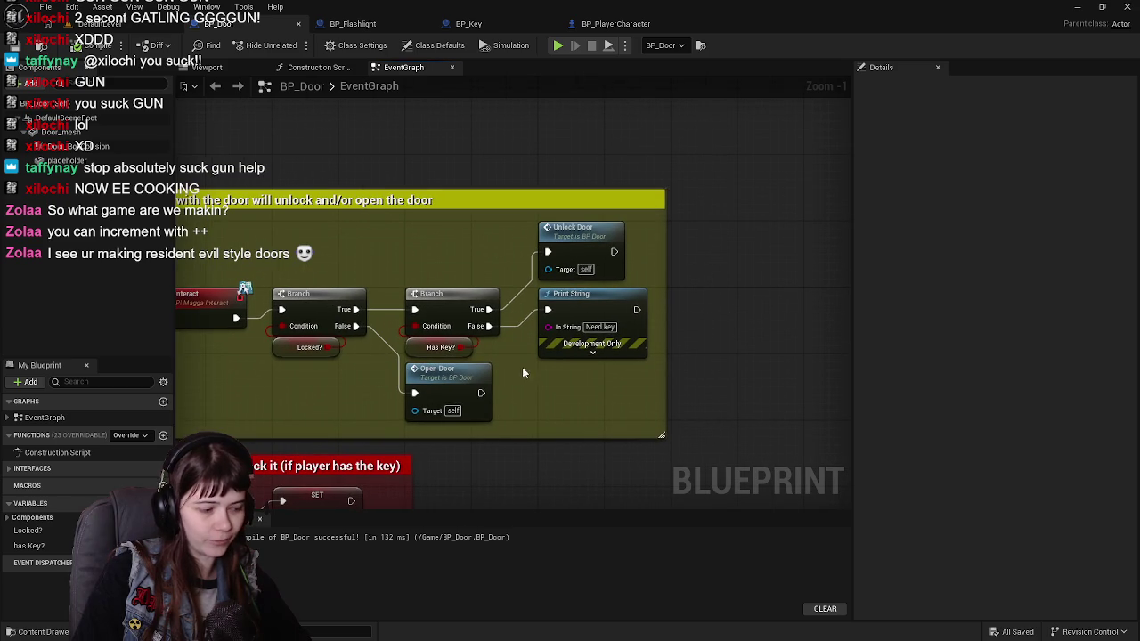
{"action": "mouse_move", "coordinate": [539, 414]}
{"action": "left_mouse_down"}
{"action": "mouse_move", "coordinate": [586, 374]}
{"action": "mouse_move", "coordinate": [597, 383]}
{"action": "left_mouse_up"}
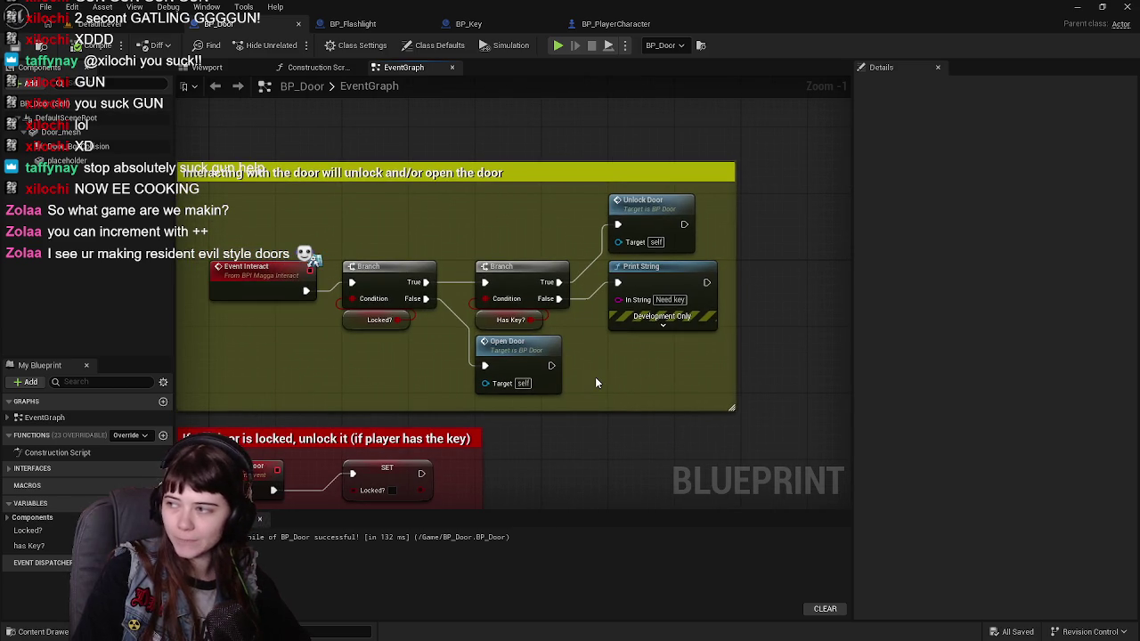
{"action": "left_click_drag", "start_coordinate": [562, 327], "coordinate": [600, 363]}
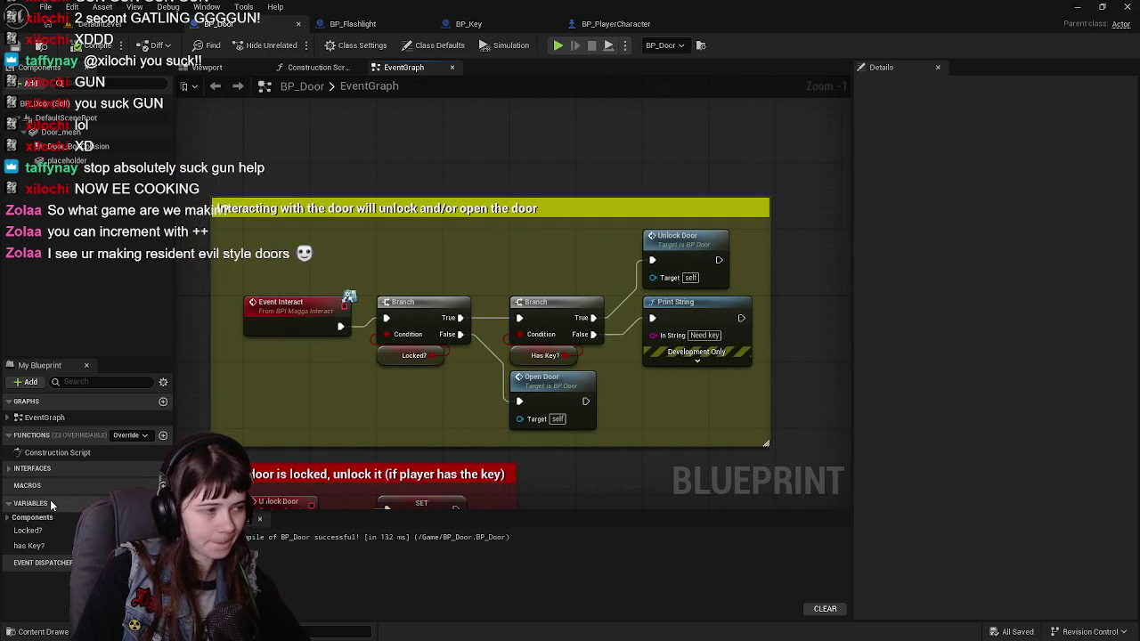
{"action": "right_click", "coordinate": [448, 246]}
Add a Get Actor Of Class node with its Actor Class set to BP_PlayerCharacter.
{"action": "type", "text": "get actor of clas"}
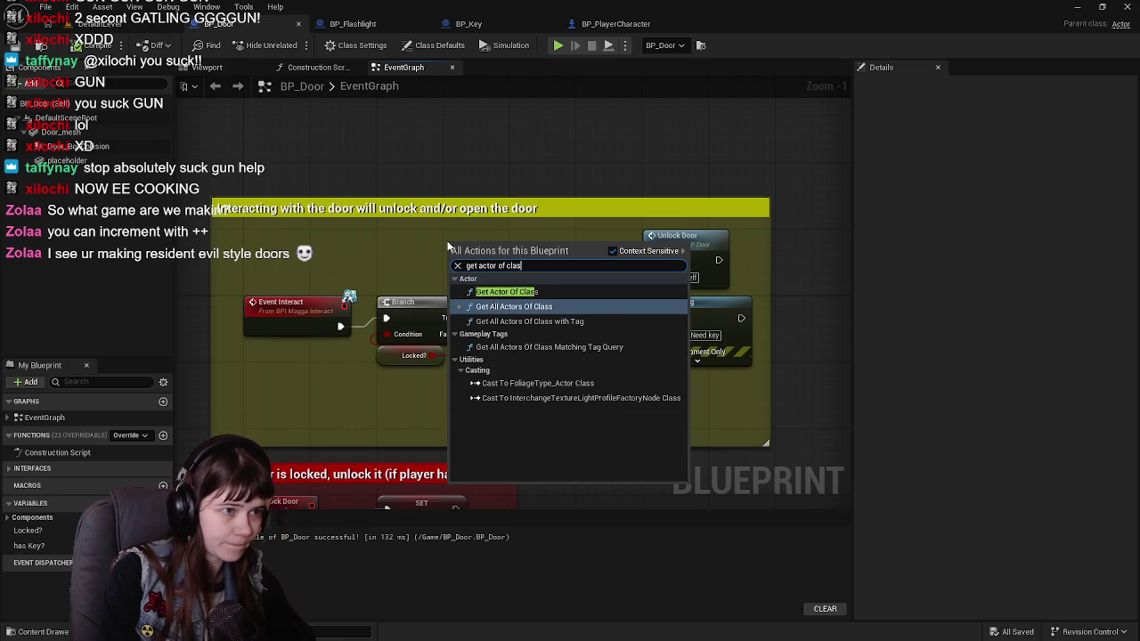
{"action": "left_click", "coordinate": [507, 291]}
{"action": "mouse_move", "coordinate": [537, 262]}
{"action": "left_mouse_down"}
{"action": "mouse_move", "coordinate": [535, 193]}
{"action": "mouse_move", "coordinate": [529, 268]}
{"action": "mouse_move", "coordinate": [581, 224]}
{"action": "mouse_move", "coordinate": [588, 198]}
{"action": "left_mouse_up"}
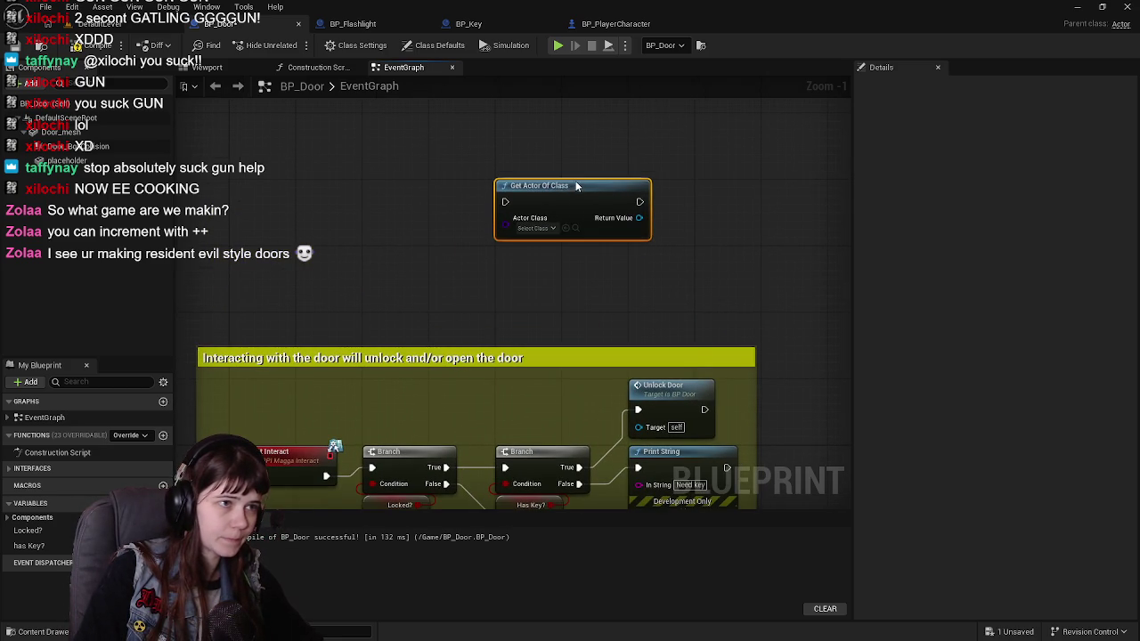
{"action": "left_click", "coordinate": [533, 228]}
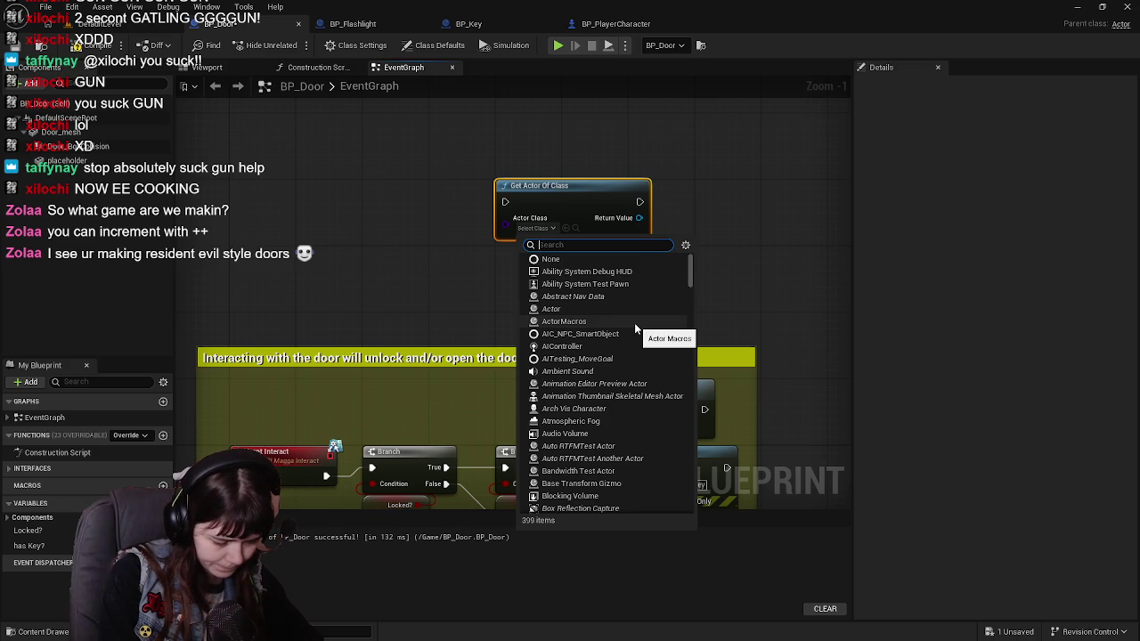
{"action": "type", "text": "BP_Player"}
{"action": "left_click", "coordinate": [563, 271]}
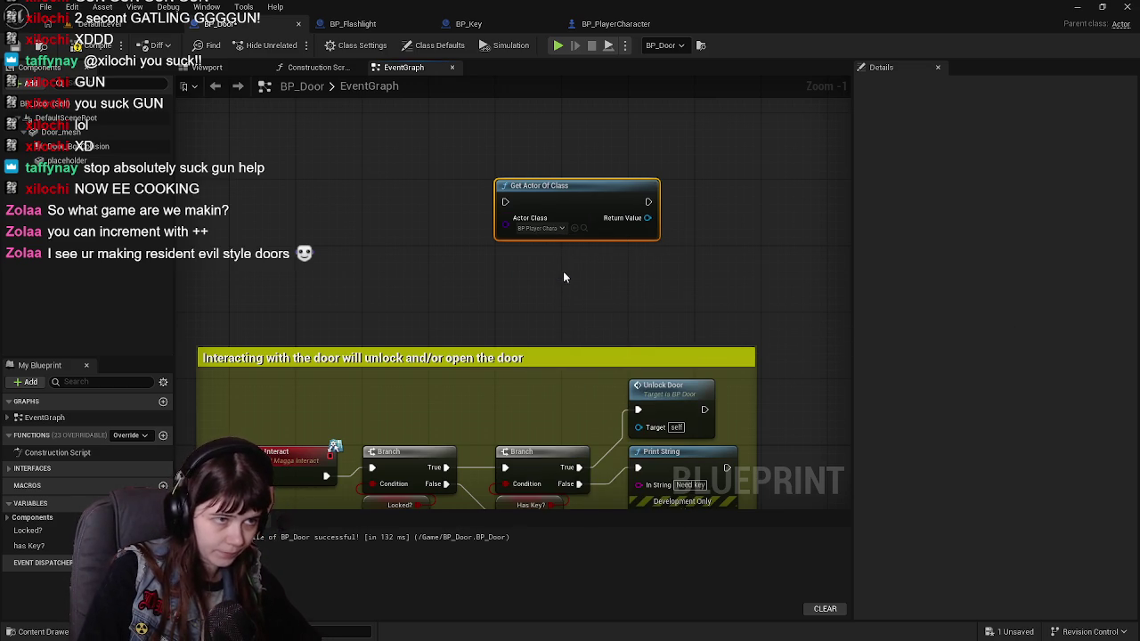
{"action": "scroll", "coordinate": [657, 286], "scroll_direction": "down", "scroll_amount": 1}
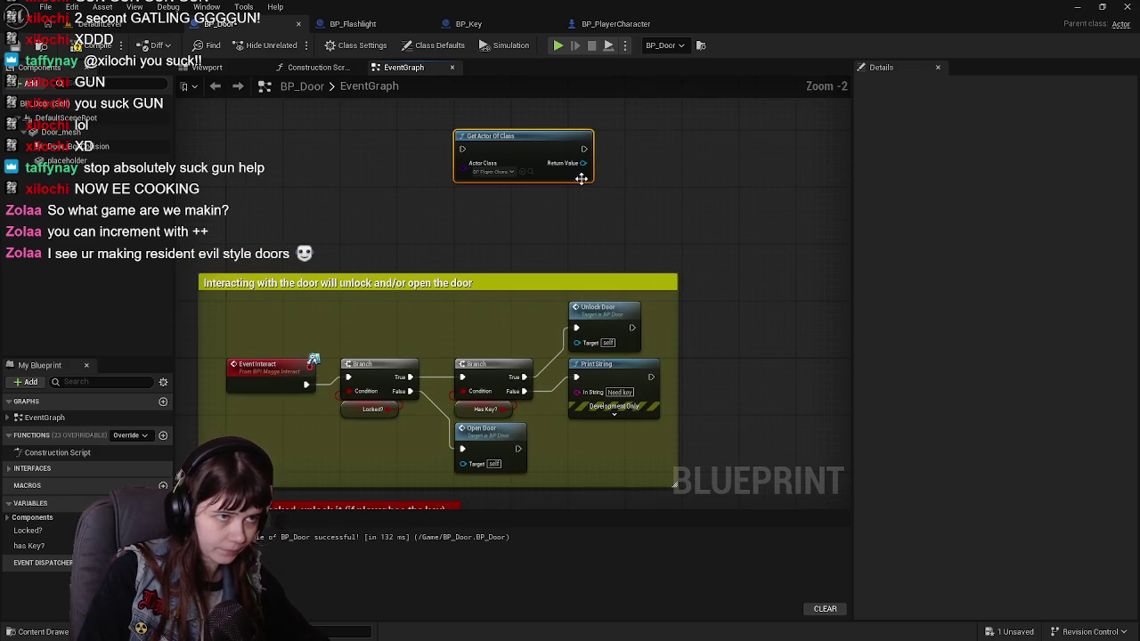
{"action": "scroll", "coordinate": [601, 275], "scroll_direction": "up", "scroll_amount": 1}
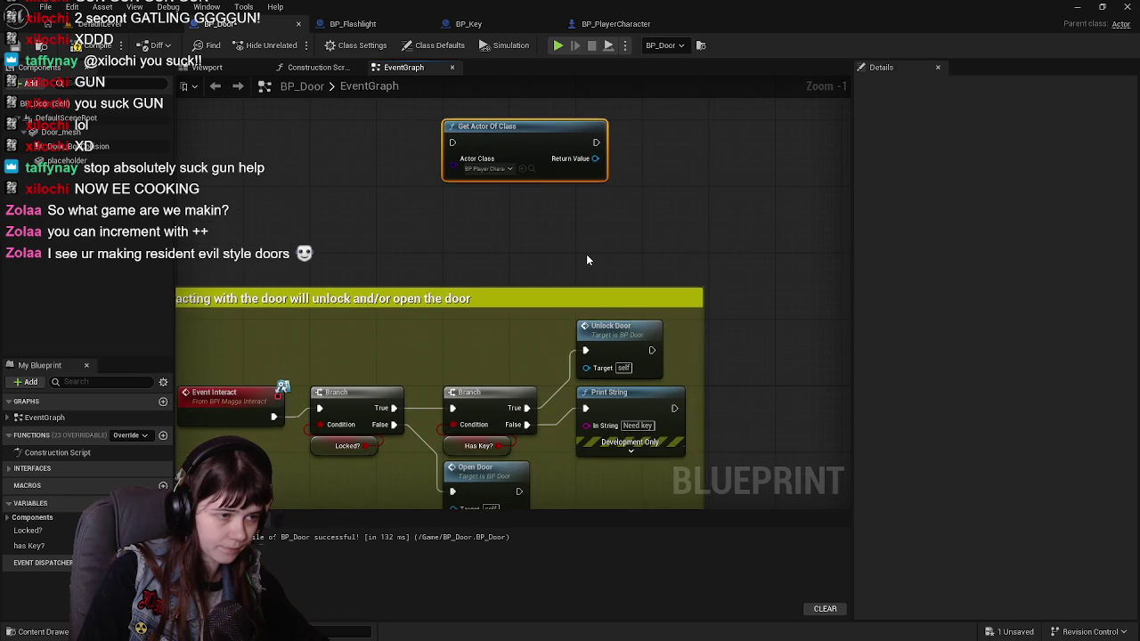
Pull a Get # Of Keys node from the player reference's Return Value.
{"action": "left_click_drag", "start_coordinate": [595, 159], "coordinate": [615, 207]}
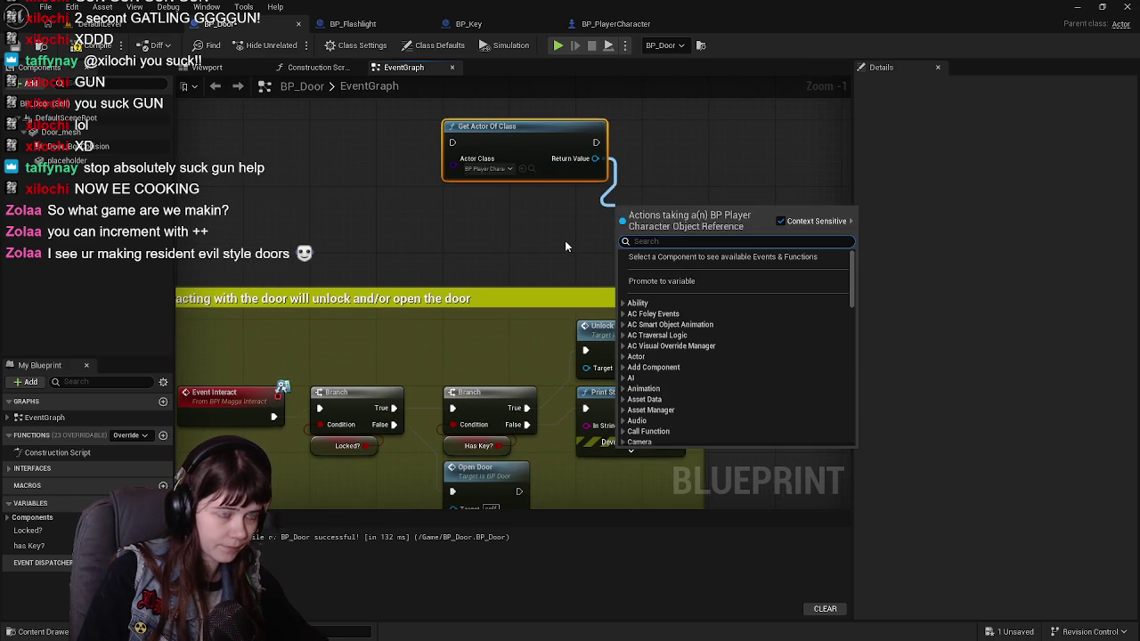
{"action": "type", "text": "get # of ke"}
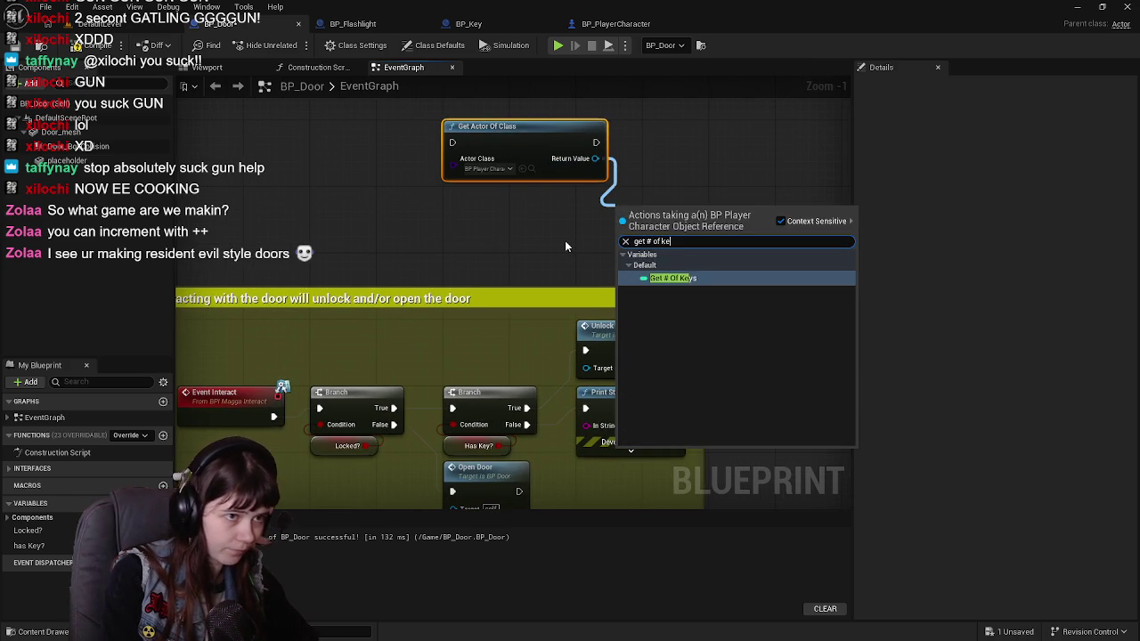
{"action": "key", "text": "Return"}
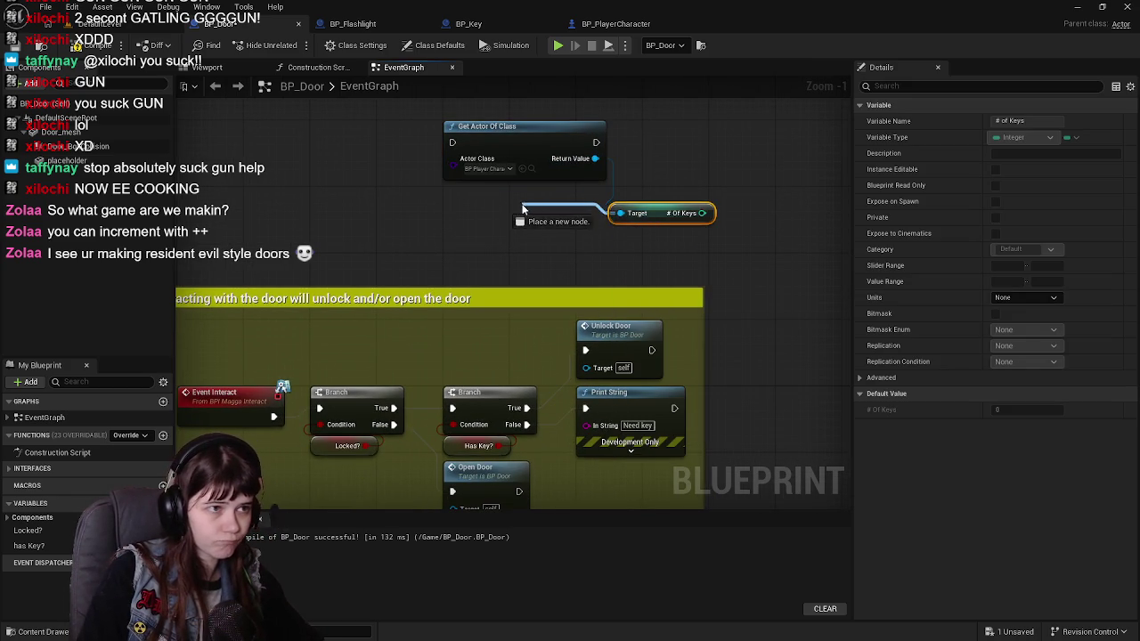
{"action": "mouse_move", "coordinate": [659, 214]}
{"action": "left_mouse_down"}
{"action": "mouse_move", "coordinate": [551, 205]}
{"action": "mouse_move", "coordinate": [647, 200]}
{"action": "left_mouse_up"}
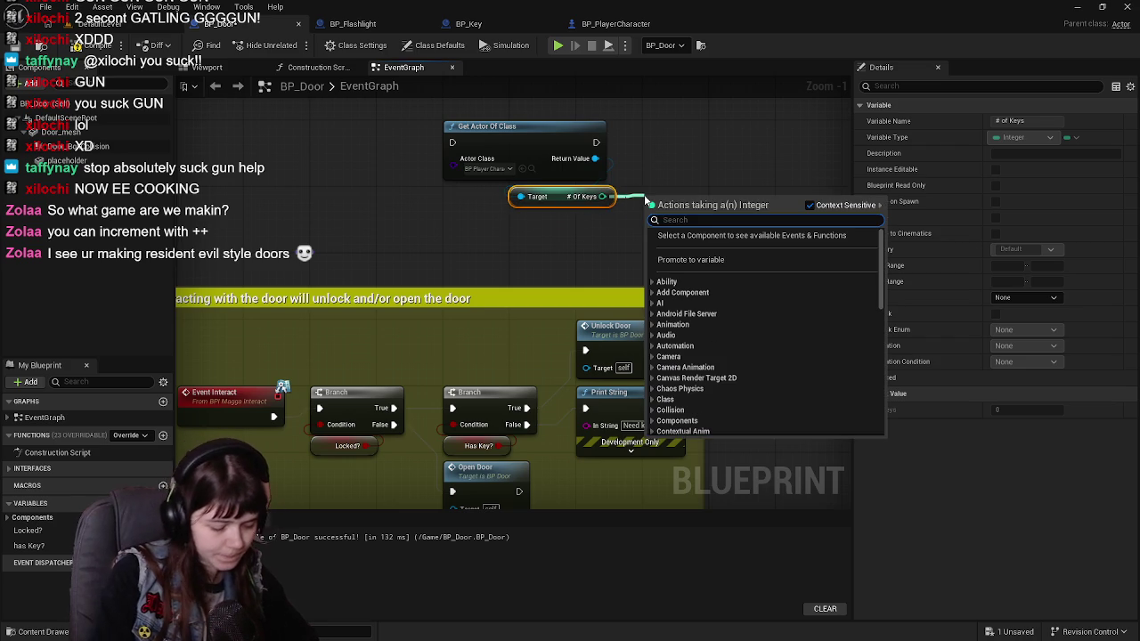
Compare # Of Keys with a Greater Equal (>=) node against 1.
{"action": "type", "text": ">"}
{"action": "key", "text": "BackSpace"}
{"action": "type", "text": "=>"}
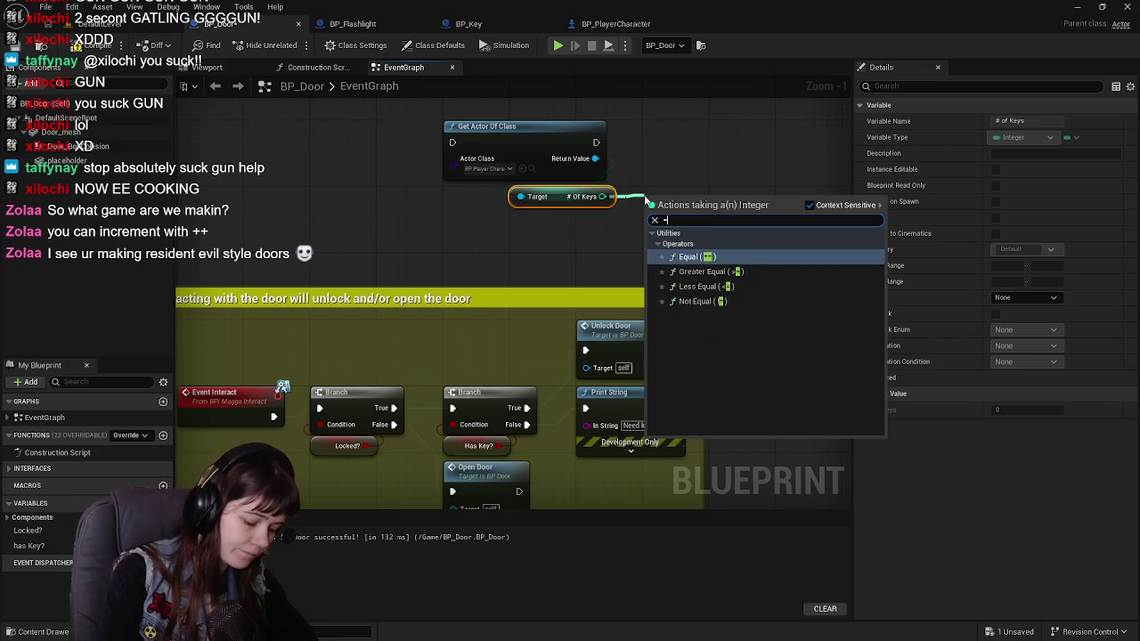
{"action": "key", "text": "BackSpace"}
{"action": "key", "text": "BackSpace"}
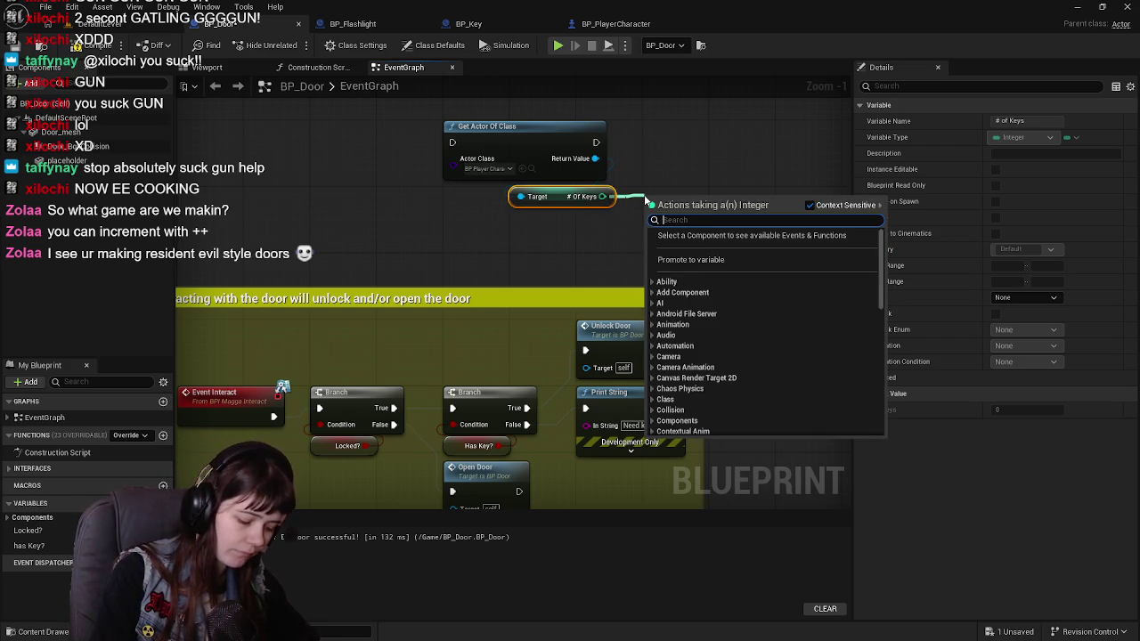
{"action": "type", "text": ">="}
{"action": "key", "text": "Return"}
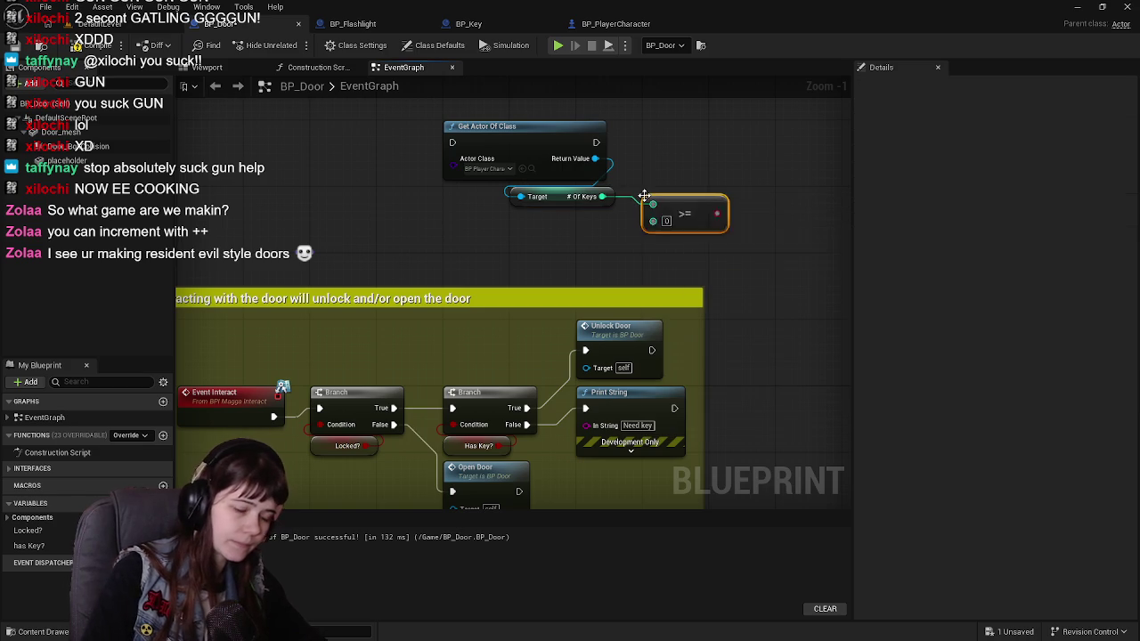
{"action": "type", "text": "1"}
Widen the yellow interact comment box around Unlock Door and Print String.
{"action": "left_click_drag", "start_coordinate": [529, 252], "coordinate": [569, 247]}
{"action": "scroll", "coordinate": [569, 246], "scroll_direction": "down", "scroll_amount": 1}
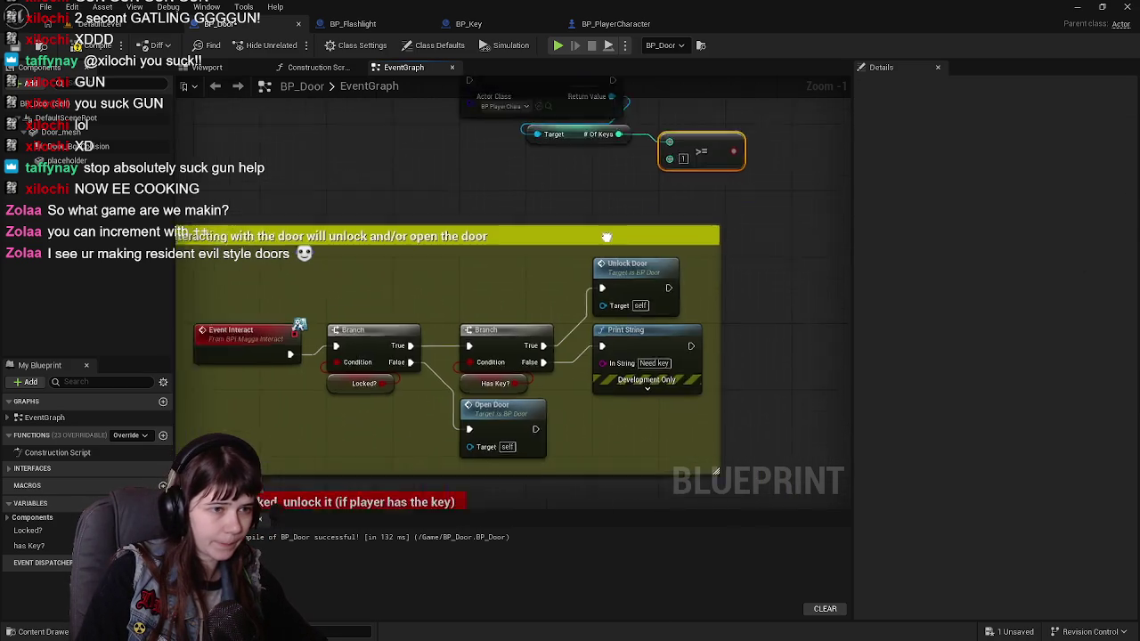
{"action": "mouse_move", "coordinate": [633, 365]}
{"action": "left_mouse_down"}
{"action": "mouse_move", "coordinate": [588, 247]}
{"action": "mouse_move", "coordinate": [773, 240]}
{"action": "mouse_move", "coordinate": [758, 241]}
{"action": "left_mouse_up"}
{"action": "mouse_move", "coordinate": [655, 259]}
{"action": "left_mouse_down"}
{"action": "mouse_move", "coordinate": [832, 264]}
{"action": "mouse_move", "coordinate": [722, 265]}
{"action": "left_mouse_up"}
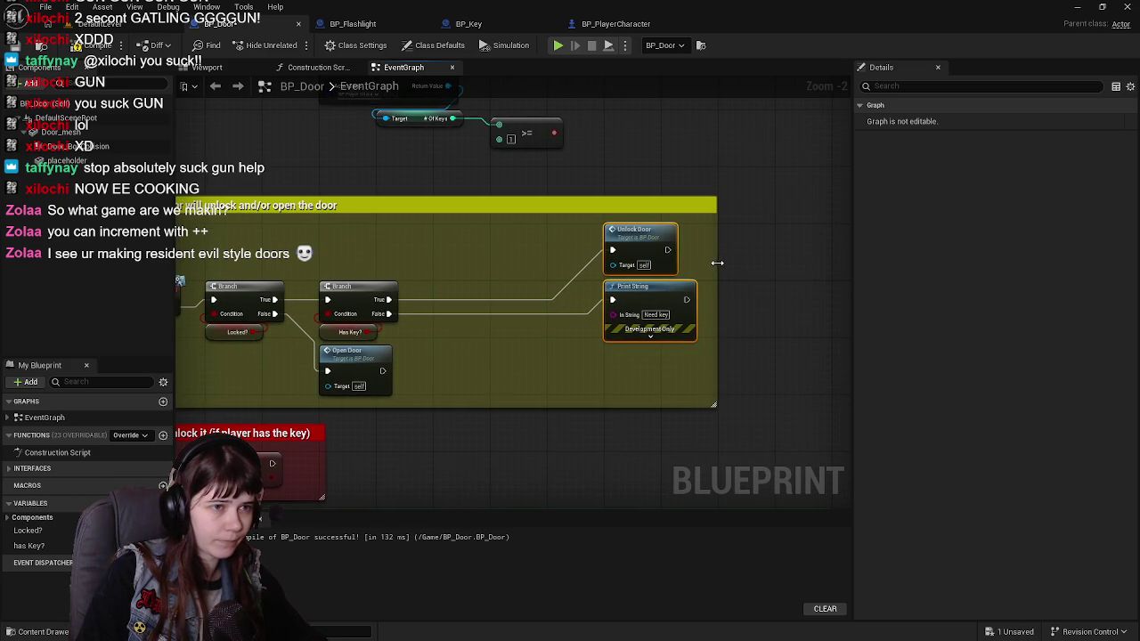
Move the second Branch and Has Key? nodes further right.
{"action": "key", "text": "Home"}
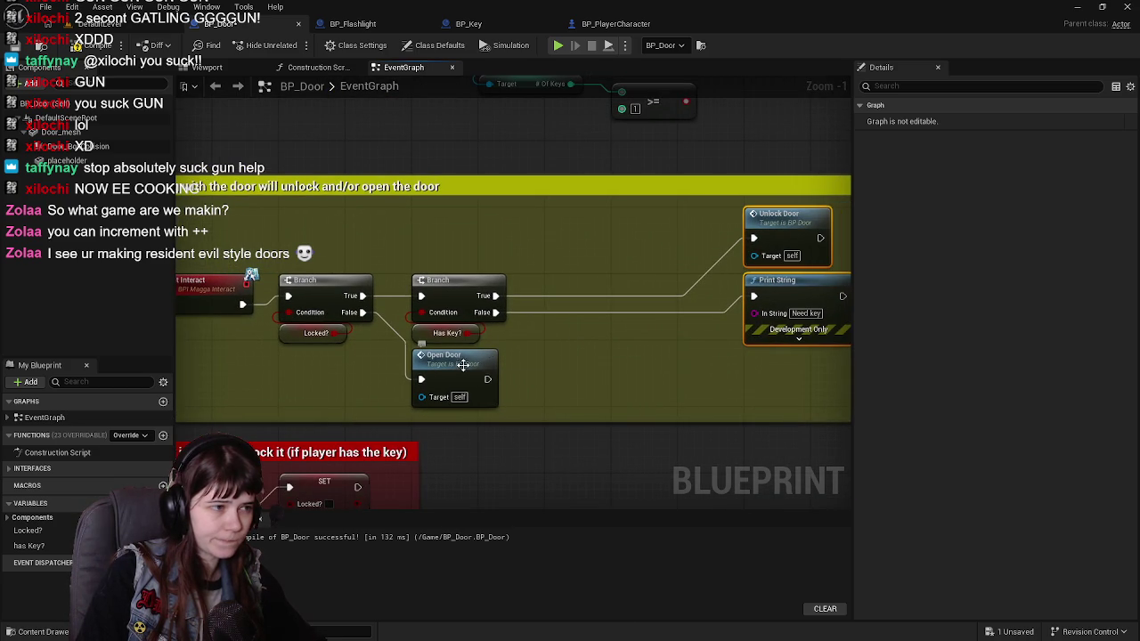
{"action": "mouse_move", "coordinate": [327, 256]}
{"action": "left_mouse_down"}
{"action": "mouse_move", "coordinate": [426, 335]}
{"action": "mouse_move", "coordinate": [416, 346]}
{"action": "left_mouse_up"}
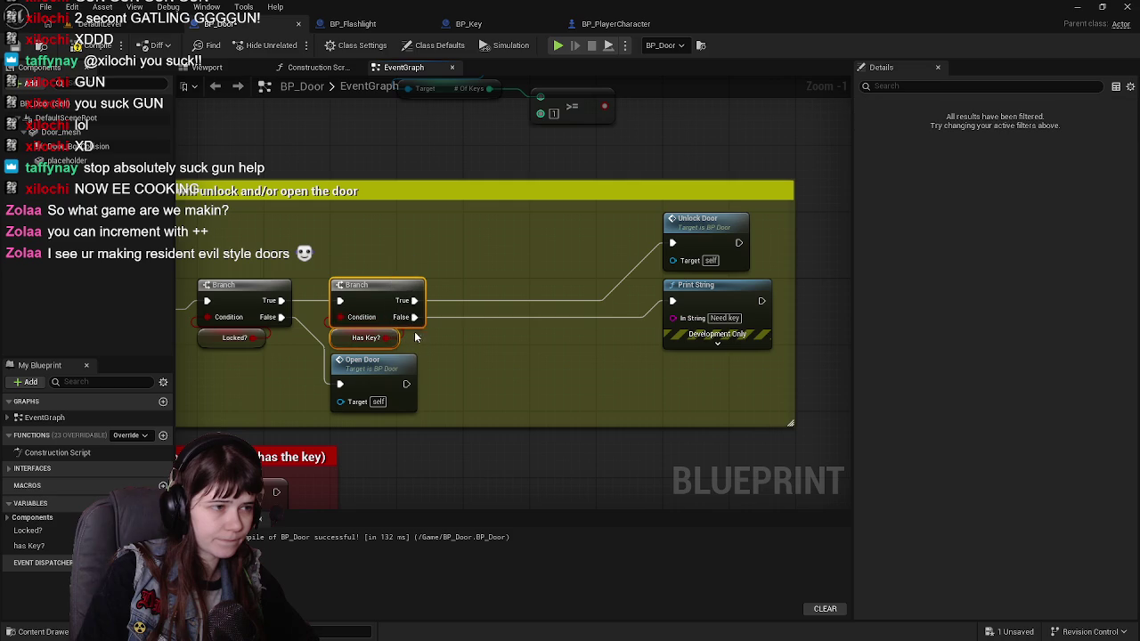
{"action": "left_click_drag", "start_coordinate": [373, 298], "coordinate": [505, 296]}
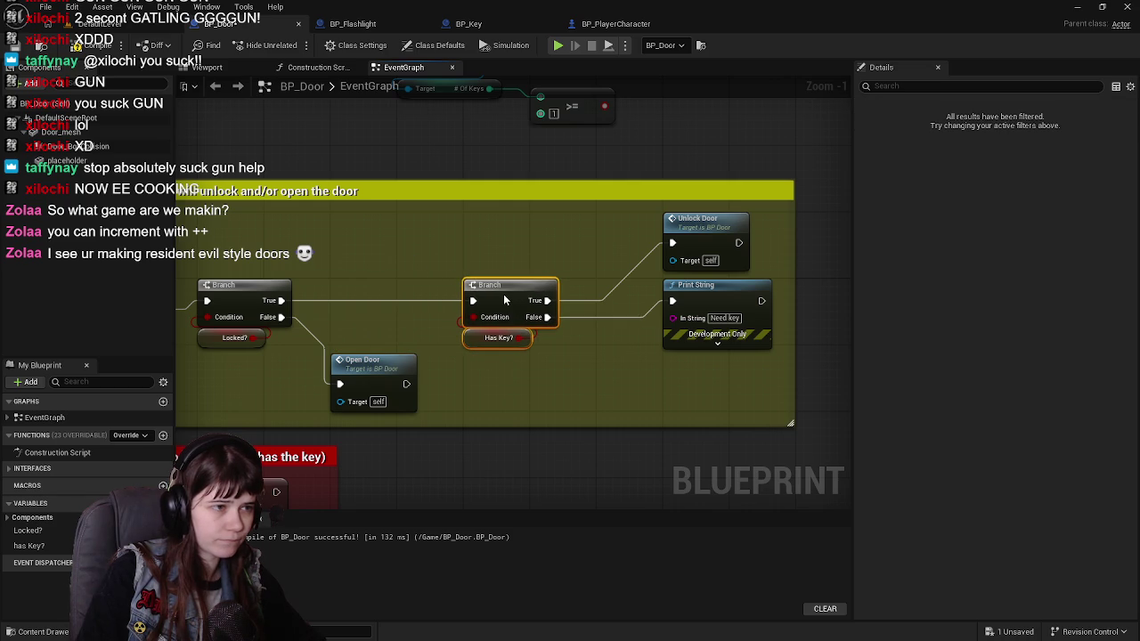
Compile BP_Door, review the lower comment groups, and switch to Blender.
{"action": "left_click", "coordinate": [494, 446]}
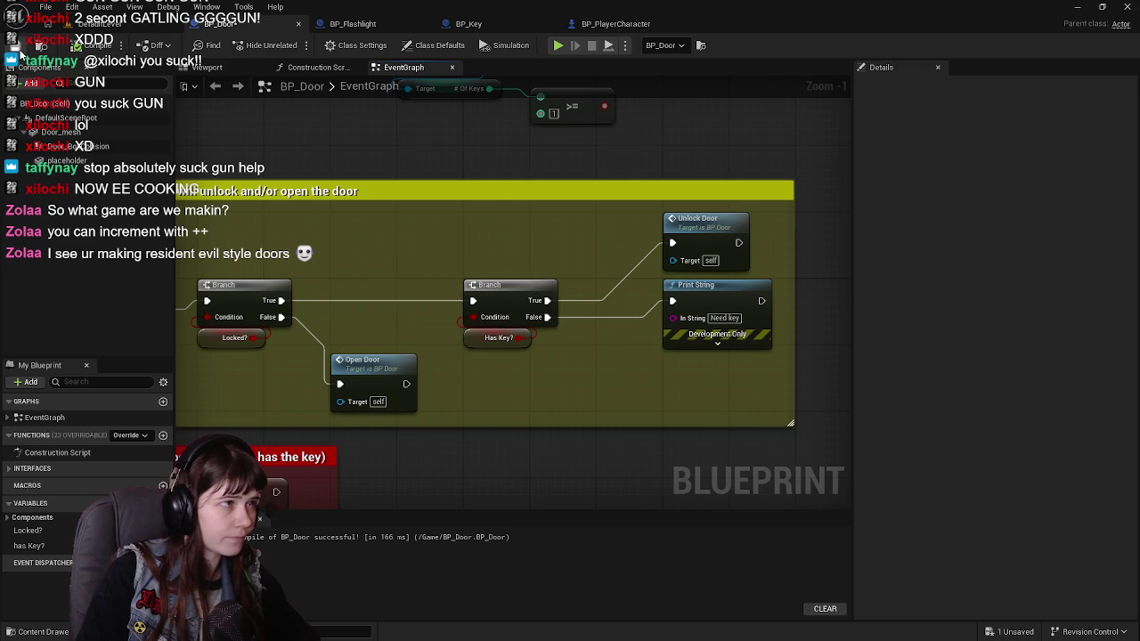
{"action": "mouse_move", "coordinate": [214, 171]}
{"action": "left_mouse_down"}
{"action": "mouse_move", "coordinate": [543, 248]}
{"action": "mouse_move", "coordinate": [693, 114]}
{"action": "mouse_move", "coordinate": [534, 428]}
{"action": "mouse_move", "coordinate": [578, 411]}
{"action": "mouse_move", "coordinate": [472, 406]}
{"action": "left_mouse_up"}
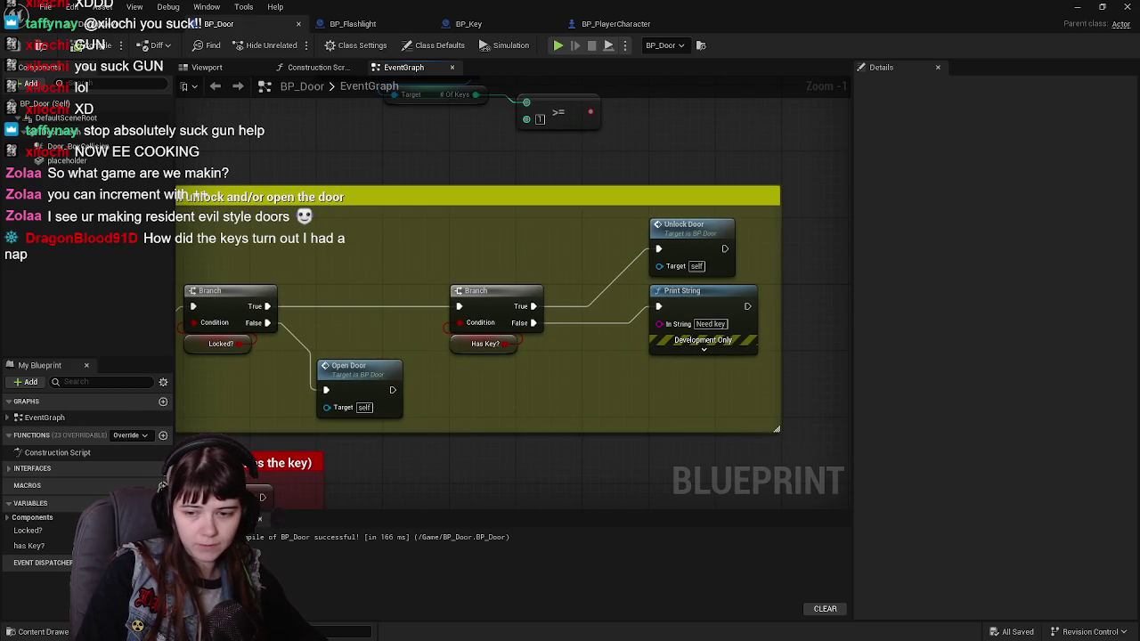
{"action": "key", "text": "alt+Tab"}
{"action": "scroll", "coordinate": [713, 343], "scroll_direction": "down", "scroll_amount": 3}
{"action": "scroll", "coordinate": [713, 343], "scroll_direction": "up", "scroll_amount": 3}
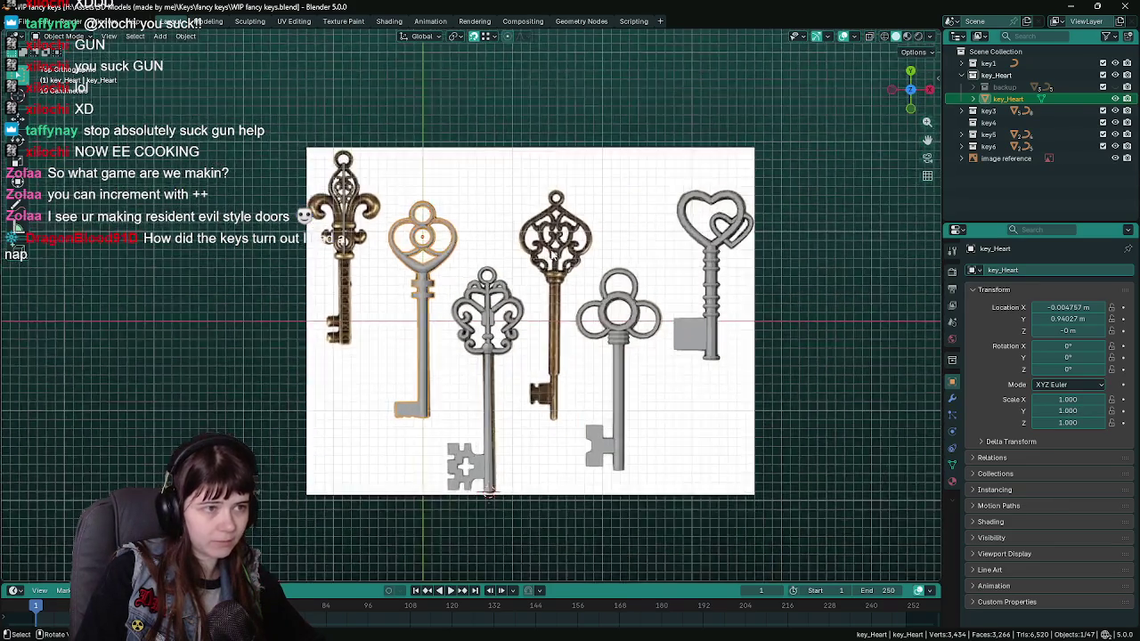
Toggle Edit Mode on the selected key, save WIP fancy keys.blend, and return to Unreal.
{"action": "left_click_drag", "start_coordinate": [713, 343], "coordinate": [832, 376]}
{"action": "scroll", "coordinate": [374, 248], "scroll_direction": "up", "scroll_amount": 3}
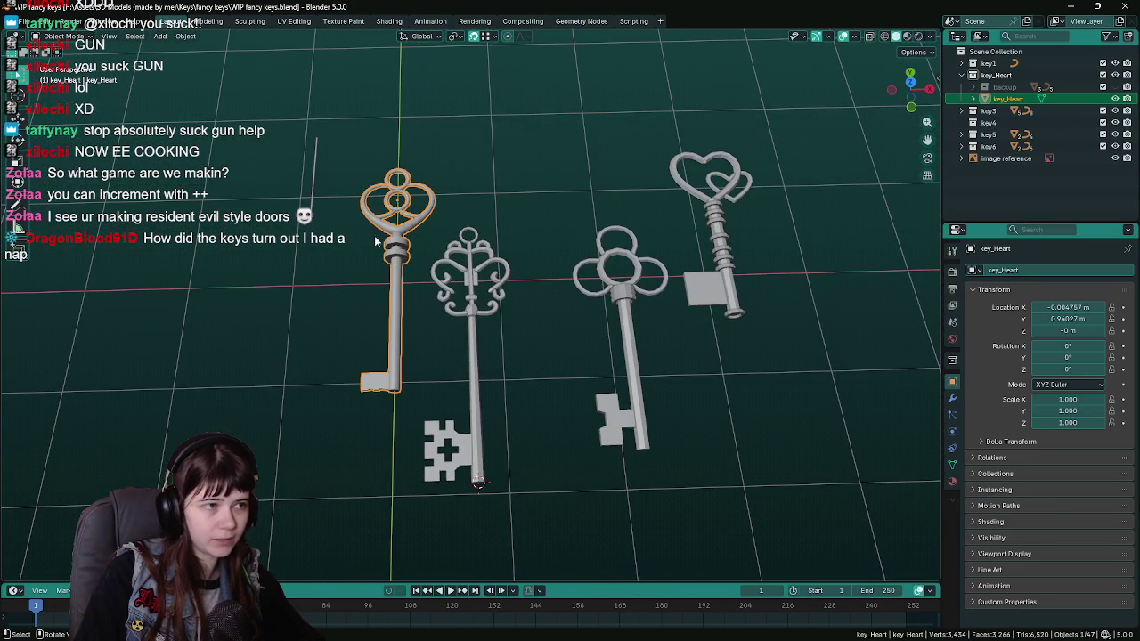
{"action": "key", "text": "Tab"}
{"action": "key", "text": "Tab"}
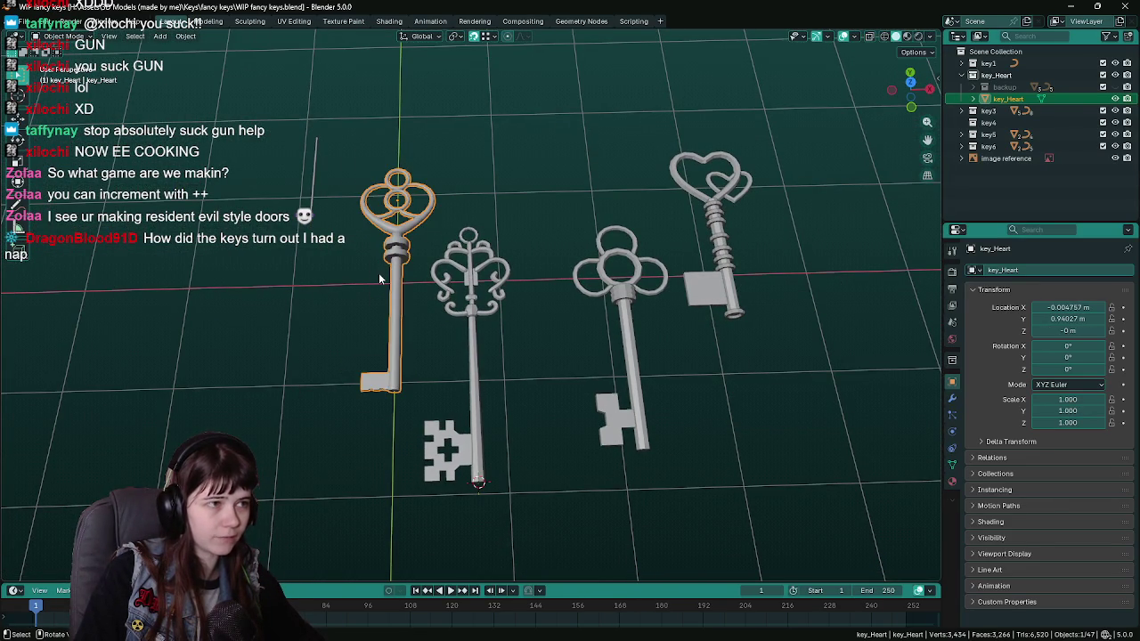
{"action": "key", "text": "ctrl+s"}
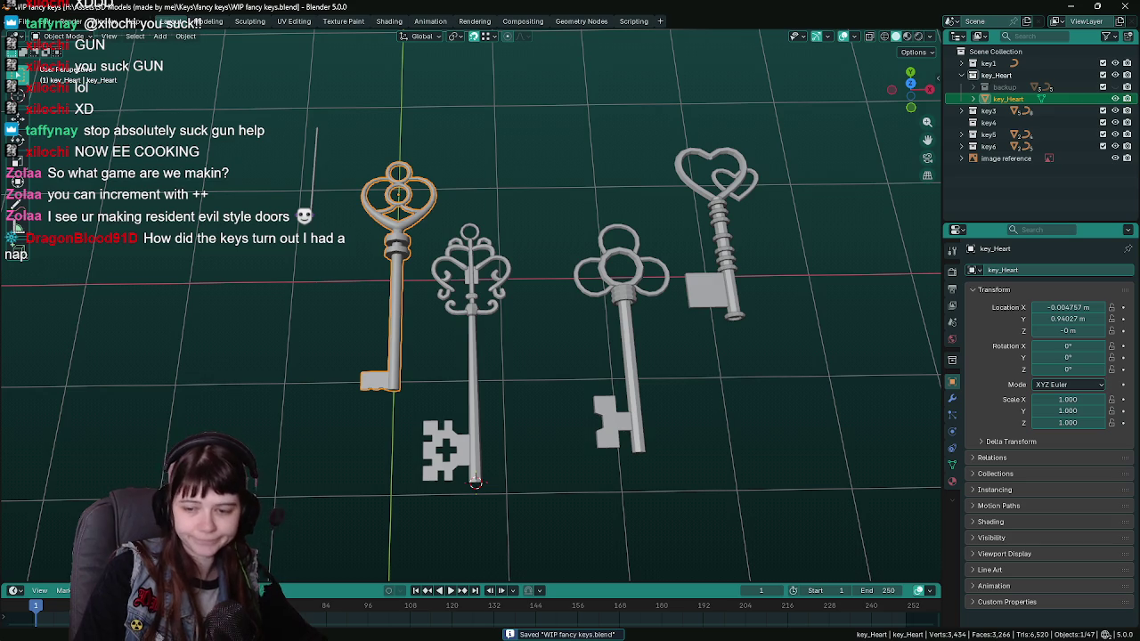
{"action": "key", "text": "alt+Tab"}
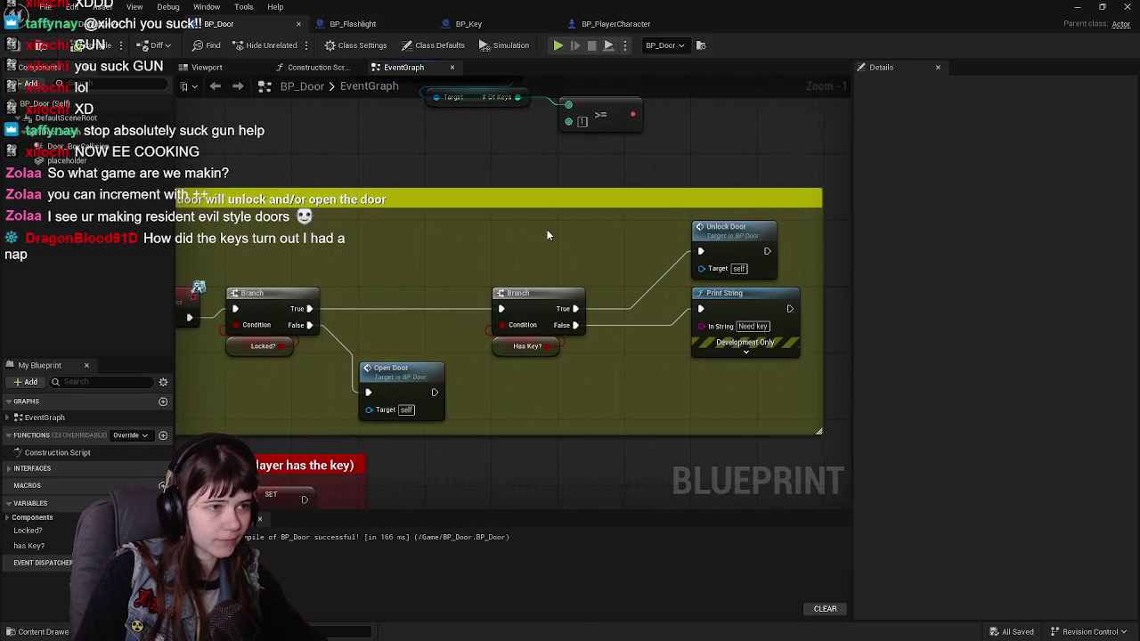
Move the key-count nodes toward the comment and delete the Has Key? getter.
{"action": "left_click_drag", "start_coordinate": [549, 229], "coordinate": [582, 281]}
{"action": "left_click_drag", "start_coordinate": [347, 163], "coordinate": [393, 240]}
{"action": "scroll", "coordinate": [393, 240], "scroll_direction": "down", "scroll_amount": 1}
{"action": "mouse_move", "coordinate": [399, 156]}
{"action": "left_mouse_down"}
{"action": "mouse_move", "coordinate": [664, 268]}
{"action": "mouse_move", "coordinate": [534, 268]}
{"action": "mouse_move", "coordinate": [519, 286]}
{"action": "mouse_move", "coordinate": [520, 271]}
{"action": "left_mouse_up"}
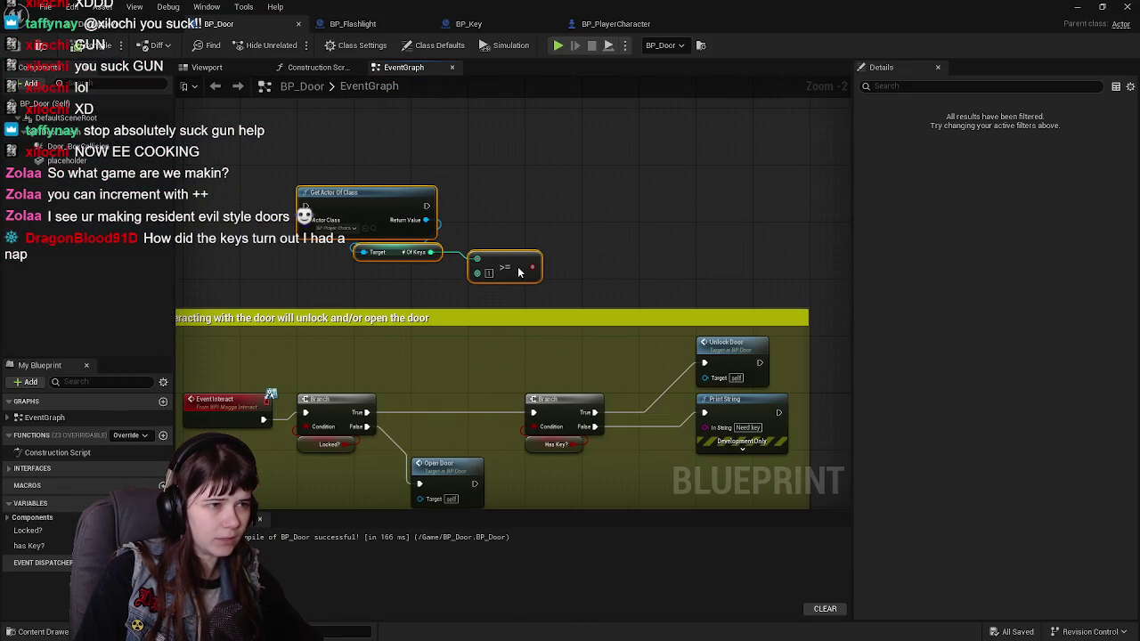
{"action": "scroll", "coordinate": [571, 278], "scroll_direction": "up", "scroll_amount": 1}
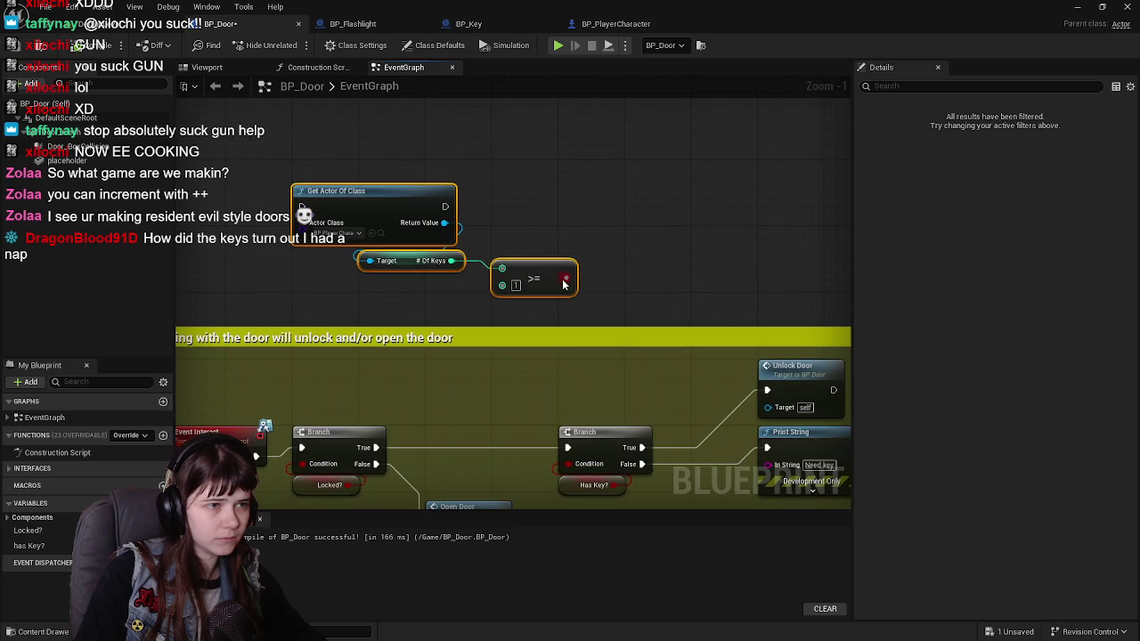
{"action": "left_click_drag", "start_coordinate": [621, 294], "coordinate": [591, 261]}
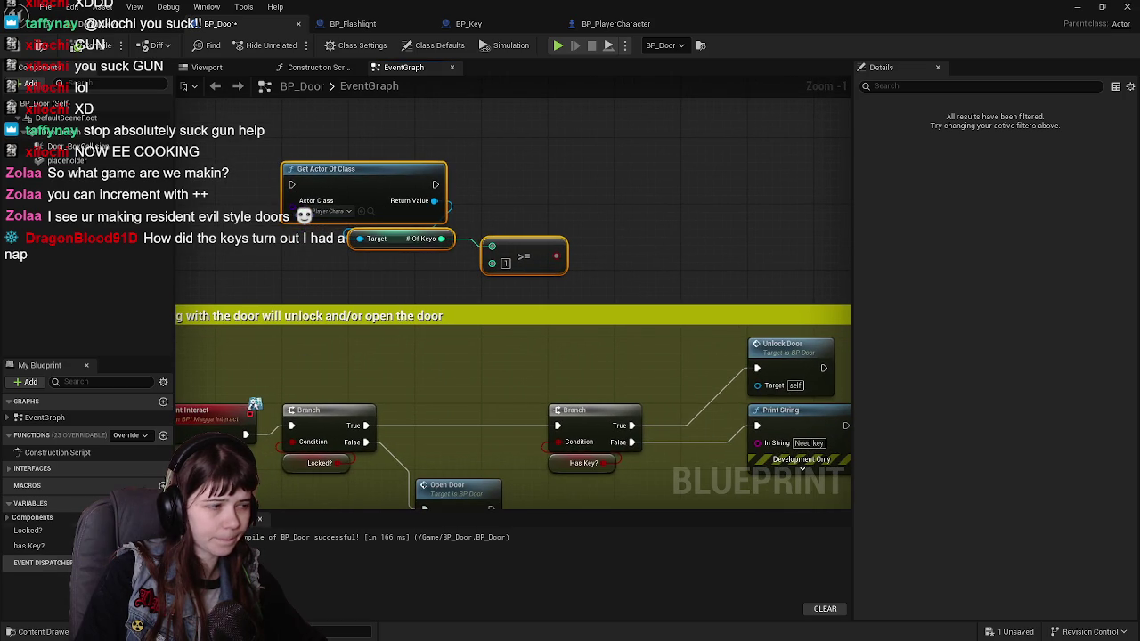
{"action": "left_click", "coordinate": [575, 465]}
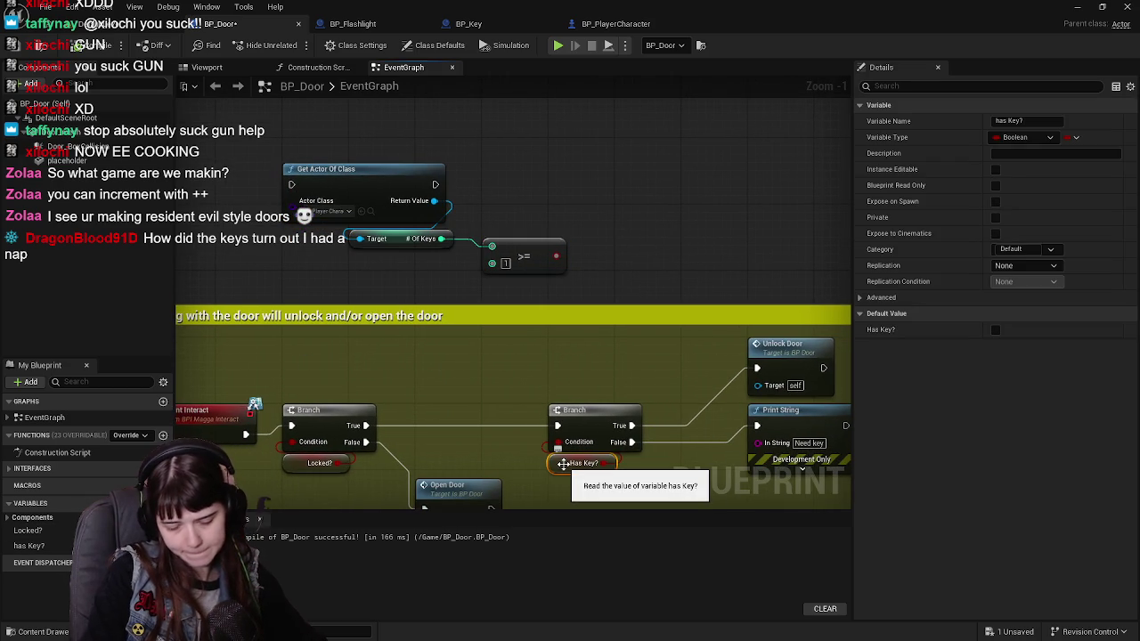
{"action": "key", "text": "Delete"}
Wire the >= result into the Branch Condition, delete the has Key? variable, and compile.
{"action": "left_click_drag", "start_coordinate": [556, 256], "coordinate": [557, 442]}
{"action": "left_click_drag", "start_coordinate": [609, 406], "coordinate": [534, 334]}
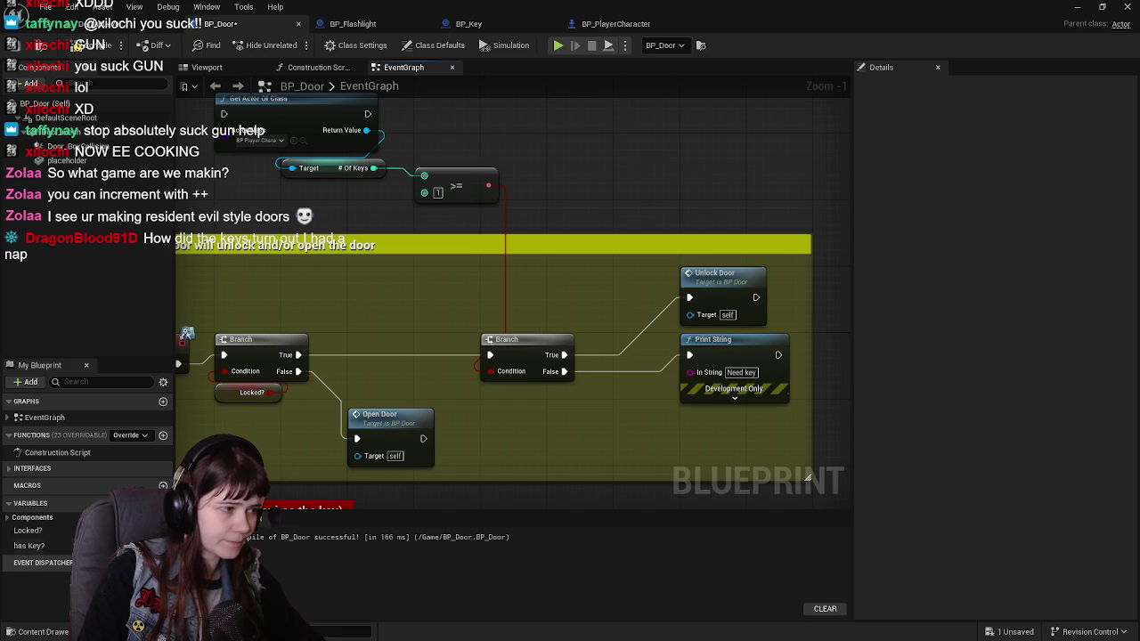
{"action": "left_click", "coordinate": [29, 546]}
{"action": "right_click", "coordinate": [29, 545]}
{"action": "left_click", "coordinate": [53, 499]}
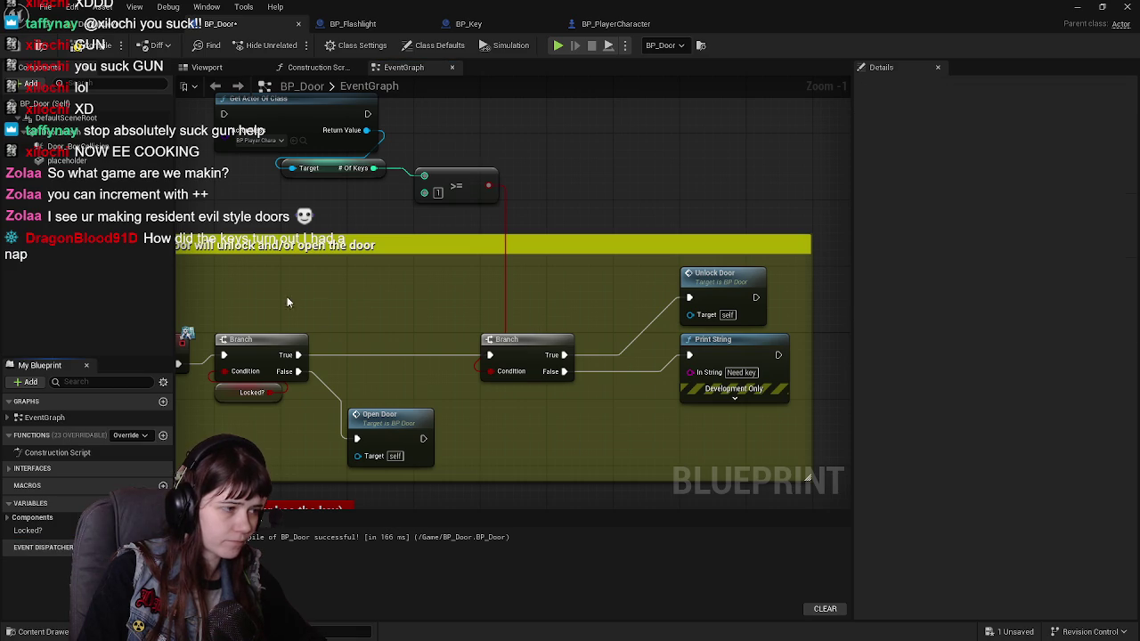
{"action": "left_click", "coordinate": [89, 46]}
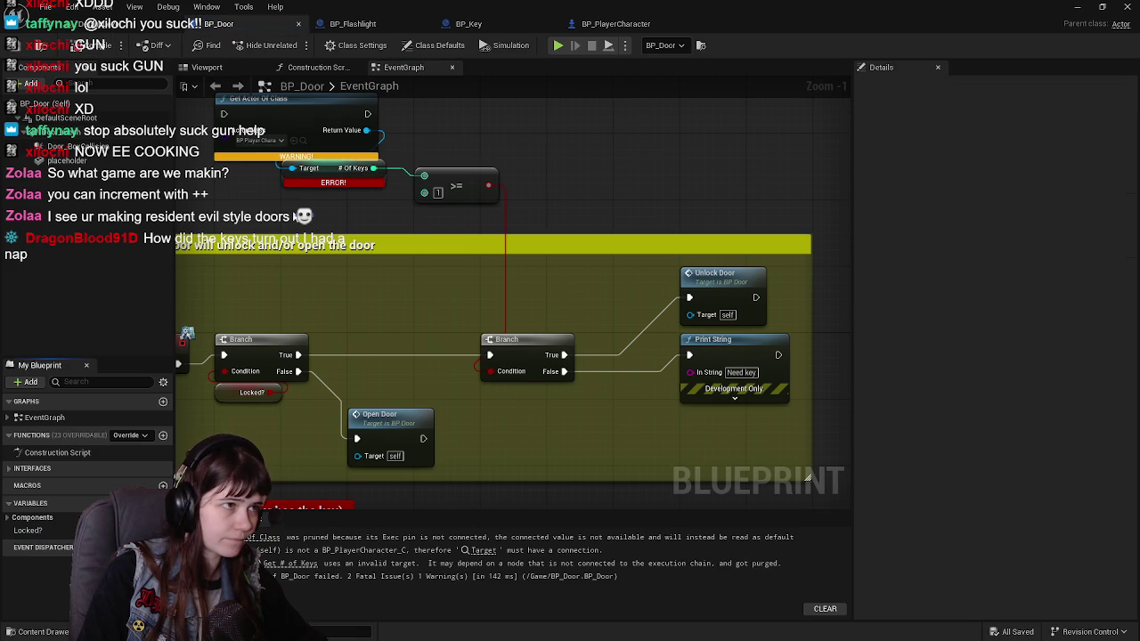
Rearrange the Branch, Unlock Door, Print String, >= and key lookup nodes into a row.
{"action": "left_click_drag", "start_coordinate": [390, 294], "coordinate": [274, 215]}
{"action": "left_click_drag", "start_coordinate": [520, 343], "coordinate": [588, 340]}
{"action": "mouse_move", "coordinate": [450, 174]}
{"action": "left_mouse_down"}
{"action": "mouse_move", "coordinate": [577, 195]}
{"action": "mouse_move", "coordinate": [579, 391]}
{"action": "left_mouse_up"}
{"action": "mouse_move", "coordinate": [474, 237]}
{"action": "left_mouse_down"}
{"action": "mouse_move", "coordinate": [437, 119]}
{"action": "mouse_move", "coordinate": [477, 286]}
{"action": "mouse_move", "coordinate": [575, 294]}
{"action": "mouse_move", "coordinate": [337, 251]}
{"action": "left_mouse_up"}
{"action": "mouse_move", "coordinate": [417, 234]}
{"action": "left_mouse_down"}
{"action": "mouse_move", "coordinate": [638, 354]}
{"action": "mouse_move", "coordinate": [483, 352]}
{"action": "left_mouse_up"}
{"action": "mouse_move", "coordinate": [294, 310]}
{"action": "left_mouse_down"}
{"action": "mouse_move", "coordinate": [501, 308]}
{"action": "mouse_move", "coordinate": [482, 309]}
{"action": "mouse_move", "coordinate": [589, 327]}
{"action": "left_mouse_up"}
{"action": "left_click_drag", "start_coordinate": [478, 347], "coordinate": [663, 348]}
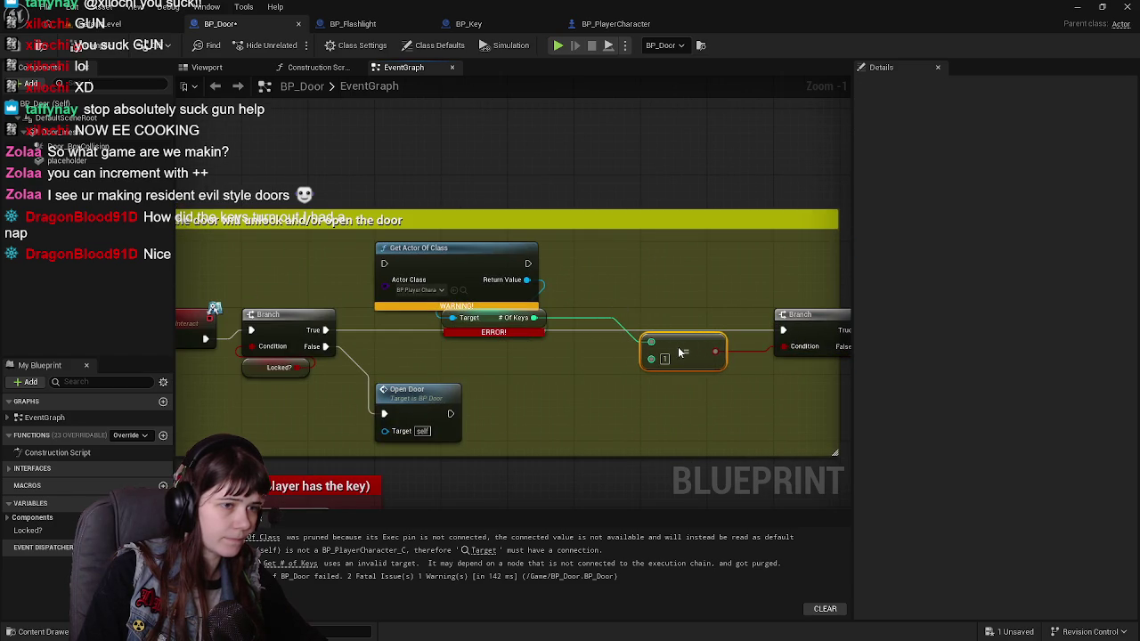
{"action": "left_click_drag", "start_coordinate": [587, 317], "coordinate": [604, 331]}
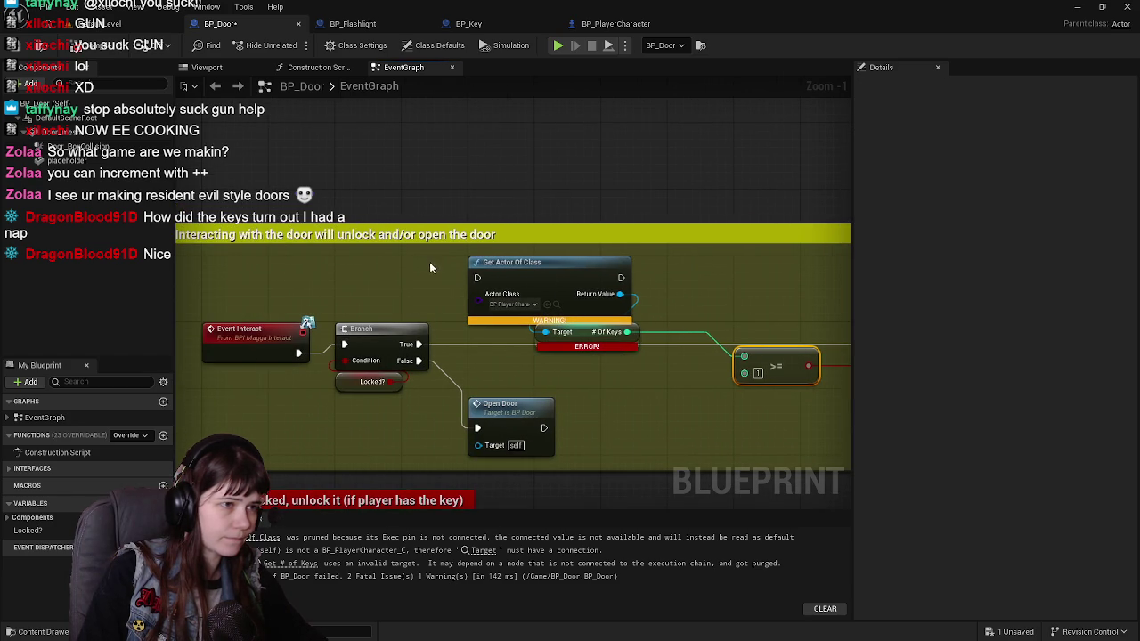
{"action": "left_click_drag", "start_coordinate": [671, 277], "coordinate": [606, 328]}
{"action": "mouse_move", "coordinate": [568, 264]}
{"action": "left_mouse_down"}
{"action": "mouse_move", "coordinate": [601, 328]}
{"action": "mouse_move", "coordinate": [570, 330]}
{"action": "mouse_move", "coordinate": [618, 332]}
{"action": "mouse_move", "coordinate": [665, 313]}
{"action": "mouse_move", "coordinate": [473, 246]}
{"action": "left_mouse_up"}
Connect the Locked? Branch True pin to Get Actor Of Class and compile BP_Door.
{"action": "left_click_drag", "start_coordinate": [221, 300], "coordinate": [365, 298]}
{"action": "mouse_move", "coordinate": [503, 291]}
{"action": "left_mouse_down"}
{"action": "mouse_move", "coordinate": [398, 323]}
{"action": "mouse_move", "coordinate": [572, 334]}
{"action": "left_mouse_up"}
{"action": "left_click_drag", "start_coordinate": [463, 292], "coordinate": [640, 290]}
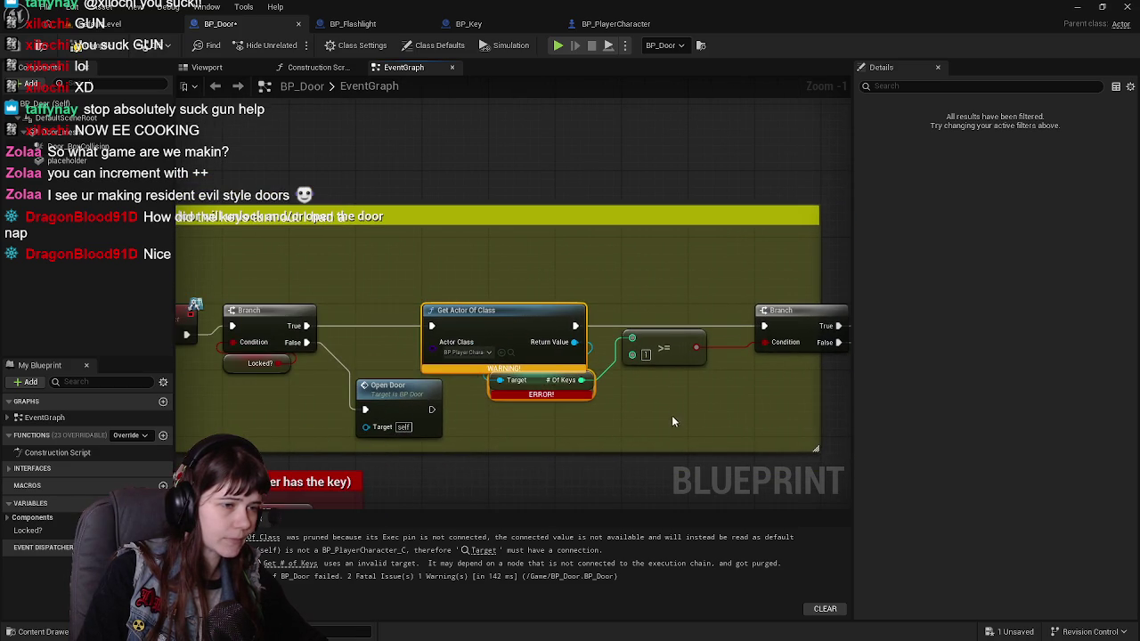
{"action": "left_click", "coordinate": [27, 45]}
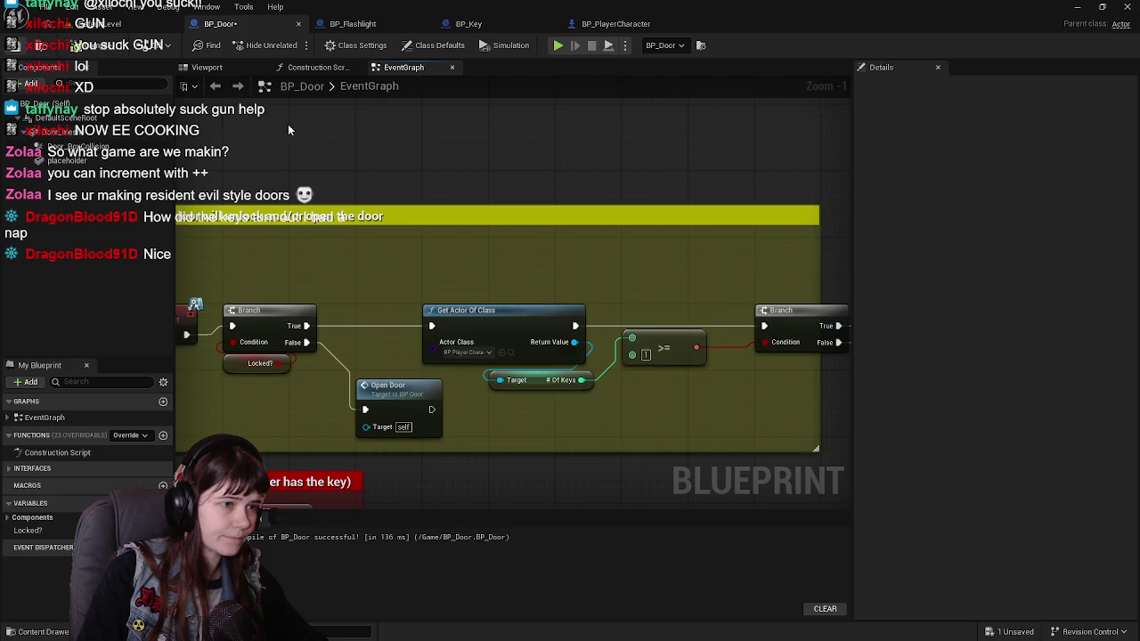
Line up the Get Actor Of Class, >=, Branch and Print String nodes neatly.
{"action": "left_click_drag", "start_coordinate": [517, 159], "coordinate": [399, 146]}
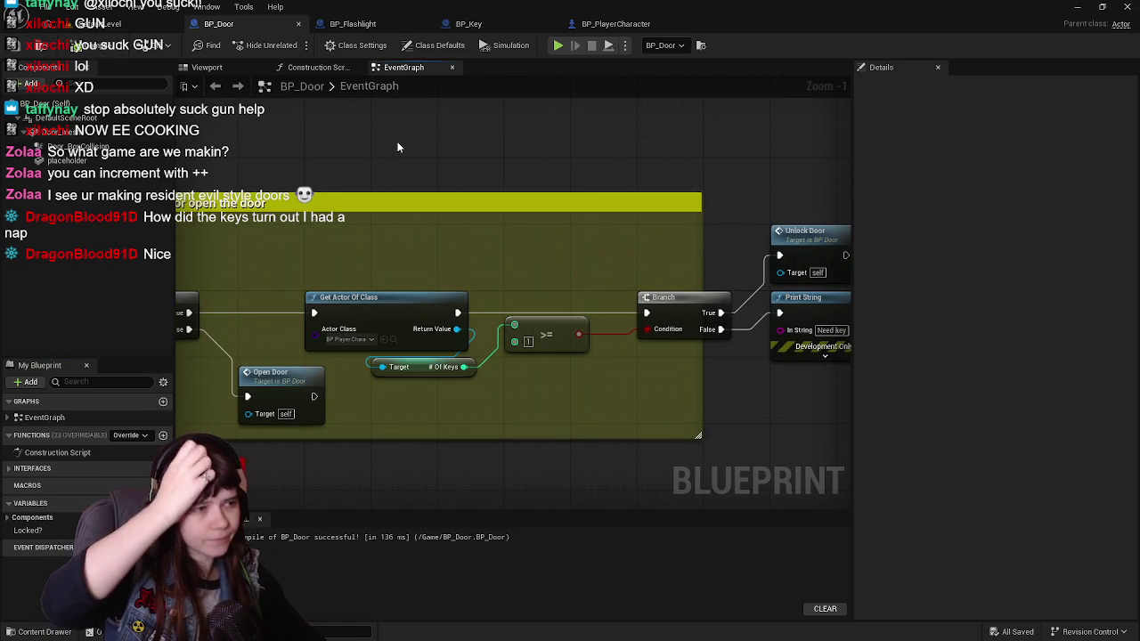
{"action": "left_click_drag", "start_coordinate": [376, 272], "coordinate": [570, 378]}
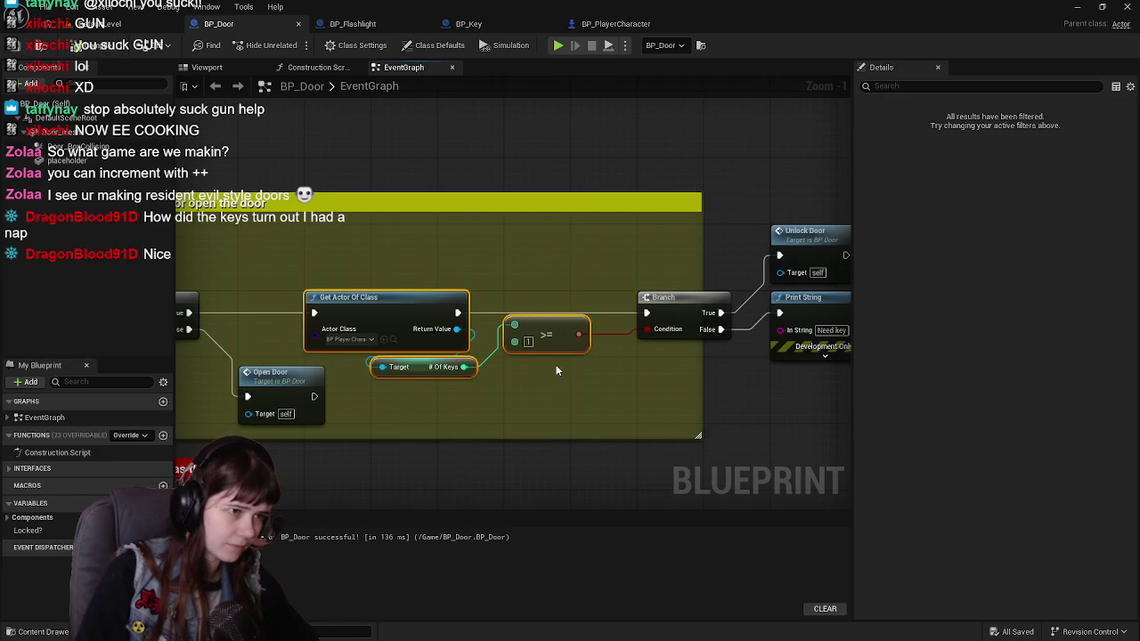
{"action": "left_click_drag", "start_coordinate": [395, 311], "coordinate": [461, 310]}
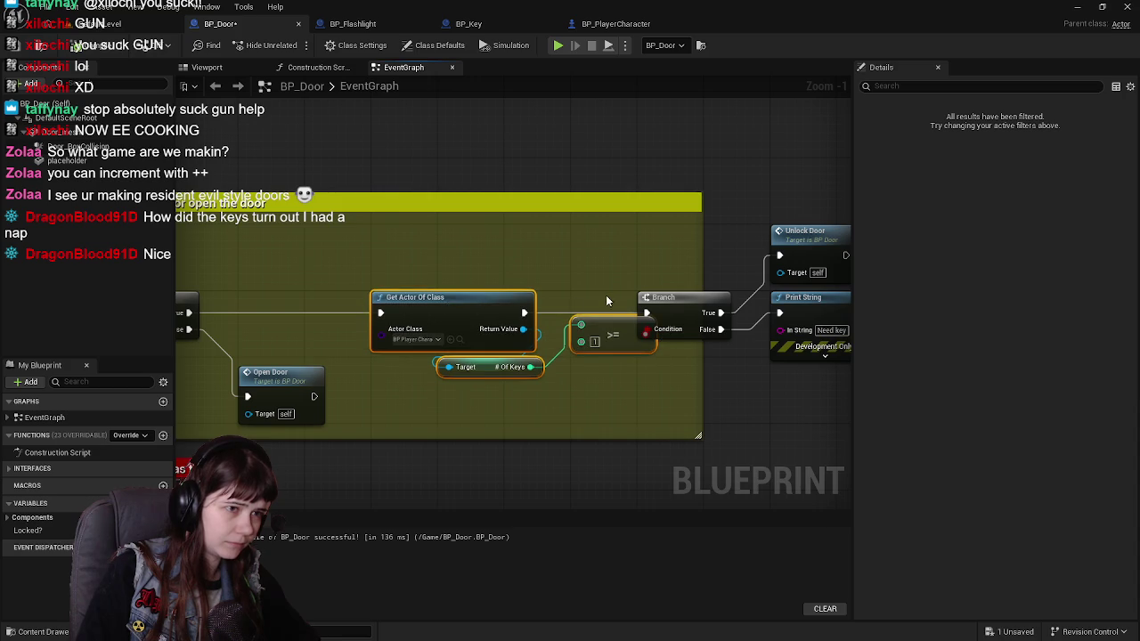
{"action": "mouse_move", "coordinate": [603, 217]}
{"action": "left_mouse_down"}
{"action": "mouse_move", "coordinate": [471, 285]}
{"action": "mouse_move", "coordinate": [465, 305]}
{"action": "mouse_move", "coordinate": [538, 301]}
{"action": "left_mouse_up"}
{"action": "mouse_move", "coordinate": [484, 253]}
{"action": "left_mouse_down"}
{"action": "mouse_move", "coordinate": [840, 276]}
{"action": "mouse_move", "coordinate": [811, 279]}
{"action": "left_mouse_up"}
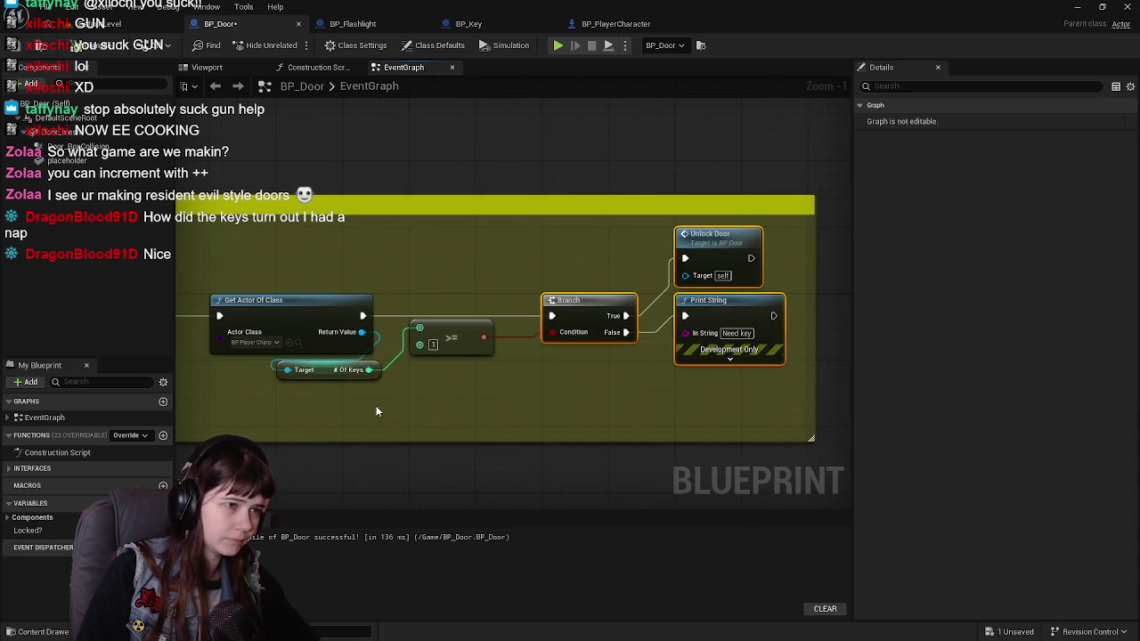
{"action": "scroll", "coordinate": [378, 412], "scroll_direction": "down", "scroll_amount": 2}
{"action": "mouse_move", "coordinate": [470, 433]}
{"action": "left_mouse_down"}
{"action": "mouse_move", "coordinate": [674, 382]}
{"action": "mouse_move", "coordinate": [507, 418]}
{"action": "mouse_move", "coordinate": [450, 359]}
{"action": "left_mouse_up"}
{"action": "mouse_move", "coordinate": [601, 425]}
{"action": "left_mouse_down"}
{"action": "mouse_move", "coordinate": [576, 415]}
{"action": "mouse_move", "coordinate": [523, 435]}
{"action": "mouse_move", "coordinate": [478, 434]}
{"action": "left_mouse_up"}
{"action": "mouse_move", "coordinate": [365, 273]}
{"action": "left_mouse_down"}
{"action": "mouse_move", "coordinate": [554, 391]}
{"action": "mouse_move", "coordinate": [407, 428]}
{"action": "mouse_move", "coordinate": [491, 407]}
{"action": "mouse_move", "coordinate": [486, 384]}
{"action": "mouse_move", "coordinate": [515, 392]}
{"action": "left_mouse_up"}
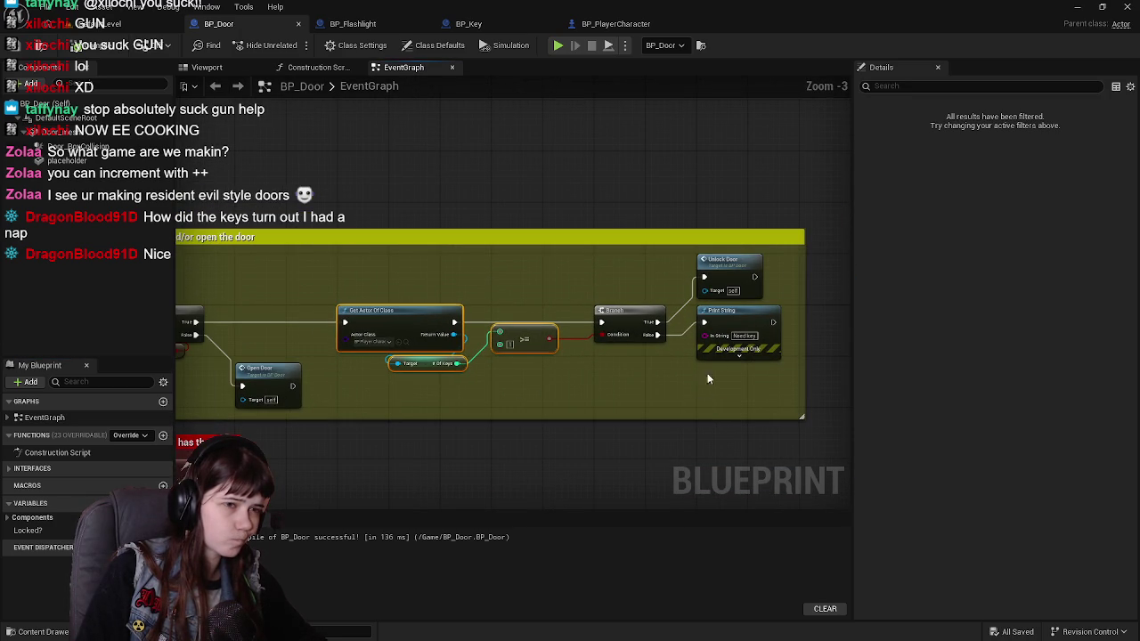
{"action": "left_click_drag", "start_coordinate": [745, 314], "coordinate": [745, 366]}
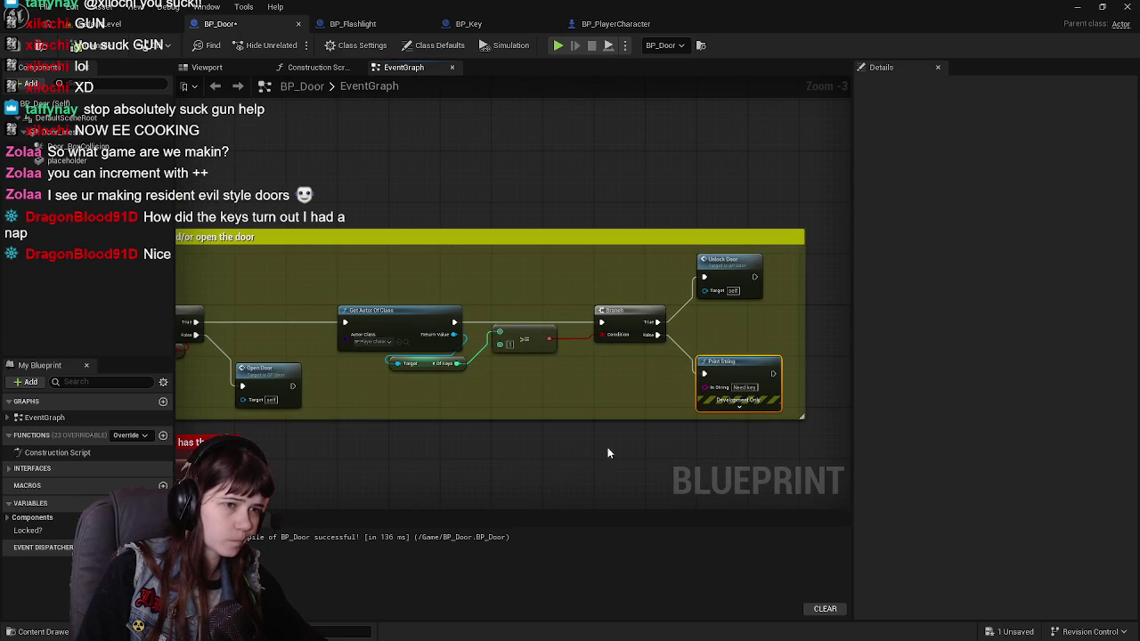
Save BP_Door and return to the level view.
{"action": "left_click", "coordinate": [22, 51]}
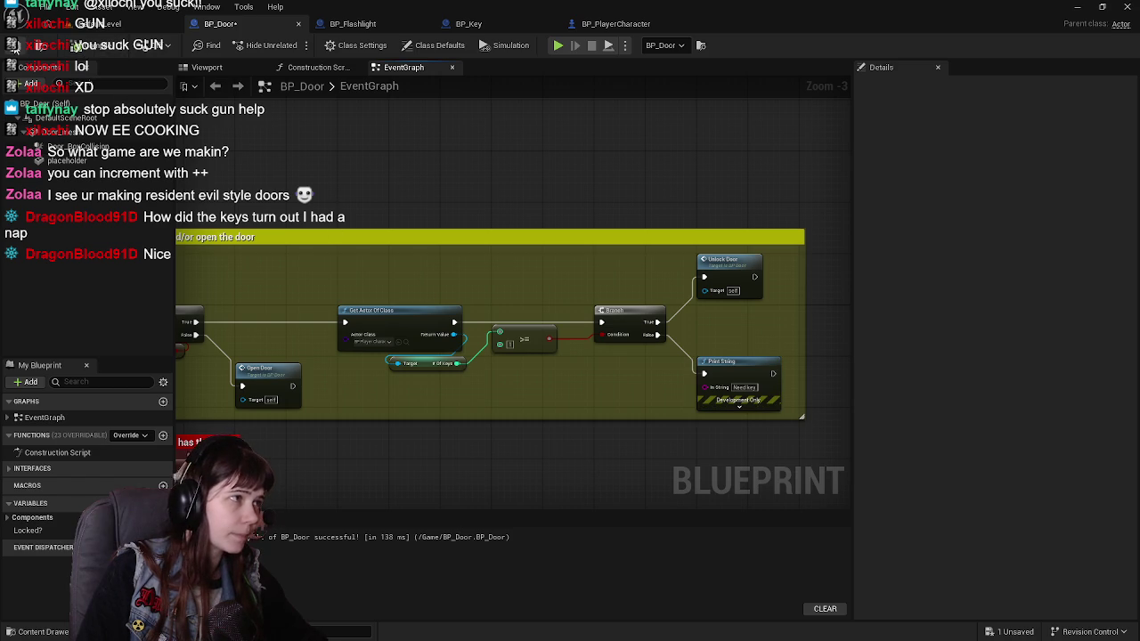
{"action": "left_click_drag", "start_coordinate": [354, 384], "coordinate": [579, 303]}
{"action": "left_click", "coordinate": [130, 27]}
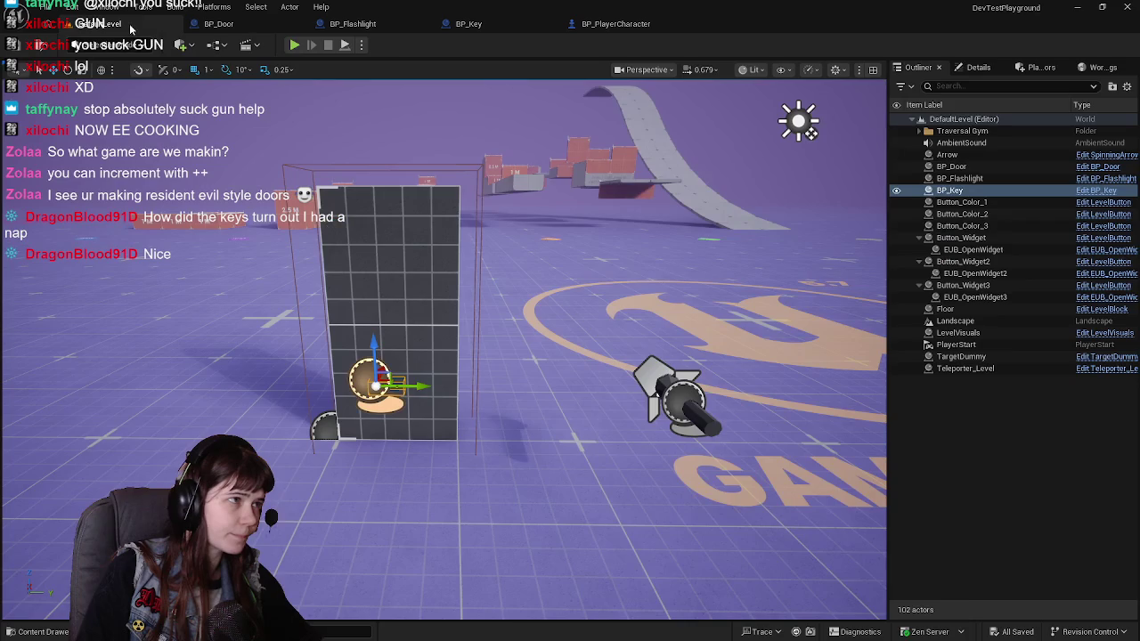
Fly to BP_Key, drag it left, then undo the move.
{"action": "left_click", "coordinate": [219, 23]}
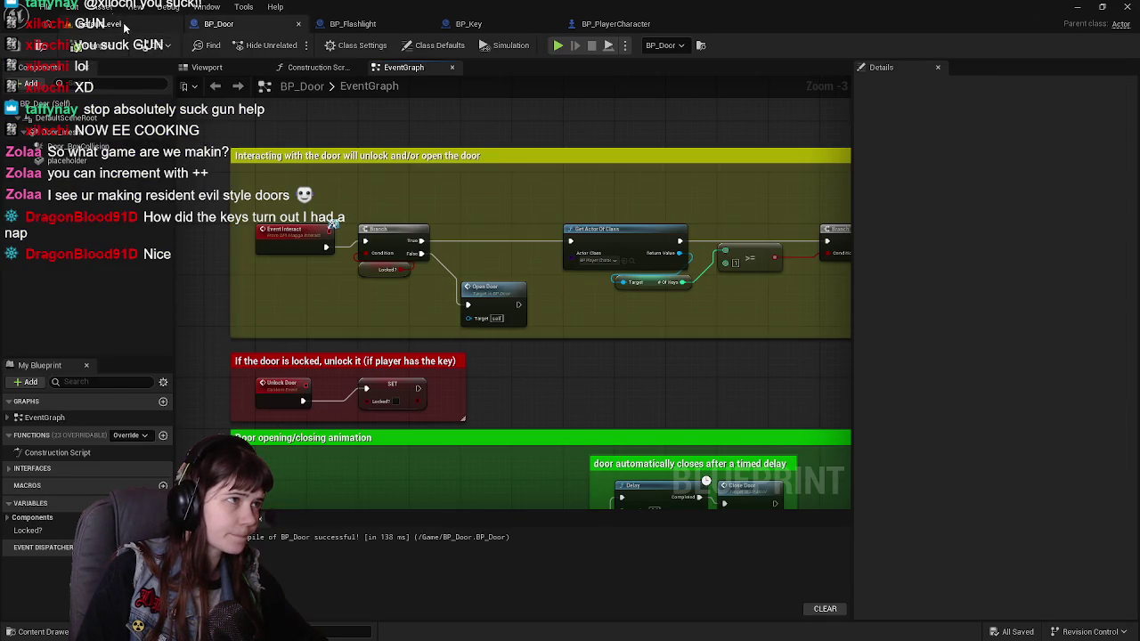
{"action": "left_click", "coordinate": [130, 27]}
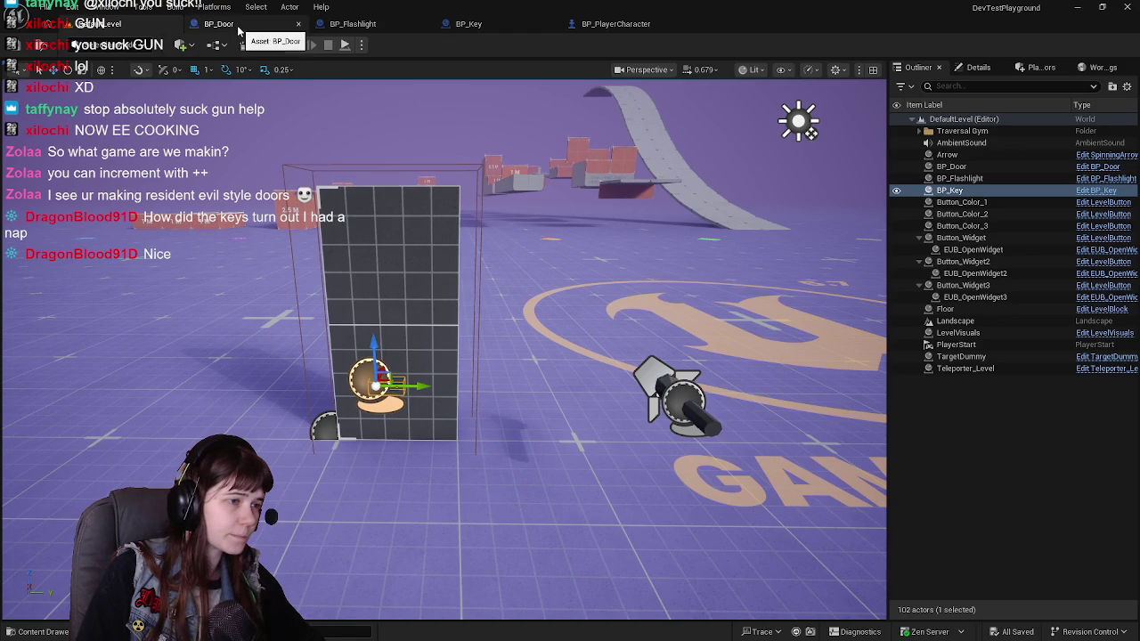
{"action": "left_click_drag", "start_coordinate": [446, 312], "coordinate": [446, 383]}
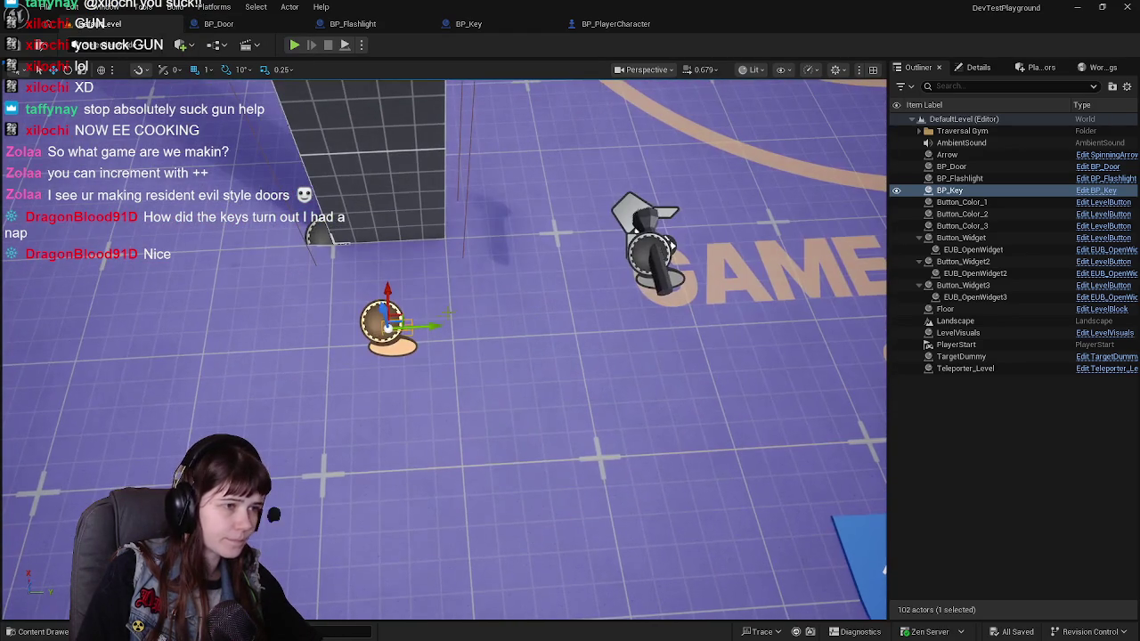
{"action": "mouse_move", "coordinate": [423, 328]}
{"action": "left_mouse_down"}
{"action": "mouse_move", "coordinate": [183, 321]}
{"action": "mouse_move", "coordinate": [165, 334]}
{"action": "left_mouse_up"}
{"action": "key", "text": "ctrl+z"}
Set grid snapping to 10, move BP_Key left again, and reopen the BP_Door graph.
{"action": "left_click", "coordinate": [210, 70]}
{"action": "left_click", "coordinate": [236, 128]}
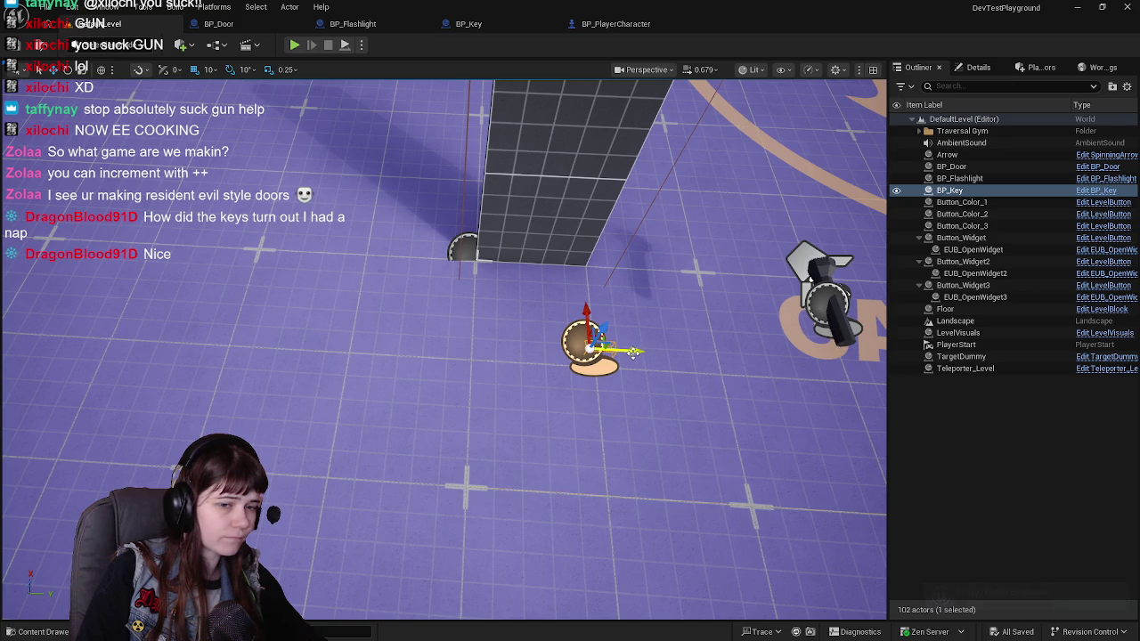
{"action": "left_click_drag", "start_coordinate": [632, 351], "coordinate": [272, 334]}
{"action": "left_click", "coordinate": [219, 23]}
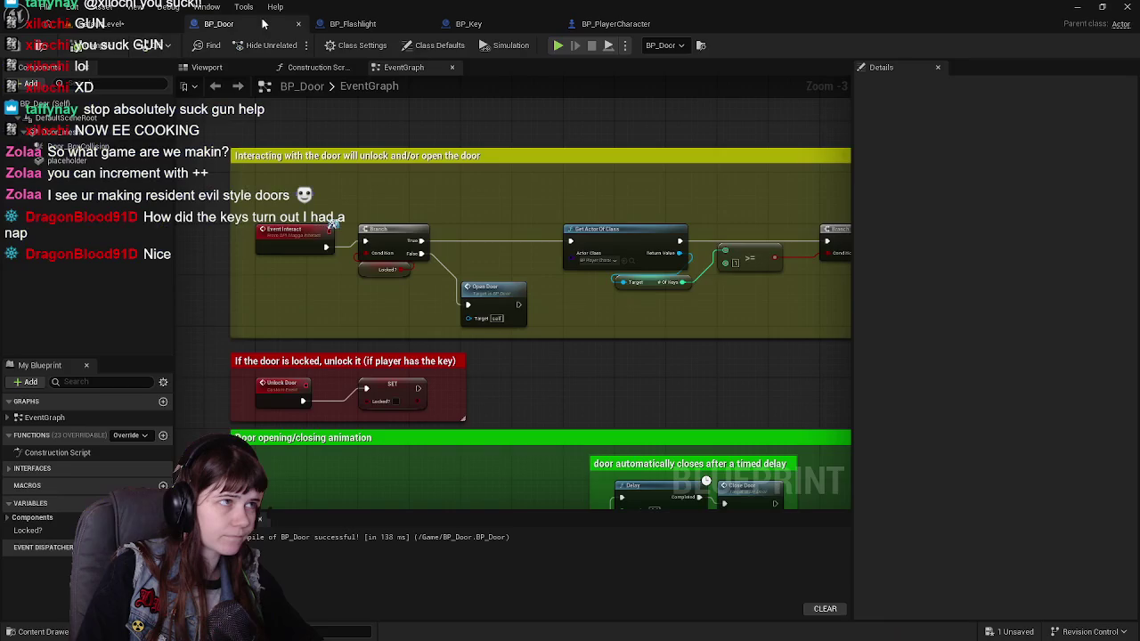
Make Locked? Instance Editable and Expose on Spawn, then save all from the level.
{"action": "mouse_move", "coordinate": [412, 390]}
{"action": "left_mouse_down"}
{"action": "mouse_move", "coordinate": [419, 134]}
{"action": "mouse_move", "coordinate": [428, 245]}
{"action": "mouse_move", "coordinate": [446, 300]}
{"action": "left_mouse_up"}
{"action": "left_click", "coordinate": [44, 530]}
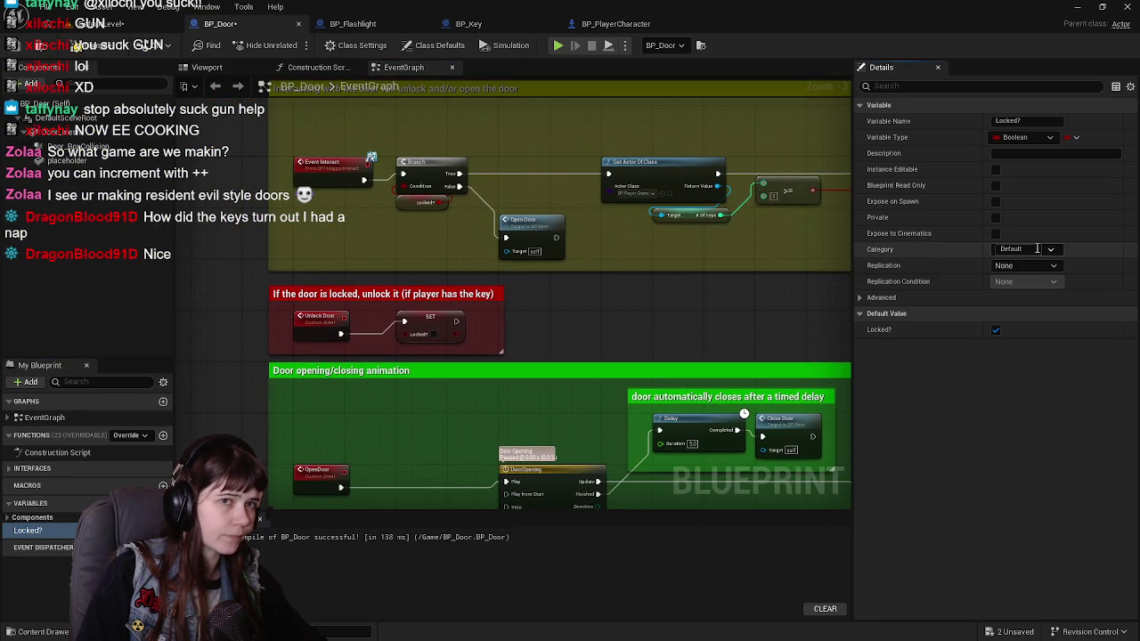
{"action": "left_click", "coordinate": [995, 170]}
{"action": "left_click", "coordinate": [995, 201]}
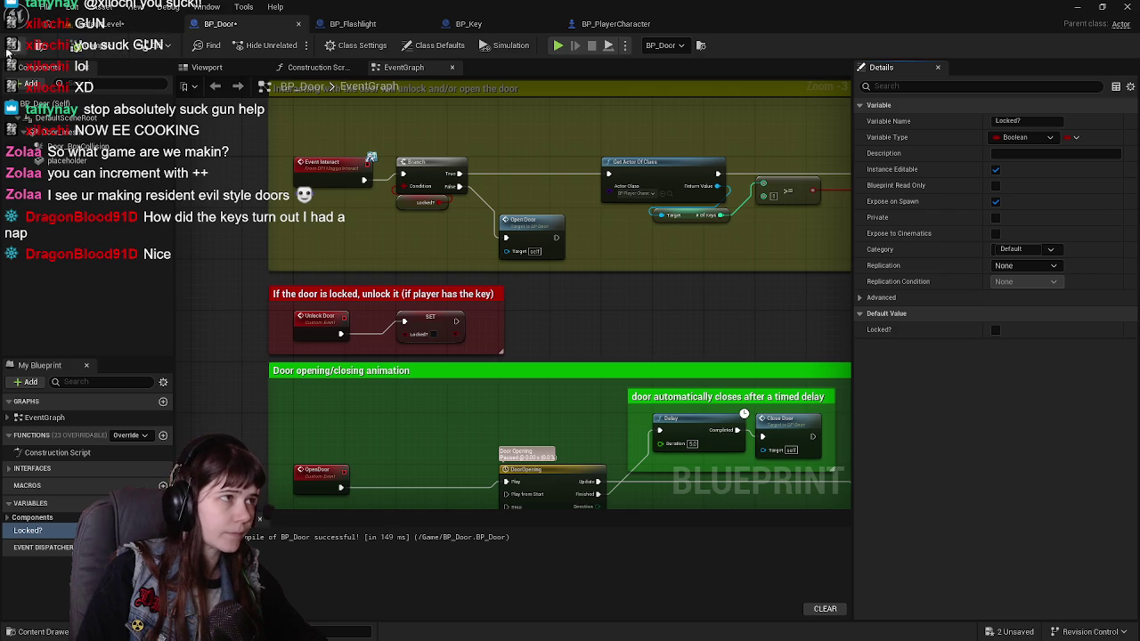
{"action": "left_click", "coordinate": [98, 23]}
{"action": "key", "text": "ctrl+shift+s"}
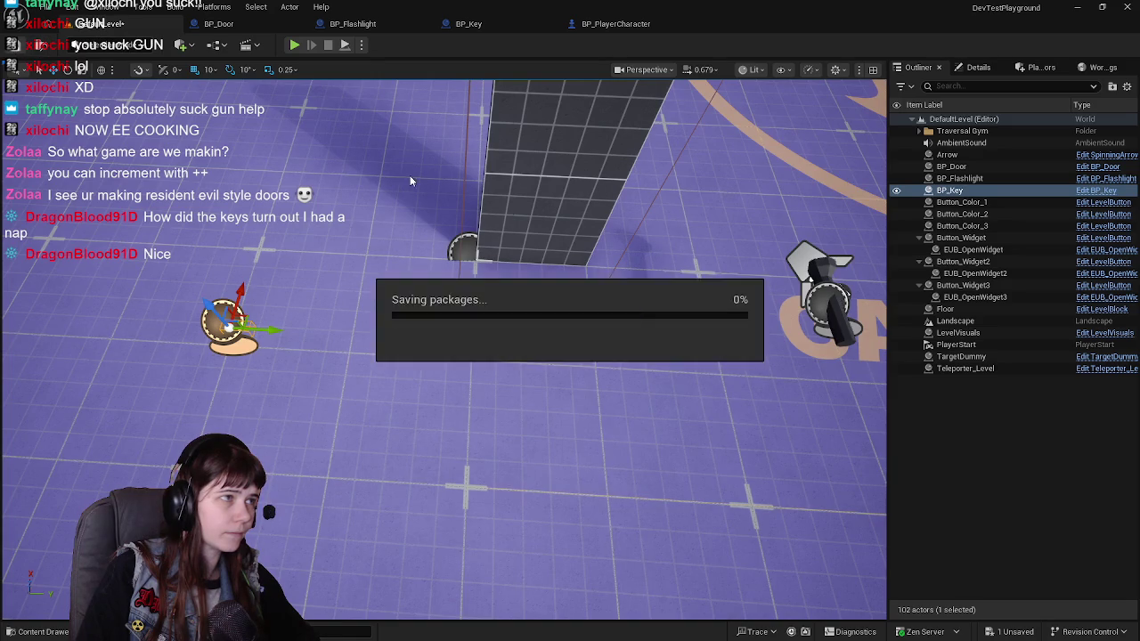
Tick Locked? on the placed BP_Door instance and save the level.
{"action": "left_click", "coordinate": [951, 167]}
{"action": "left_click", "coordinate": [978, 67]}
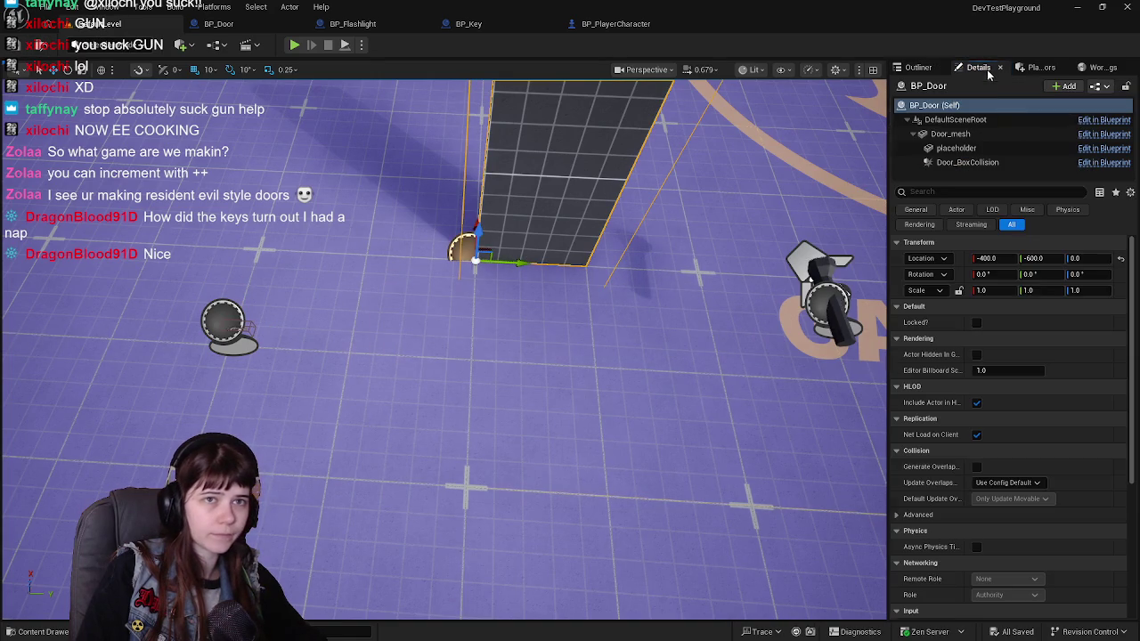
{"action": "left_click", "coordinate": [977, 322]}
{"action": "key", "text": "f"}
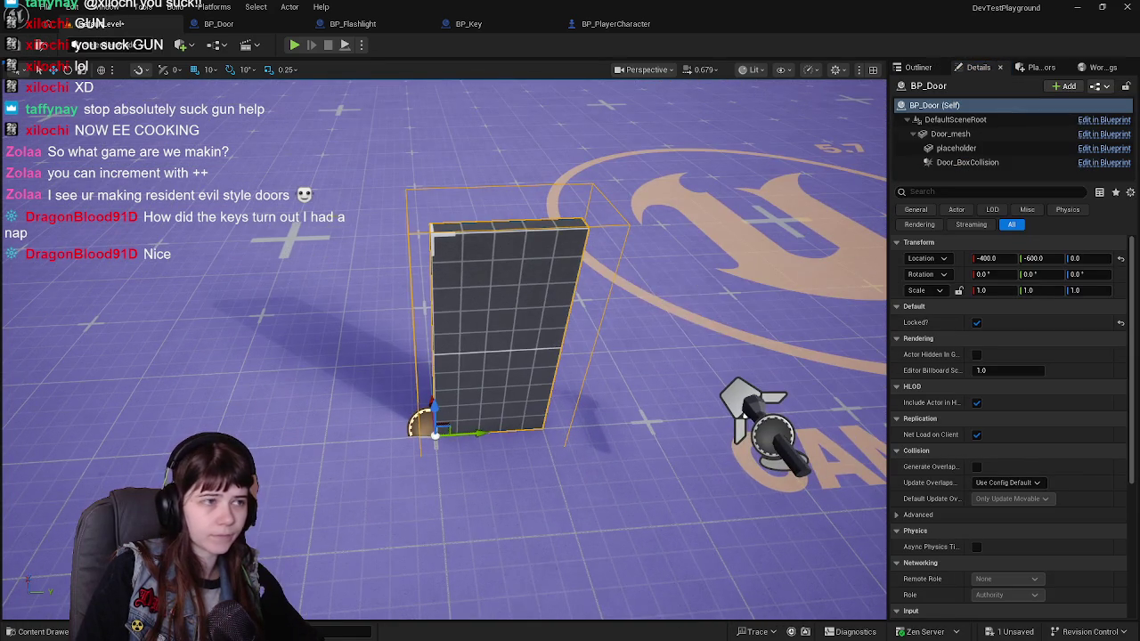
{"action": "key", "text": "ctrl+s"}
Play-test walking the character up to the door, then return to the blueprint editor.
{"action": "left_click", "coordinate": [295, 46]}
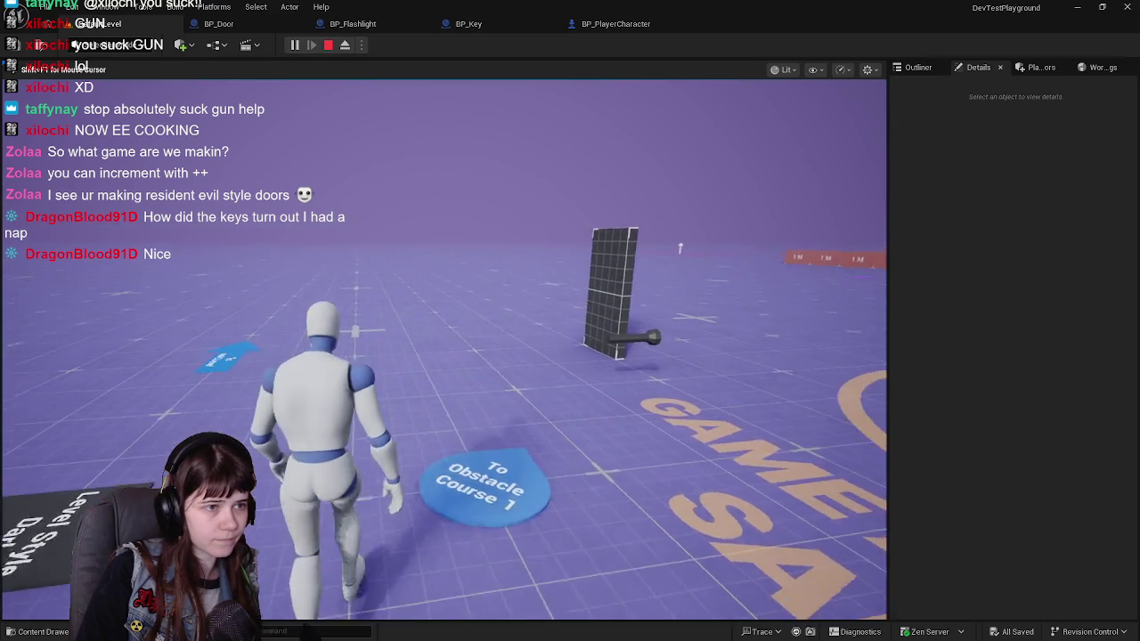
{"action": "key", "text": "w"}
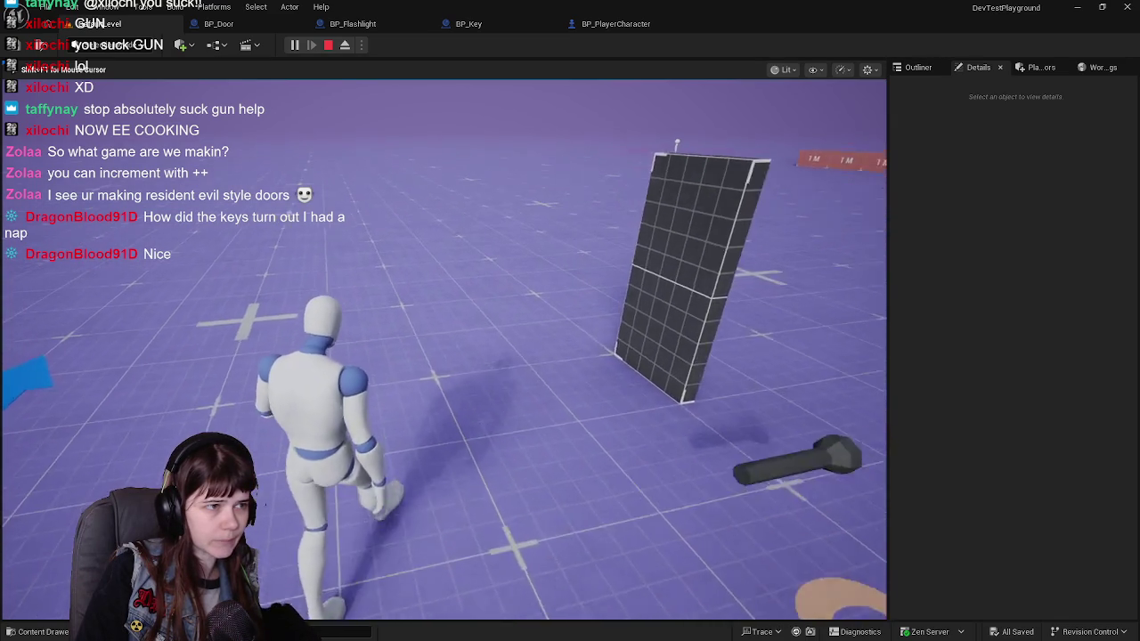
{"action": "key", "text": "w"}
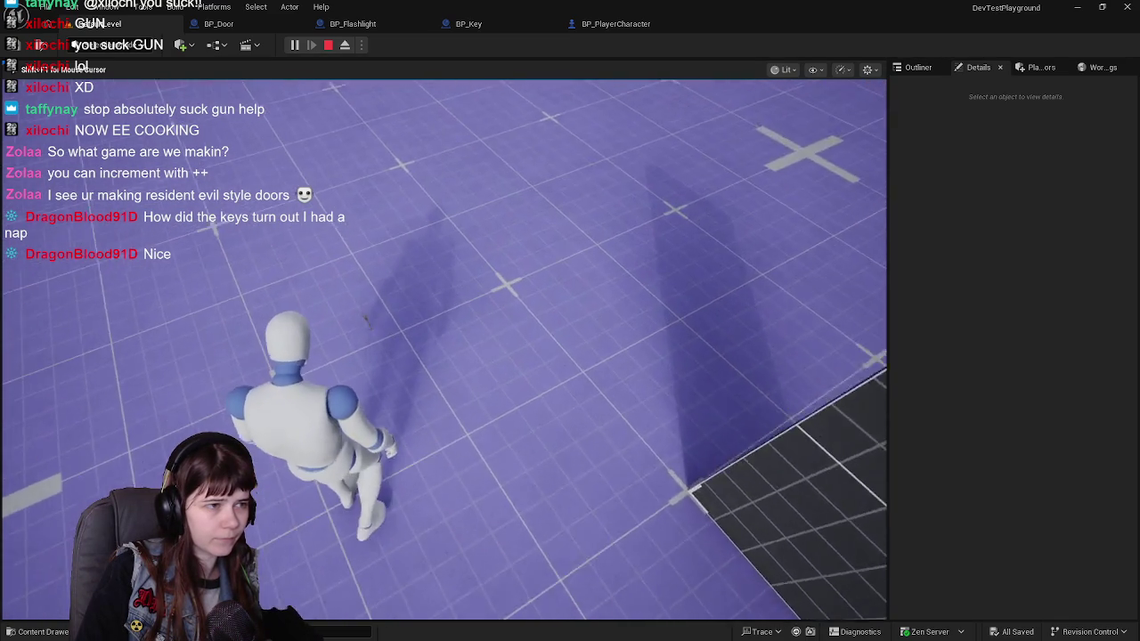
{"action": "key", "text": "w"}
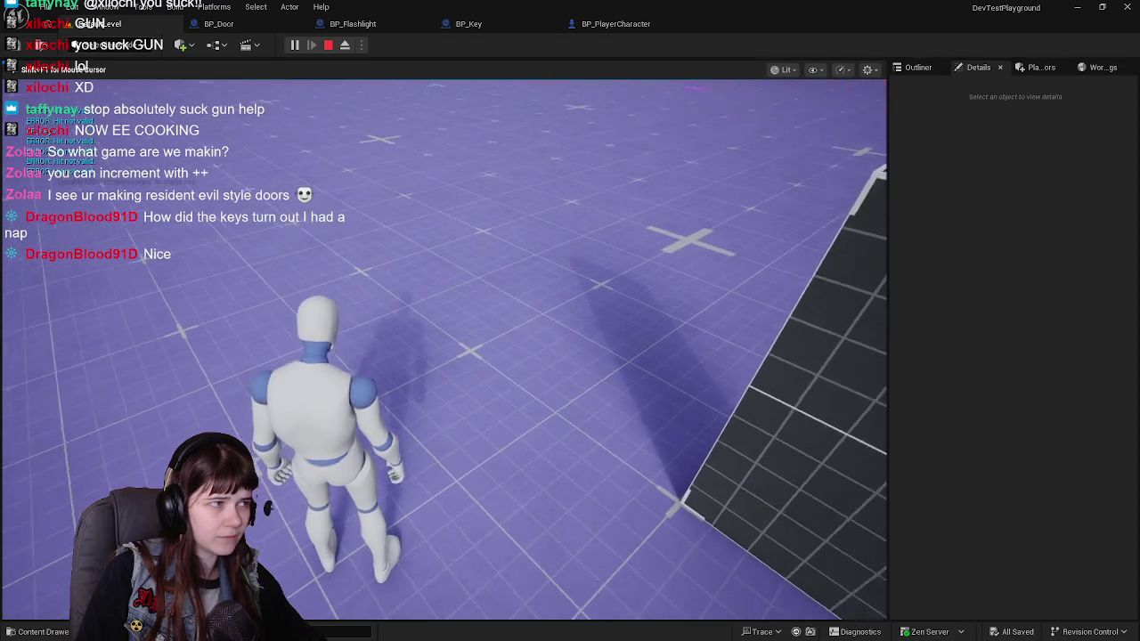
{"action": "key", "text": "w"}
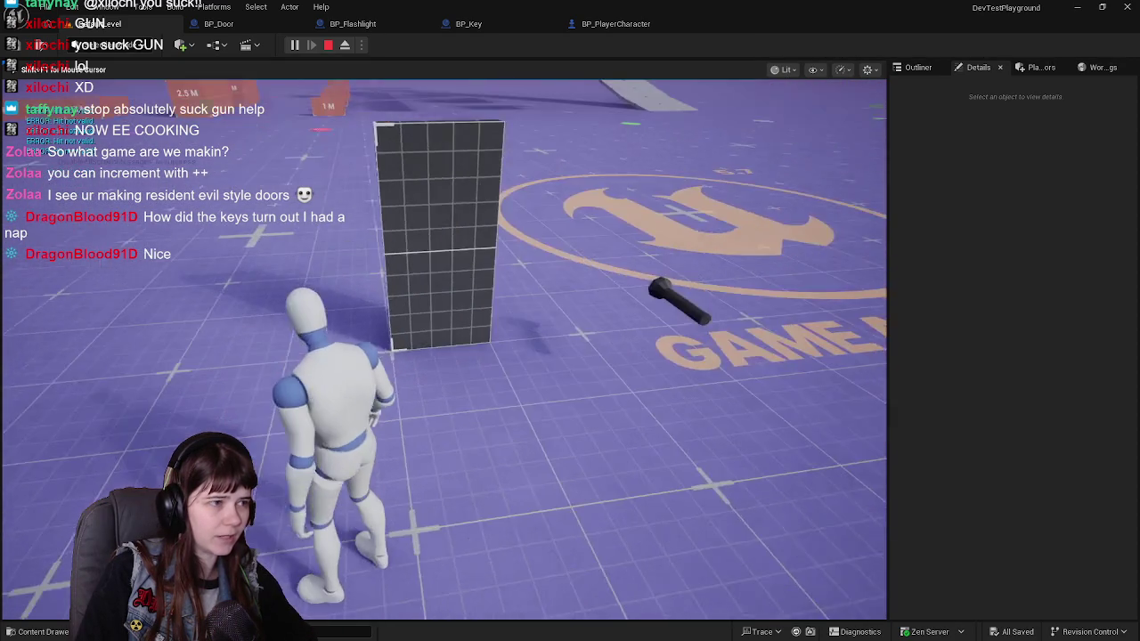
{"action": "key", "text": "w"}
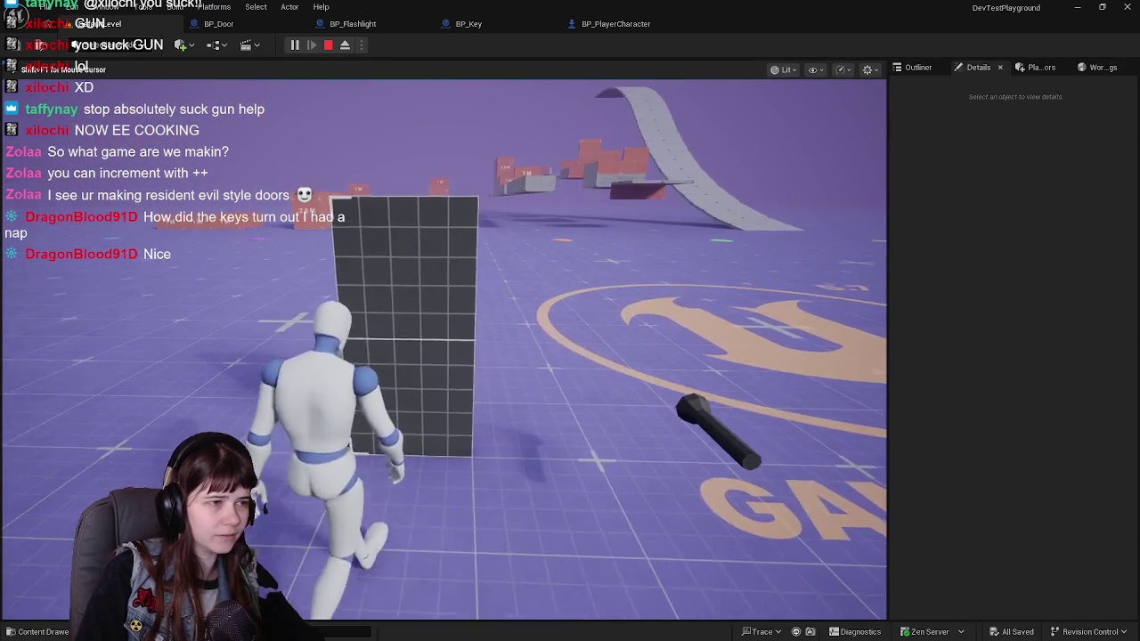
{"action": "key", "text": "w"}
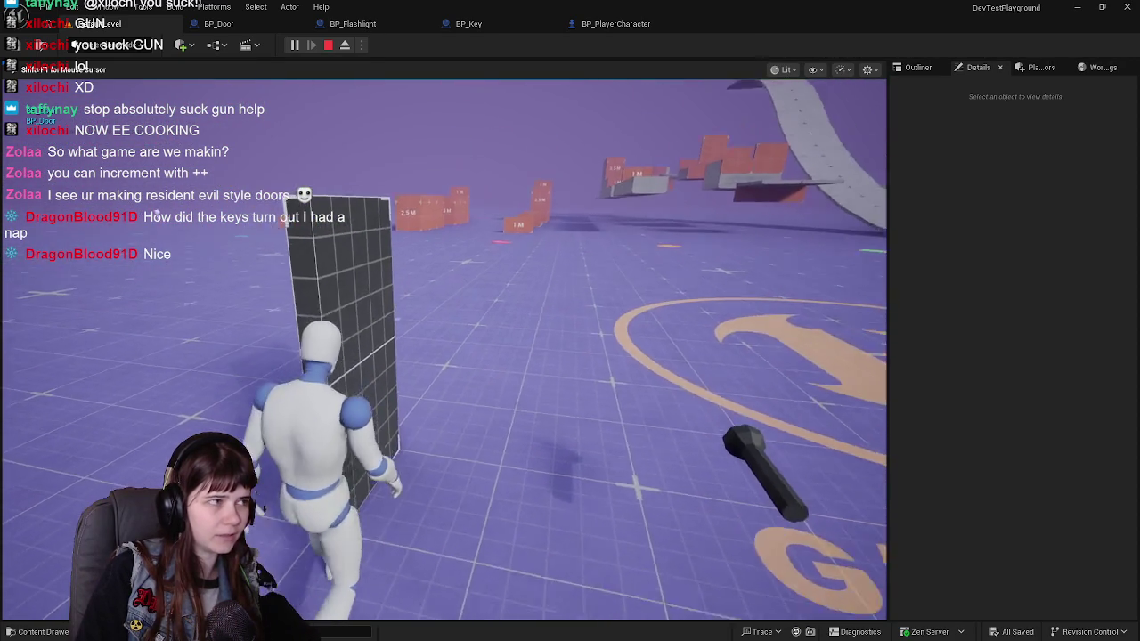
{"action": "key", "text": "Escape"}
{"action": "left_click", "coordinate": [472, 24]}
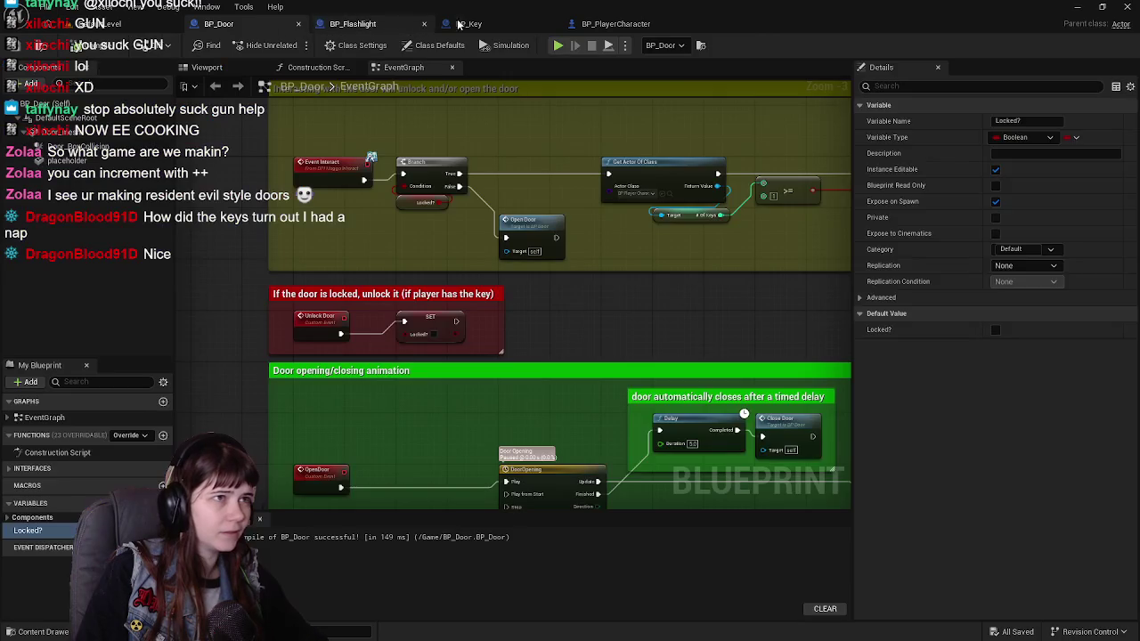
In BP_Key's Viewport, select Pickup_BoxCollision and set its Mobility to Movable.
{"action": "left_click", "coordinate": [238, 72]}
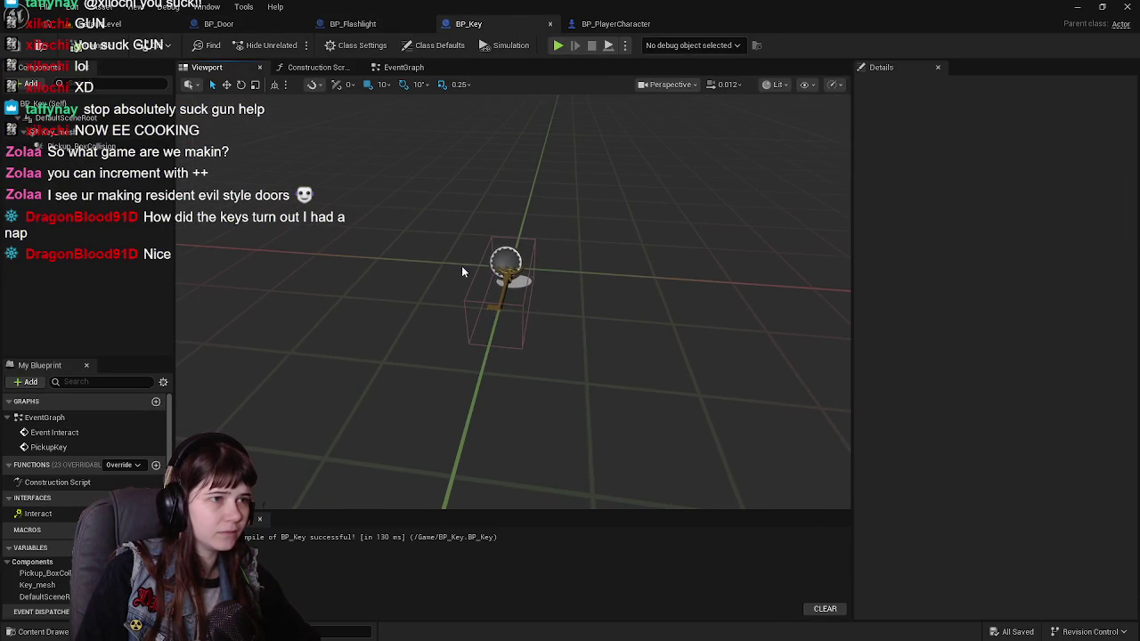
{"action": "left_click", "coordinate": [468, 268]}
{"action": "left_click", "coordinate": [1089, 249]}
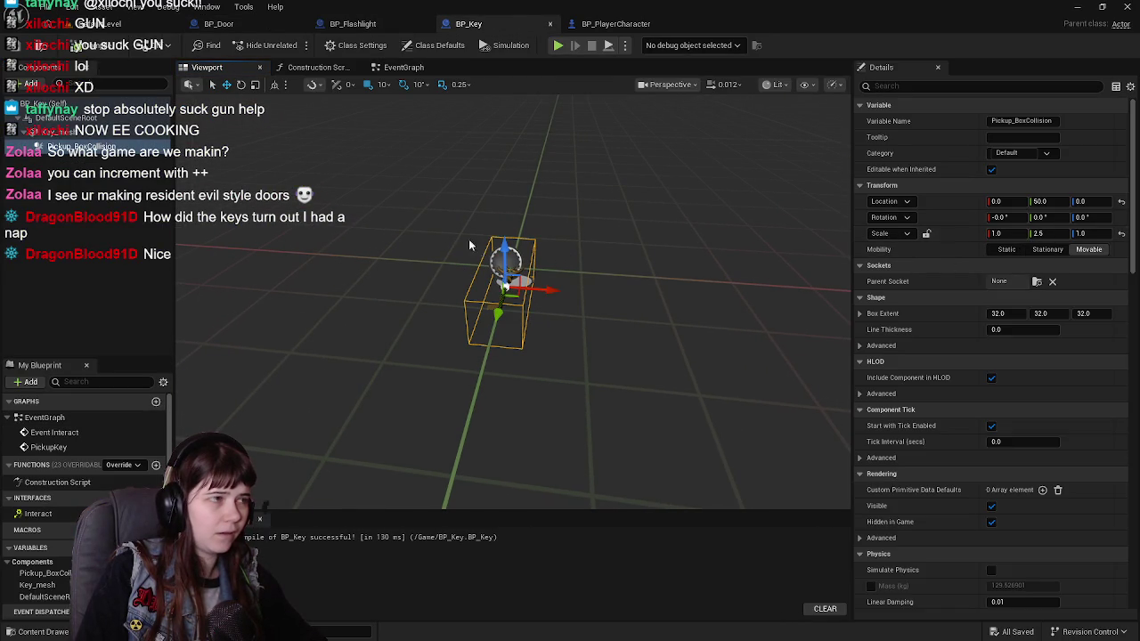
{"action": "left_click", "coordinate": [69, 132]}
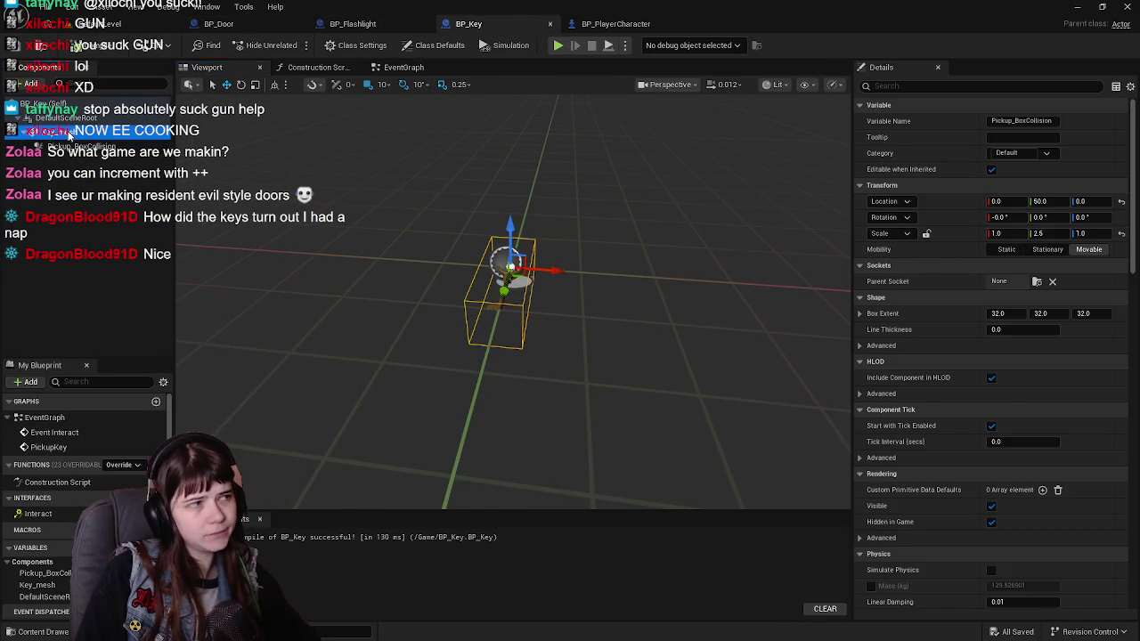
{"action": "left_click", "coordinate": [66, 146]}
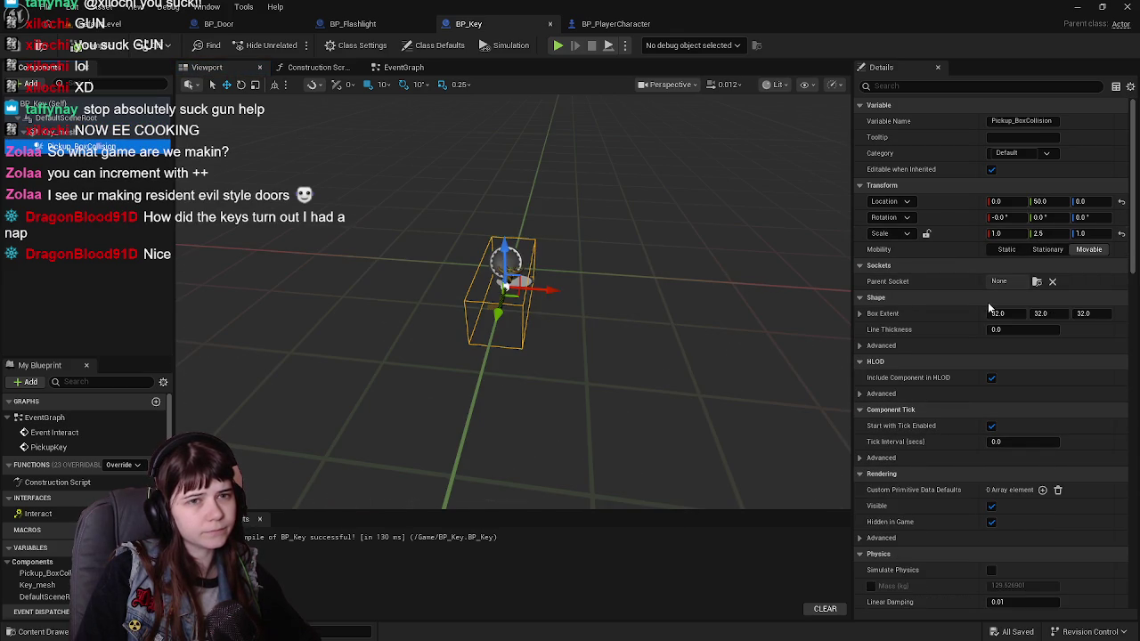
Set the pickup box scale to X 2.0, Y 5.0, Z 2.0.
{"action": "left_click", "coordinate": [1002, 233]}
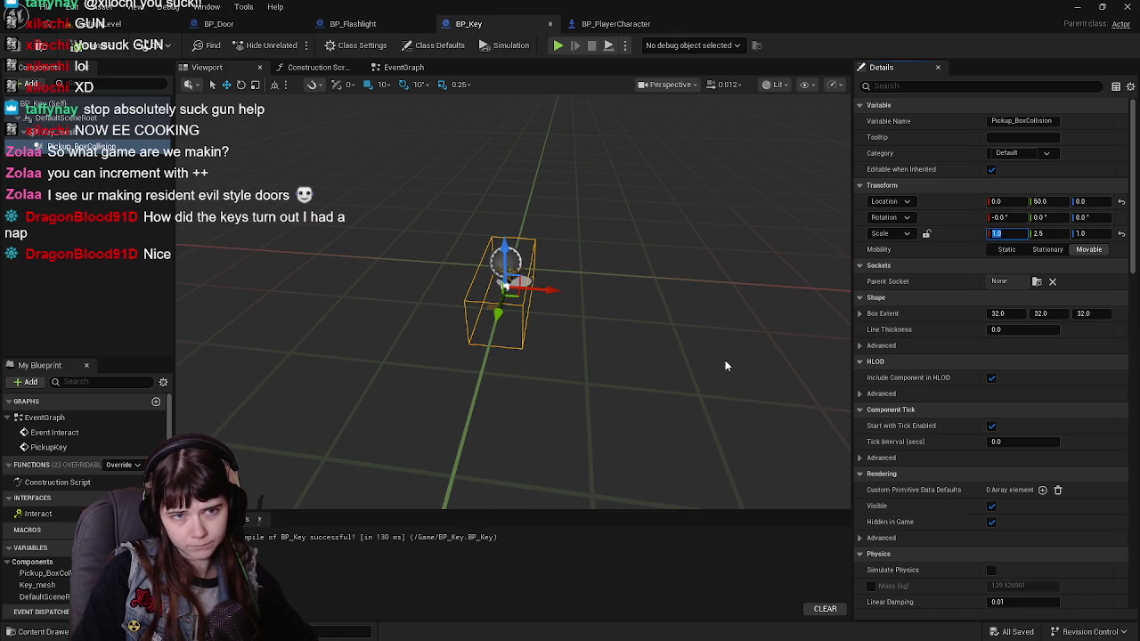
{"action": "type", "text": "2.5"}
{"action": "key", "text": "Return"}
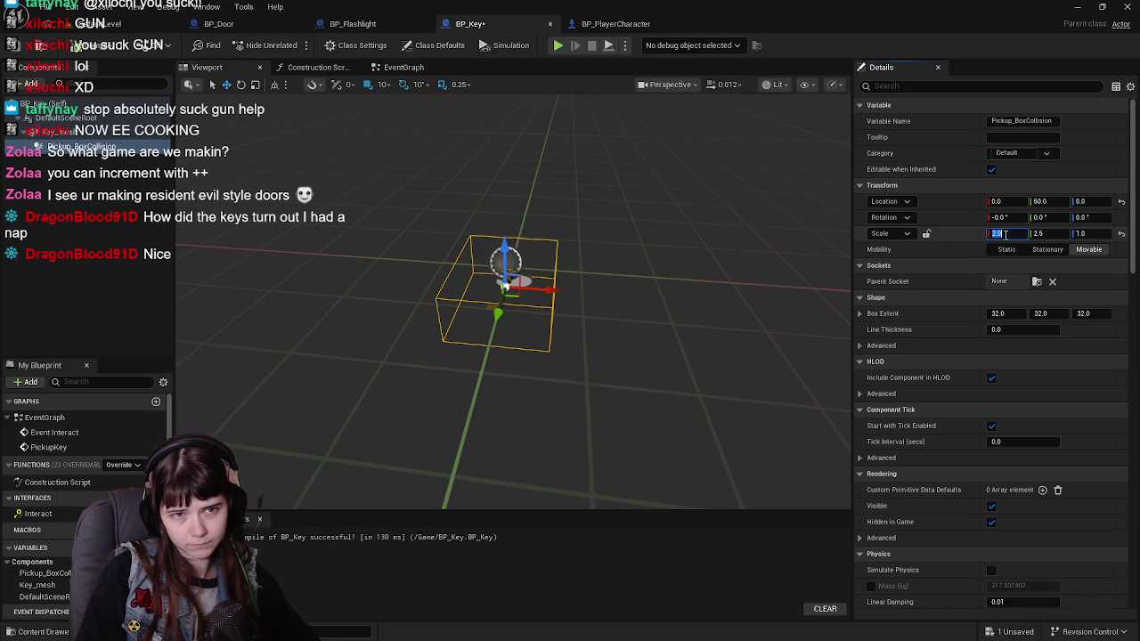
{"action": "type", "text": "5"}
{"action": "key", "text": "Return"}
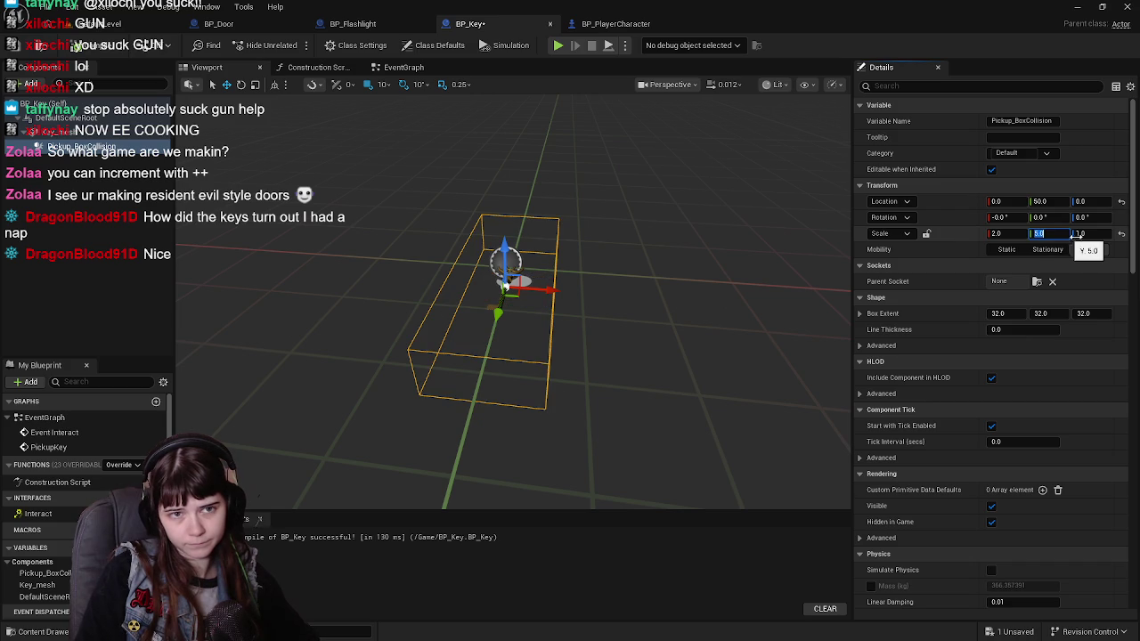
{"action": "type", "text": "2"}
{"action": "key", "text": "Return"}
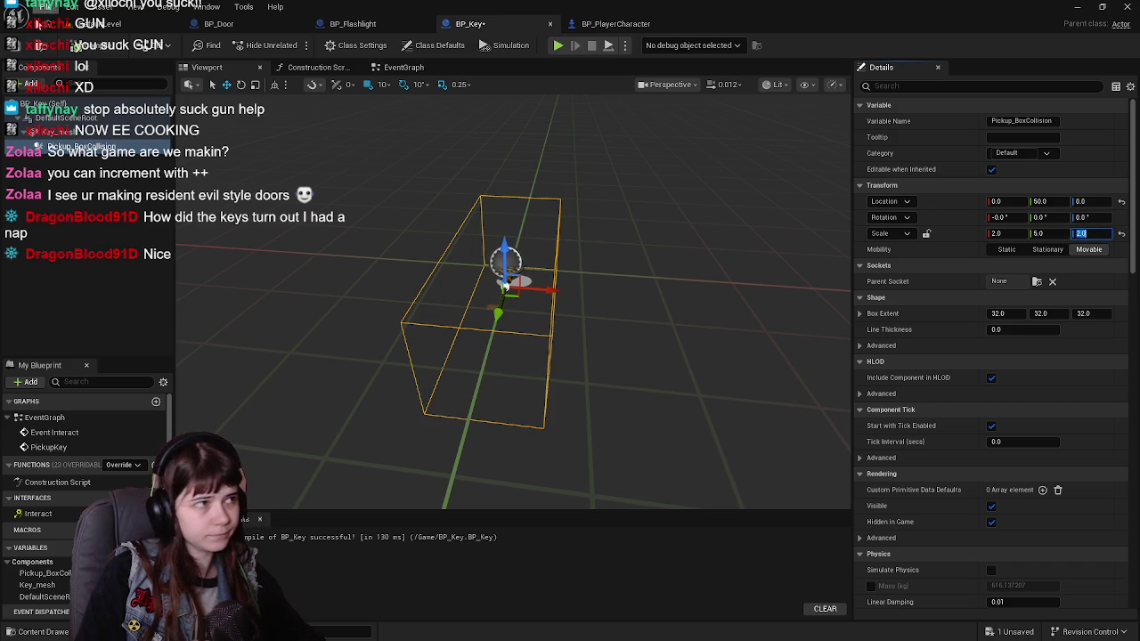
{"action": "key", "text": "ctrl+space"}
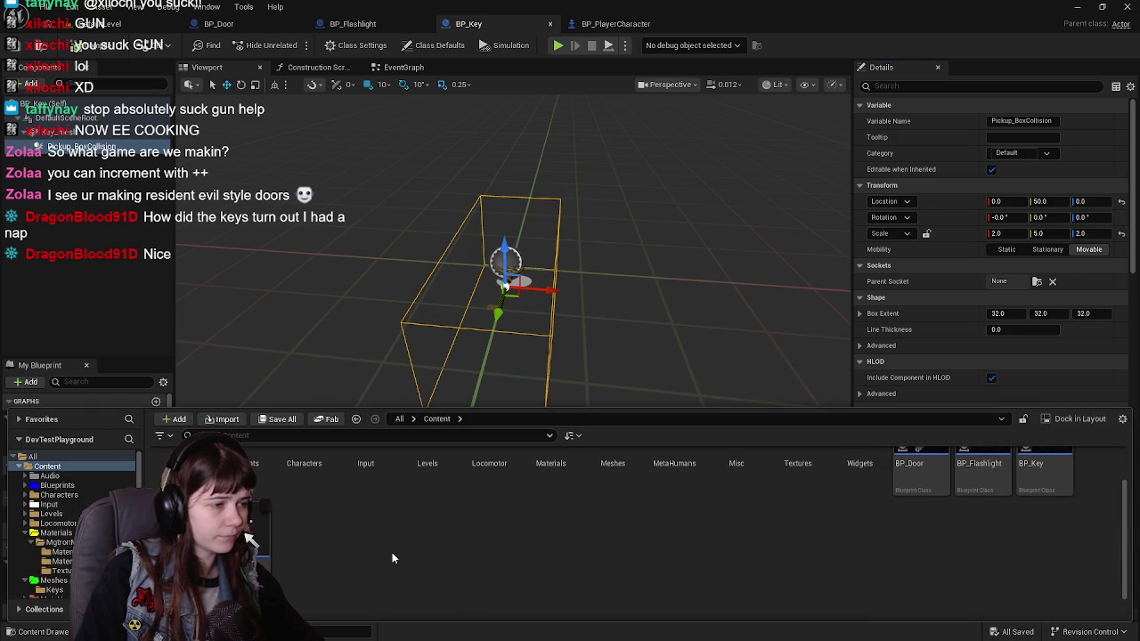
Disable Nanite on the key mesh in Content > Meshes > Keys.
{"action": "right_click", "coordinate": [1042, 485]}
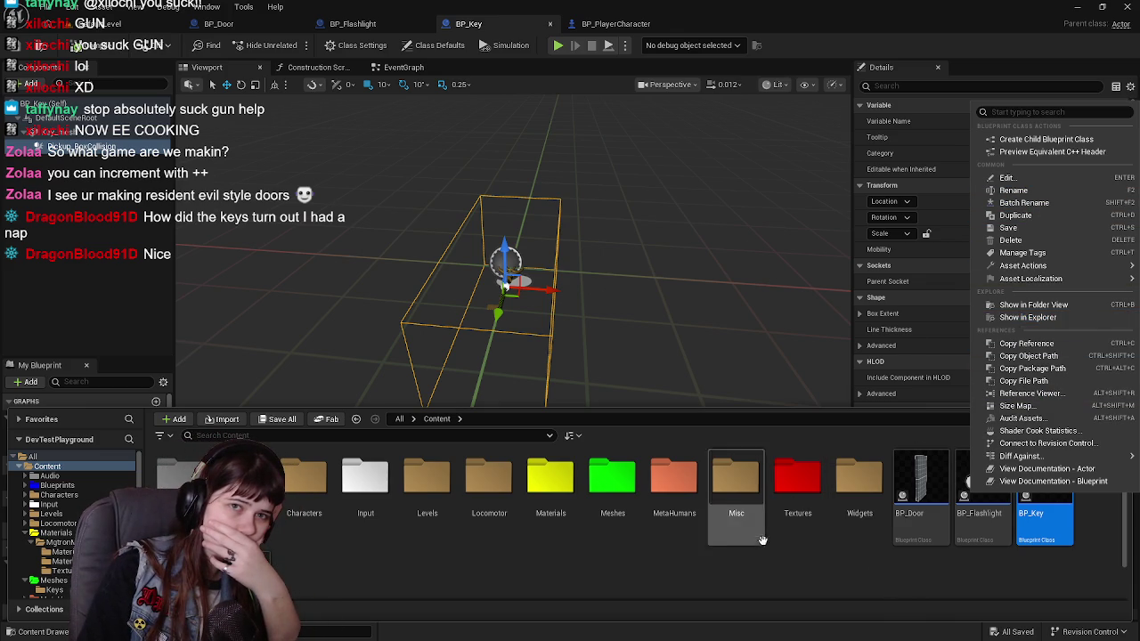
{"action": "left_click", "coordinate": [667, 546]}
{"action": "double_click", "coordinate": [613, 481]}
{"action": "double_click", "coordinate": [304, 481]}
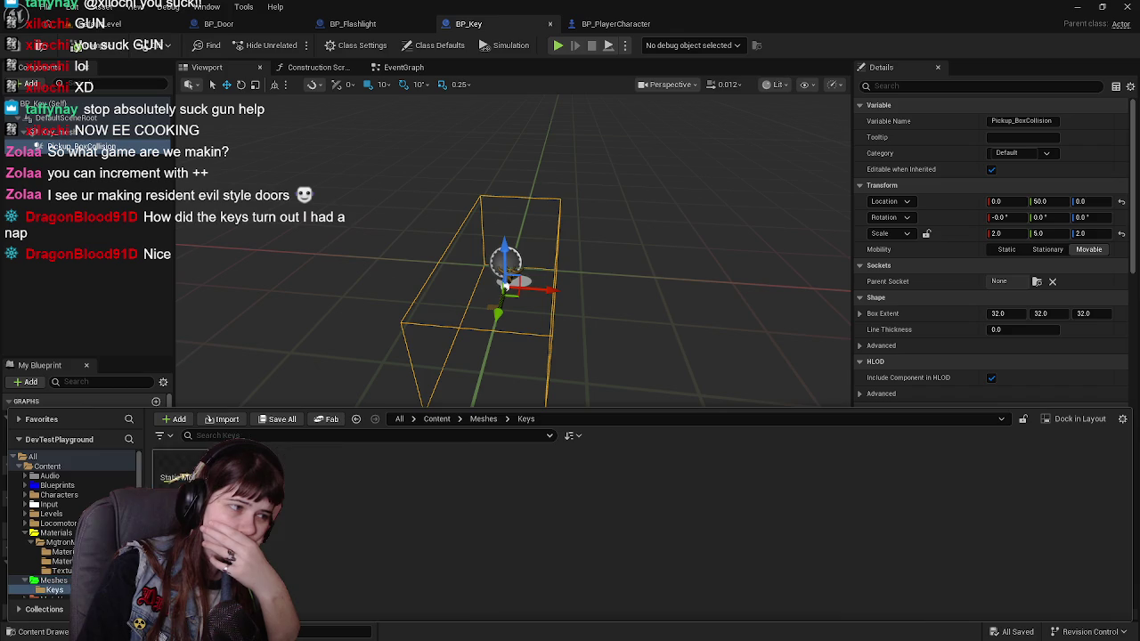
{"action": "right_click", "coordinate": [180, 470]}
{"action": "mouse_move", "coordinate": [280, 224]}
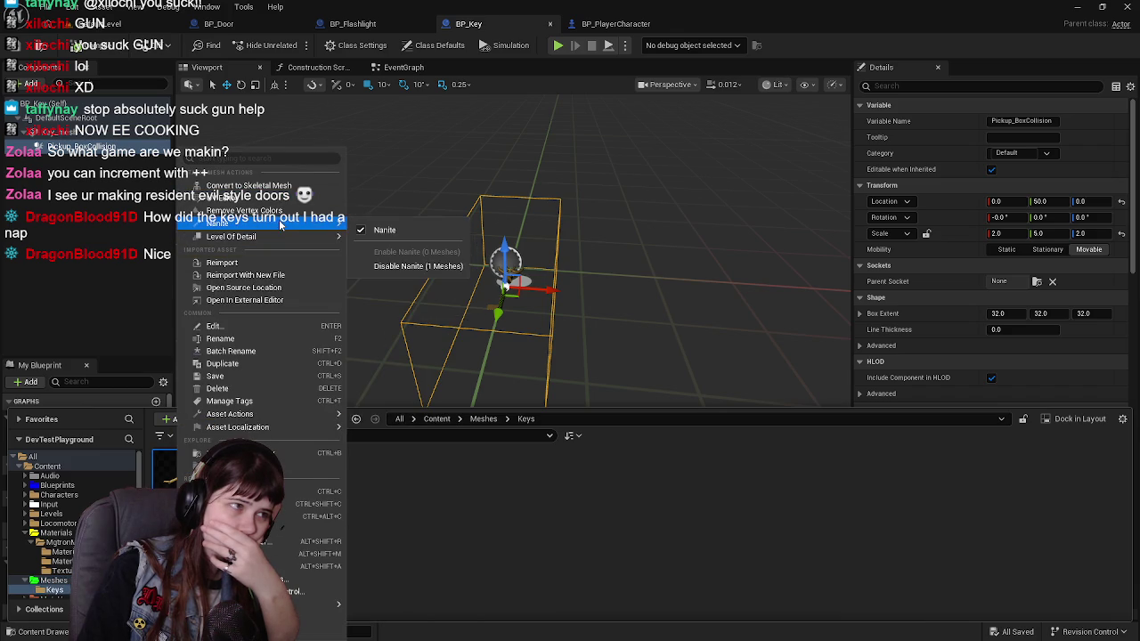
{"action": "left_click", "coordinate": [415, 227]}
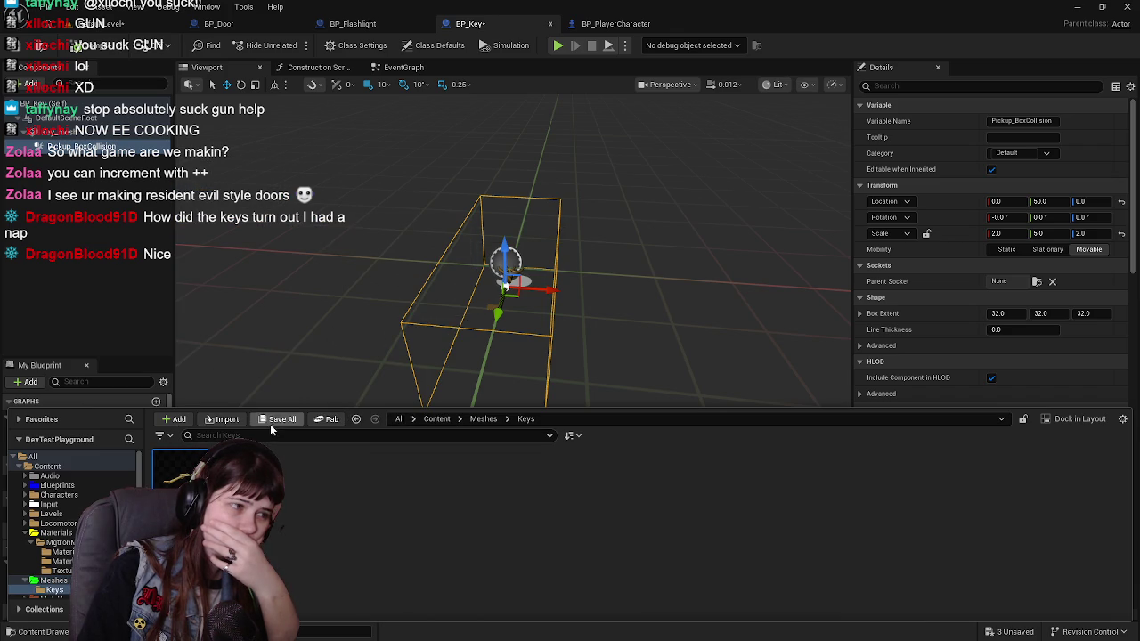
Save all unsaved assets with Save Selected.
{"action": "left_click", "coordinate": [271, 424]}
{"action": "left_click", "coordinate": [666, 461]}
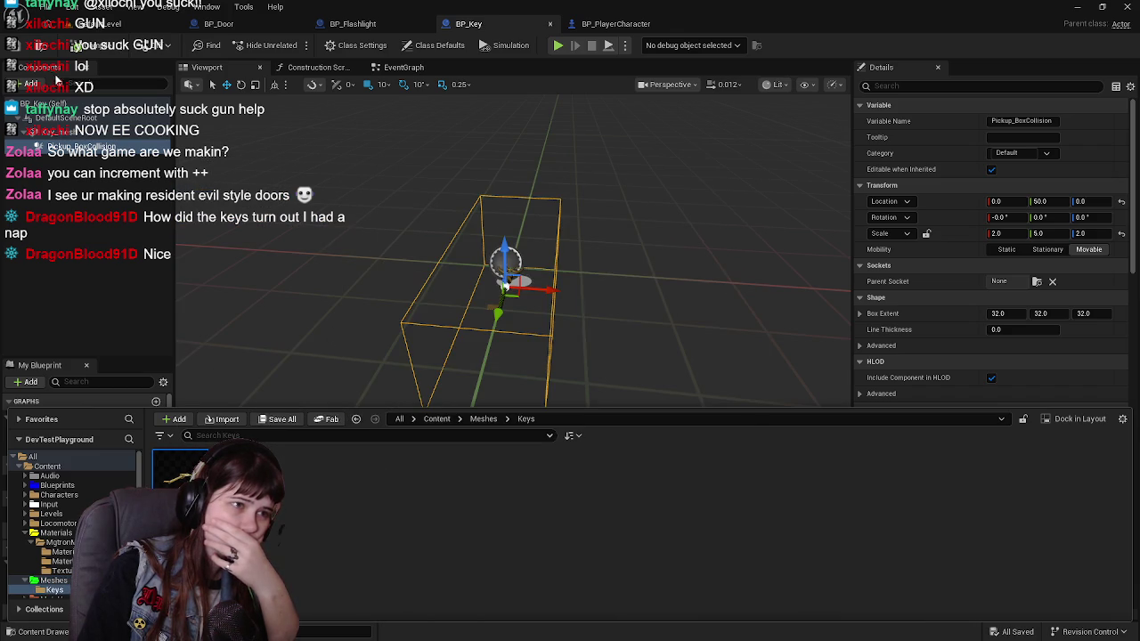
{"action": "left_click", "coordinate": [421, 30]}
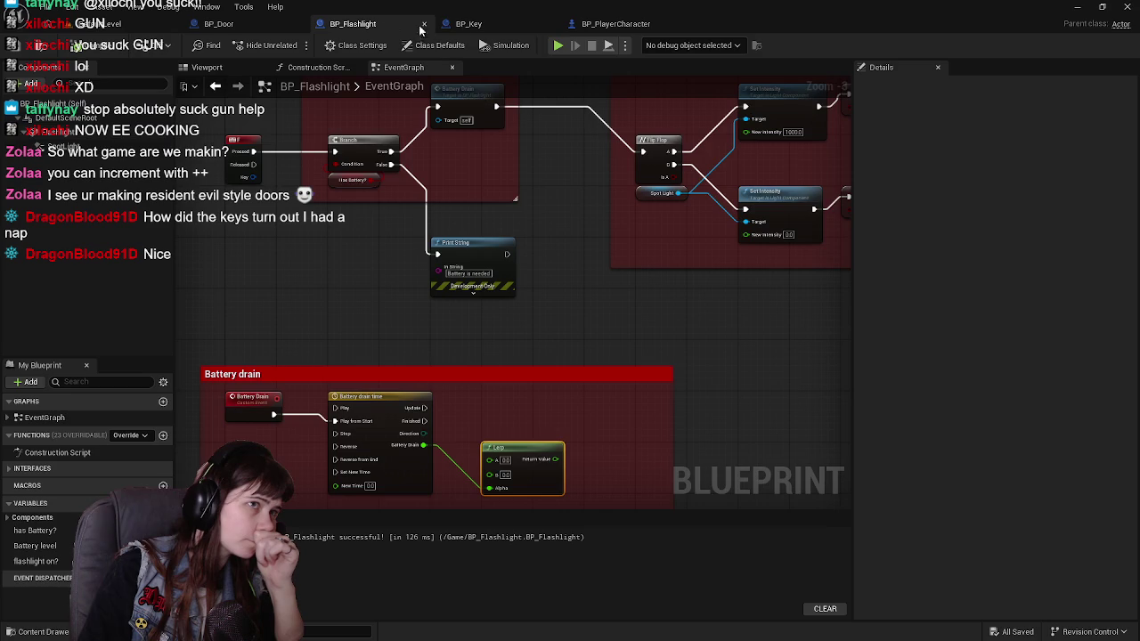
Cycle through the open editor tabs, close the player character blueprint, and open BP_Key's event graph.
{"action": "left_click", "coordinate": [470, 24]}
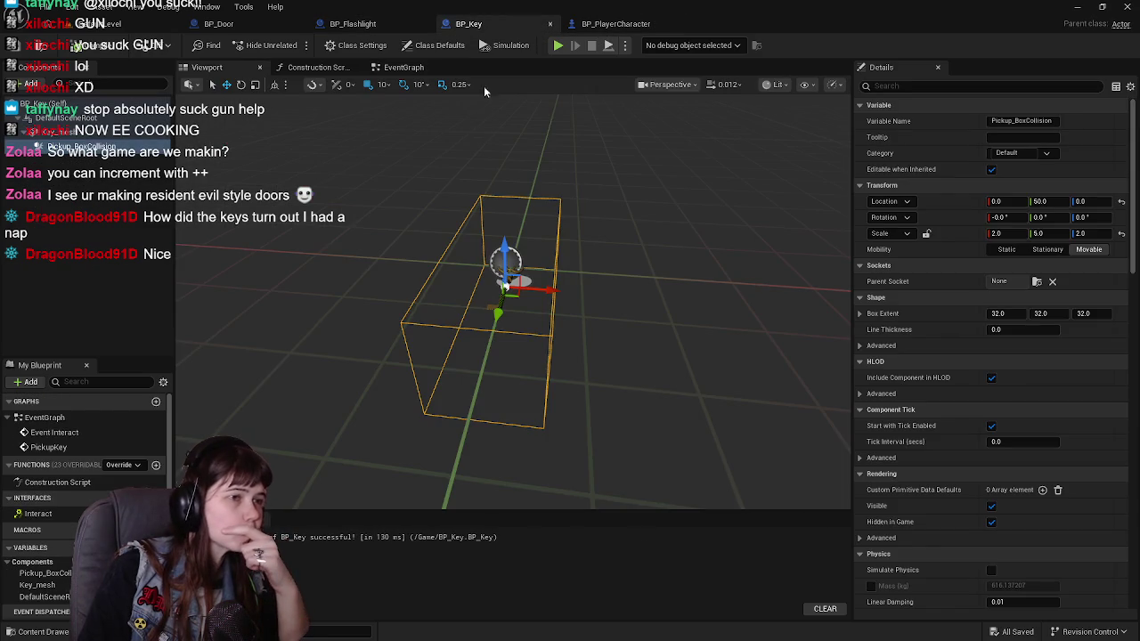
{"action": "left_click", "coordinate": [218, 23]}
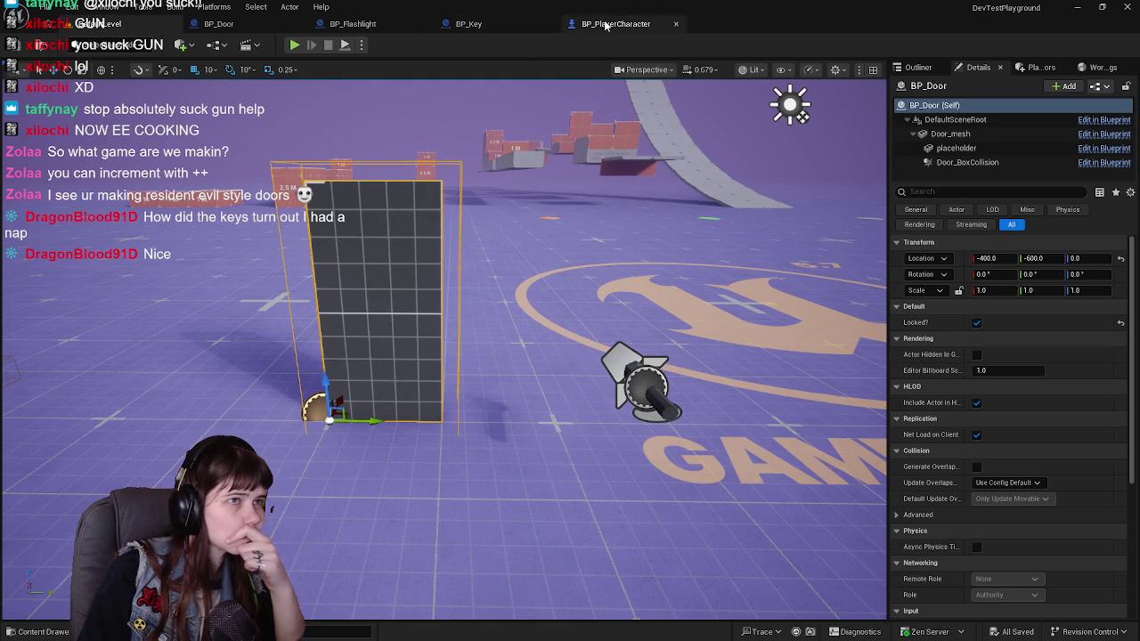
{"action": "left_click", "coordinate": [606, 24]}
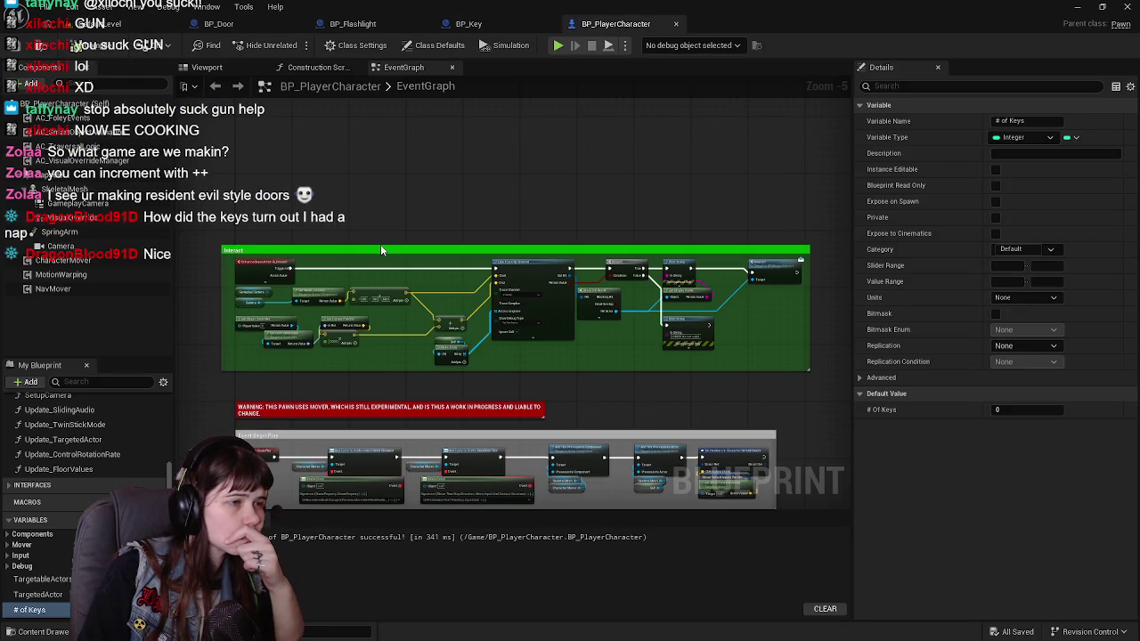
{"action": "left_click", "coordinate": [677, 24]}
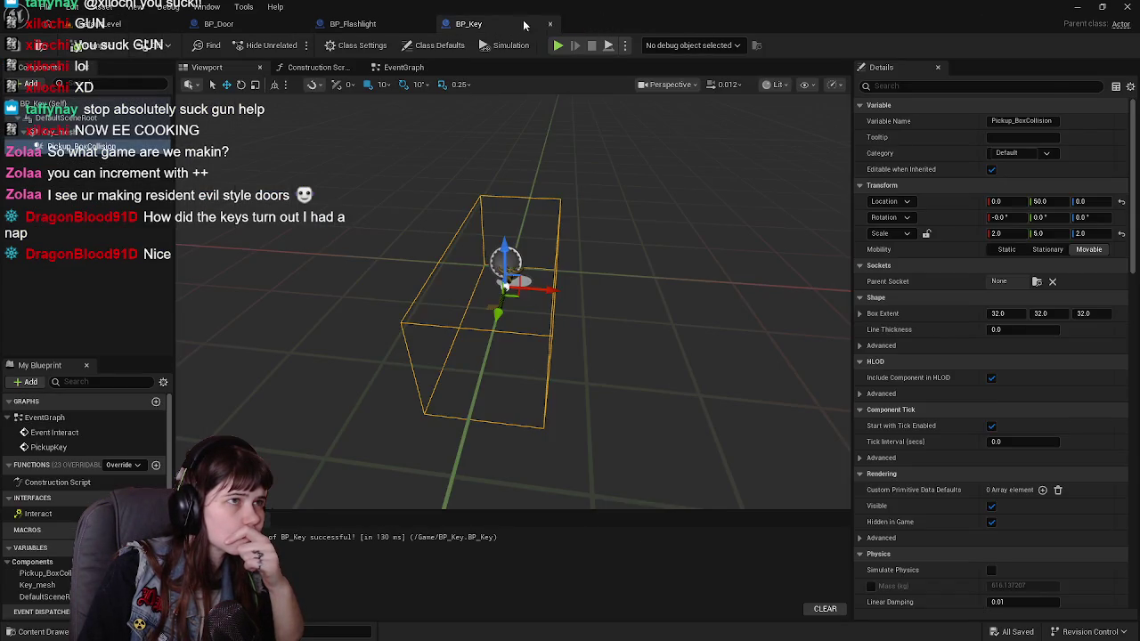
{"action": "left_click", "coordinate": [347, 24]}
{"action": "left_click", "coordinate": [107, 24]}
{"action": "left_click", "coordinate": [493, 25]}
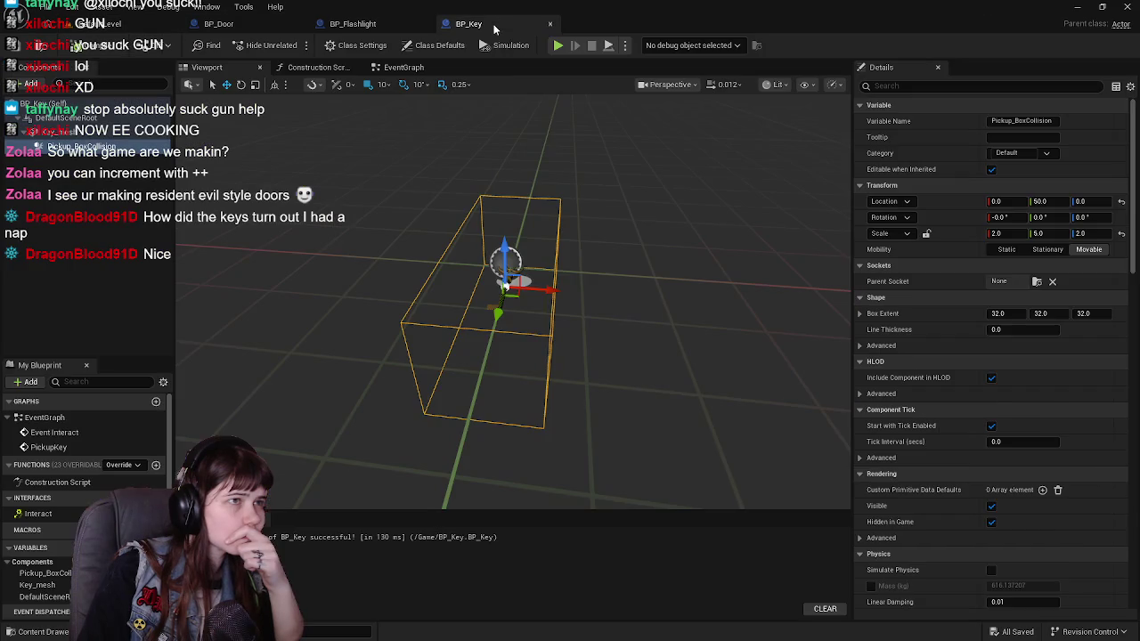
{"action": "left_click", "coordinate": [426, 71]}
Inspect the PickupKey, SET and Destroy Actor nodes, then move the BP_Key tab ahead of BP_Flashlight.
{"action": "mouse_move", "coordinate": [599, 249]}
{"action": "left_mouse_down"}
{"action": "mouse_move", "coordinate": [464, 243]}
{"action": "mouse_move", "coordinate": [446, 214]}
{"action": "mouse_move", "coordinate": [512, 253]}
{"action": "left_mouse_up"}
{"action": "mouse_move", "coordinate": [460, 219]}
{"action": "left_mouse_down"}
{"action": "mouse_move", "coordinate": [659, 208]}
{"action": "mouse_move", "coordinate": [585, 192]}
{"action": "left_mouse_up"}
{"action": "type", "text": "p"}
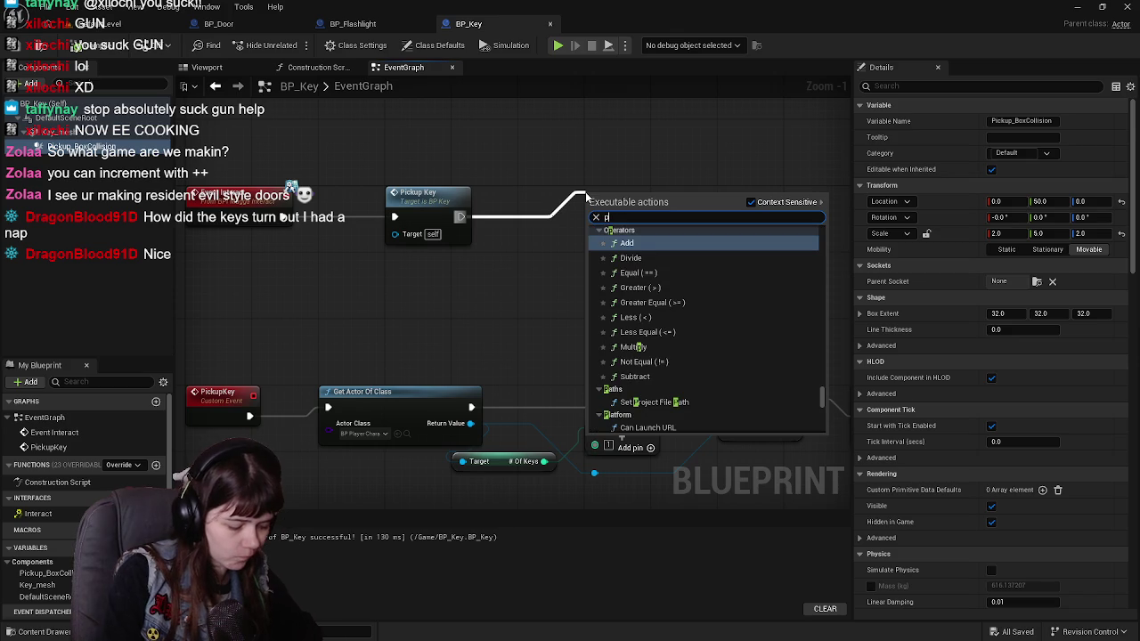
{"action": "key", "text": "BackSpace"}
{"action": "left_click", "coordinate": [355, 125]}
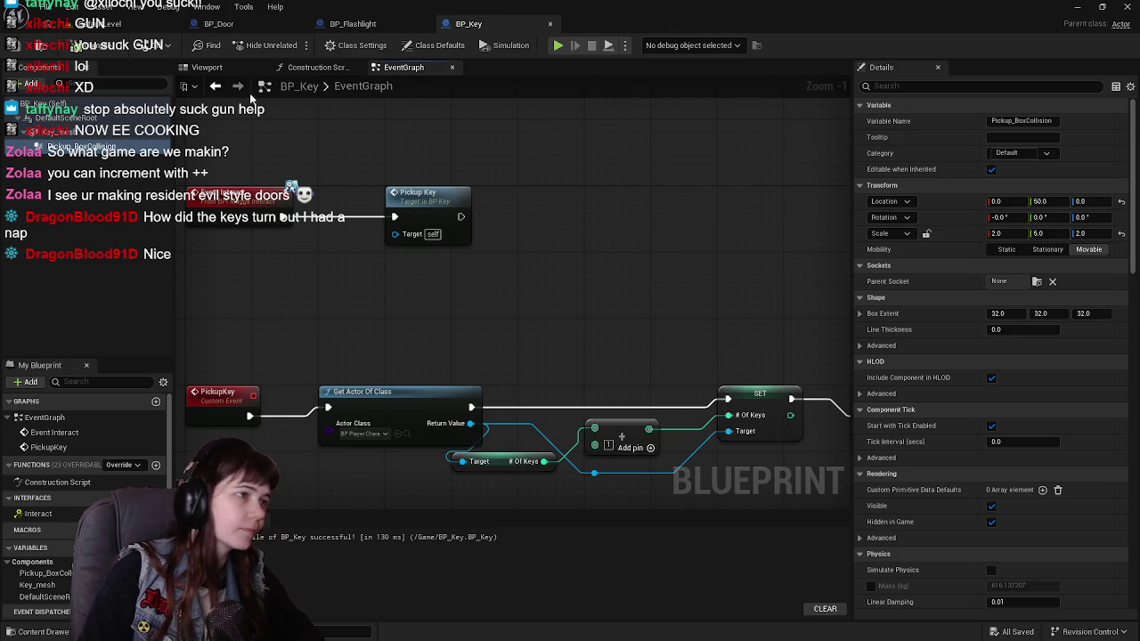
{"action": "left_click", "coordinate": [352, 23]}
{"action": "left_click_drag", "start_coordinate": [551, 238], "coordinate": [588, 339]}
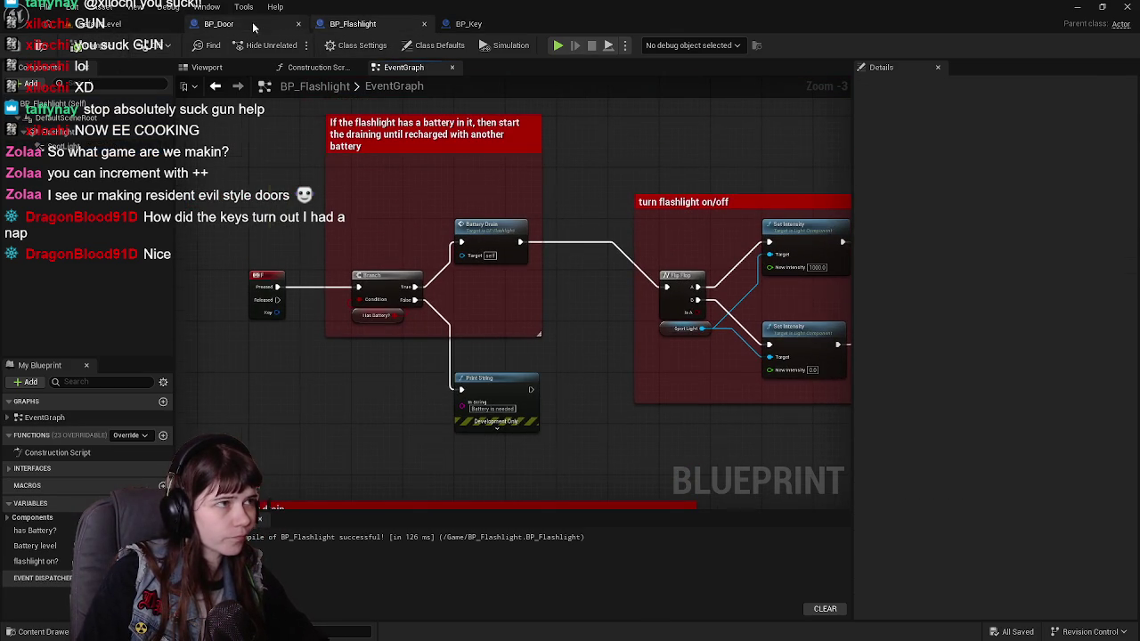
{"action": "left_click", "coordinate": [223, 23]}
{"action": "left_click_drag", "start_coordinate": [468, 23], "coordinate": [371, 27]}
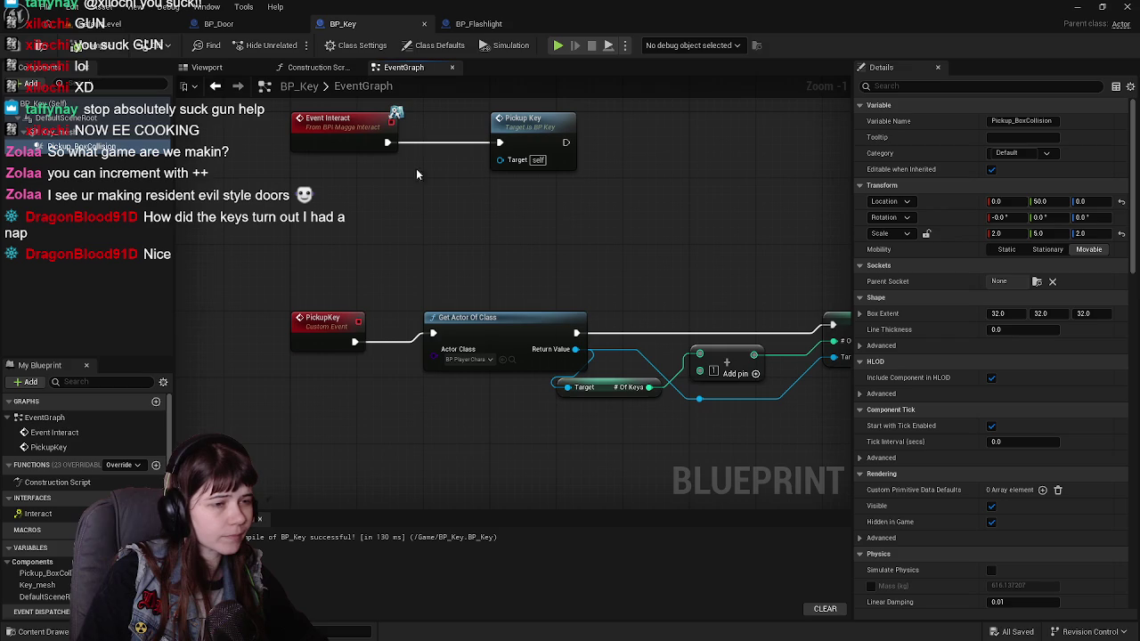
Select the whole PickupKey node chain and wrap it in a comment.
{"action": "scroll", "coordinate": [457, 228], "scroll_direction": "down", "scroll_amount": 2}
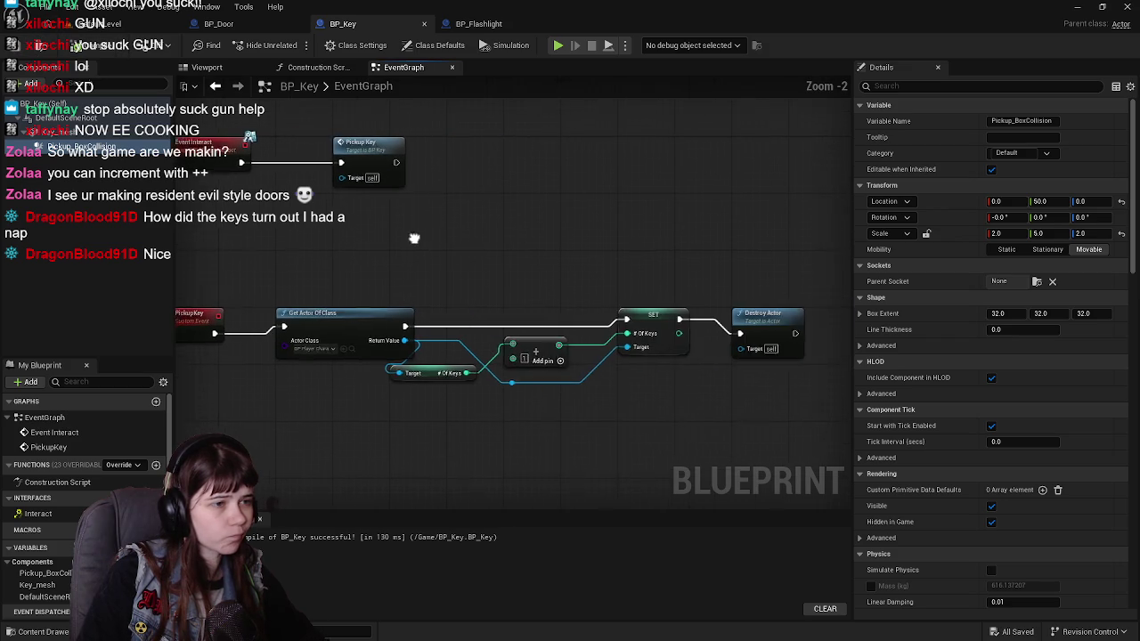
{"action": "mouse_move", "coordinate": [198, 276]}
{"action": "left_mouse_down"}
{"action": "mouse_move", "coordinate": [552, 361]}
{"action": "mouse_move", "coordinate": [771, 390]}
{"action": "left_mouse_up"}
{"action": "key", "text": "c"}
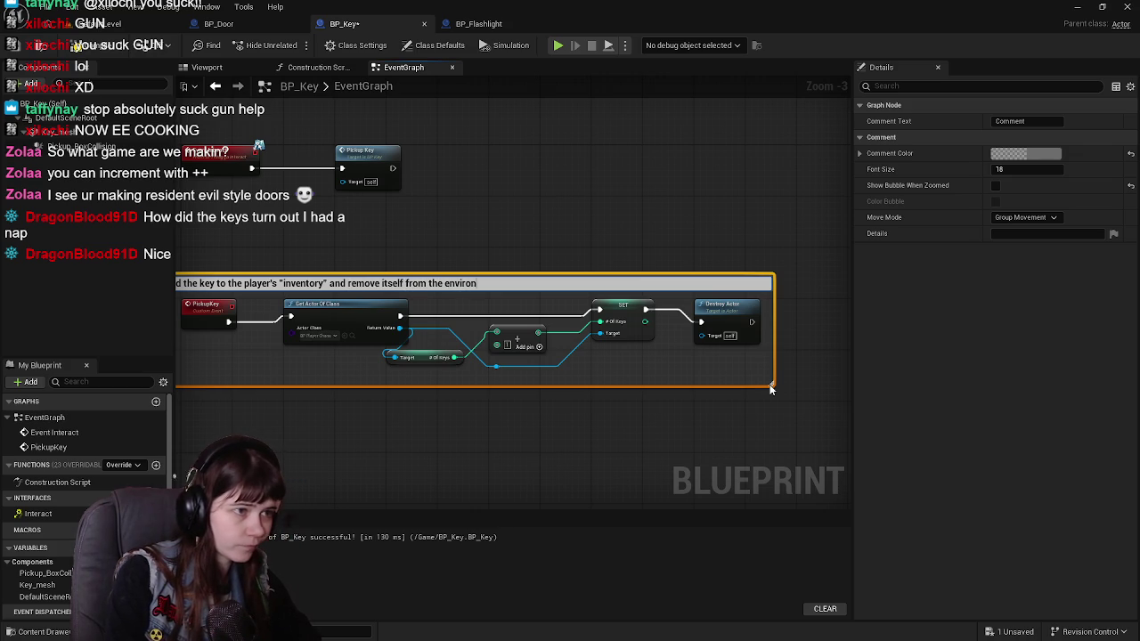
Title the comment about adding the key to inventory and removing itself, colour it yellow, and save BP_Key.
{"action": "type", "text": "ment"}
{"action": "key", "text": "Return"}
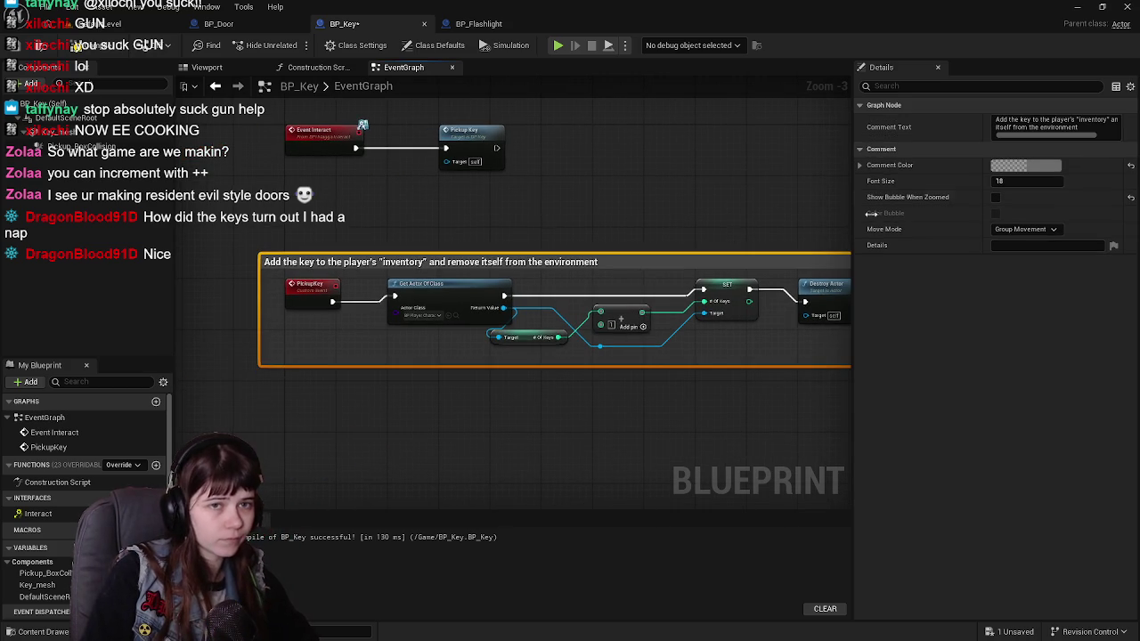
{"action": "left_click", "coordinate": [1037, 166]}
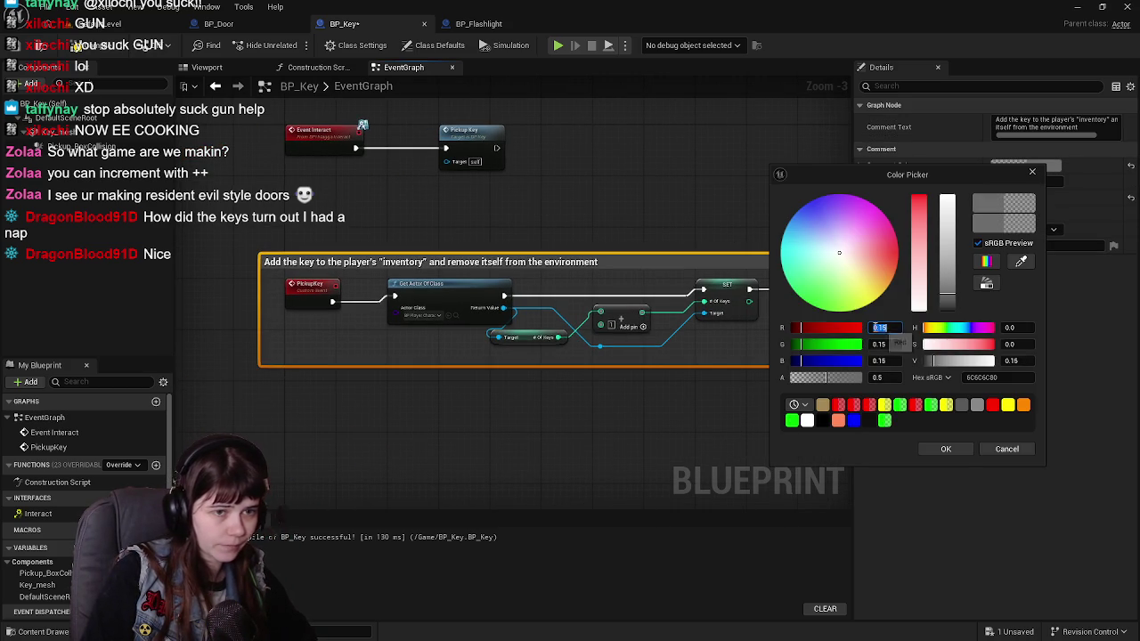
{"action": "type", "text": "1"}
{"action": "key", "text": "Return"}
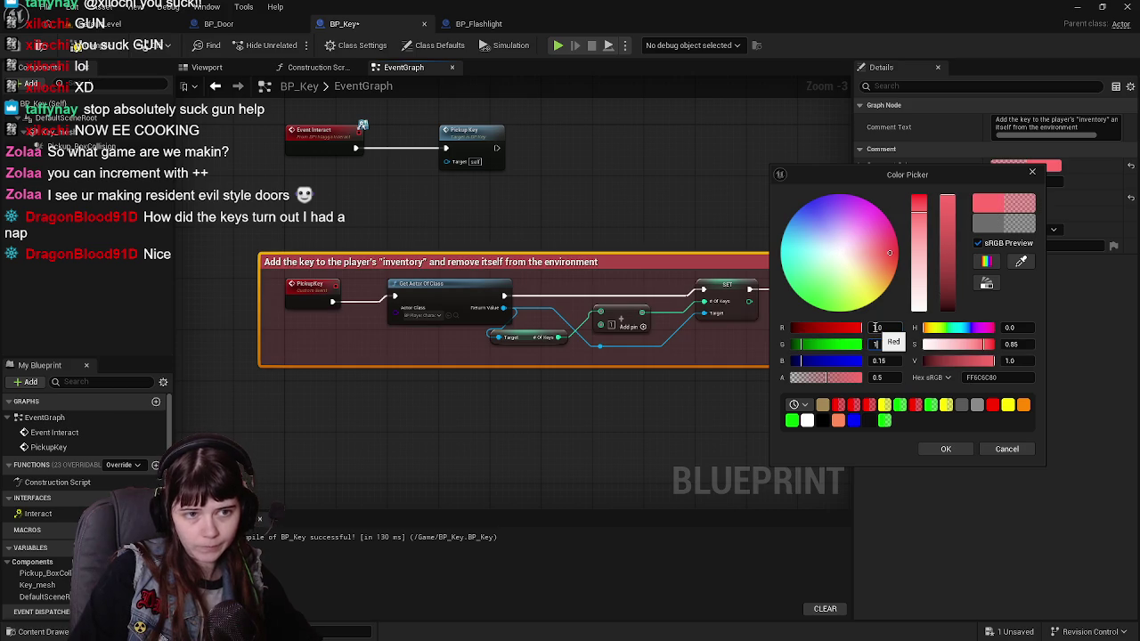
{"action": "key", "text": "Tab"}
{"action": "type", "text": "0"}
{"action": "left_click", "coordinate": [946, 450]}
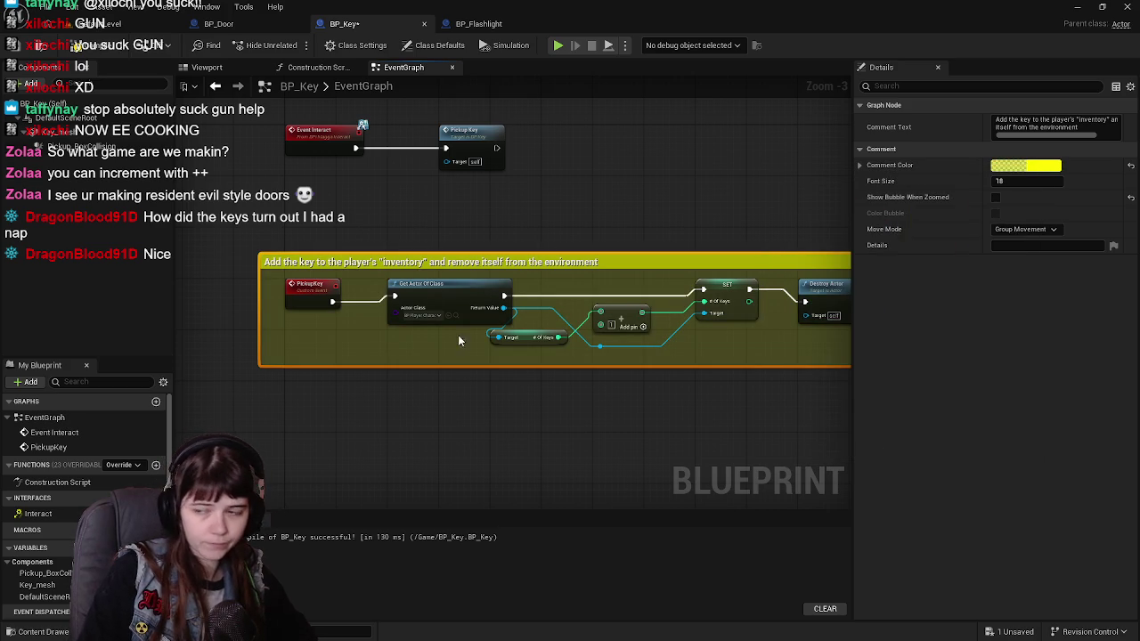
{"action": "left_click", "coordinate": [29, 50]}
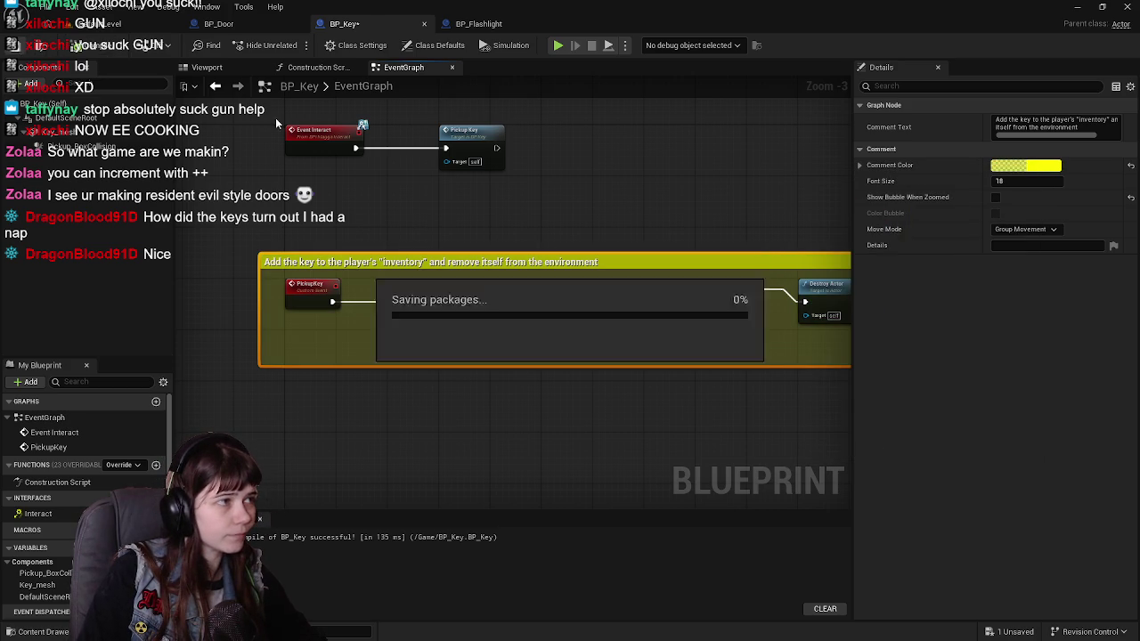
{"action": "left_click", "coordinate": [93, 25]}
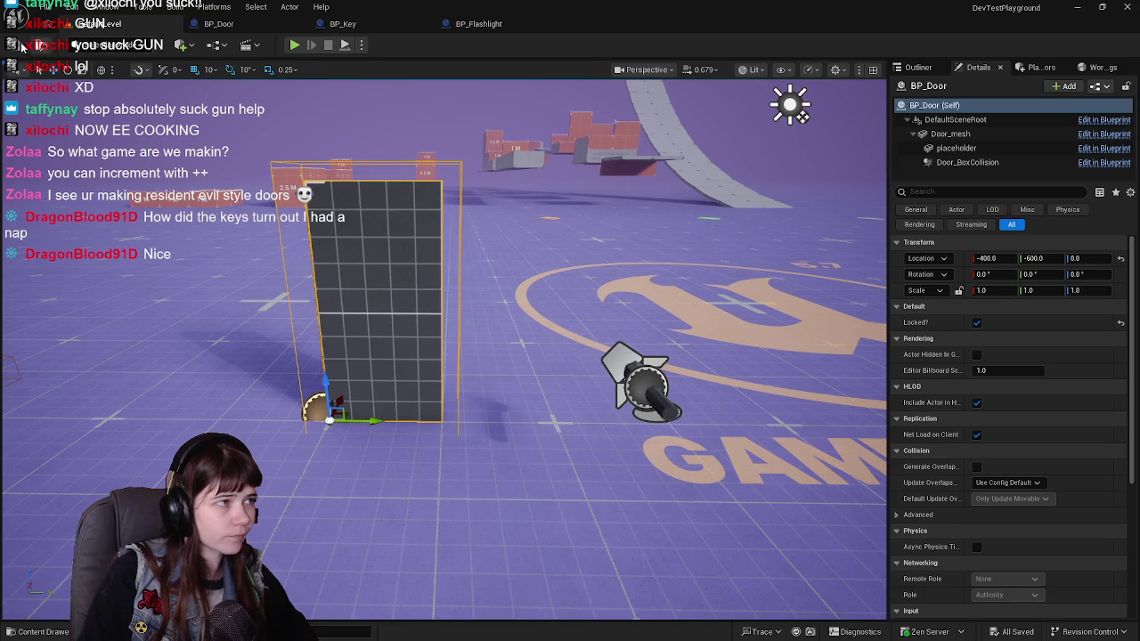
Play the level, walk past the door to the floor key and back, and try E on the door.
{"action": "left_click", "coordinate": [293, 46]}
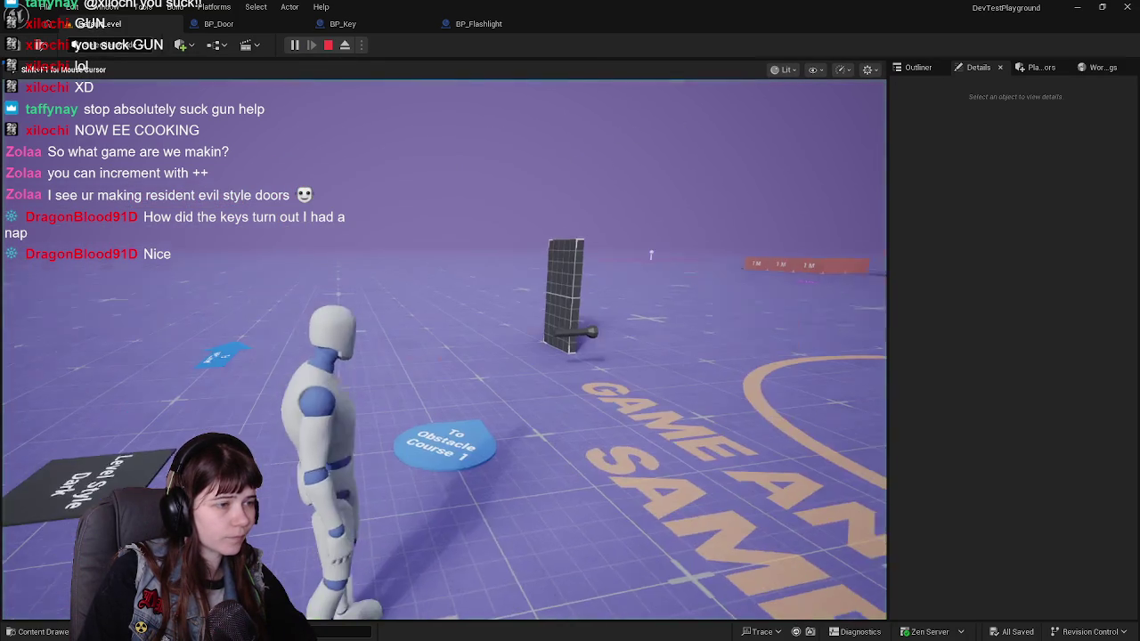
{"action": "key", "text": "w"}
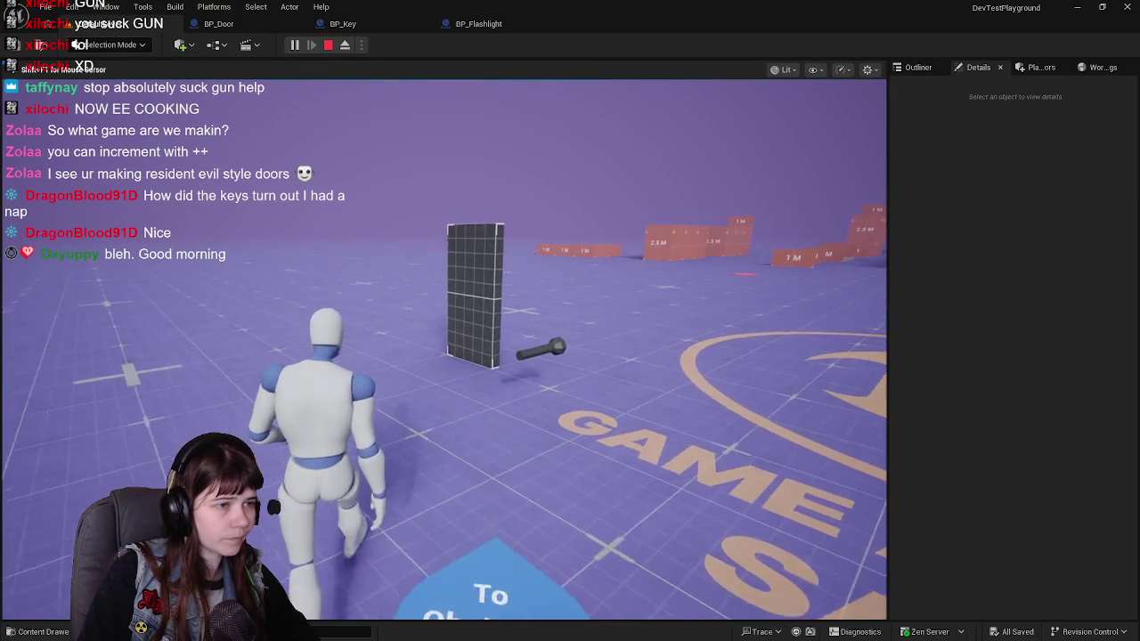
{"action": "key", "text": "w"}
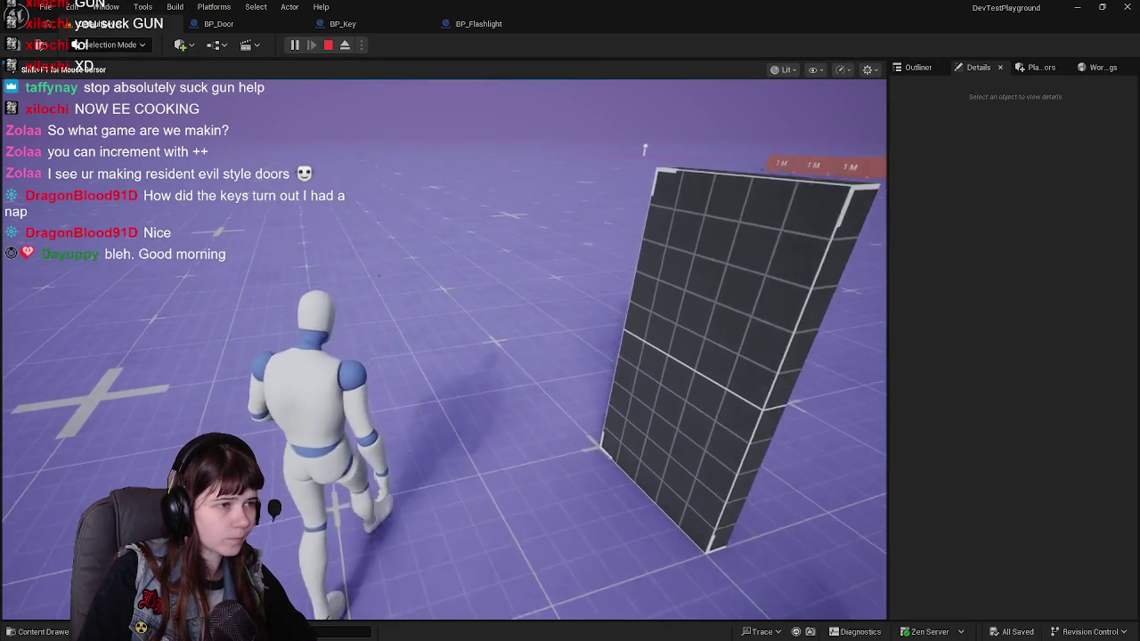
{"action": "key", "text": "w"}
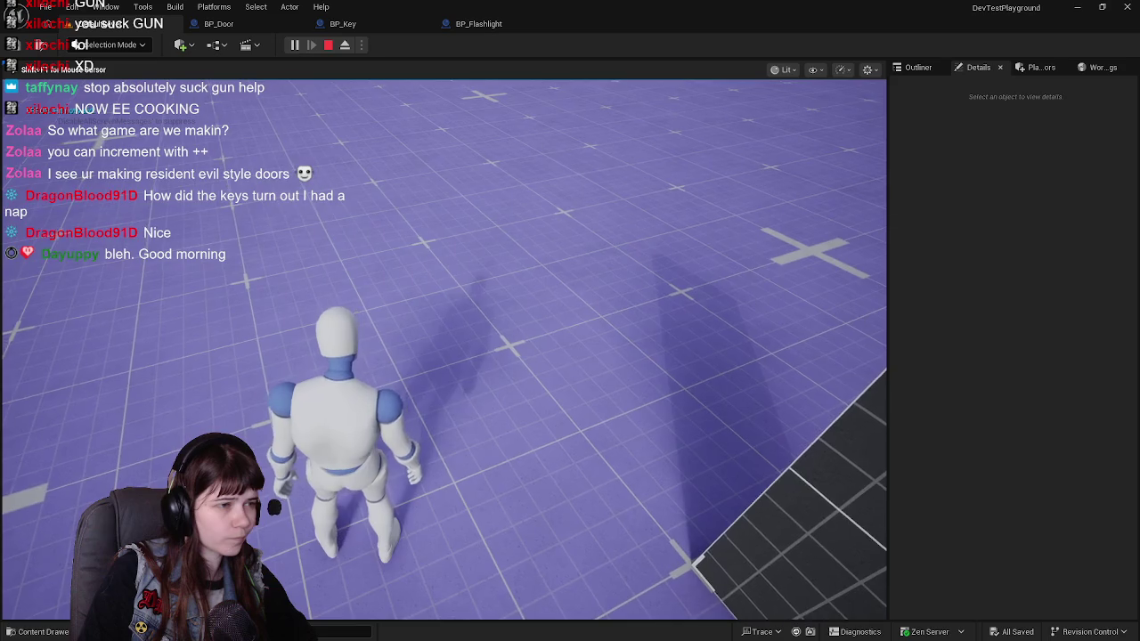
{"action": "key", "text": "w"}
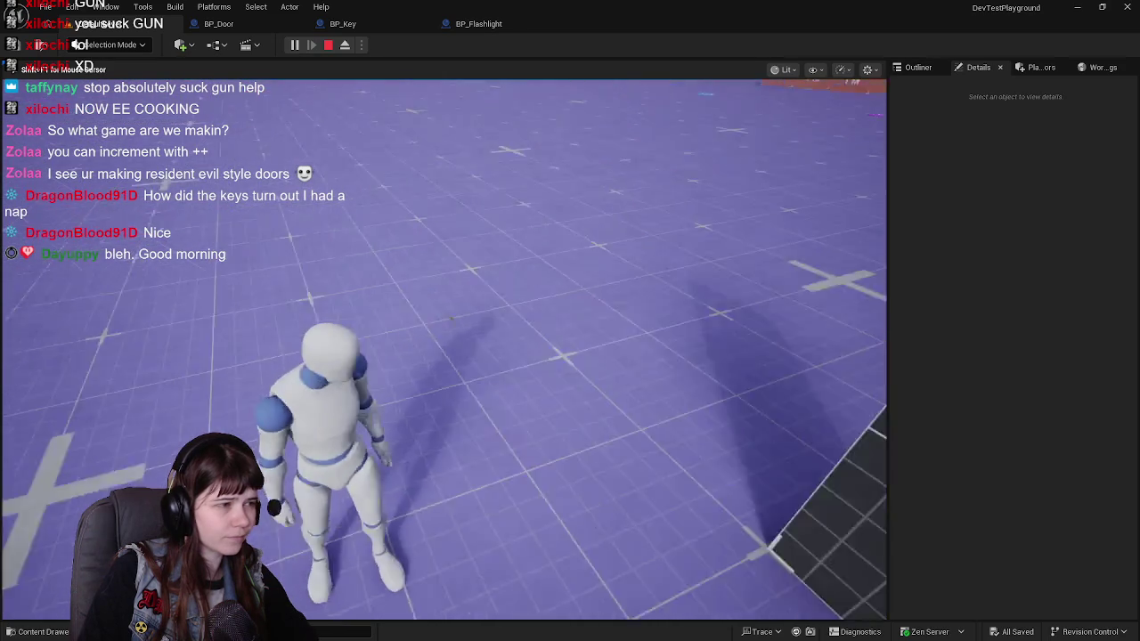
{"action": "key", "text": "w"}
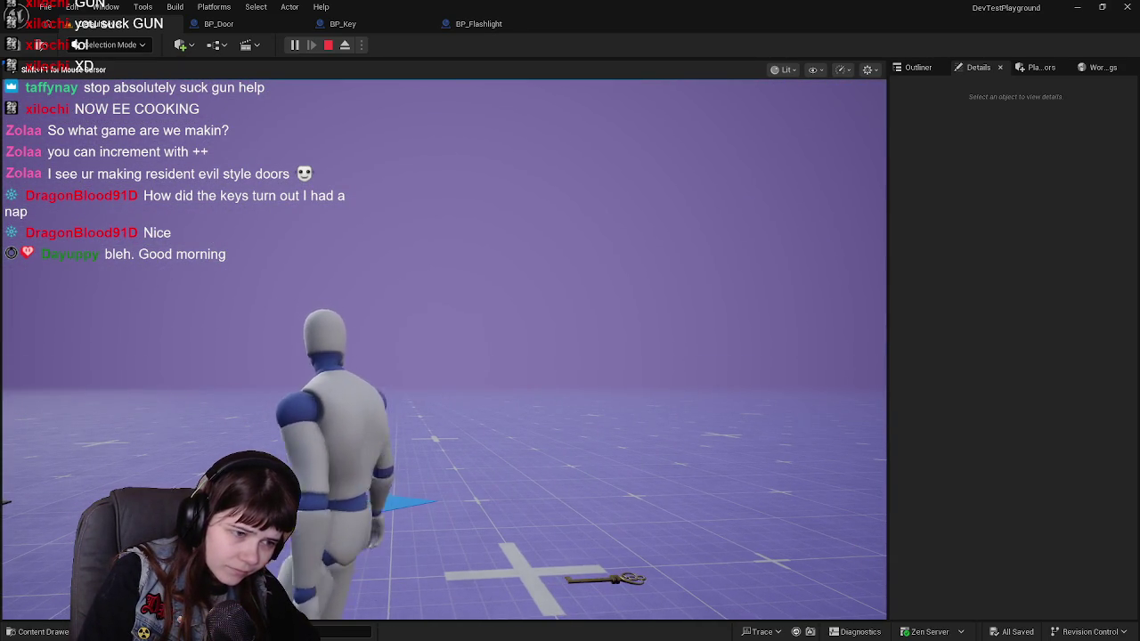
{"action": "key", "text": "w"}
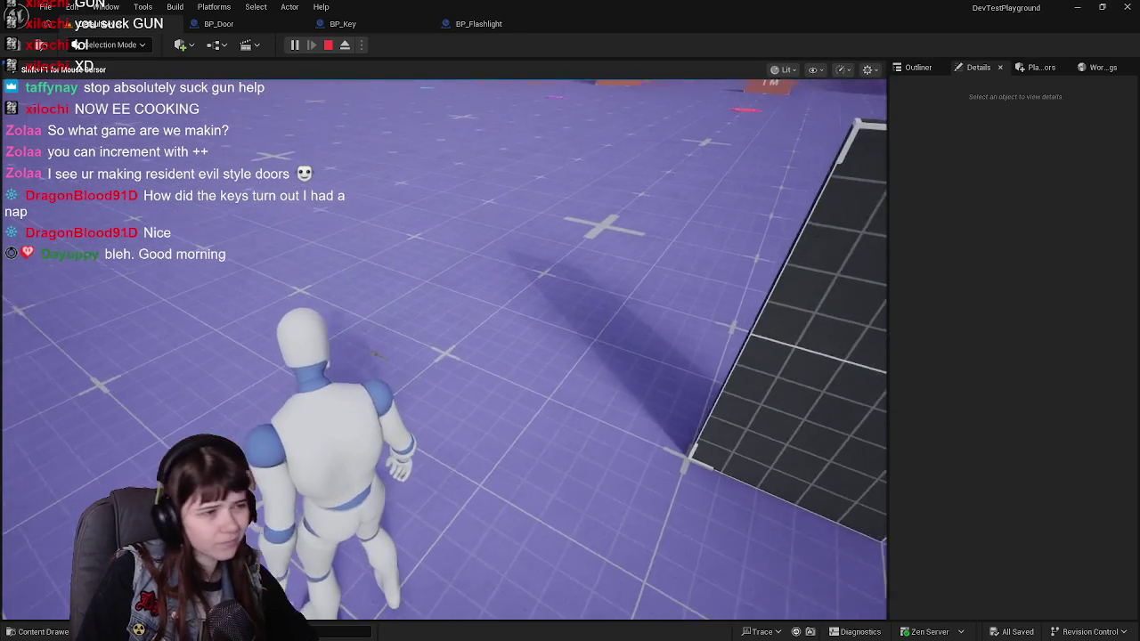
{"action": "key", "text": "e"}
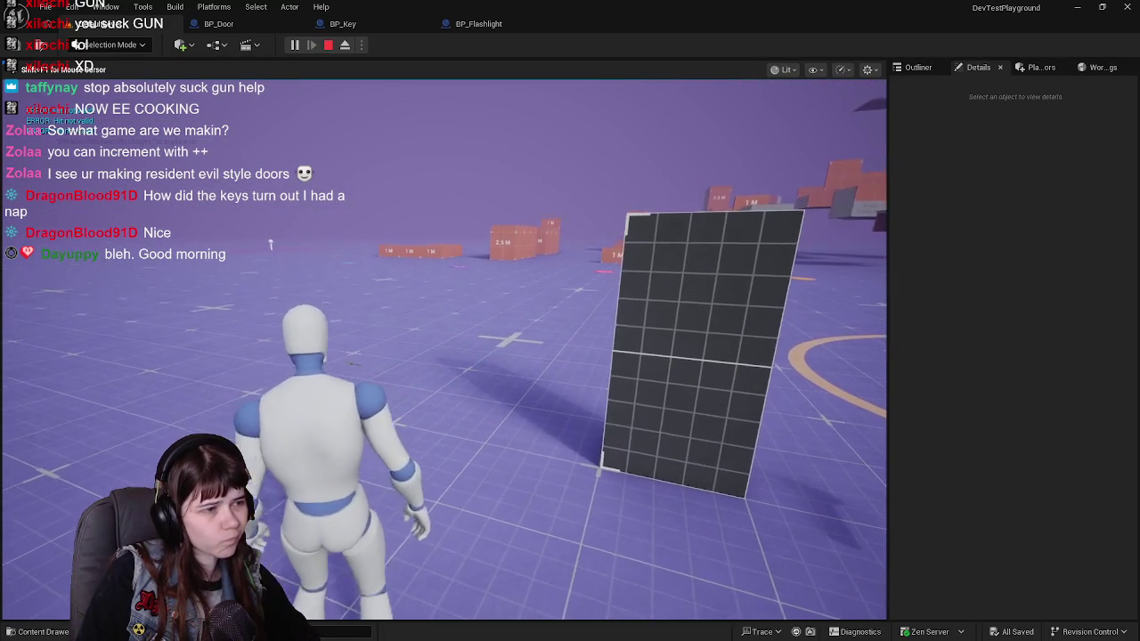
{"action": "key", "text": "e"}
{"action": "key", "text": "e"}
{"action": "key", "text": "e"}
{"action": "key", "text": "e"}
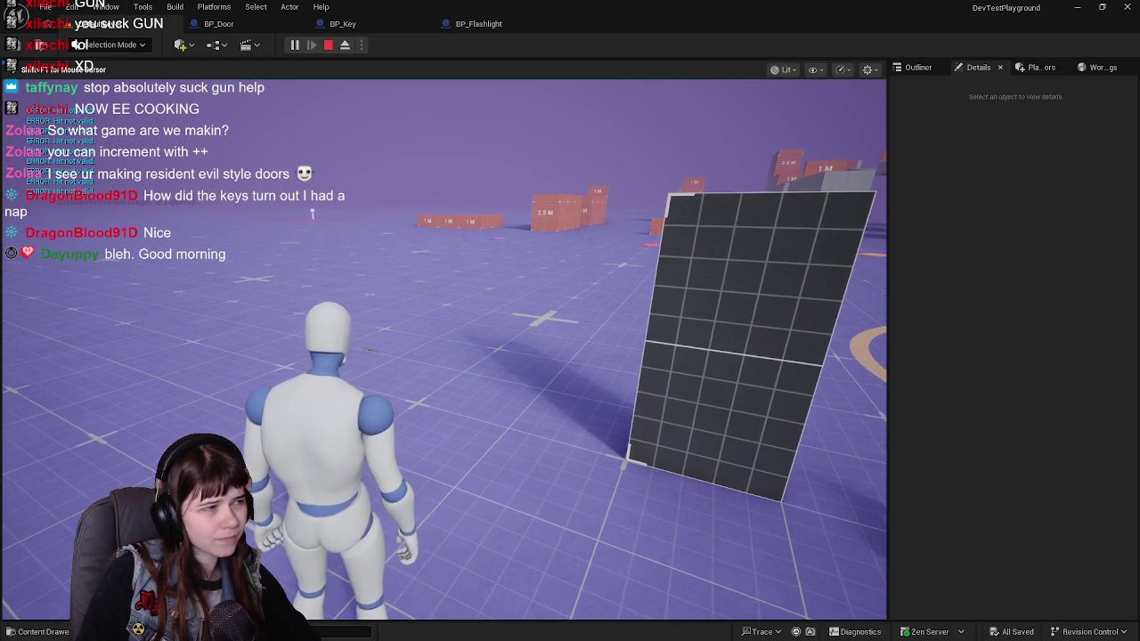
{"action": "key", "text": "Escape"}
{"action": "left_click", "coordinate": [218, 24]}
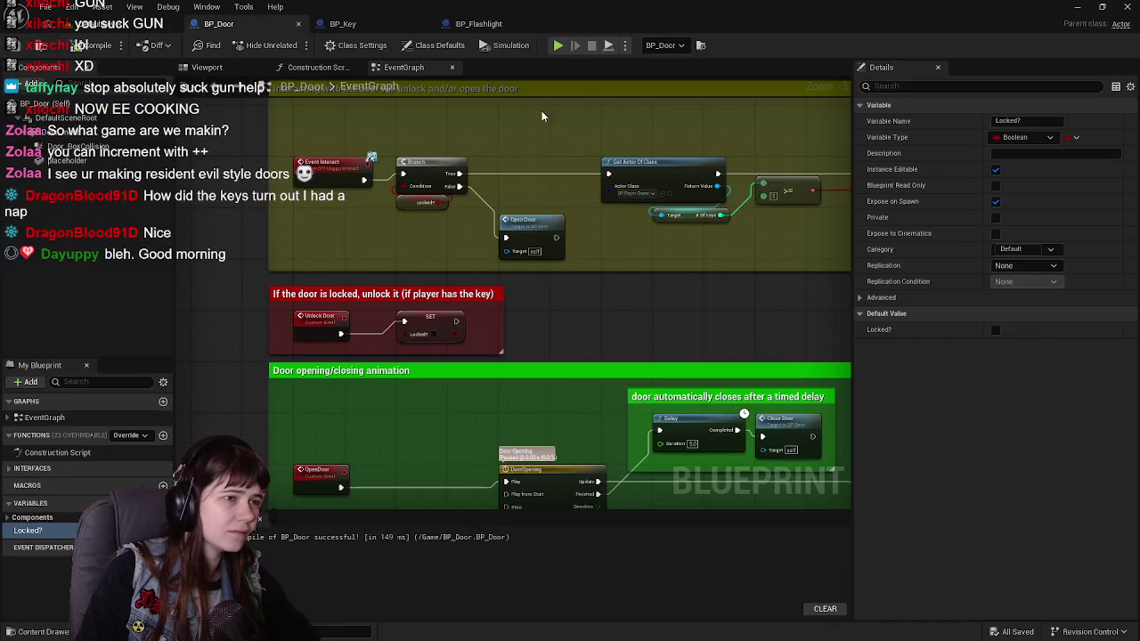
Select BP_Key's Pickup_BoxCollision in the Viewport and try a scale of 20, 50, 20.
{"action": "left_click", "coordinate": [368, 28]}
{"action": "left_click", "coordinate": [484, 28]}
{"action": "left_click", "coordinate": [415, 27]}
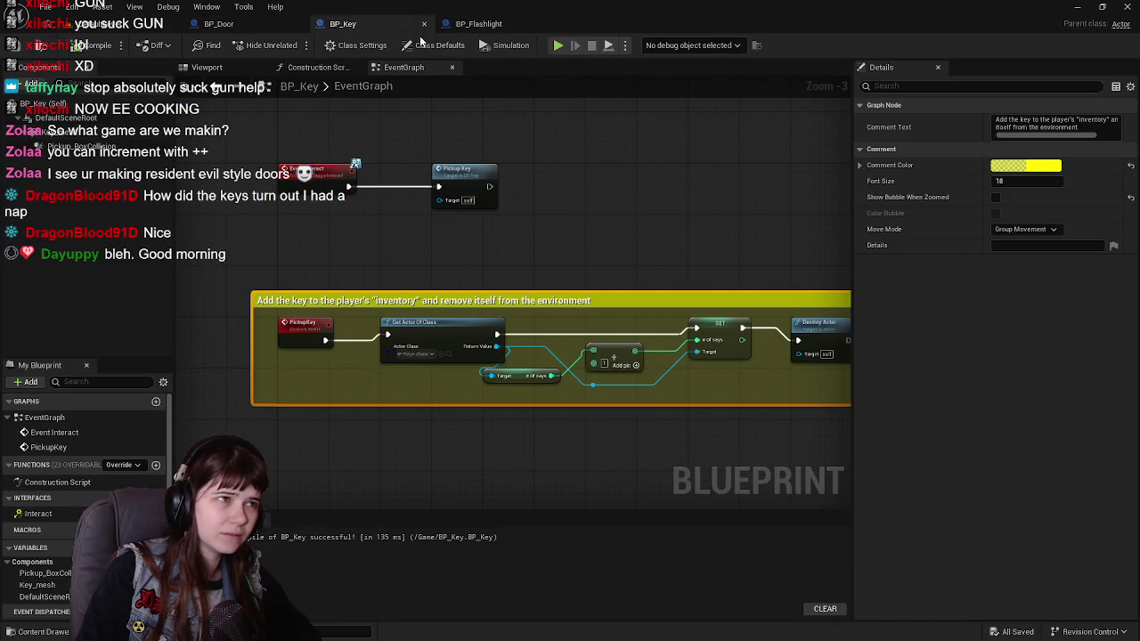
{"action": "left_click", "coordinate": [241, 68]}
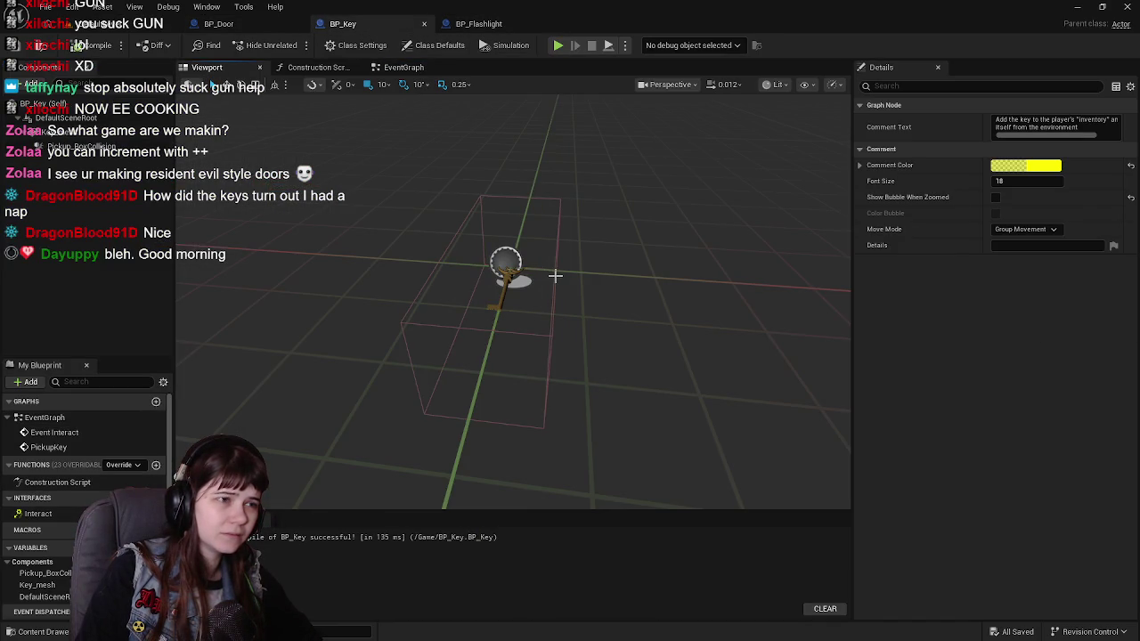
{"action": "left_click", "coordinate": [555, 276]}
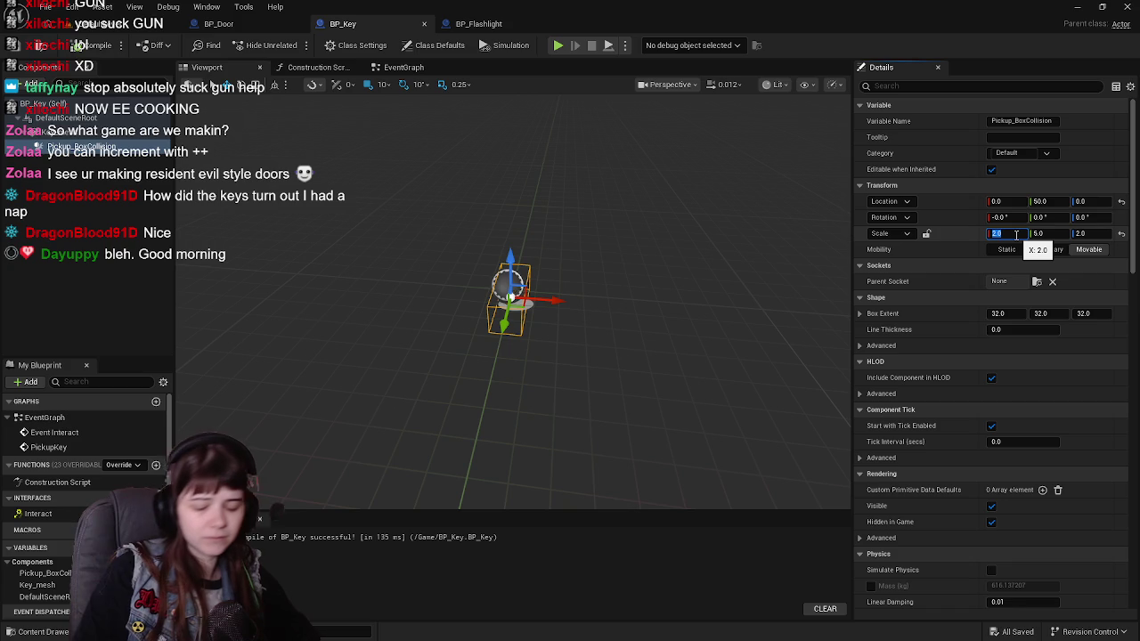
{"action": "key", "text": "Return"}
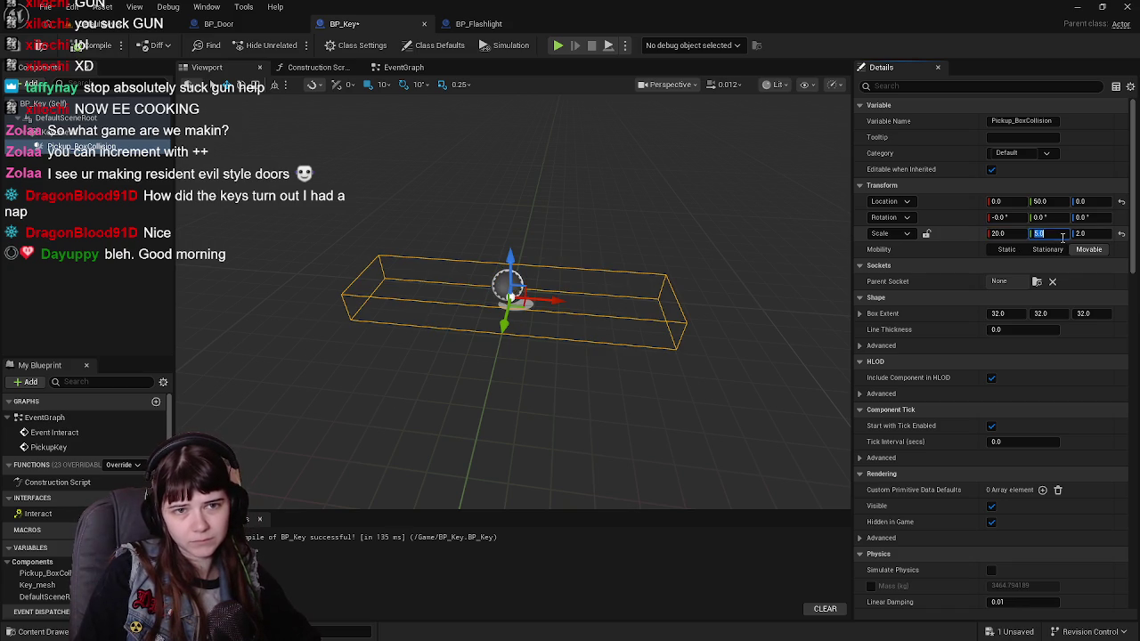
{"action": "type", "text": "50"}
{"action": "key", "text": "Return"}
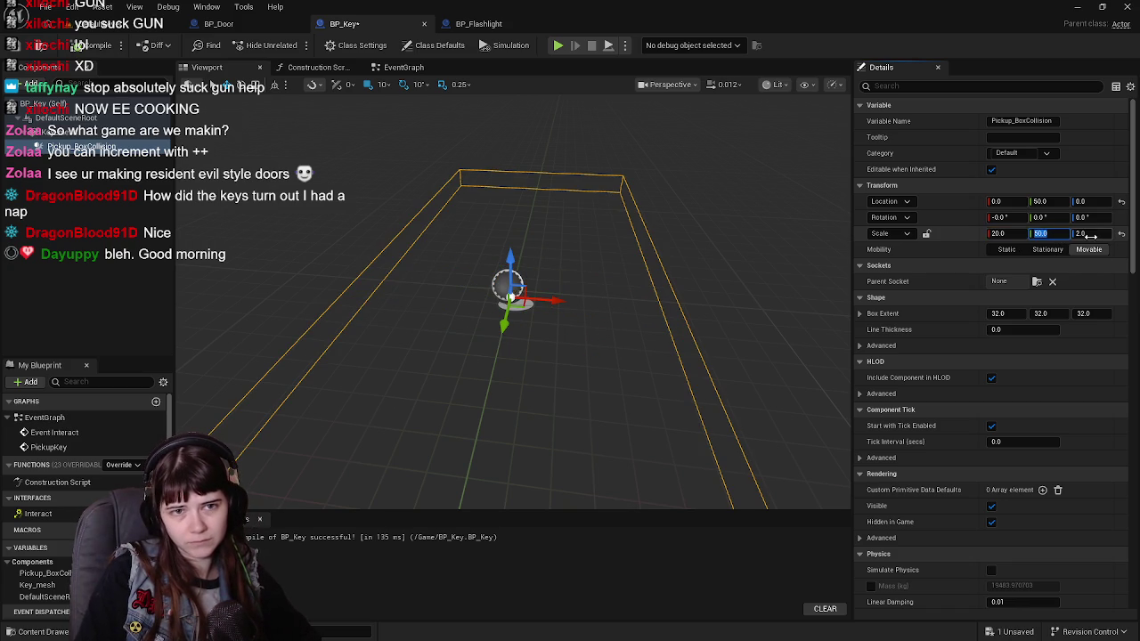
{"action": "type", "text": "0"}
{"action": "key", "text": "Return"}
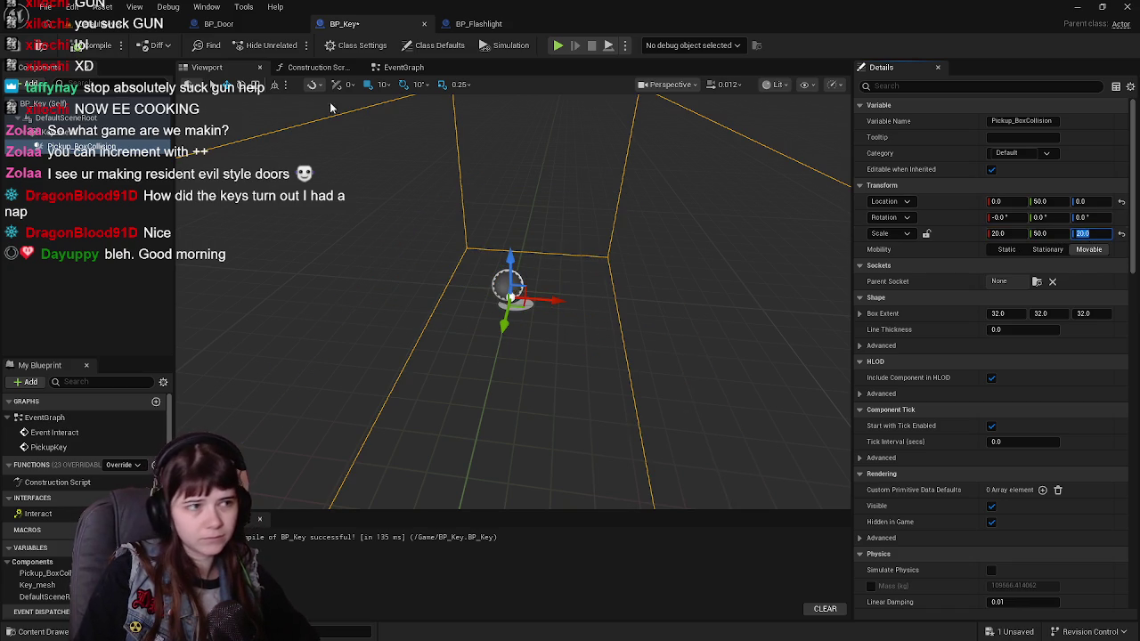
{"action": "left_click", "coordinate": [90, 29]}
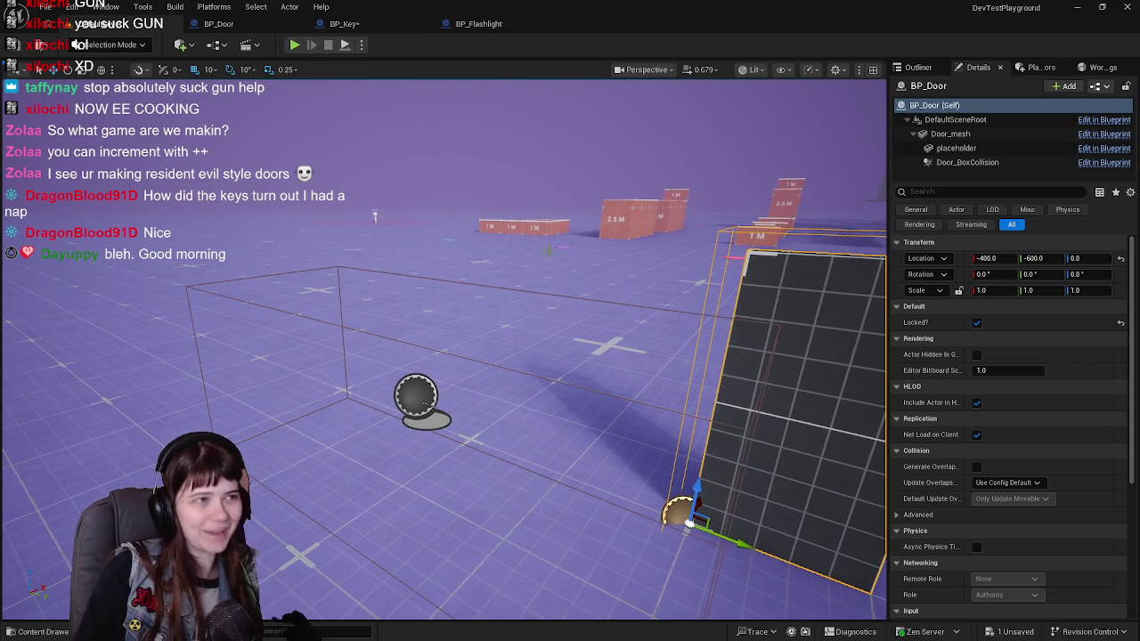
Reduce the pickup box's Y scale to 20, then set a uniform scale of 5, 5, 5.
{"action": "left_click", "coordinate": [343, 24]}
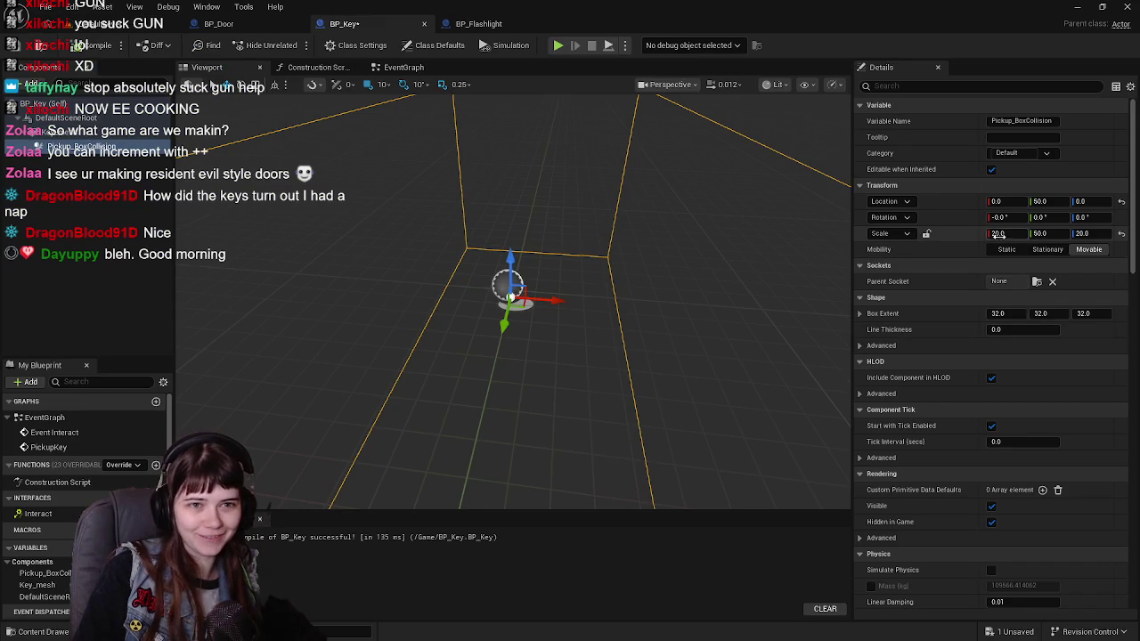
{"action": "type", "text": "20"}
{"action": "key", "text": "Return"}
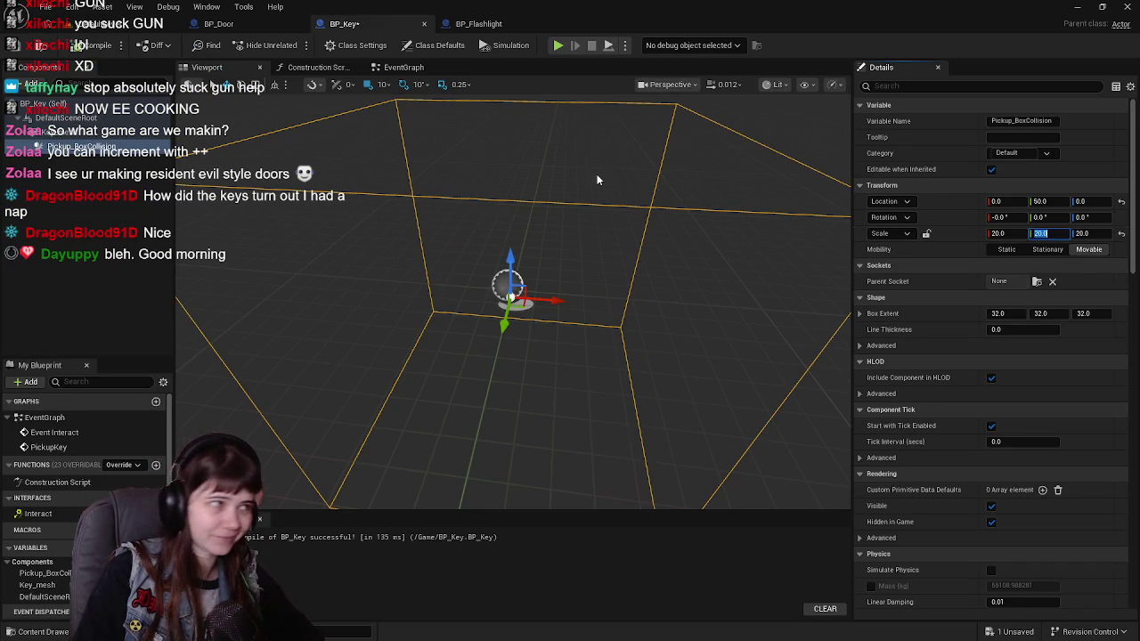
{"action": "left_click", "coordinate": [1012, 234]}
{"action": "type", "text": "5"}
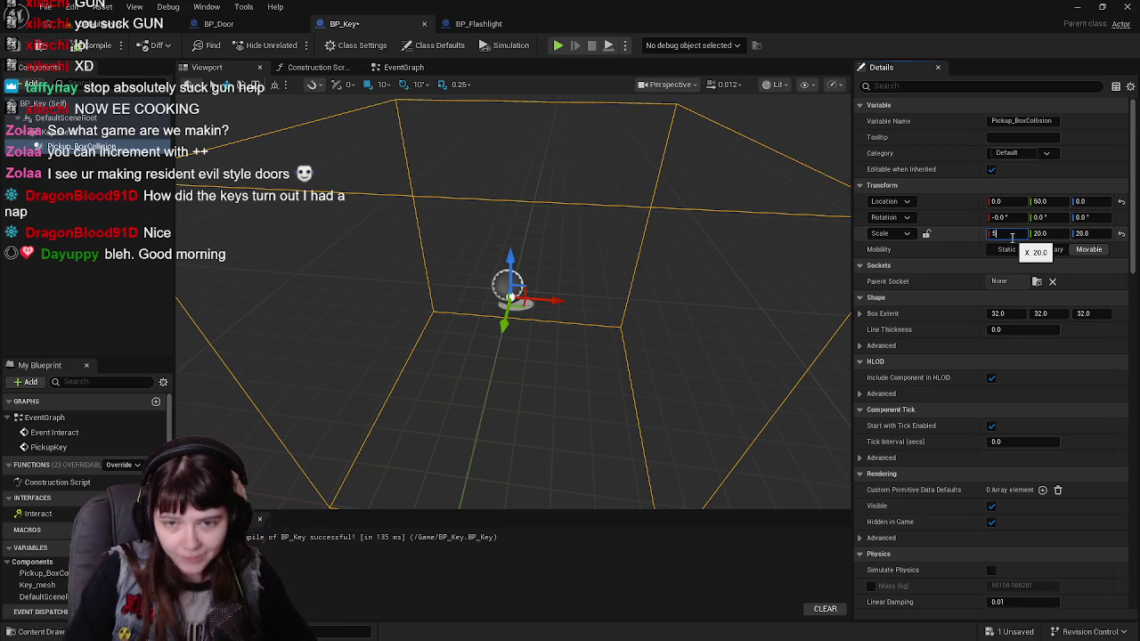
{"action": "key", "text": "Tab"}
{"action": "type", "text": "5"}
{"action": "key", "text": "Tab"}
{"action": "type", "text": "5"}
{"action": "key", "text": "Return"}
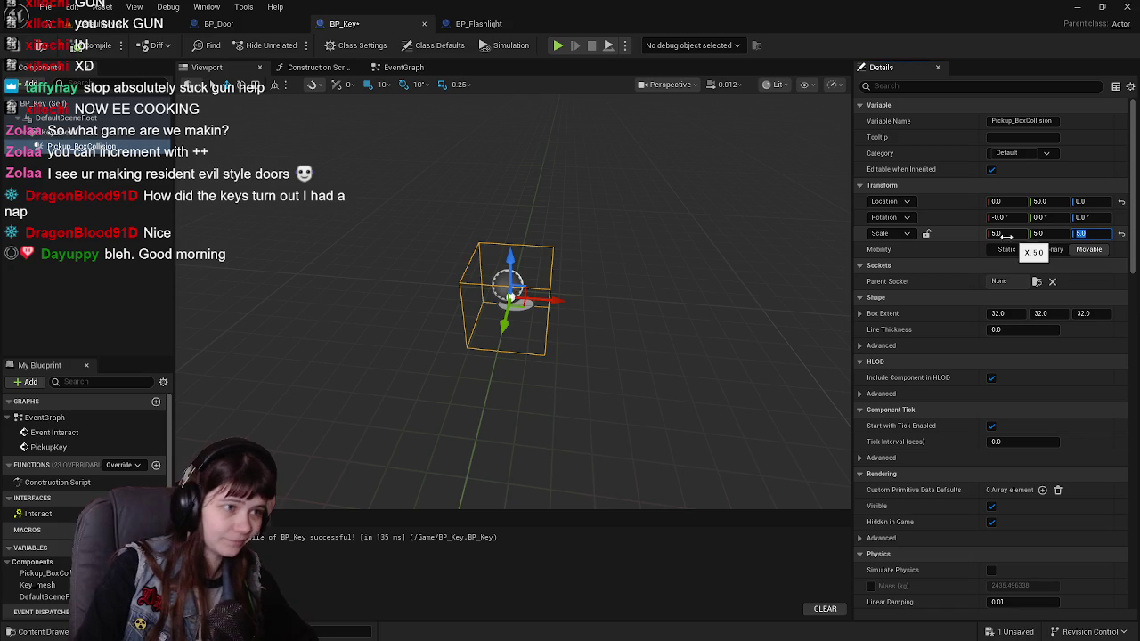
{"action": "left_click", "coordinate": [98, 26]}
{"action": "mouse_move", "coordinate": [445, 356]}
{"action": "left_mouse_down"}
{"action": "mouse_move", "coordinate": [445, 294]}
{"action": "mouse_move", "coordinate": [499, 294]}
{"action": "left_mouse_up"}
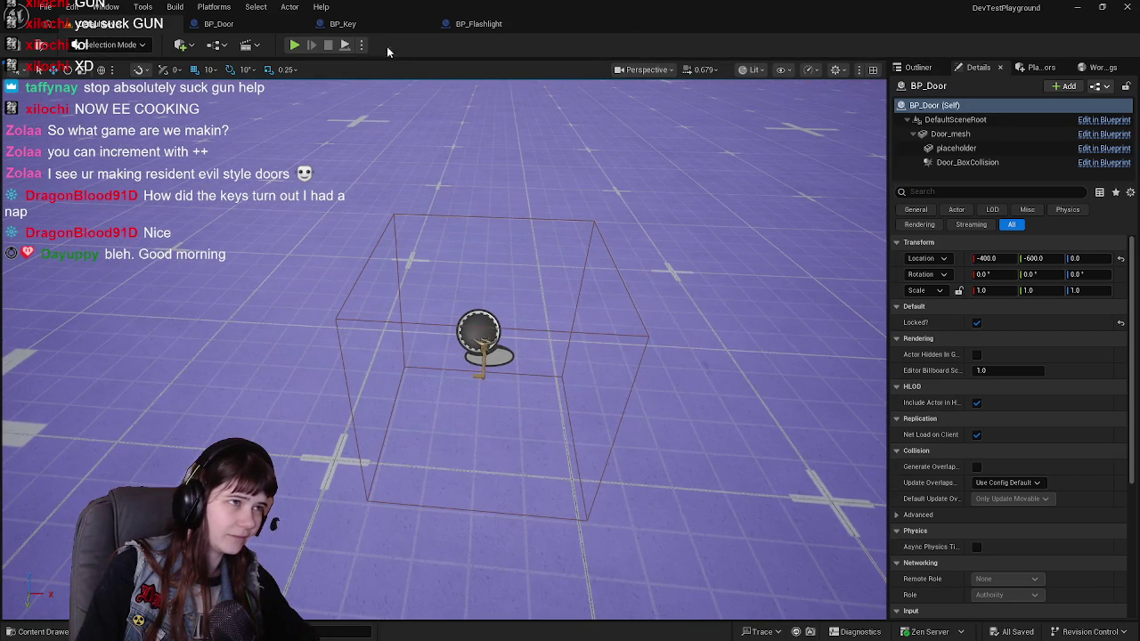
Set BP_Key's Key_mesh scale to 0.5 on all axes.
{"action": "left_click", "coordinate": [343, 24]}
{"action": "left_click", "coordinate": [54, 132]}
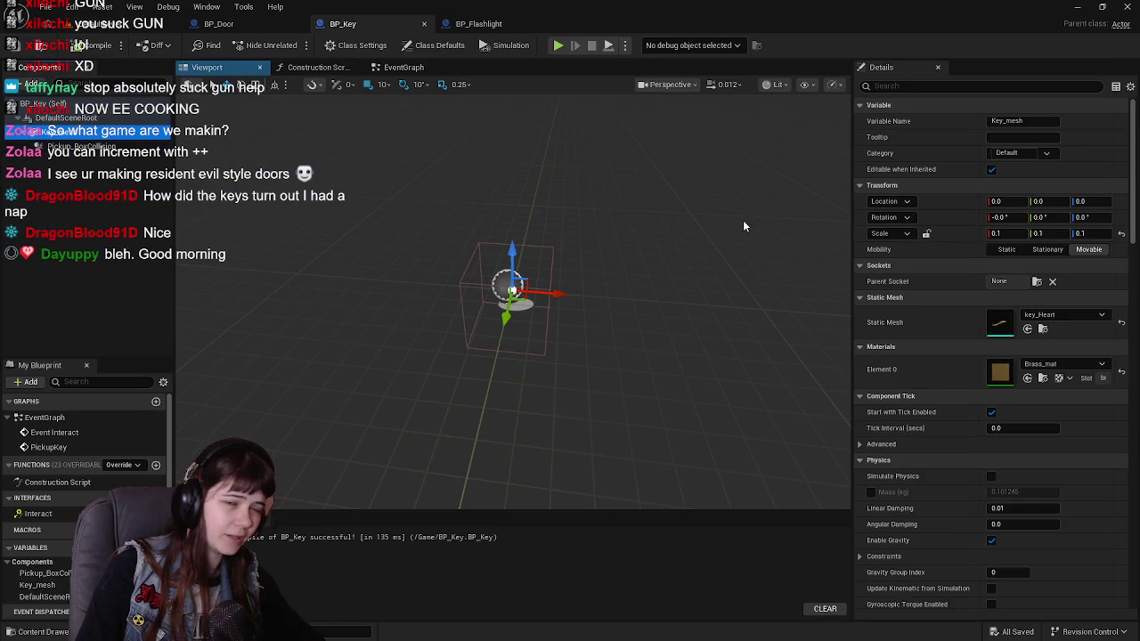
{"action": "left_click", "coordinate": [1013, 235]}
{"action": "key", "text": "Tab"}
{"action": "type", "text": ".5"}
{"action": "key", "text": "Tab"}
{"action": "type", "text": ".5"}
{"action": "key", "text": "Return"}
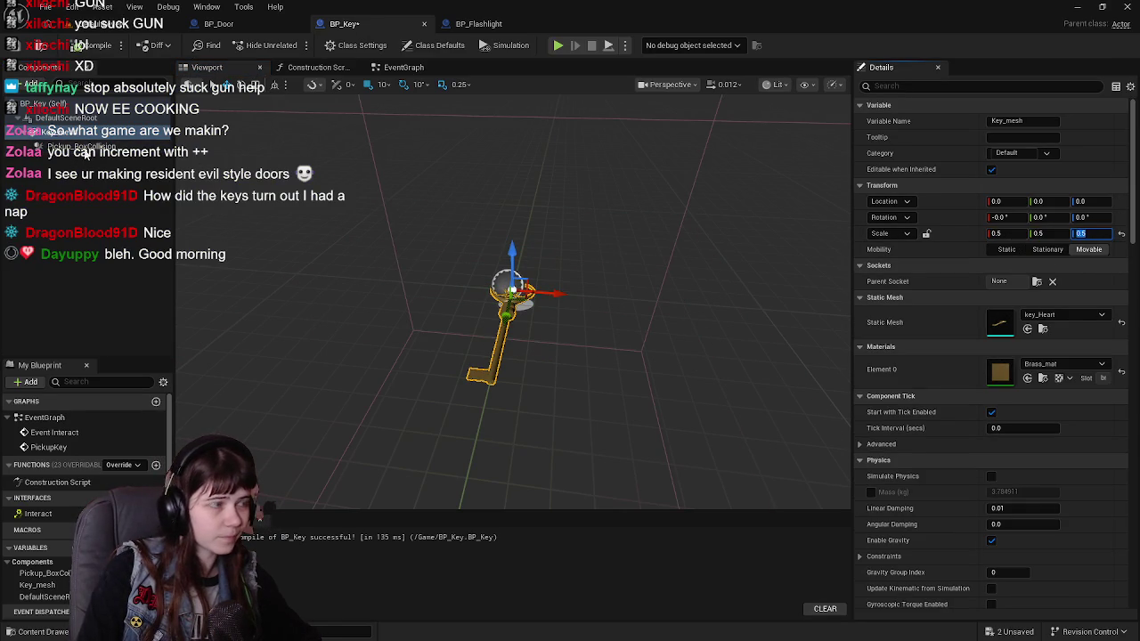
Set Pickup_BoxCollision scale to 1.0, then 2.0, on all axes.
{"action": "left_click", "coordinate": [85, 152]}
{"action": "left_click", "coordinate": [1022, 234]}
{"action": "key", "text": "Tab"}
{"action": "type", "text": "1"}
{"action": "key", "text": "Tab"}
{"action": "type", "text": "1"}
{"action": "key", "text": "Return"}
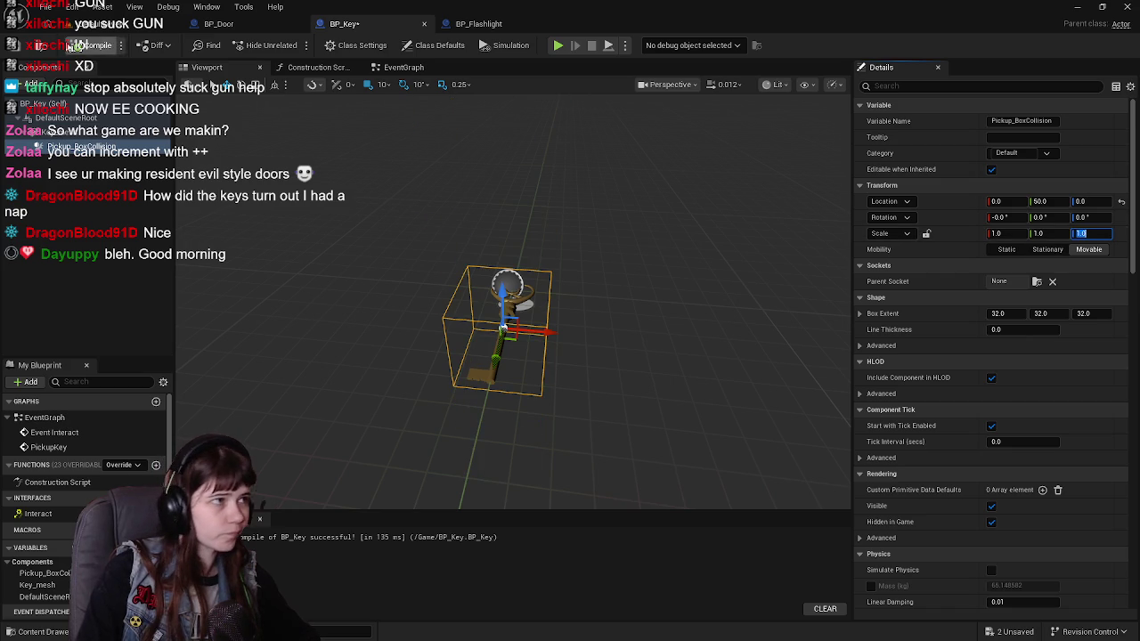
{"action": "mouse_move", "coordinate": [634, 282]}
{"action": "left_mouse_down"}
{"action": "mouse_move", "coordinate": [606, 290]}
{"action": "mouse_move", "coordinate": [699, 281]}
{"action": "left_mouse_up"}
{"action": "key", "text": "Tab"}
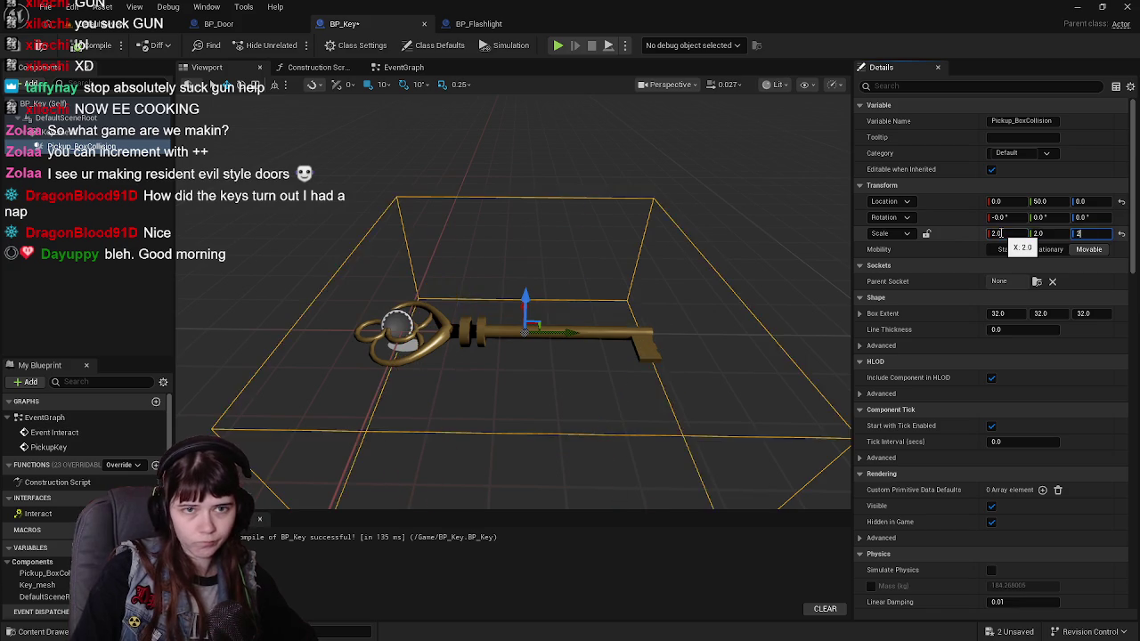
{"action": "key", "text": "Tab"}
{"action": "left_click", "coordinate": [107, 23]}
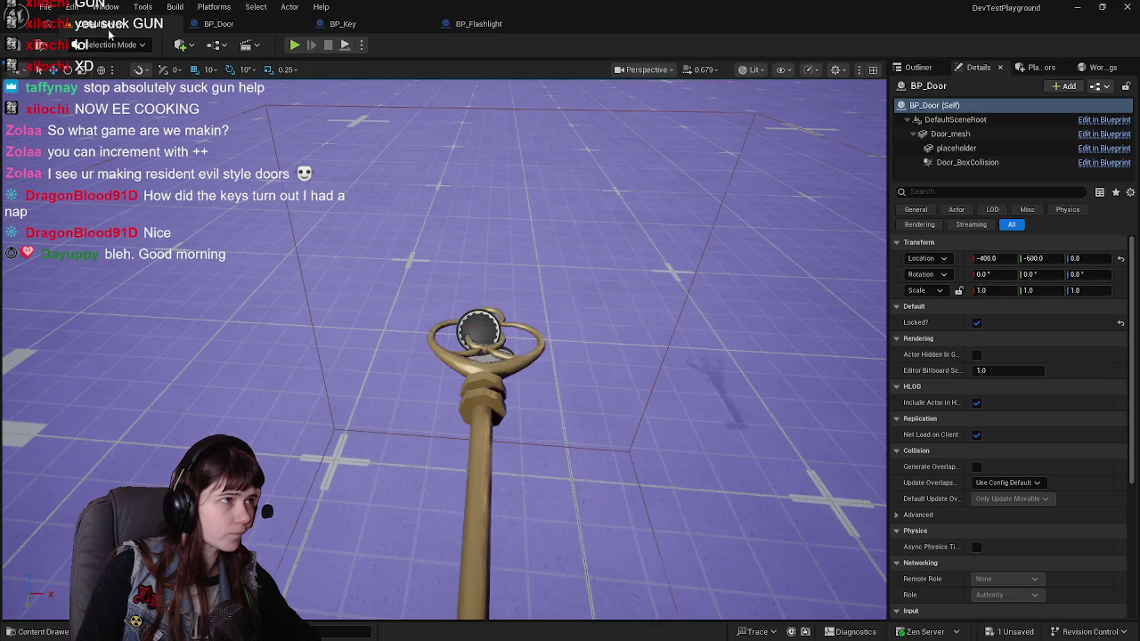
Frame the door, inspect the enlarged key and its pickup box, then start Play with Alt+P.
{"action": "key", "text": "f"}
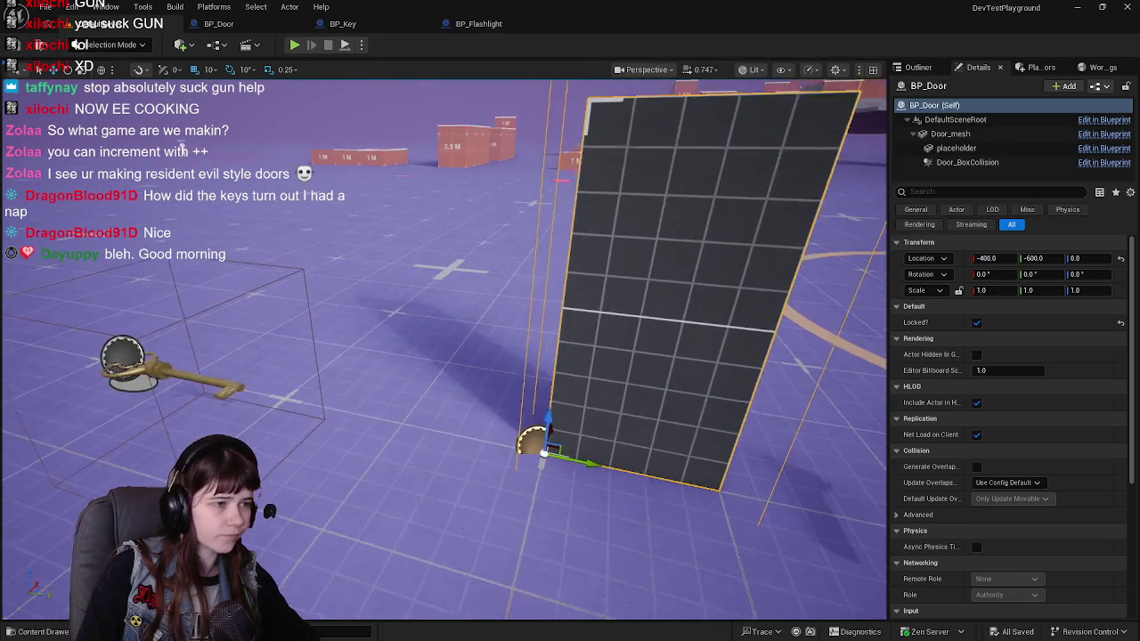
{"action": "scroll", "coordinate": [446, 348], "scroll_direction": "down", "scroll_amount": 3}
{"action": "scroll", "coordinate": [445, 348], "scroll_direction": "down", "scroll_amount": 3}
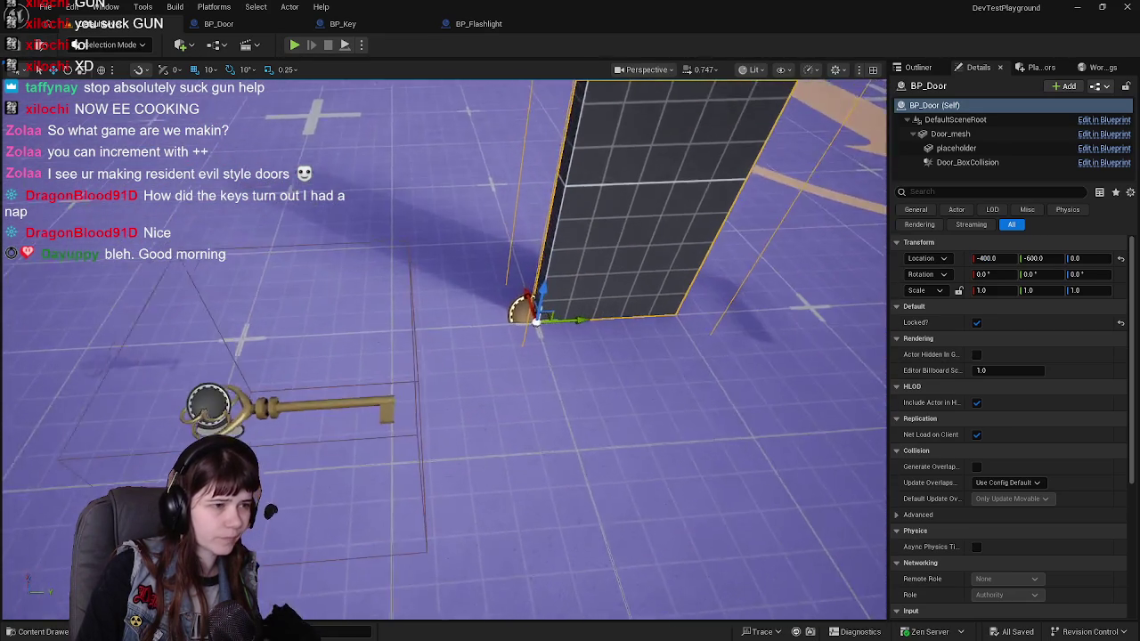
{"action": "mouse_move", "coordinate": [445, 348]}
{"action": "left_mouse_down"}
{"action": "mouse_move", "coordinate": [552, 351]}
{"action": "mouse_move", "coordinate": [614, 330]}
{"action": "mouse_move", "coordinate": [570, 302]}
{"action": "left_mouse_up"}
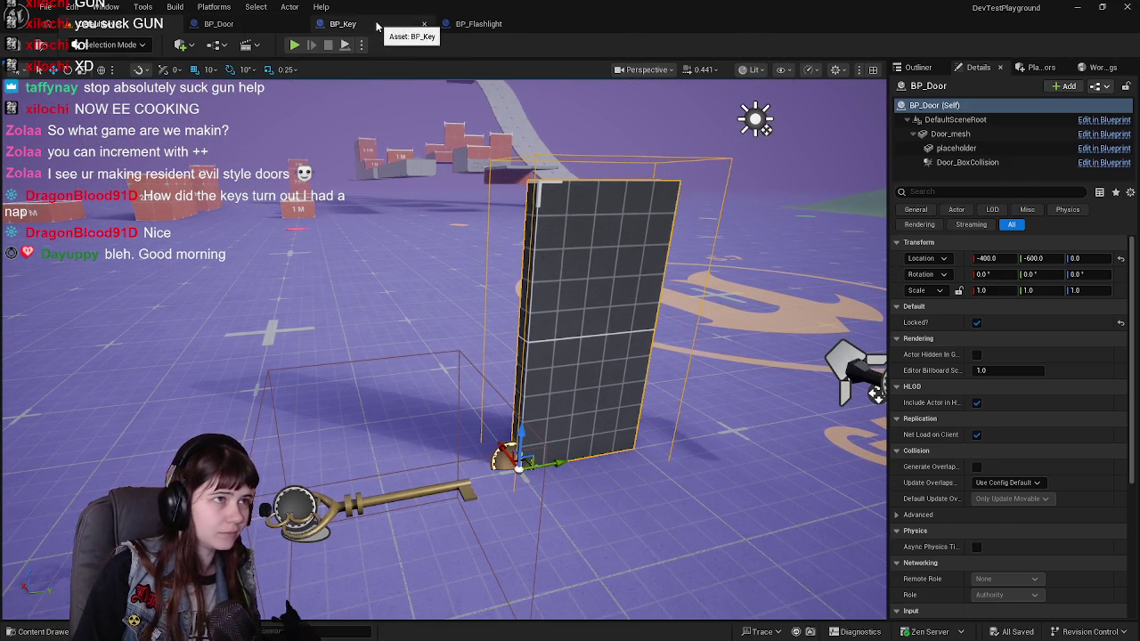
{"action": "left_click", "coordinate": [346, 24]}
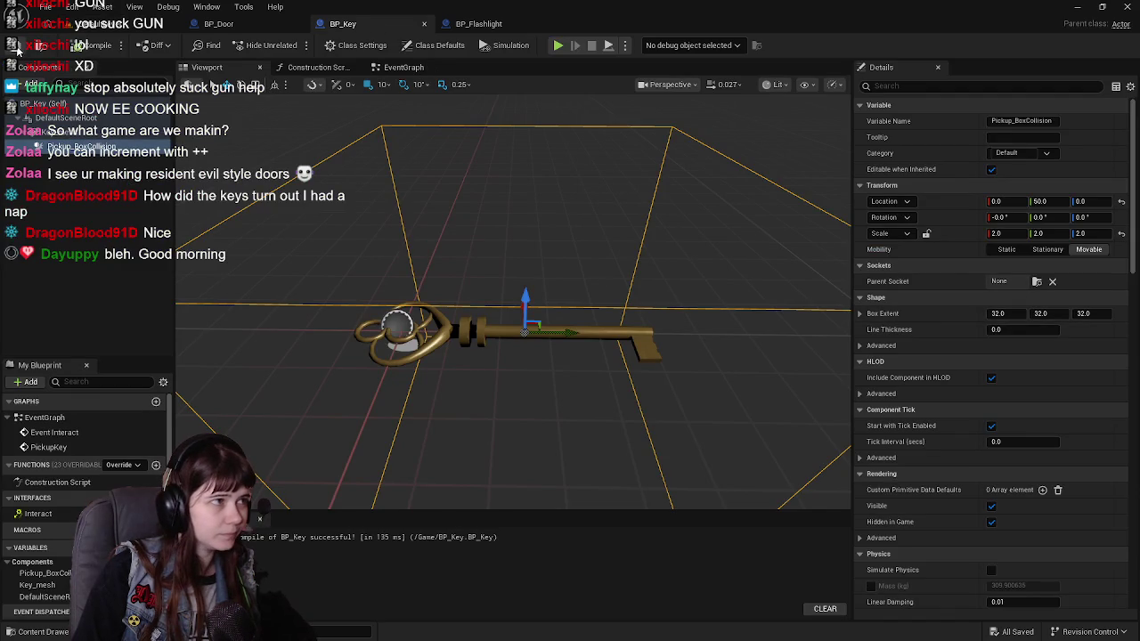
{"action": "left_click", "coordinate": [138, 24]}
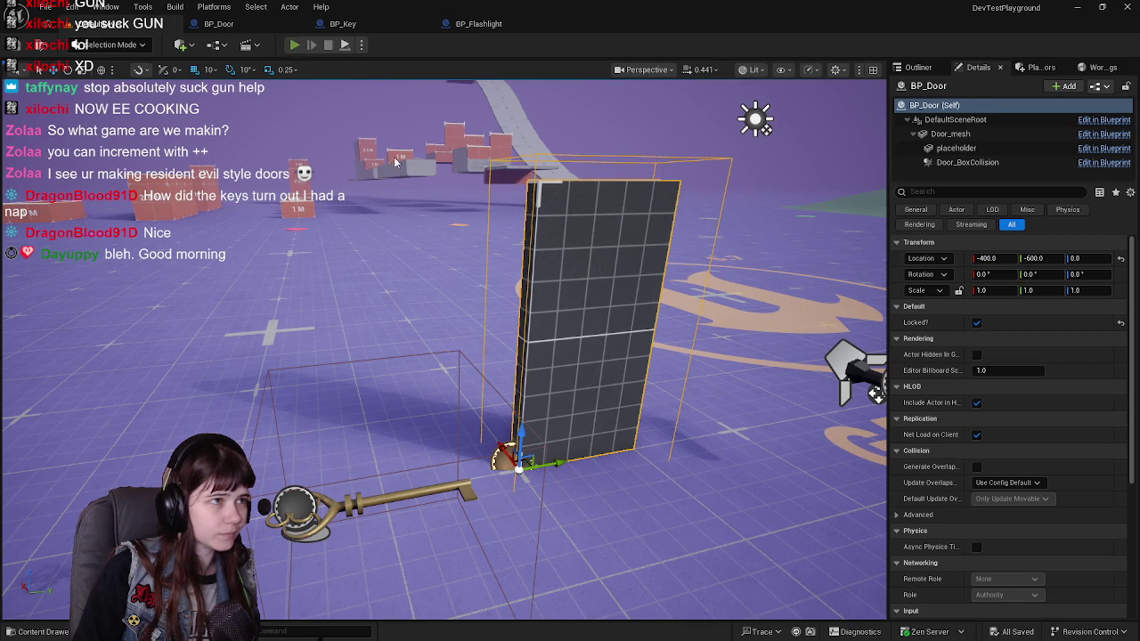
{"action": "key", "text": "alt+p"}
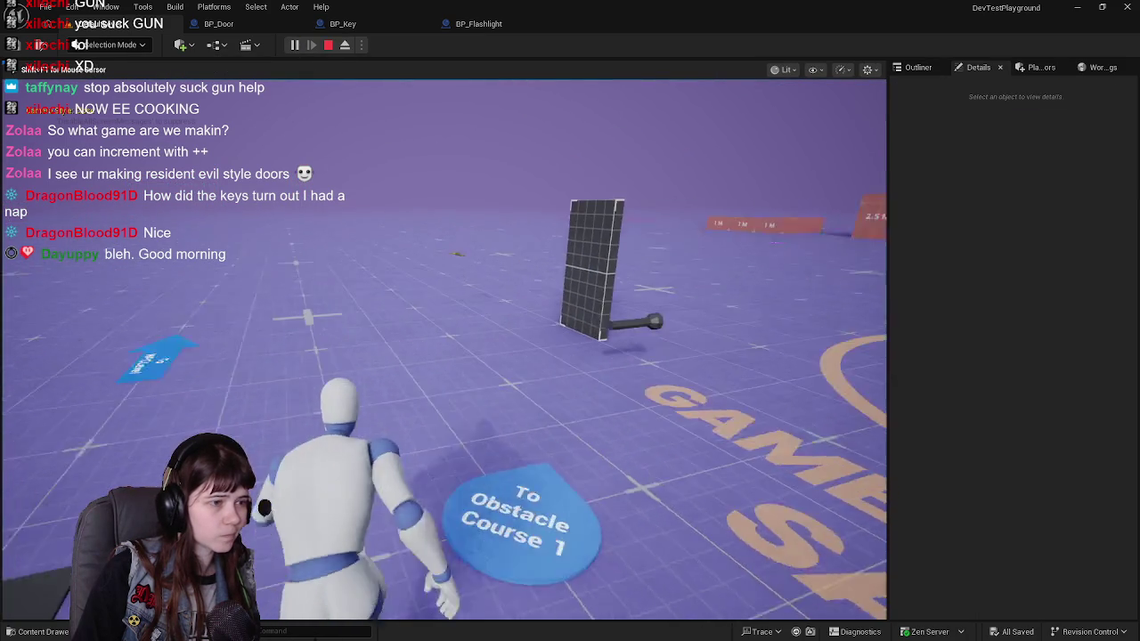
Walk the character onto the key, look around, then stop the play session.
{"action": "key", "text": "w"}
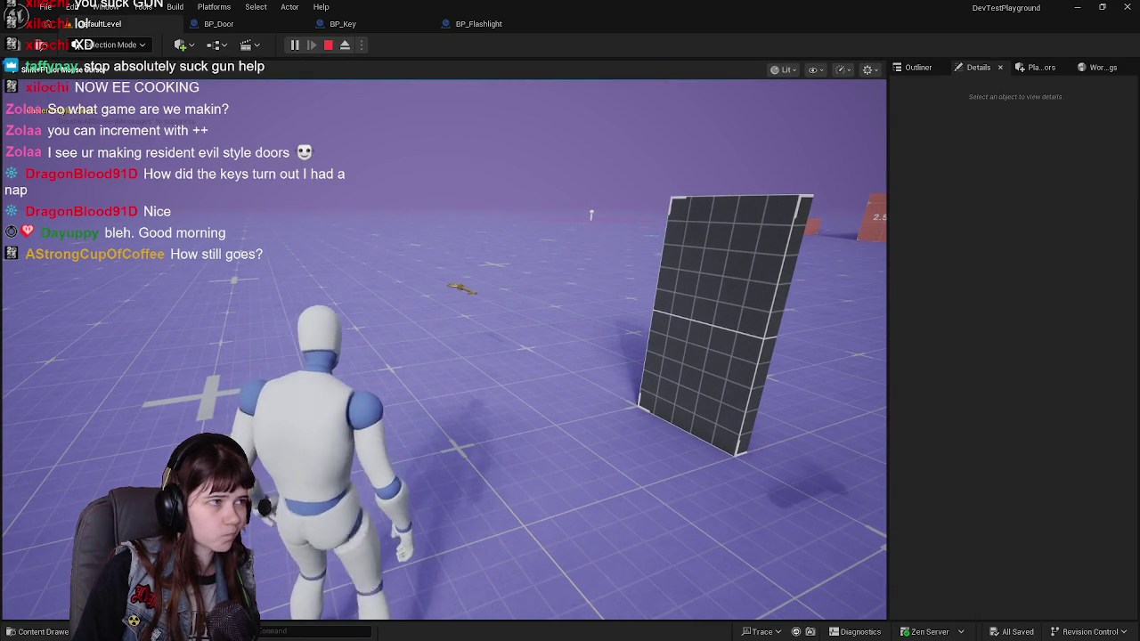
{"action": "key", "text": "w"}
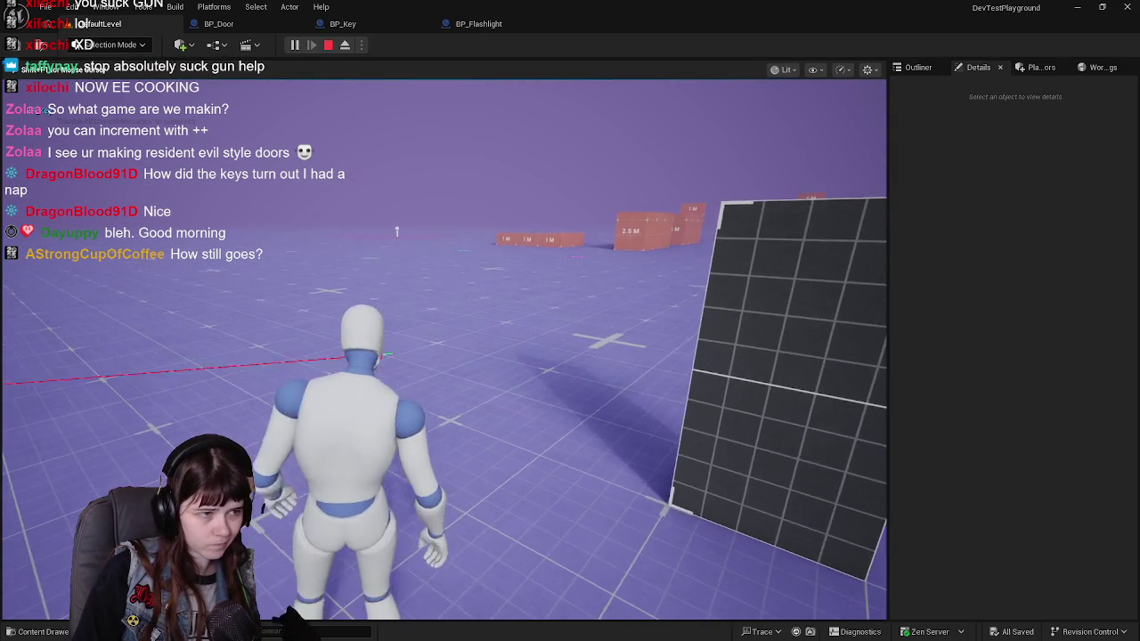
{"action": "key", "text": "w"}
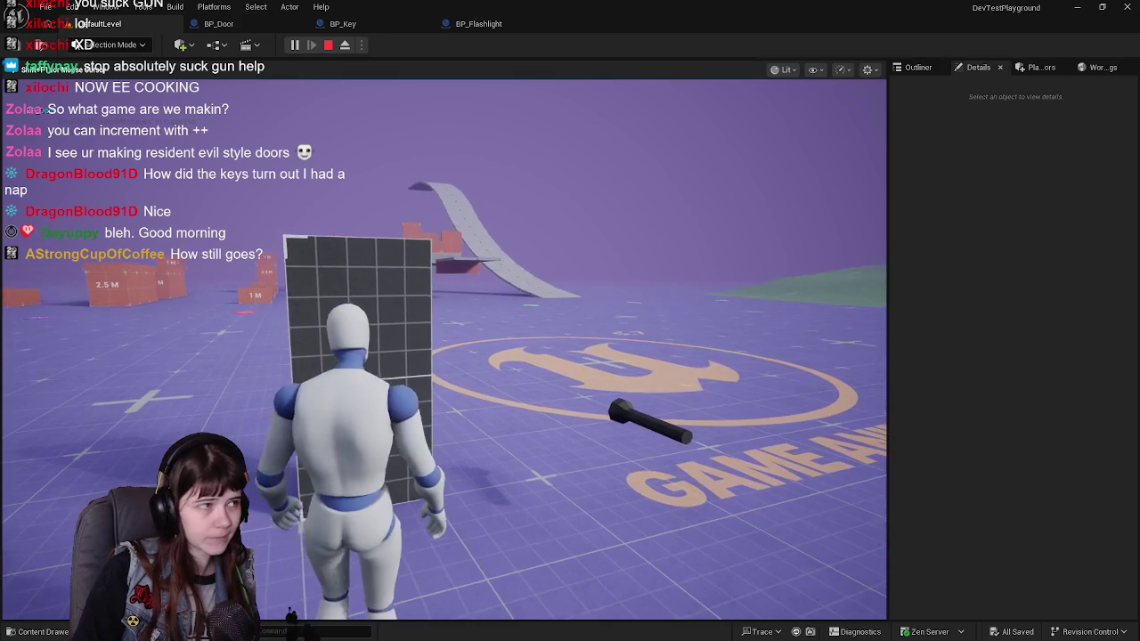
{"action": "key", "text": "Escape"}
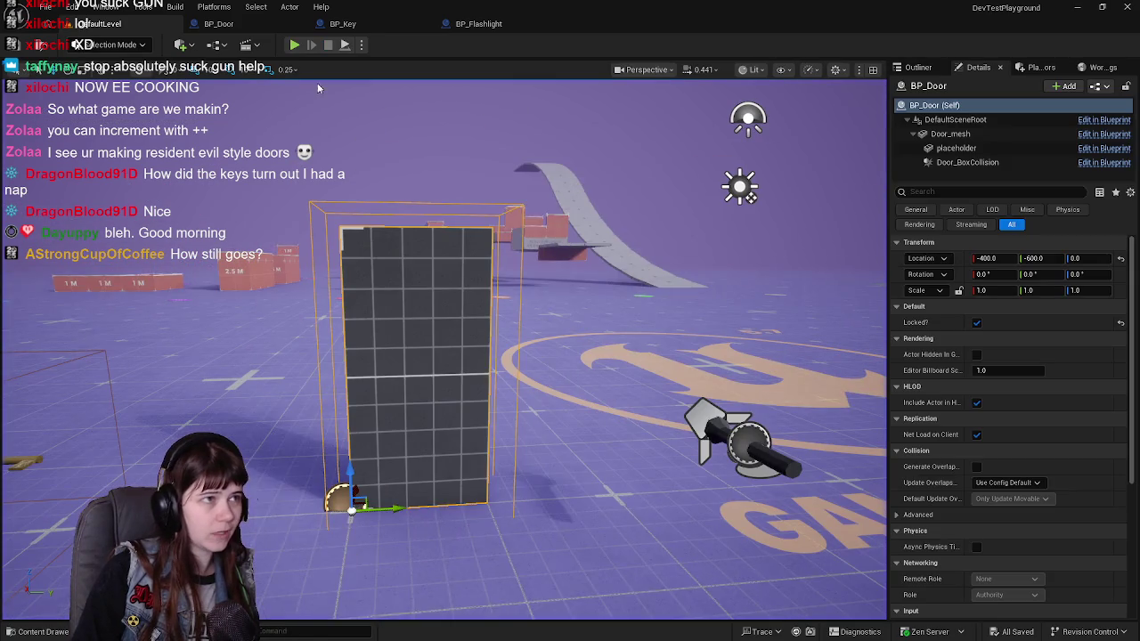
{"action": "left_click", "coordinate": [218, 23]}
Add a Print String after Unlock Door reading 'Door has been unlocked', then play the level.
{"action": "left_click_drag", "start_coordinate": [579, 341], "coordinate": [487, 330]}
{"action": "left_click_drag", "start_coordinate": [578, 217], "coordinate": [716, 206]}
{"action": "type", "text": "print"}
{"action": "key", "text": "Return"}
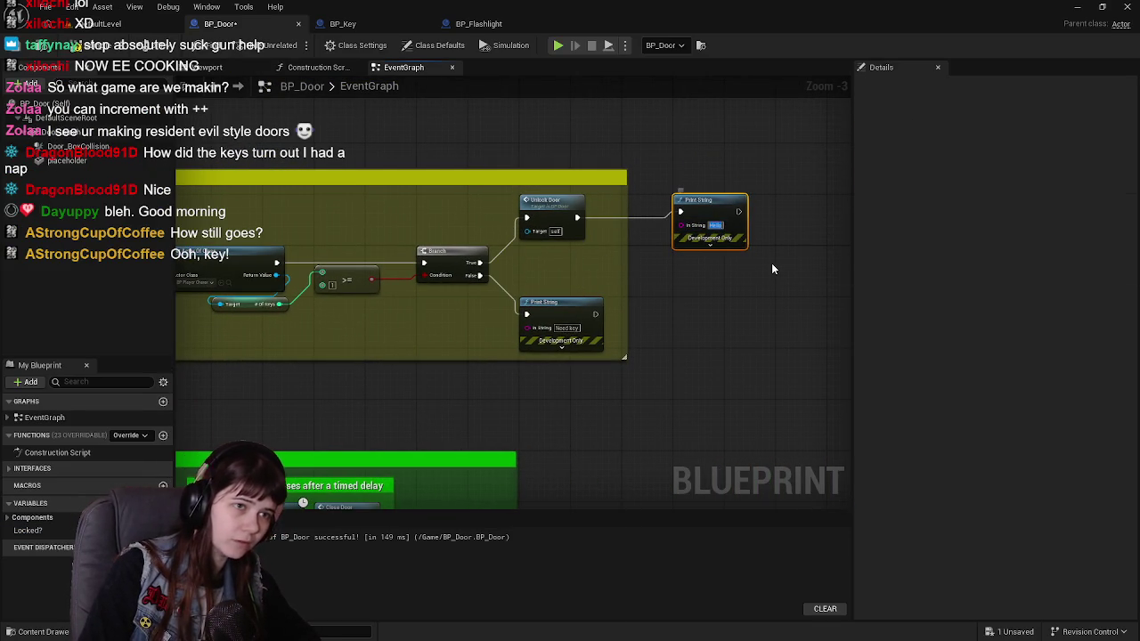
{"action": "type", "text": "Door has be"}
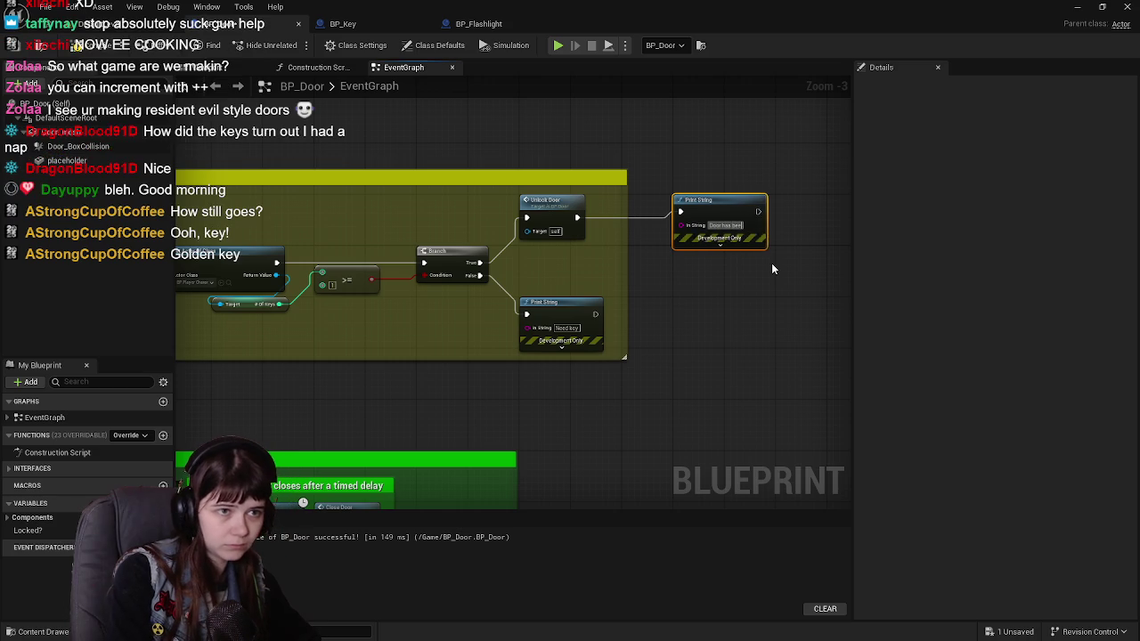
{"action": "type", "text": "en unlocked"}
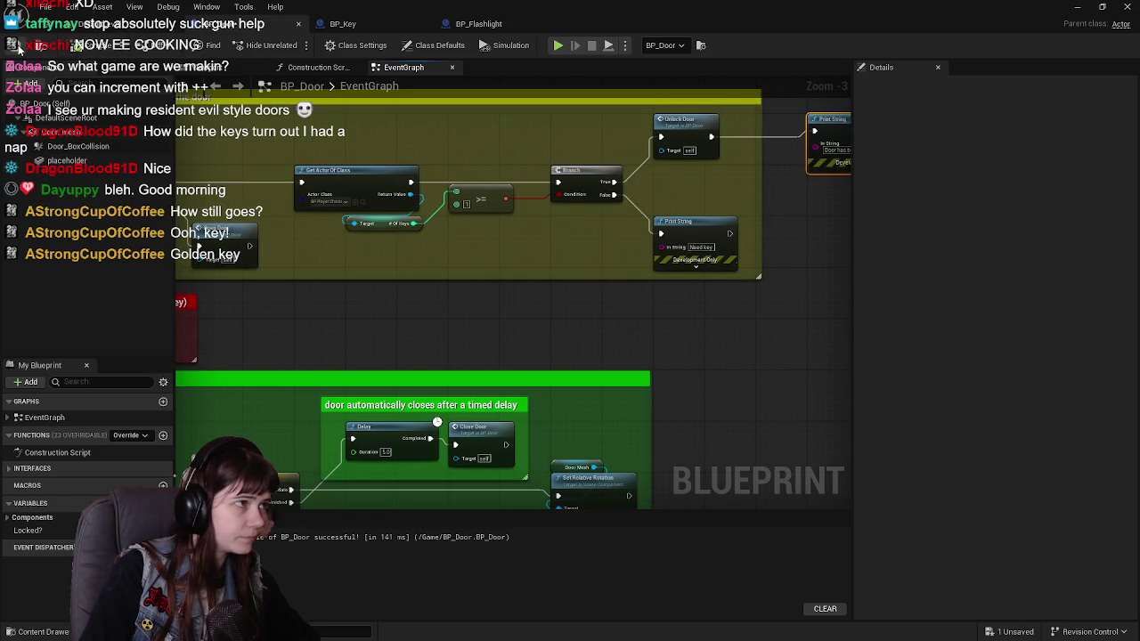
{"action": "left_click", "coordinate": [89, 24]}
{"action": "left_click", "coordinate": [295, 45]}
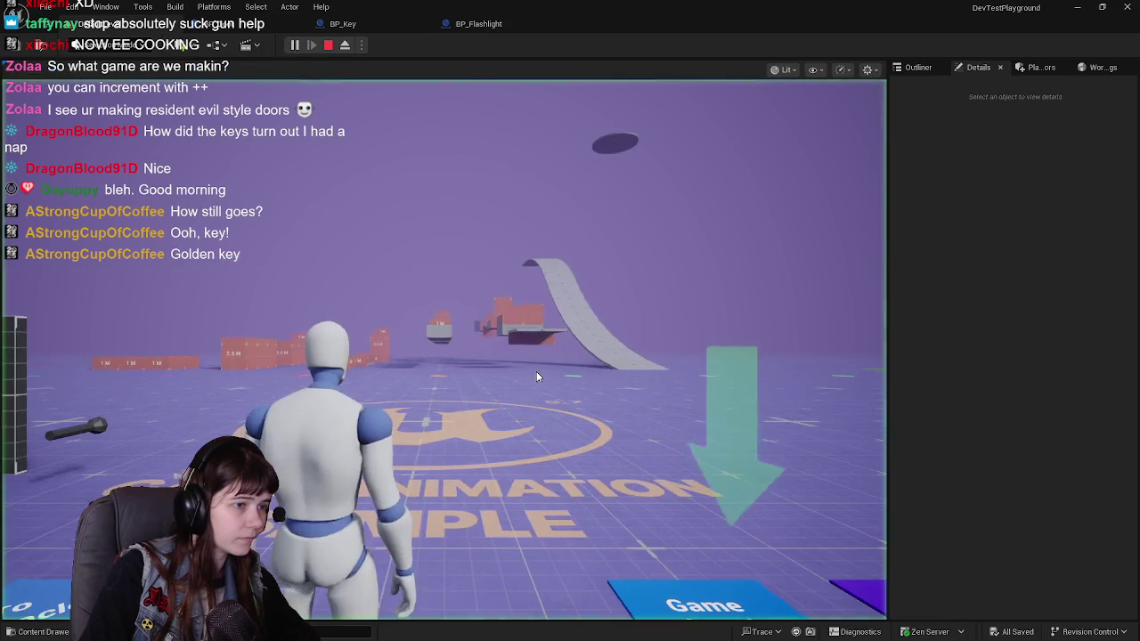
Pick up the golden key with E, unlock and open the door, then stop playing.
{"action": "key", "text": "w"}
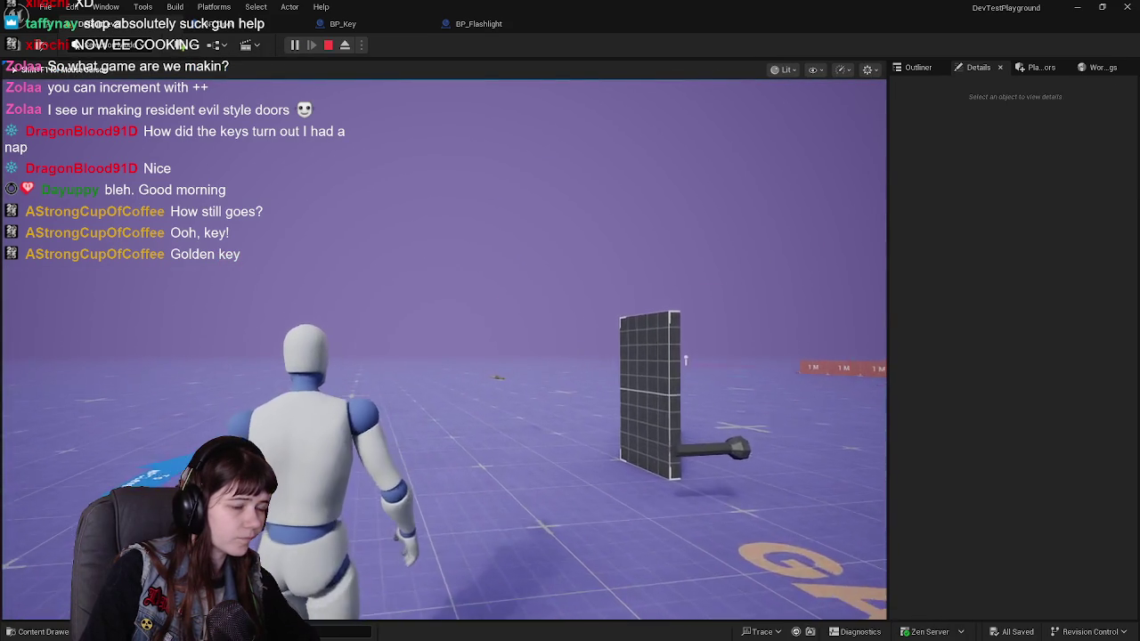
{"action": "key", "text": "a"}
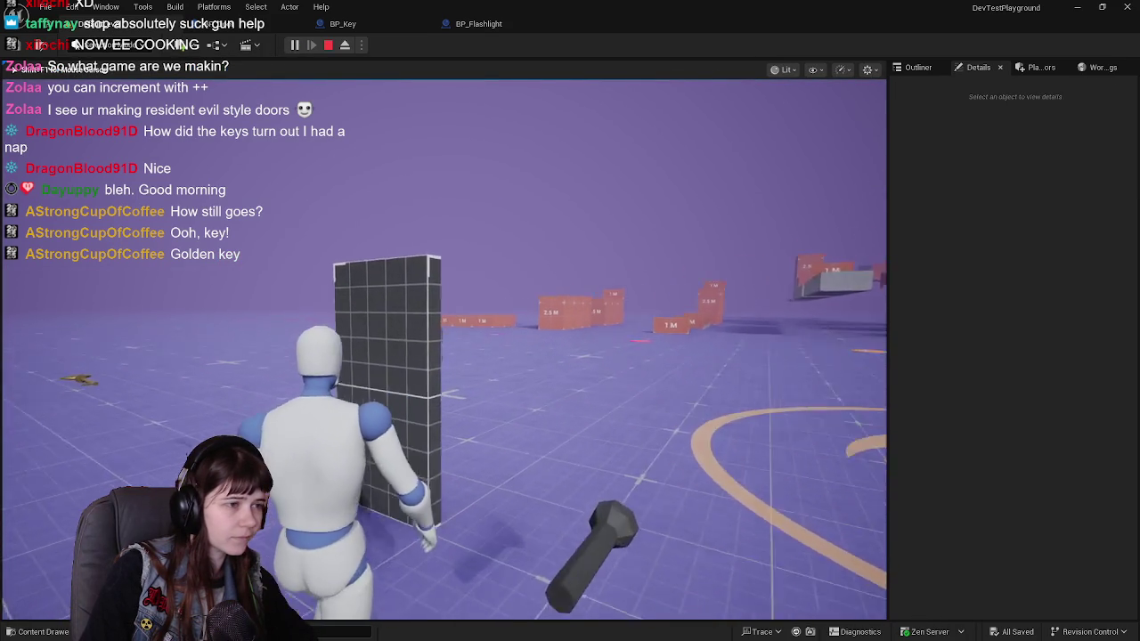
{"action": "key", "text": "e"}
{"action": "key", "text": "w"}
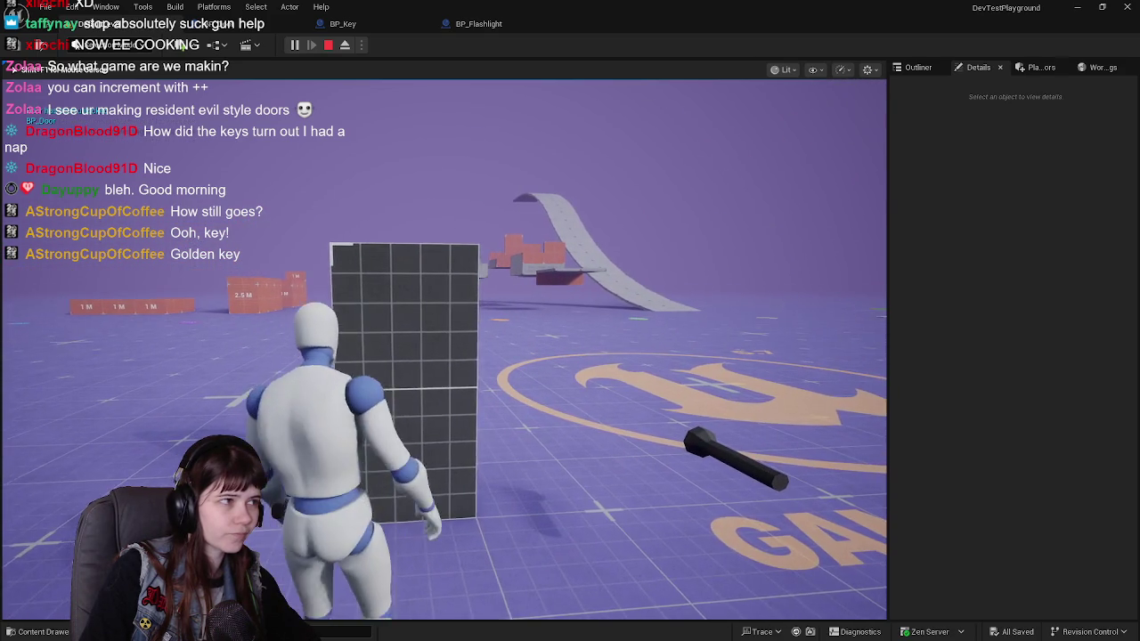
{"action": "key", "text": "e"}
{"action": "key", "text": "Escape"}
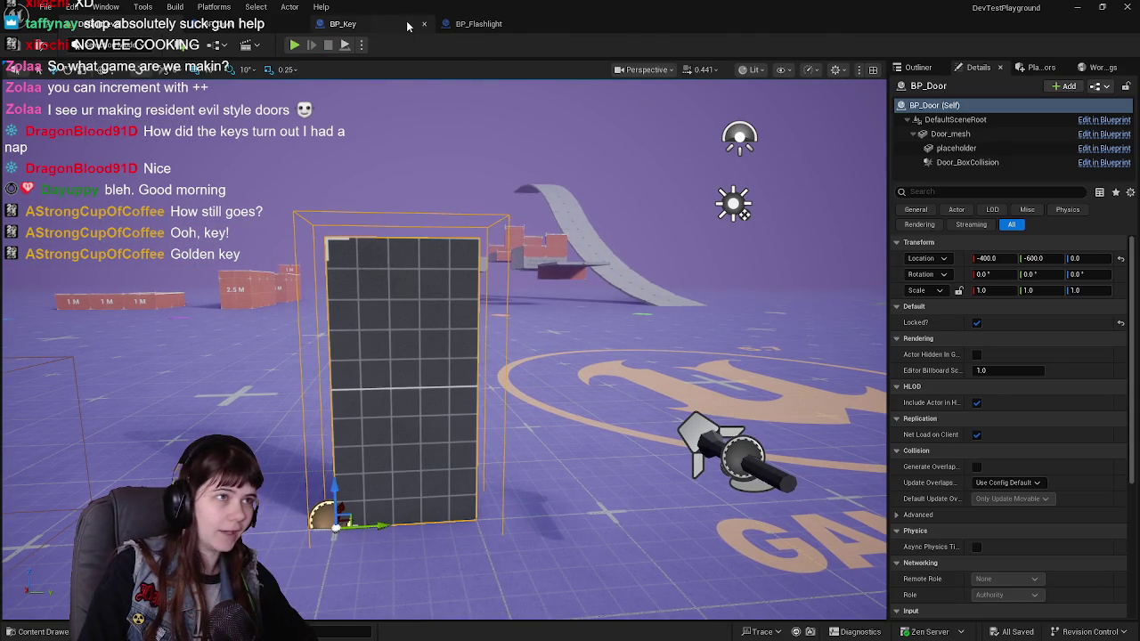
Return from BP_Key to the BP_Door Event Graph and zoom in on its door logic.
{"action": "left_click", "coordinate": [374, 24]}
{"action": "left_click", "coordinate": [241, 28]}
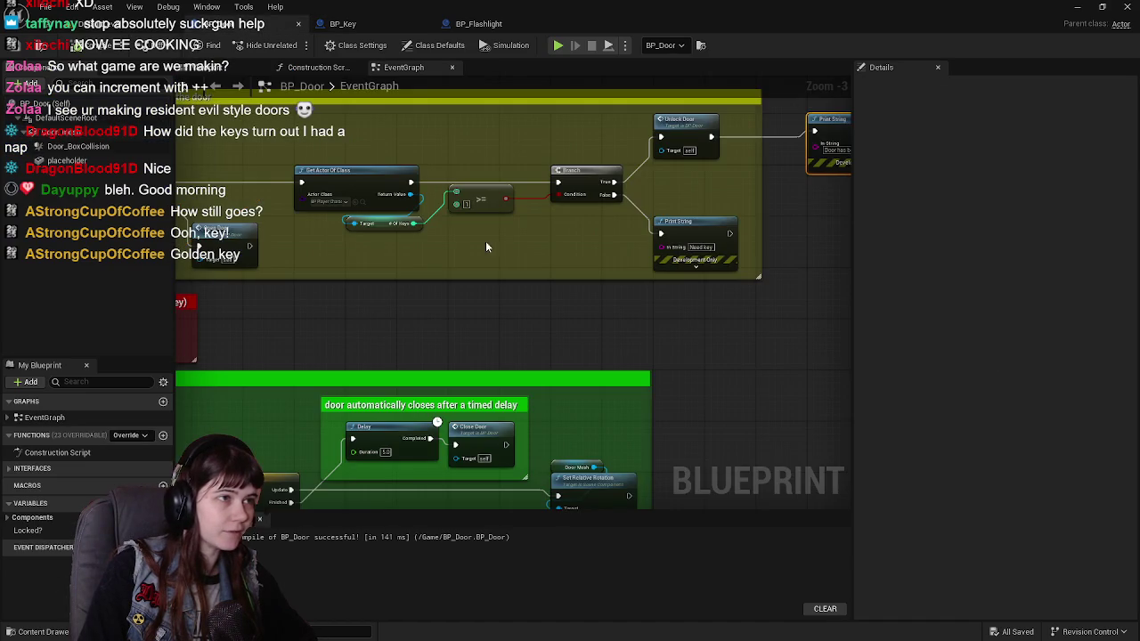
{"action": "scroll", "coordinate": [534, 321], "scroll_direction": "up", "scroll_amount": 3}
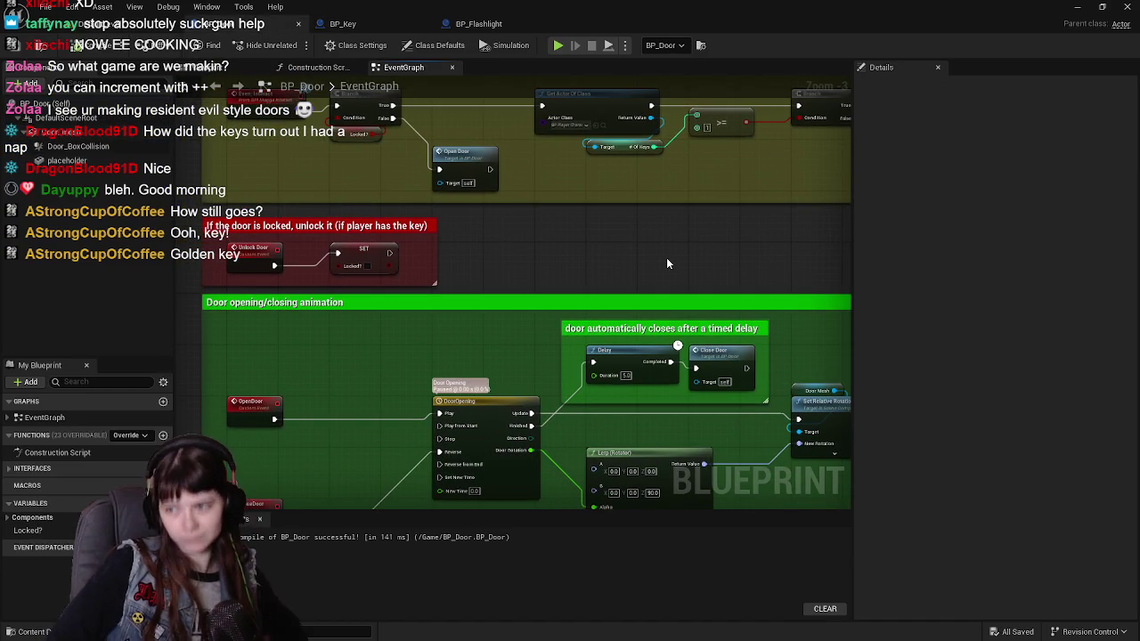
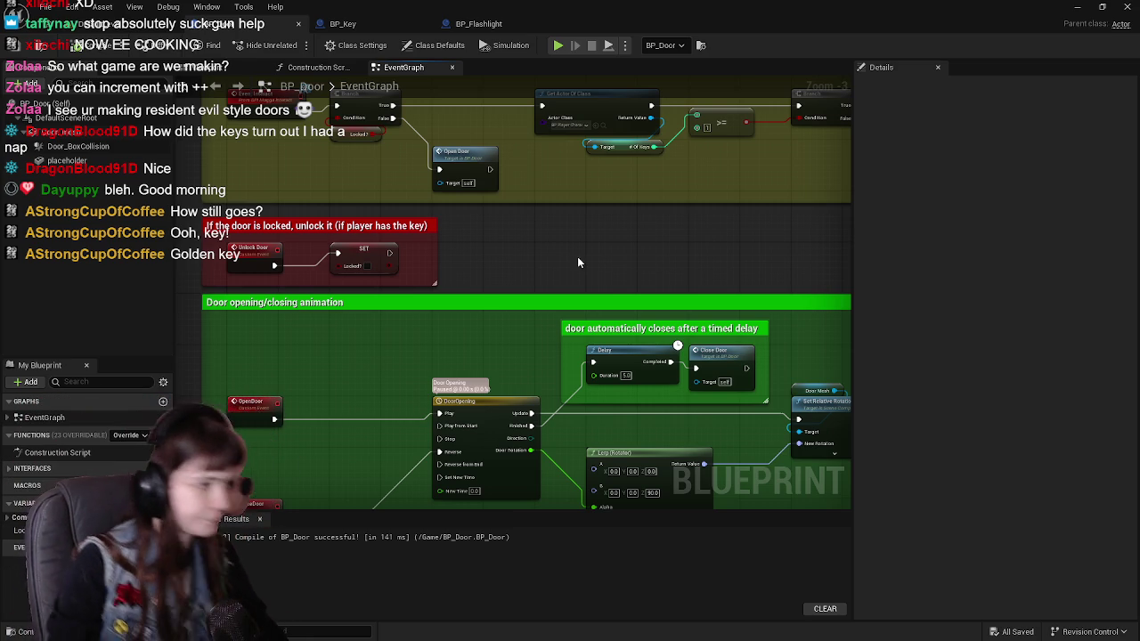
Pan BP_Door's graph to the red unlock comment and drag off the SET Locked? exec pin.
{"action": "scroll", "coordinate": [551, 269], "scroll_direction": "down", "scroll_amount": 1}
{"action": "scroll", "coordinate": [576, 331], "scroll_direction": "up", "scroll_amount": 1}
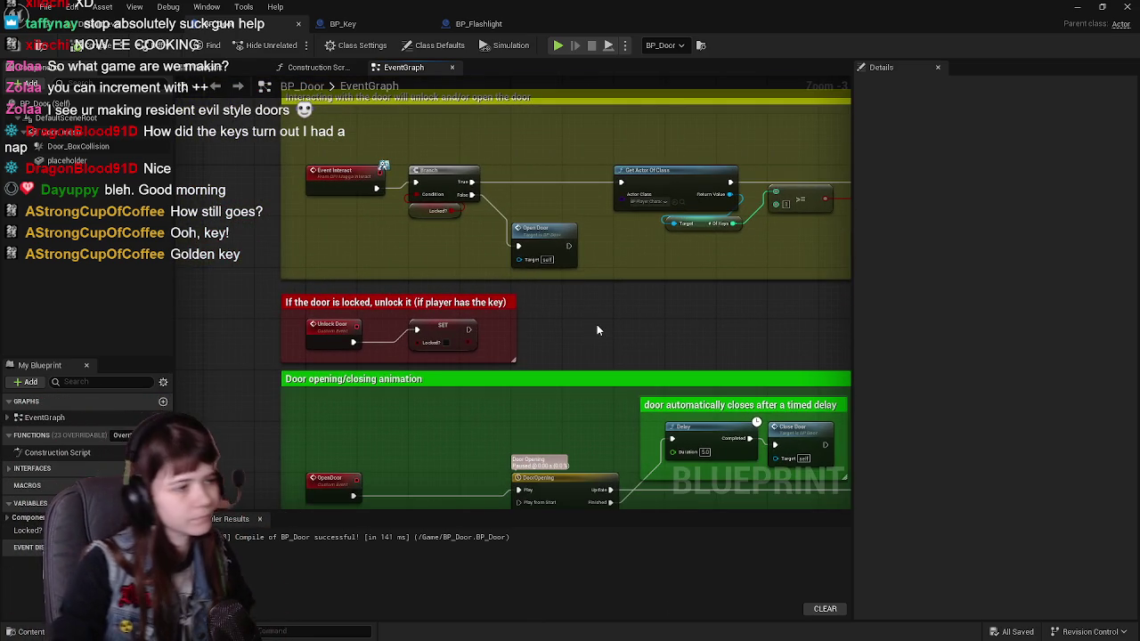
{"action": "scroll", "coordinate": [597, 331], "scroll_direction": "down", "scroll_amount": 2}
{"action": "scroll", "coordinate": [552, 334], "scroll_direction": "up", "scroll_amount": 2}
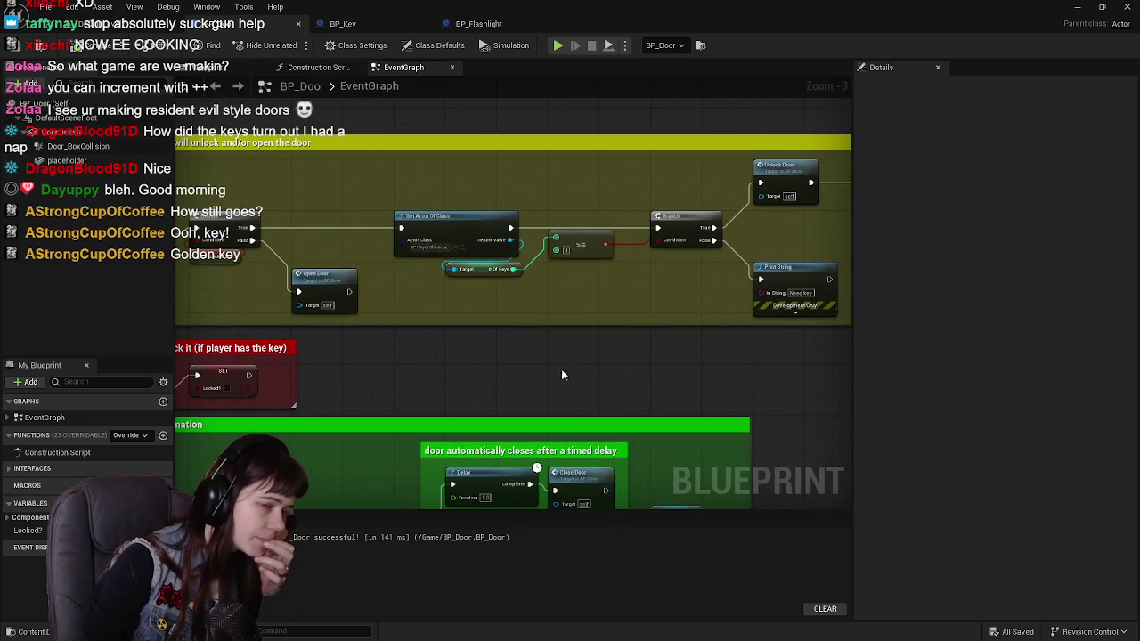
{"action": "left_click_drag", "start_coordinate": [492, 362], "coordinate": [610, 359]}
{"action": "scroll", "coordinate": [484, 377], "scroll_direction": "down", "scroll_amount": 2}
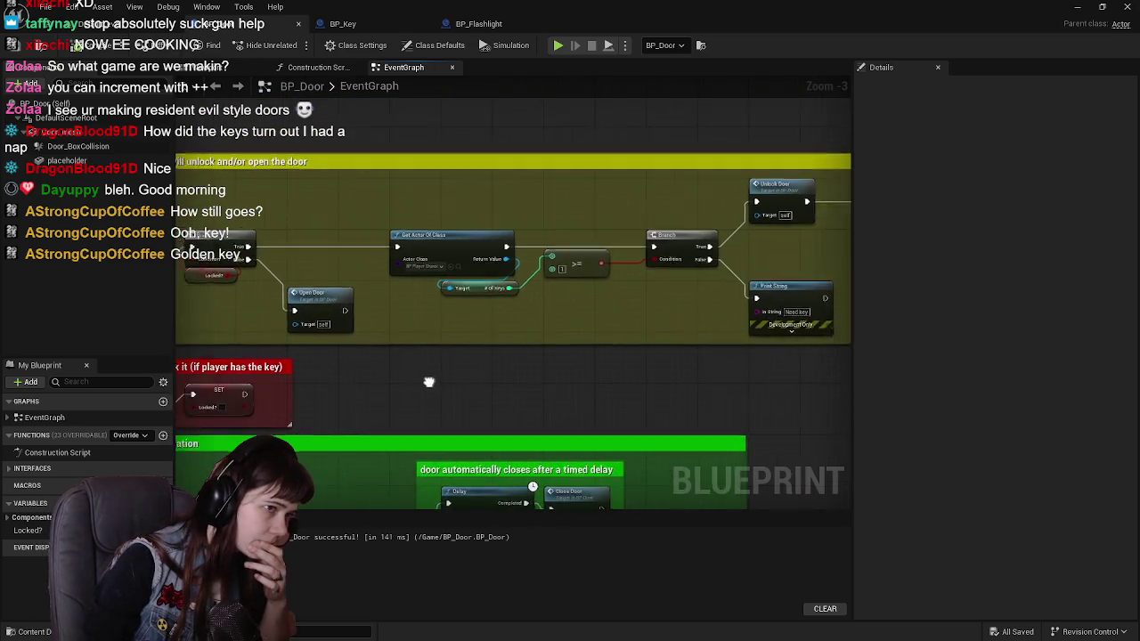
{"action": "scroll", "coordinate": [644, 224], "scroll_direction": "up", "scroll_amount": 2}
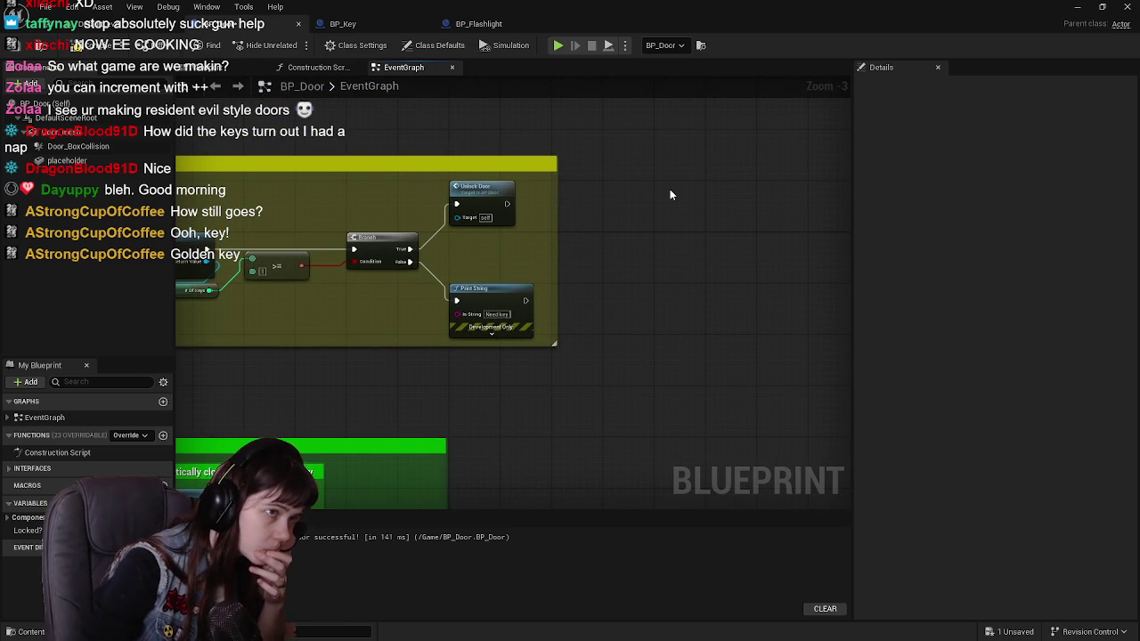
{"action": "left_click_drag", "start_coordinate": [334, 364], "coordinate": [573, 245]}
{"action": "mouse_move", "coordinate": [402, 264]}
{"action": "left_mouse_down"}
{"action": "mouse_move", "coordinate": [608, 288]}
{"action": "mouse_move", "coordinate": [499, 315]}
{"action": "mouse_move", "coordinate": [434, 316]}
{"action": "mouse_move", "coordinate": [575, 313]}
{"action": "left_mouse_up"}
{"action": "left_click_drag", "start_coordinate": [332, 326], "coordinate": [441, 323]}
Add a Print String after SET Locked? with the message 'Door has been unlocked'.
{"action": "type", "text": "print"}
{"action": "key", "text": "Return"}
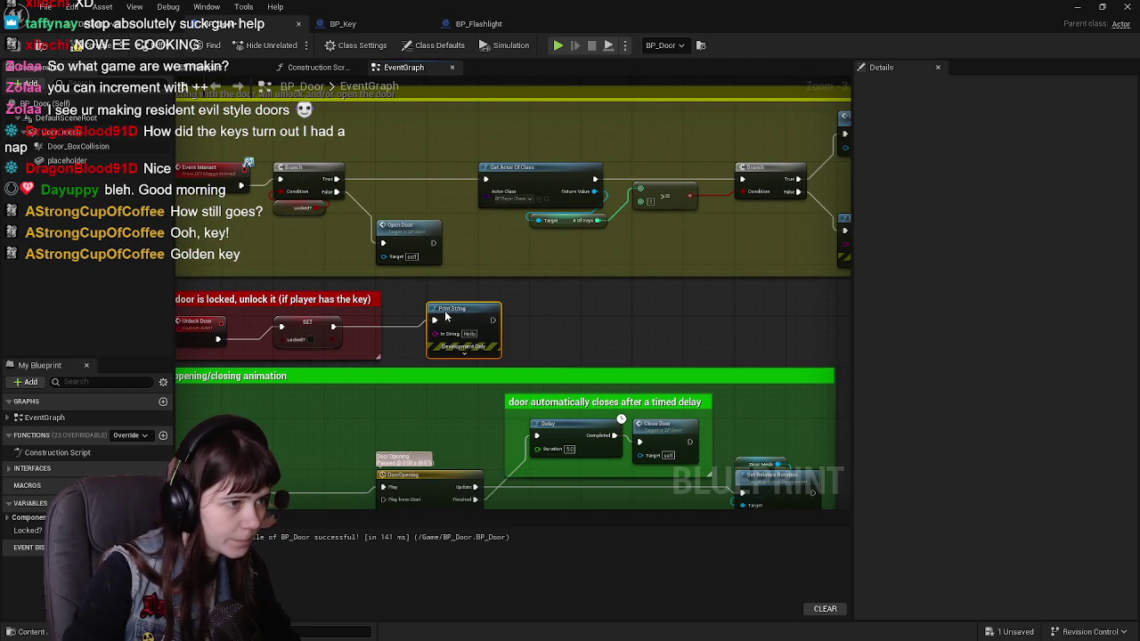
{"action": "left_click", "coordinate": [469, 334]}
{"action": "type", "text": "Door has been"}
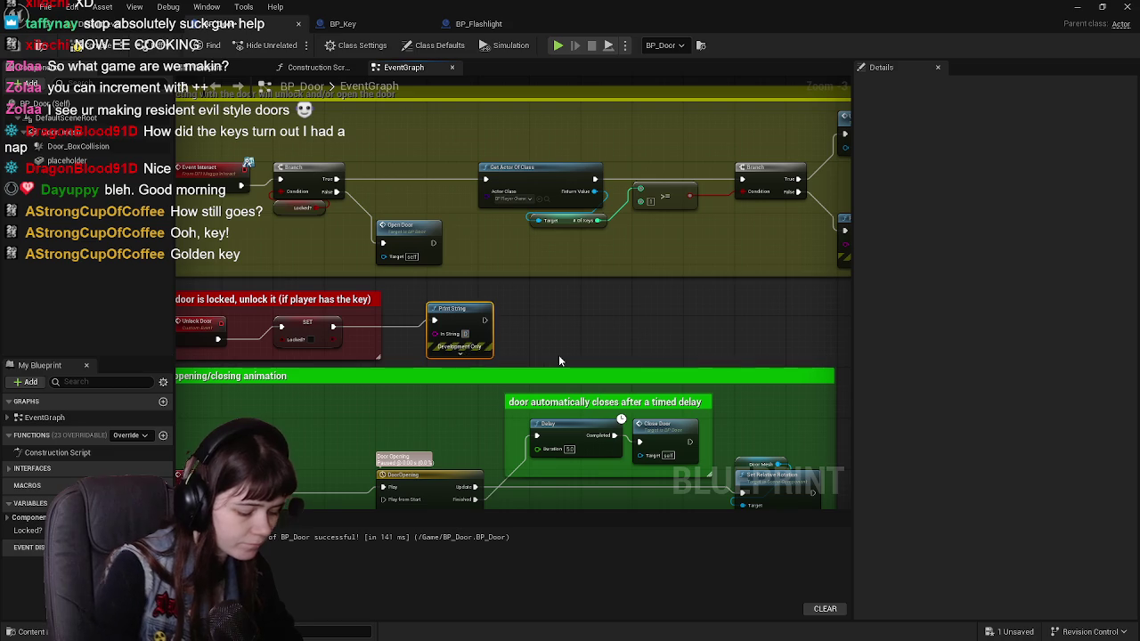
{"action": "type", "text": " unlocked"}
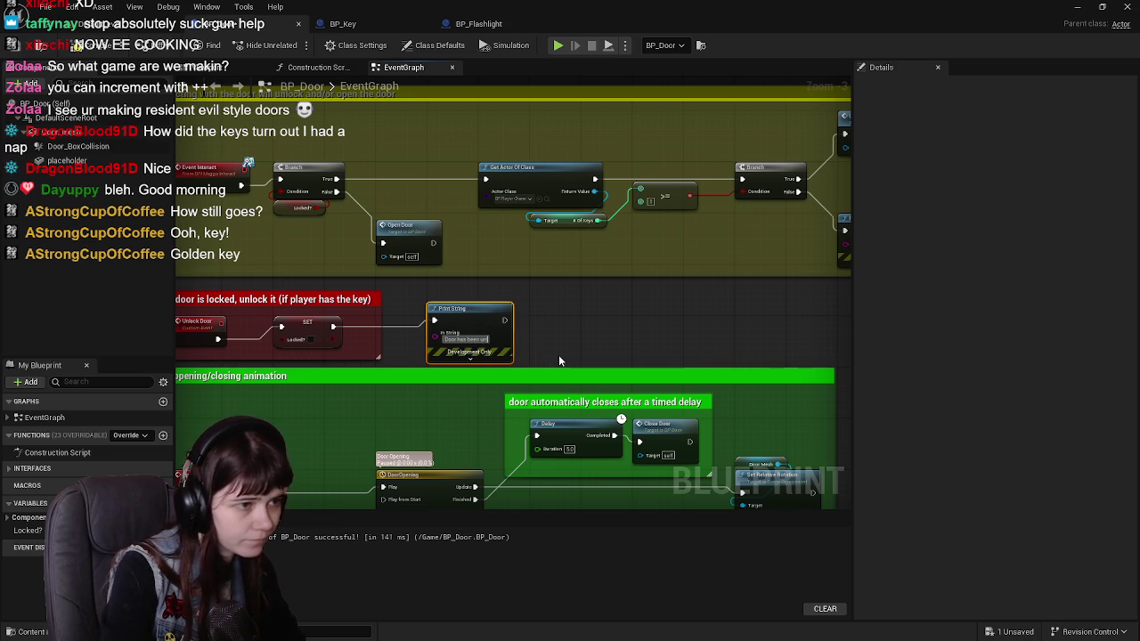
{"action": "mouse_move", "coordinate": [570, 350]}
{"action": "left_mouse_down"}
{"action": "mouse_move", "coordinate": [413, 365]}
{"action": "mouse_move", "coordinate": [588, 343]}
{"action": "mouse_move", "coordinate": [624, 373]}
{"action": "mouse_move", "coordinate": [683, 292]}
{"action": "left_mouse_up"}
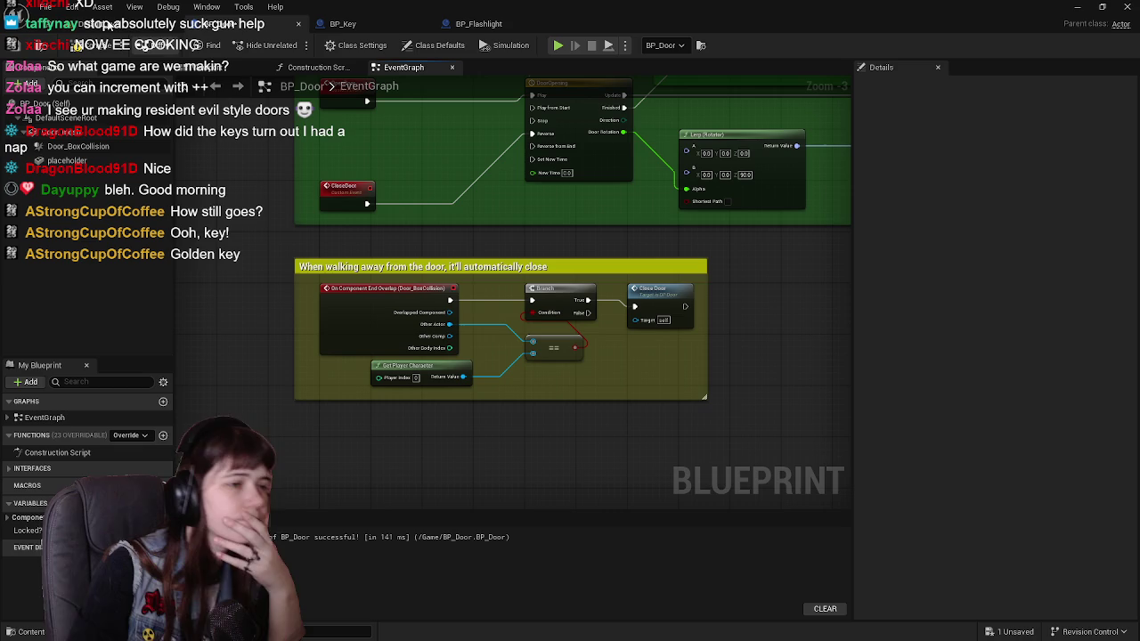
Look over the door closing logic, then bring up the Content Drawer.
{"action": "mouse_move", "coordinate": [814, 267]}
{"action": "left_mouse_down"}
{"action": "mouse_move", "coordinate": [664, 416]}
{"action": "mouse_move", "coordinate": [672, 558]}
{"action": "left_mouse_up"}
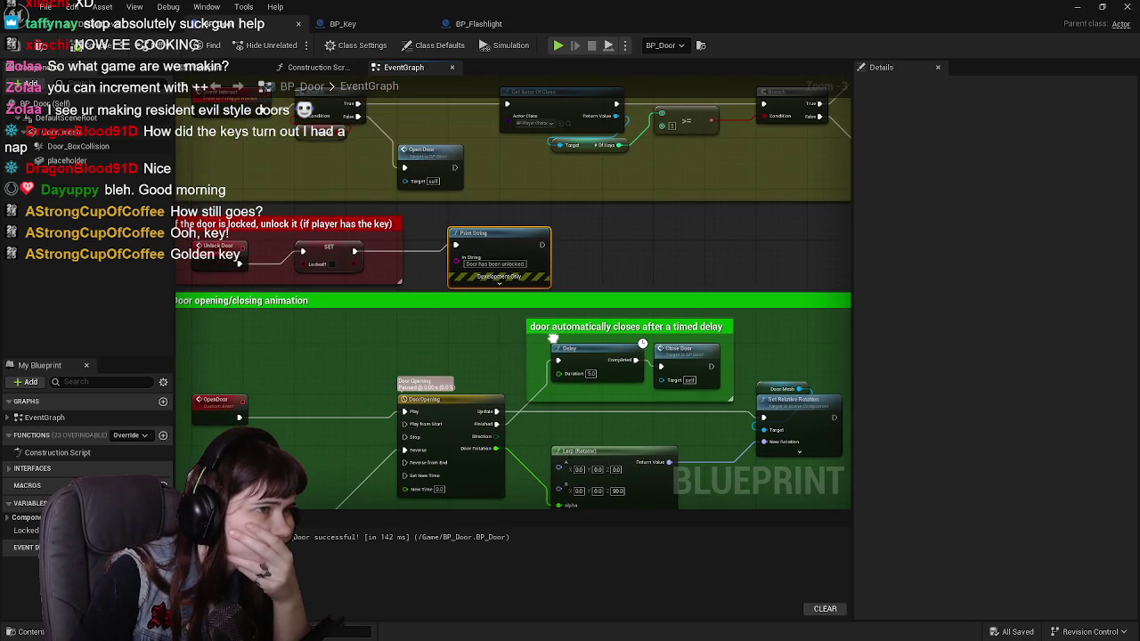
{"action": "left_click", "coordinate": [533, 254]}
{"action": "left_click", "coordinate": [625, 265]}
{"action": "mouse_move", "coordinate": [625, 266]}
{"action": "left_mouse_down"}
{"action": "mouse_move", "coordinate": [529, 186]}
{"action": "mouse_move", "coordinate": [592, 250]}
{"action": "left_mouse_up"}
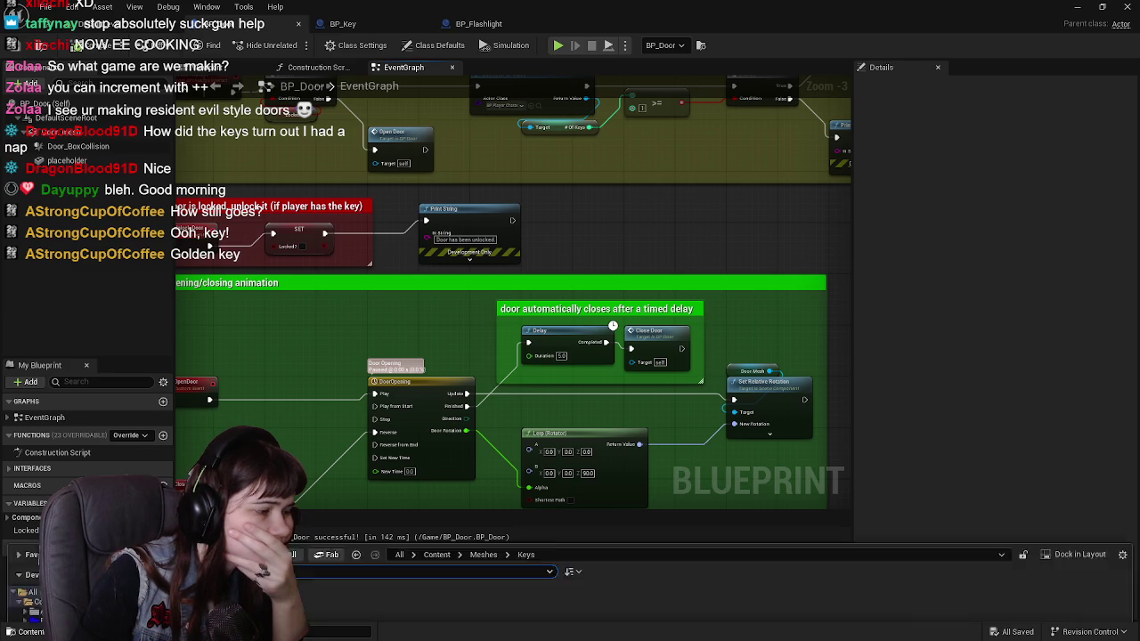
{"action": "left_click", "coordinate": [27, 632]}
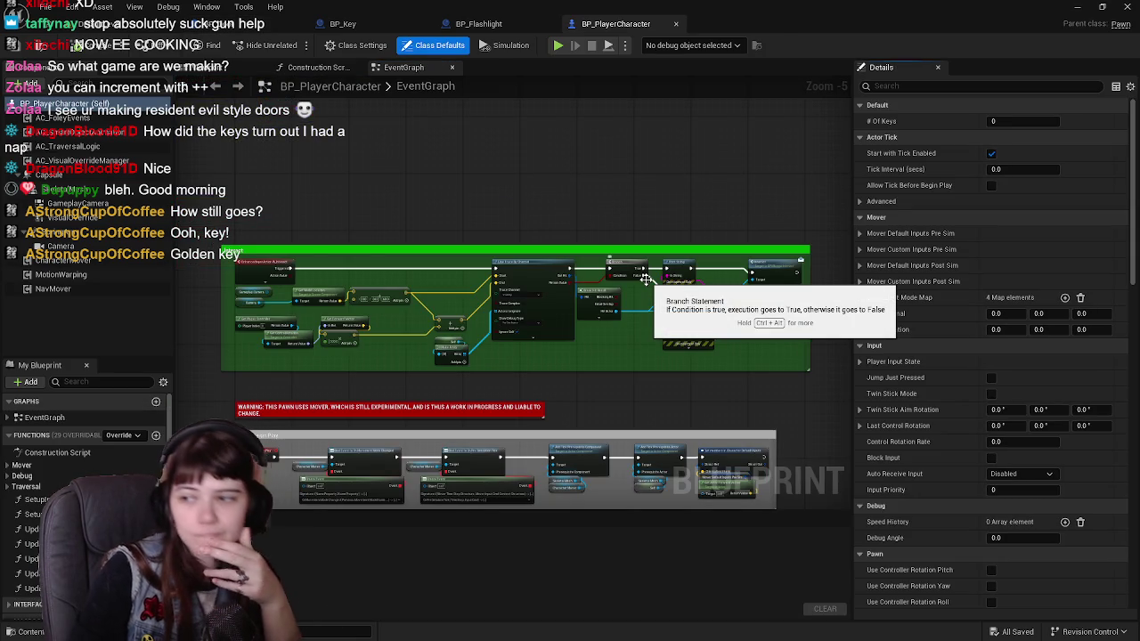
Move the debug Print String and Get Display Name above the flow, feeding Hit Actor into Get Display Name.
{"action": "scroll", "coordinate": [646, 279], "scroll_direction": "up", "scroll_amount": 4}
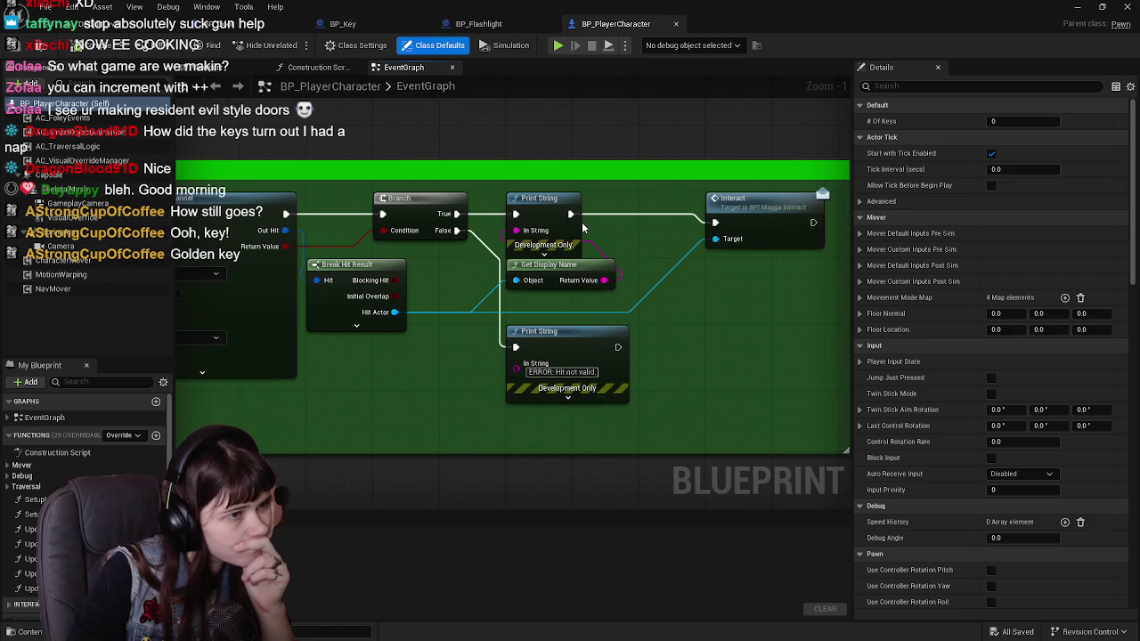
{"action": "left_click_drag", "start_coordinate": [589, 245], "coordinate": [590, 329]}
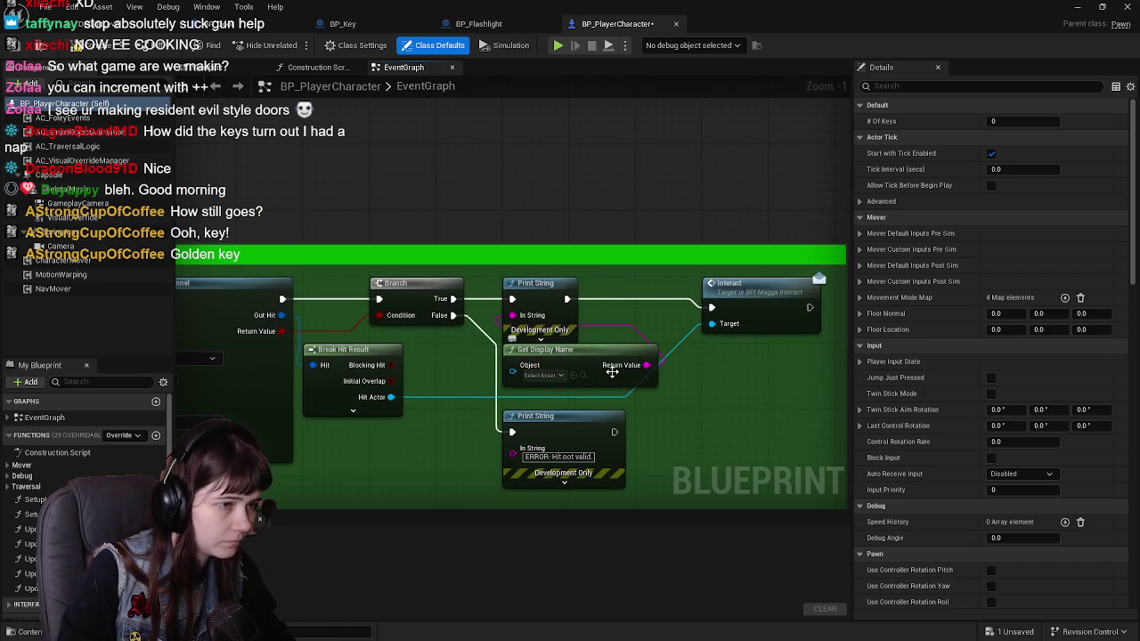
{"action": "left_click", "coordinate": [643, 373], "text": "alt"}
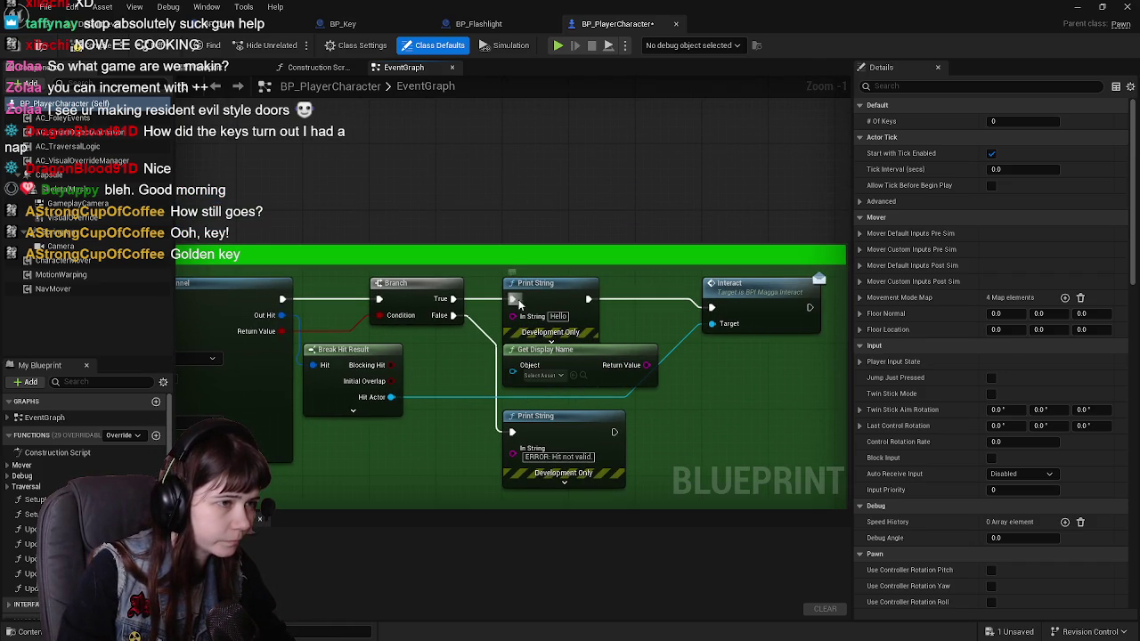
{"action": "left_click_drag", "start_coordinate": [647, 366], "coordinate": [512, 316]}
{"action": "left_click_drag", "start_coordinate": [663, 396], "coordinate": [499, 272]}
{"action": "mouse_move", "coordinate": [547, 305]}
{"action": "left_mouse_down"}
{"action": "mouse_move", "coordinate": [530, 130]}
{"action": "mouse_move", "coordinate": [528, 184]}
{"action": "mouse_move", "coordinate": [542, 144]}
{"action": "left_mouse_up"}
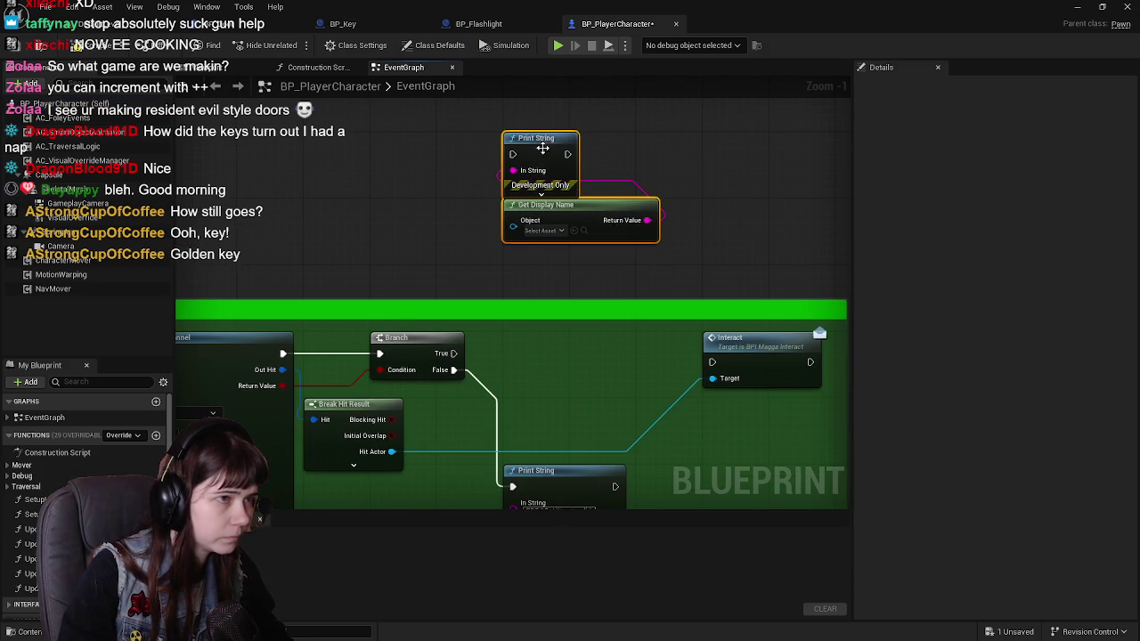
{"action": "left_click_drag", "start_coordinate": [392, 452], "coordinate": [513, 220]}
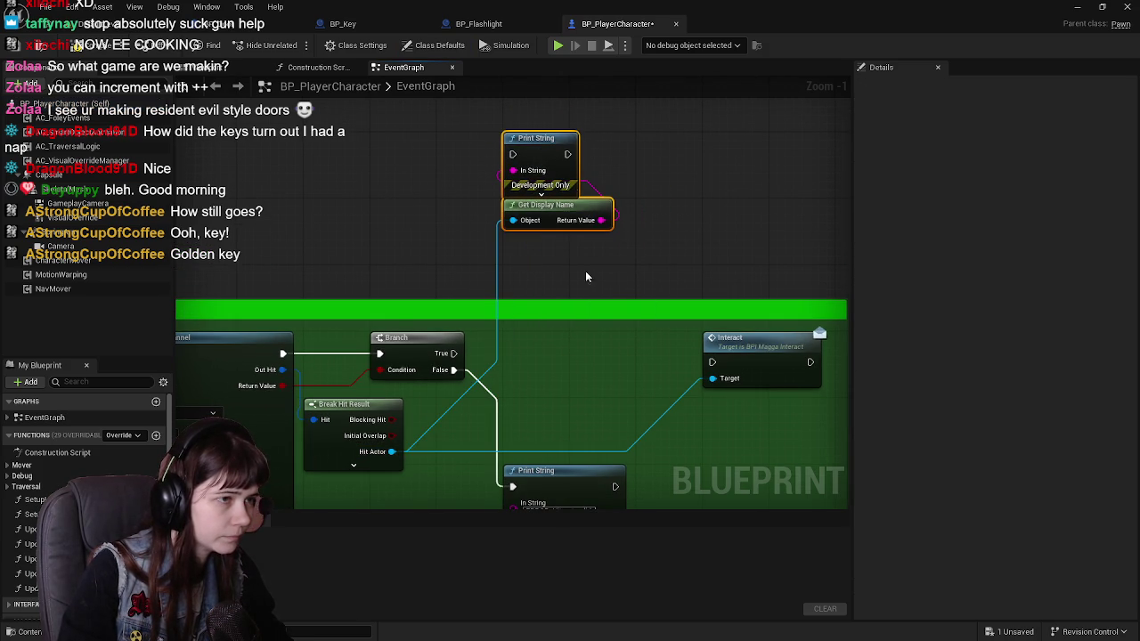
{"action": "left_click_drag", "start_coordinate": [542, 153], "coordinate": [609, 159]}
Wire Branch True straight to Interact and save BP_PlayerCharacter with Ctrl+S.
{"action": "left_click", "coordinate": [510, 208]}
{"action": "left_click_drag", "start_coordinate": [454, 353], "coordinate": [712, 361]}
{"action": "scroll", "coordinate": [522, 311], "scroll_direction": "down", "scroll_amount": 1}
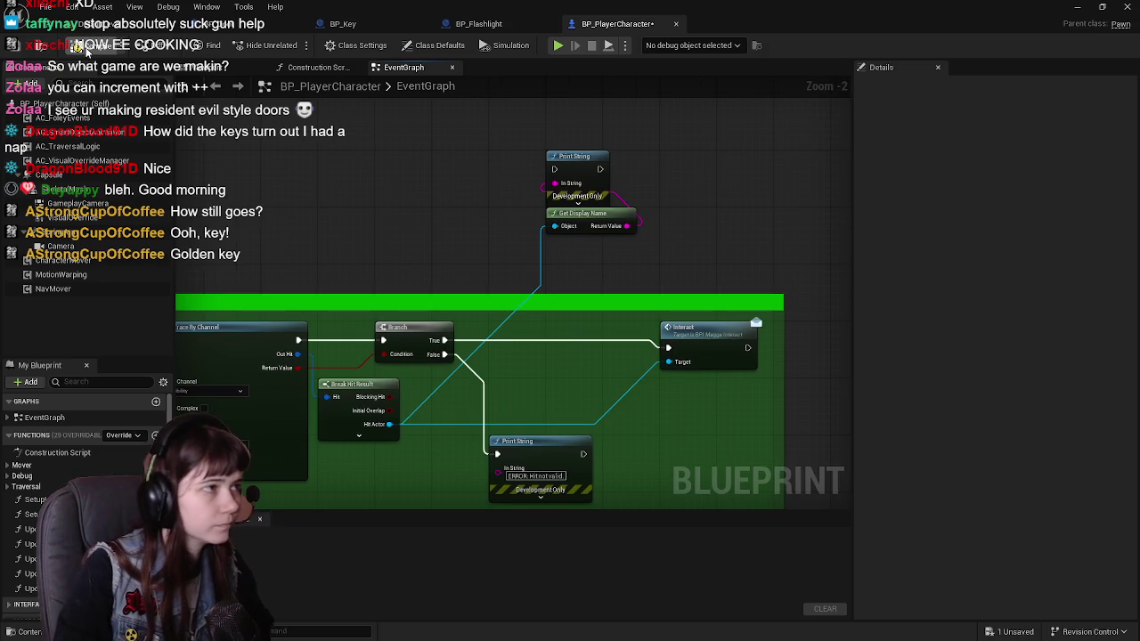
{"action": "key", "text": "ctrl+s"}
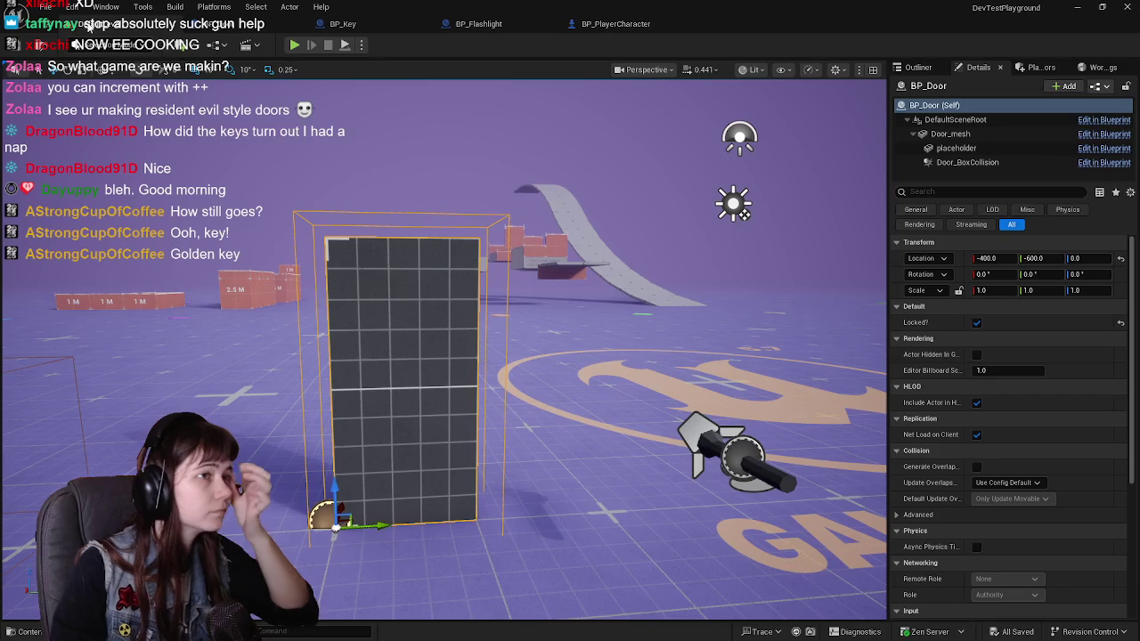
Close the BP_PlayerCharacter blueprint tab.
{"action": "left_click", "coordinate": [227, 24]}
{"action": "left_click", "coordinate": [616, 24]}
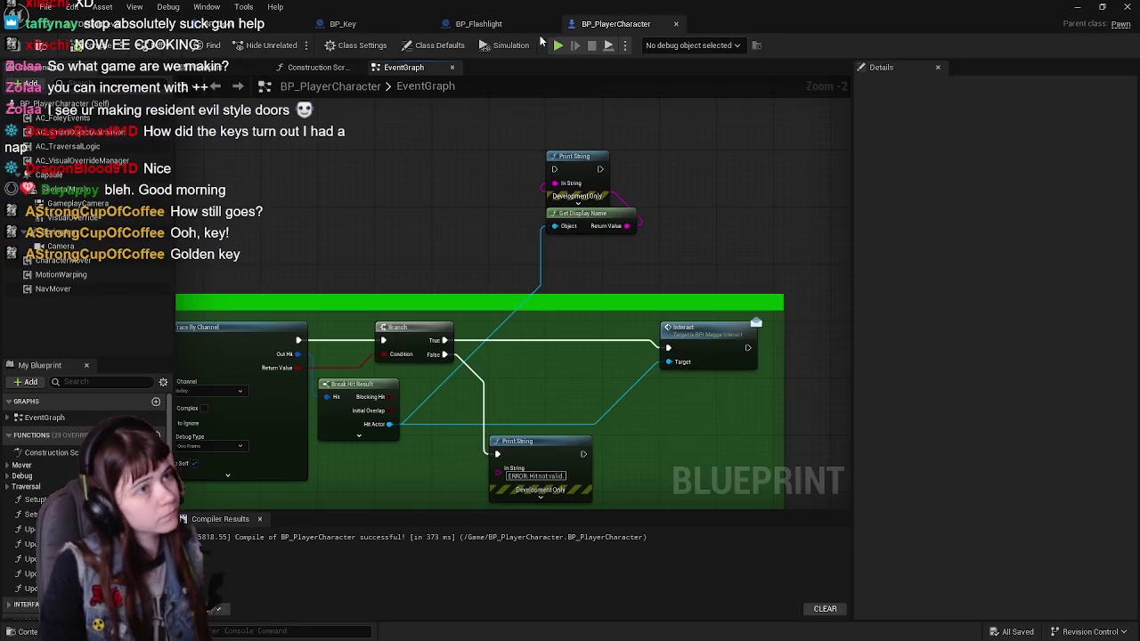
{"action": "left_click", "coordinate": [675, 24]}
Playtest by walking to the door and pressing E to unlock it, then stop and go to BP_Key.
{"action": "left_click", "coordinate": [89, 25]}
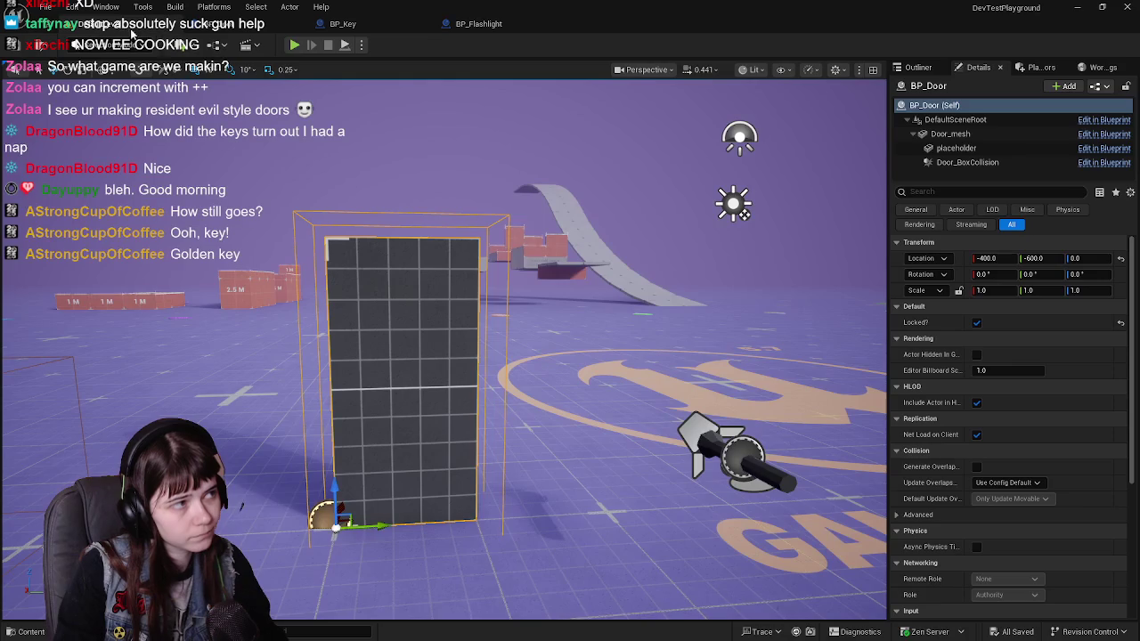
{"action": "left_click", "coordinate": [295, 45]}
{"action": "key", "text": "w"}
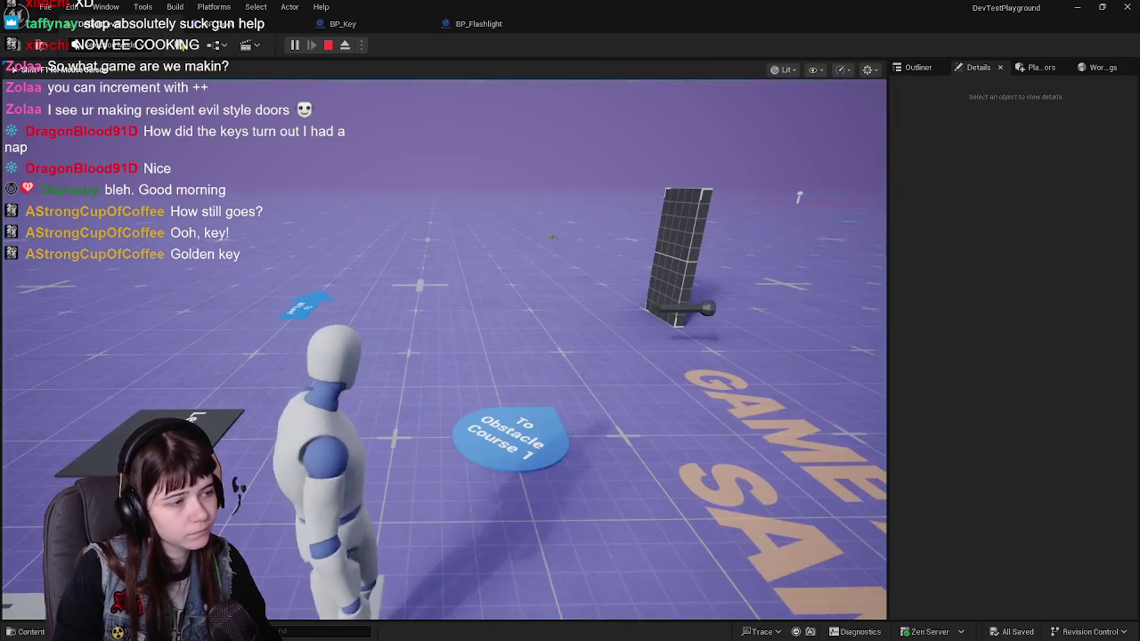
{"action": "key", "text": "w"}
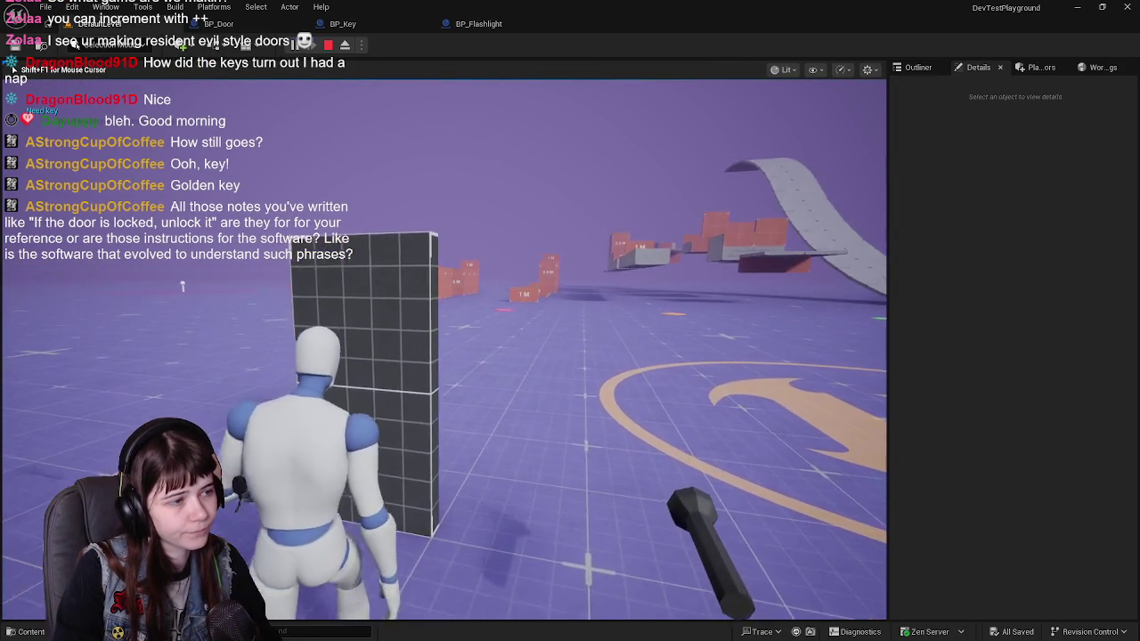
{"action": "key", "text": "e"}
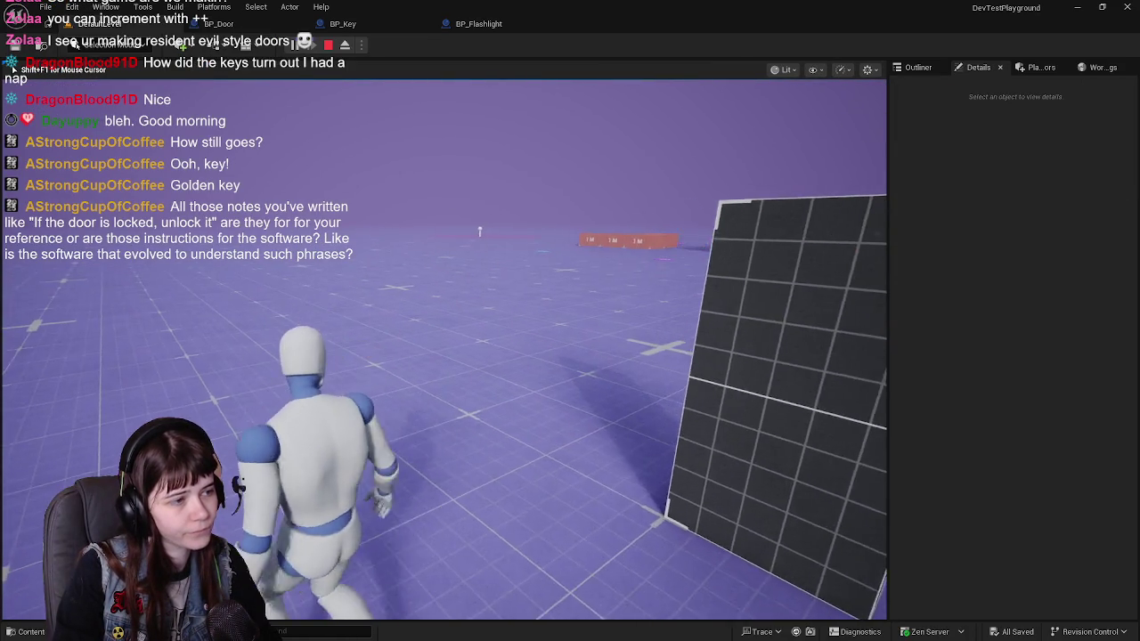
{"action": "key", "text": "e"}
{"action": "key", "text": "e"}
{"action": "key", "text": "Escape"}
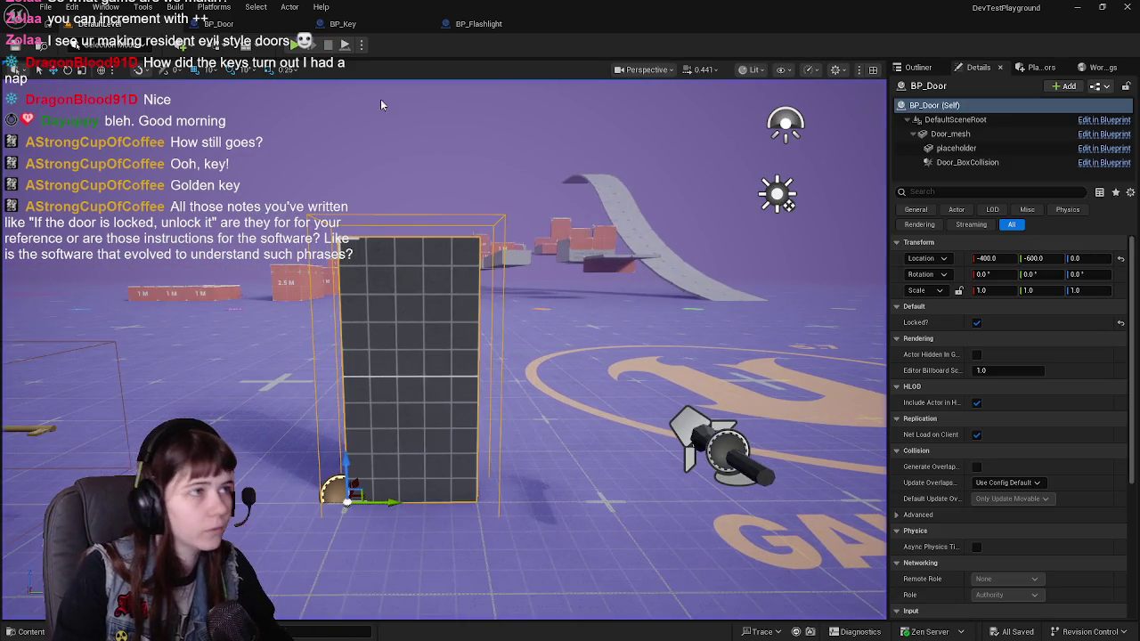
{"action": "left_click", "coordinate": [343, 23]}
Show BP_Key's Event Graph and pan to free space above the yellow comment block.
{"action": "left_click", "coordinate": [404, 67]}
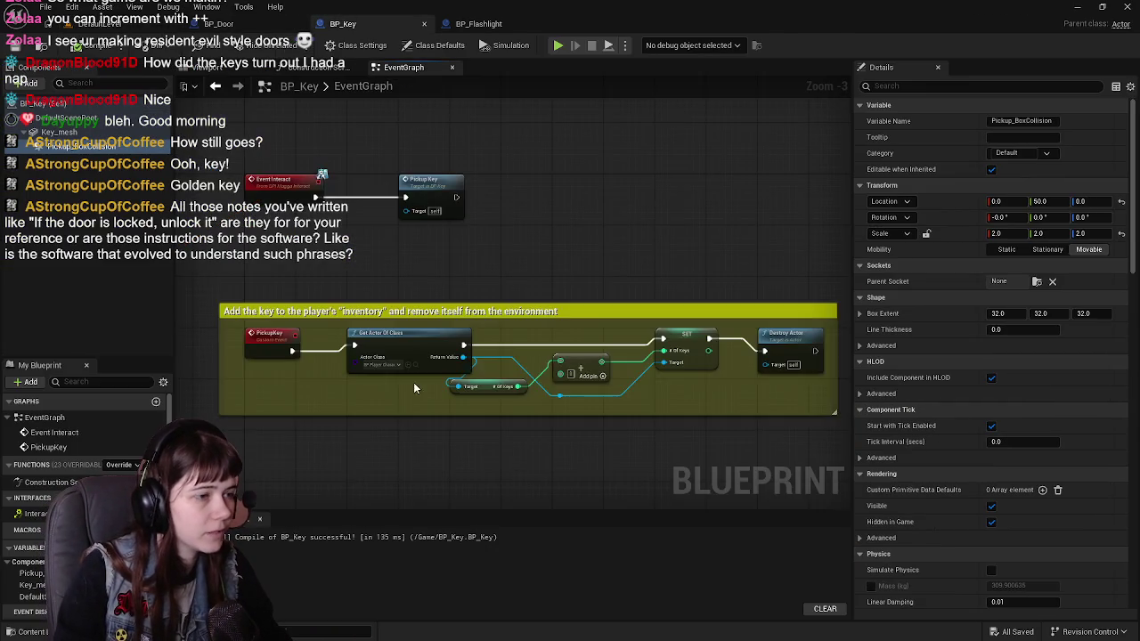
{"action": "mouse_move", "coordinate": [683, 321]}
{"action": "left_mouse_down"}
{"action": "mouse_move", "coordinate": [741, 319]}
{"action": "mouse_move", "coordinate": [741, 308]}
{"action": "left_mouse_up"}
{"action": "left_click", "coordinate": [588, 256]}
{"action": "left_click_drag", "start_coordinate": [588, 256], "coordinate": [664, 254]}
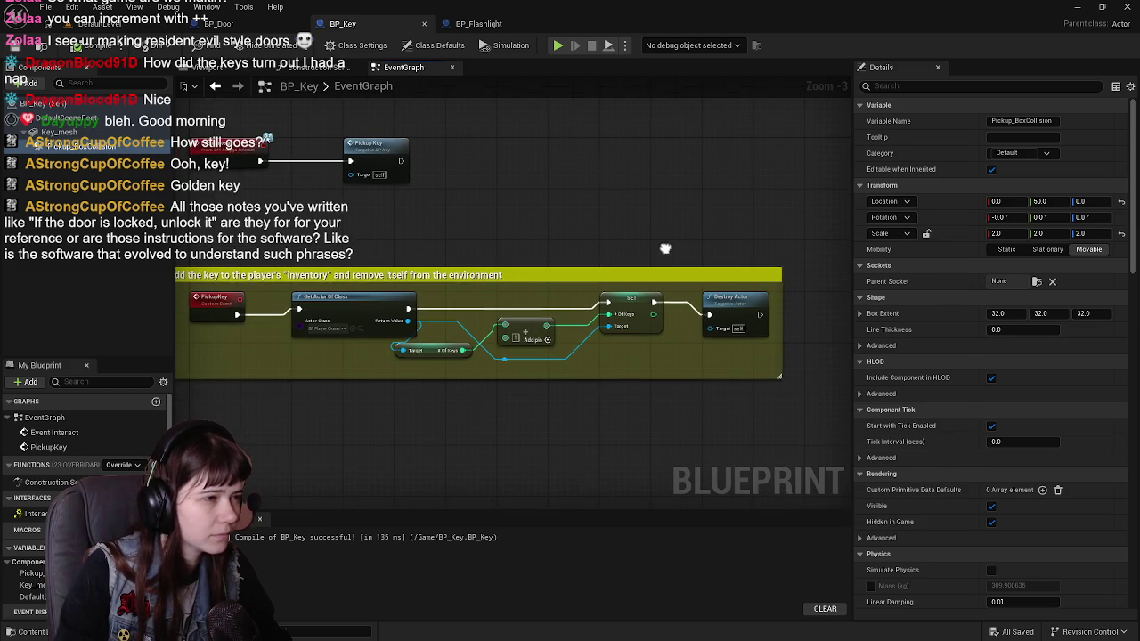
{"action": "left_click_drag", "start_coordinate": [529, 233], "coordinate": [580, 269]}
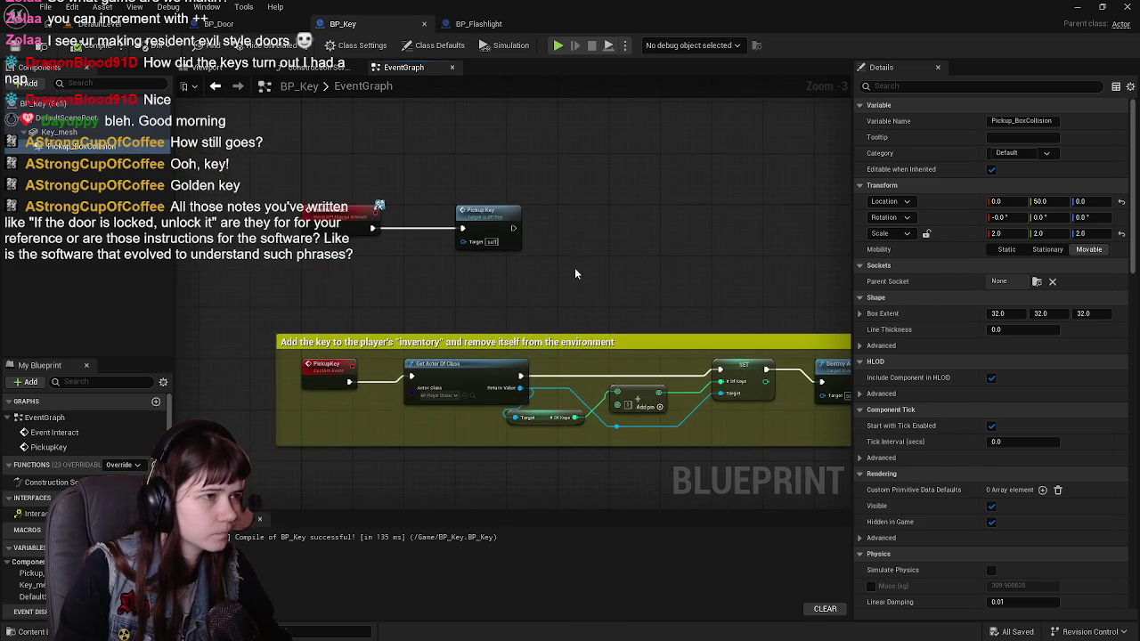
{"action": "left_click_drag", "start_coordinate": [662, 296], "coordinate": [648, 307]}
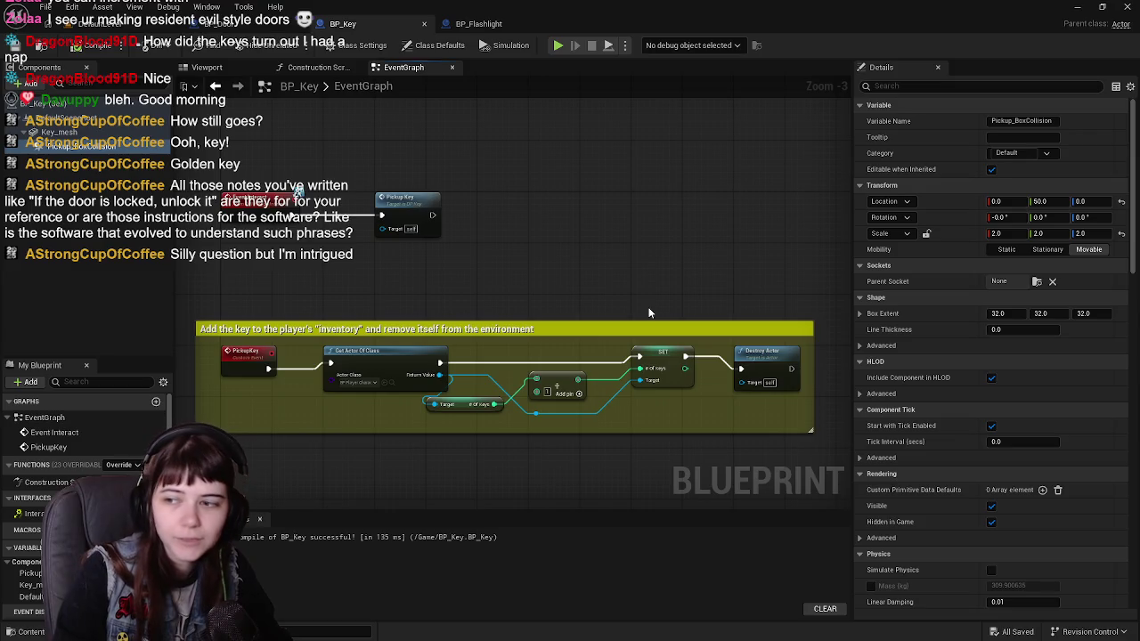
{"action": "mouse_move", "coordinate": [649, 313]}
{"action": "left_mouse_down"}
{"action": "mouse_move", "coordinate": [540, 249]}
{"action": "mouse_move", "coordinate": [702, 230]}
{"action": "mouse_move", "coordinate": [661, 230]}
{"action": "left_mouse_up"}
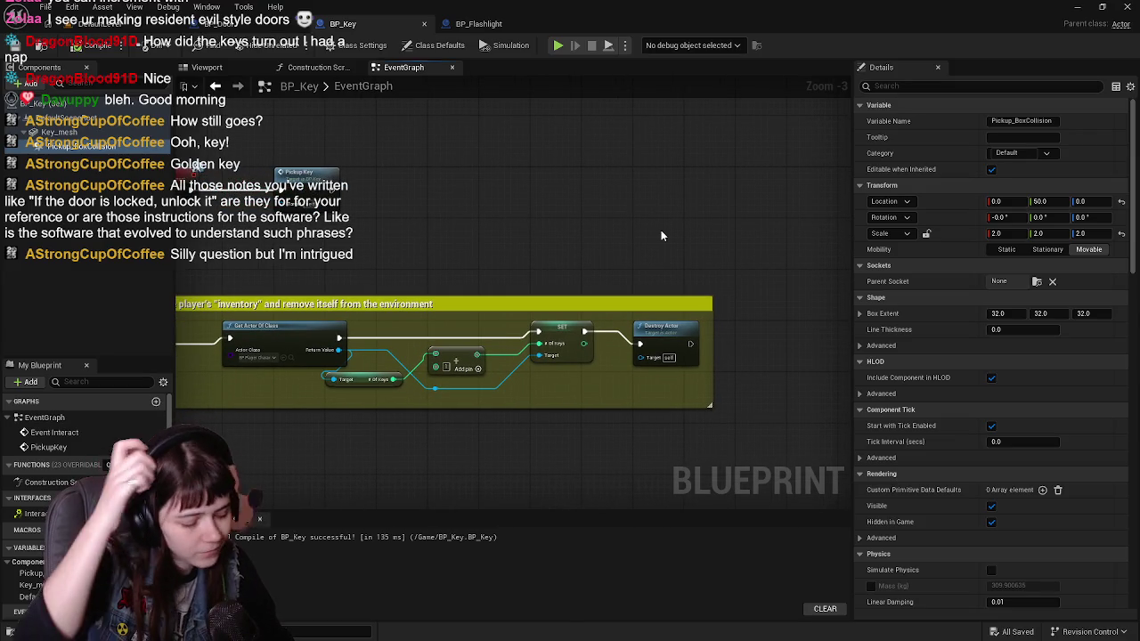
{"action": "mouse_move", "coordinate": [473, 219]}
{"action": "left_mouse_down"}
{"action": "mouse_move", "coordinate": [573, 244]}
{"action": "mouse_move", "coordinate": [596, 237]}
{"action": "left_mouse_up"}
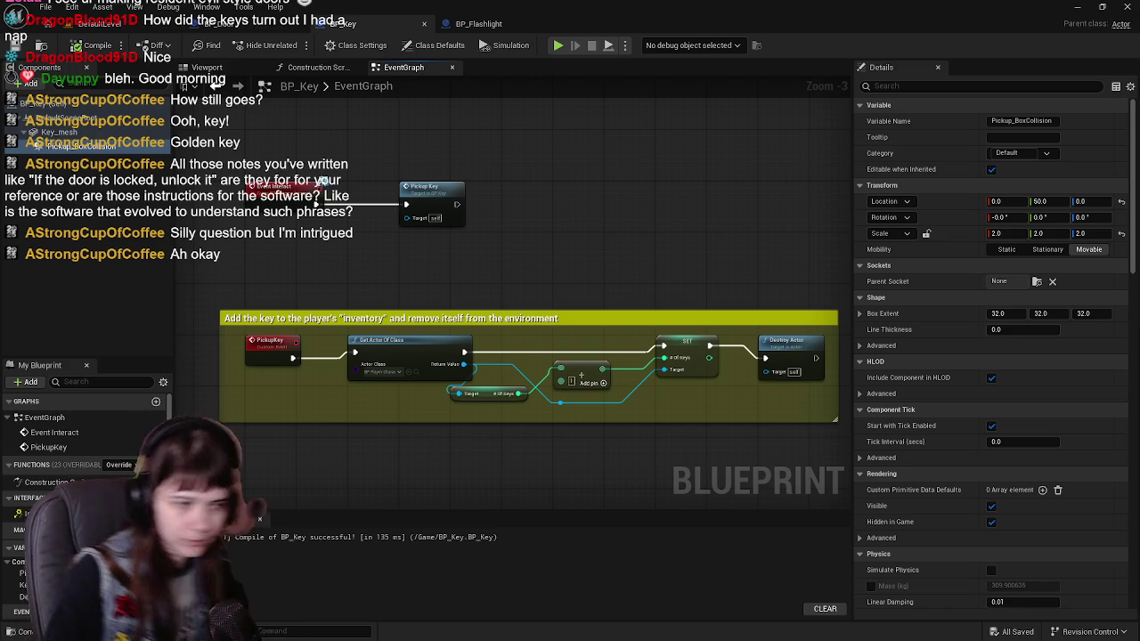
{"action": "mouse_move", "coordinate": [769, 263]}
{"action": "left_mouse_down"}
{"action": "mouse_move", "coordinate": [596, 261]}
{"action": "mouse_move", "coordinate": [671, 240]}
{"action": "left_mouse_up"}
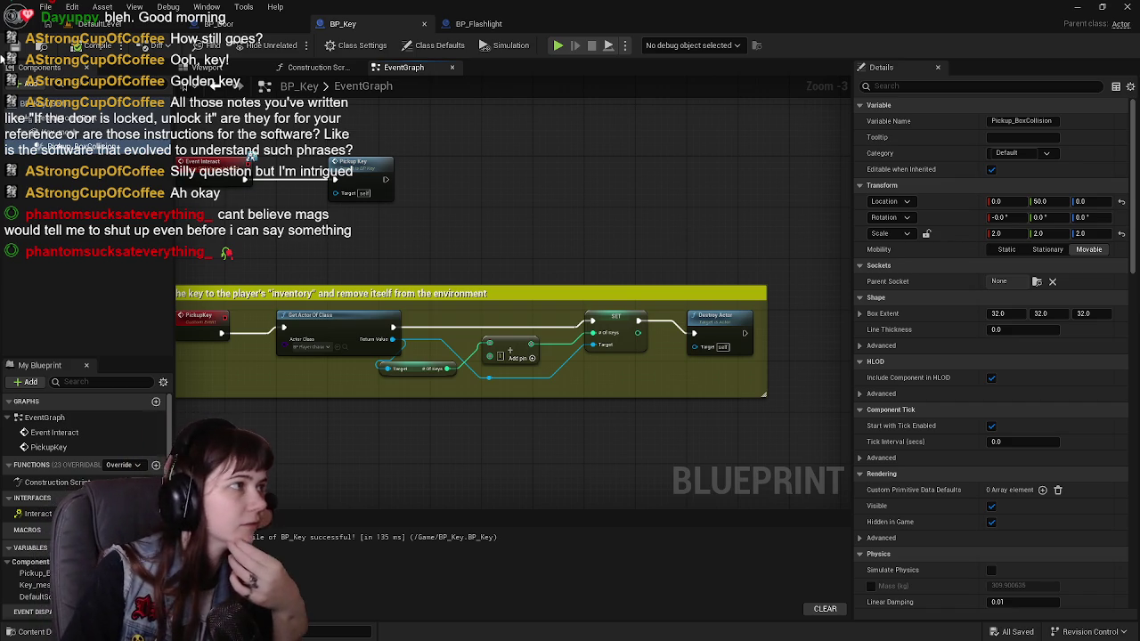
{"action": "left_click_drag", "start_coordinate": [734, 271], "coordinate": [613, 227]}
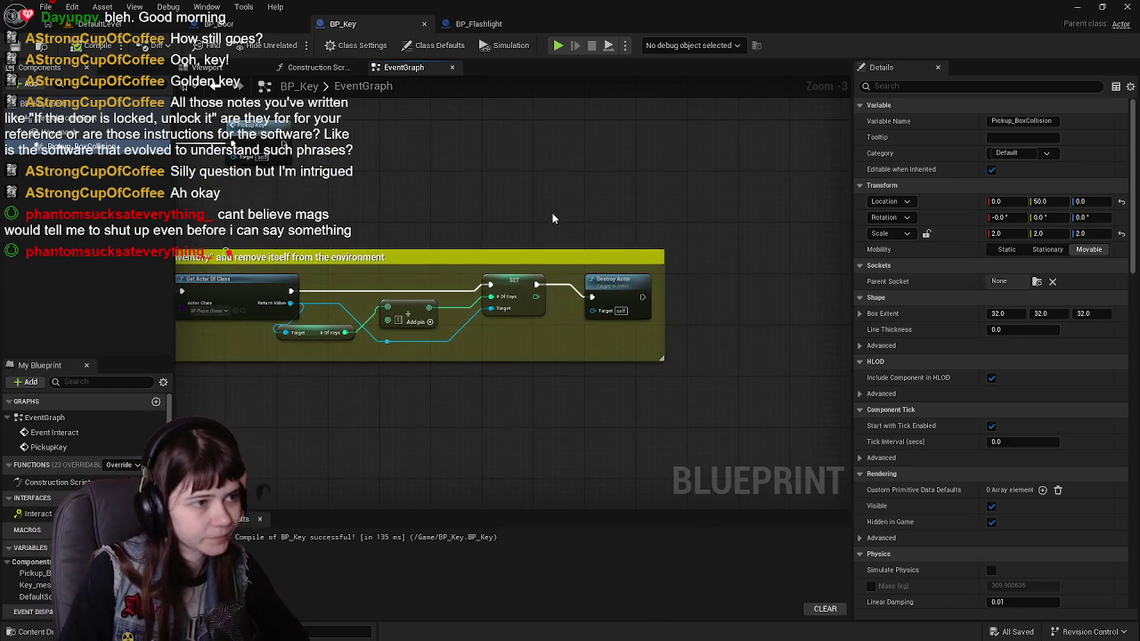
{"action": "mouse_move", "coordinate": [562, 199]}
{"action": "left_mouse_down"}
{"action": "mouse_move", "coordinate": [579, 209]}
{"action": "mouse_move", "coordinate": [557, 240]}
{"action": "left_mouse_up"}
Place a Print String node with the default Hello text above the comment block.
{"action": "right_click", "coordinate": [557, 241]}
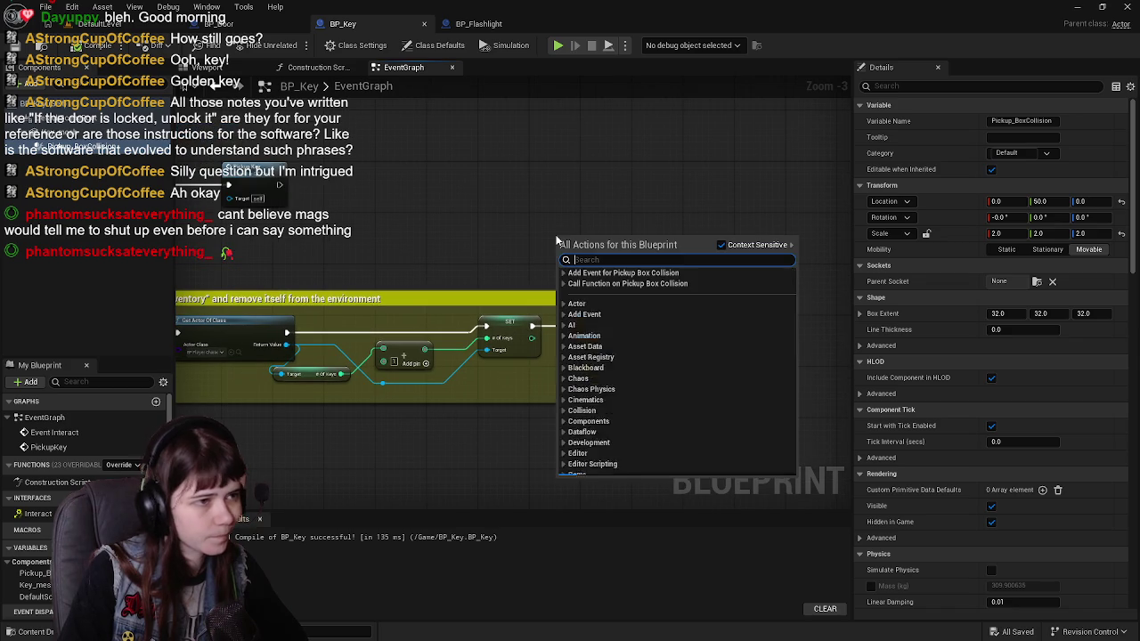
{"action": "type", "text": "print"}
{"action": "key", "text": "Return"}
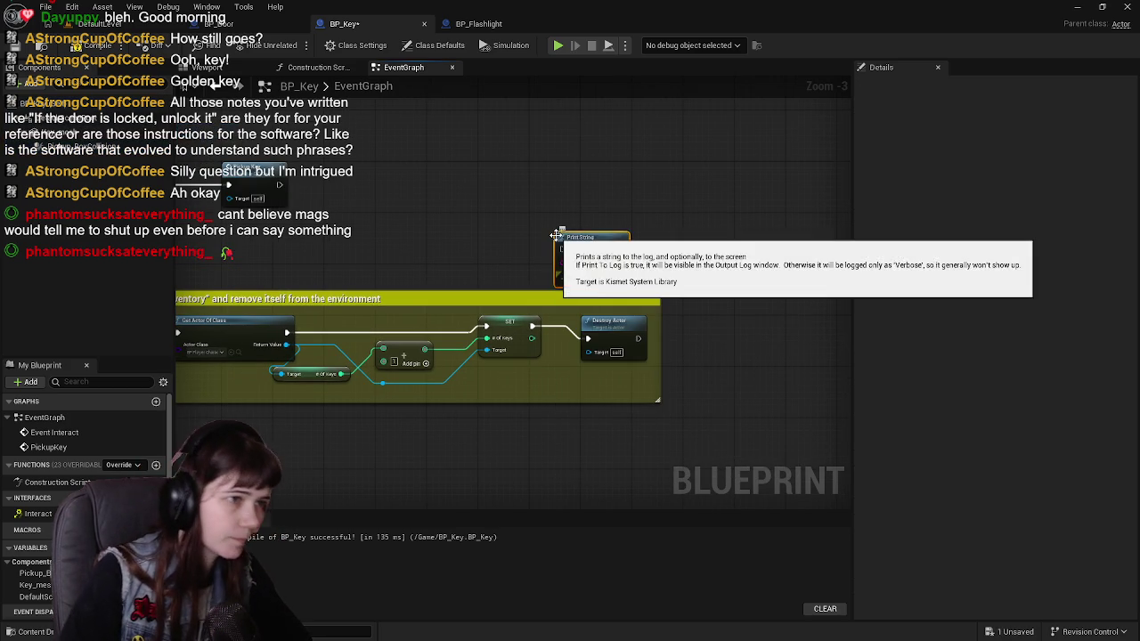
{"action": "scroll", "coordinate": [604, 261], "scroll_direction": "up", "scroll_amount": 2}
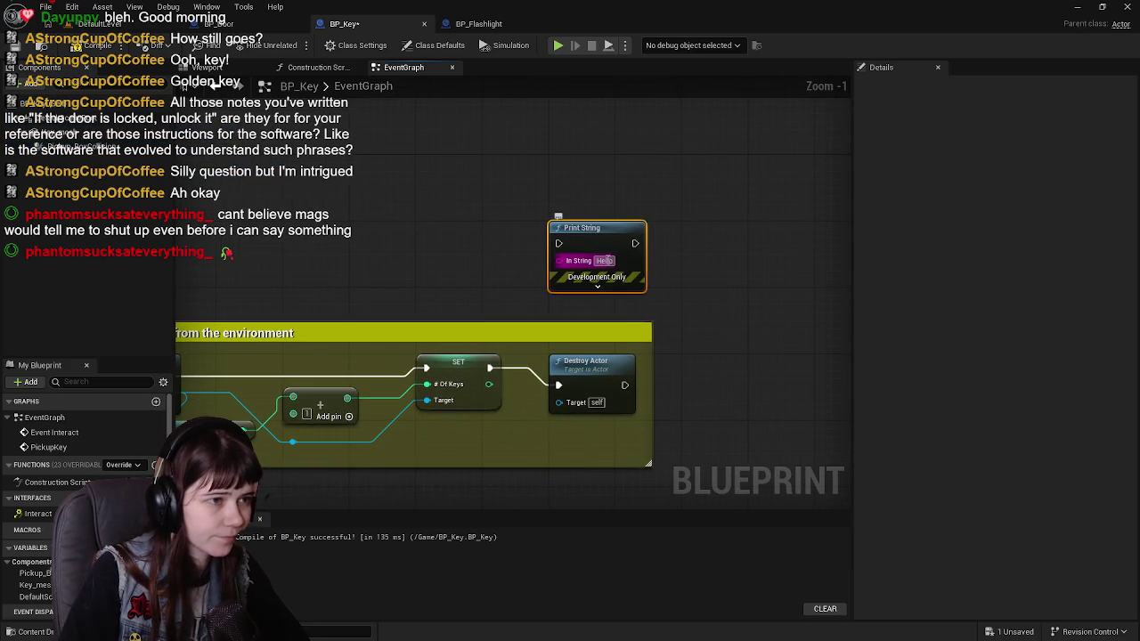
{"action": "left_click", "coordinate": [604, 261]}
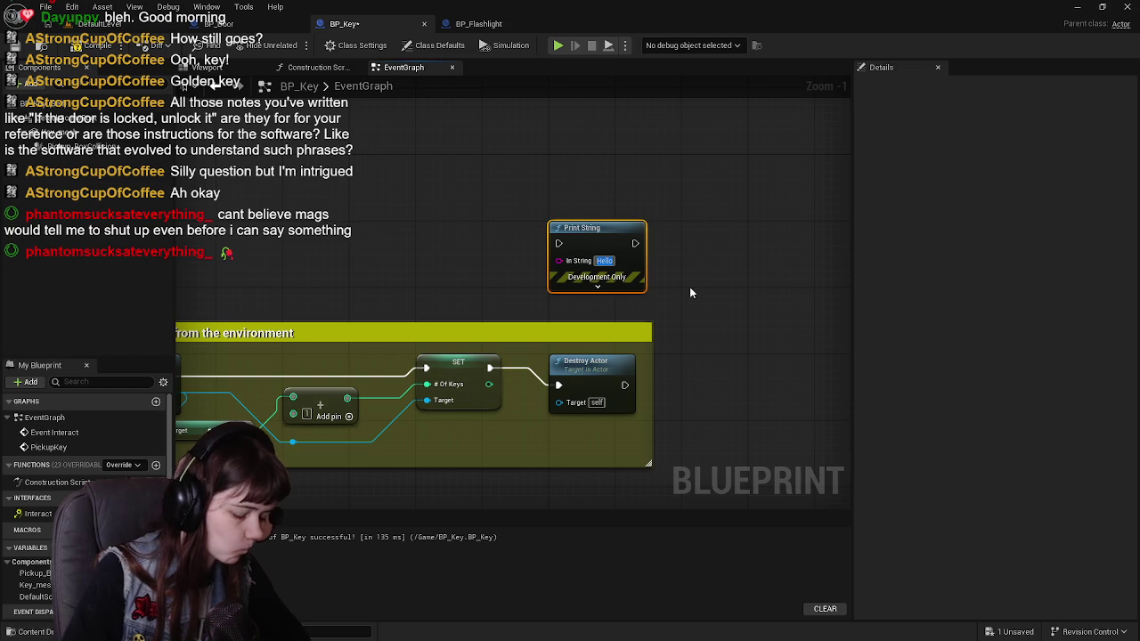
{"action": "right_click", "coordinate": [485, 257]}
{"action": "type", "text": "format text"}
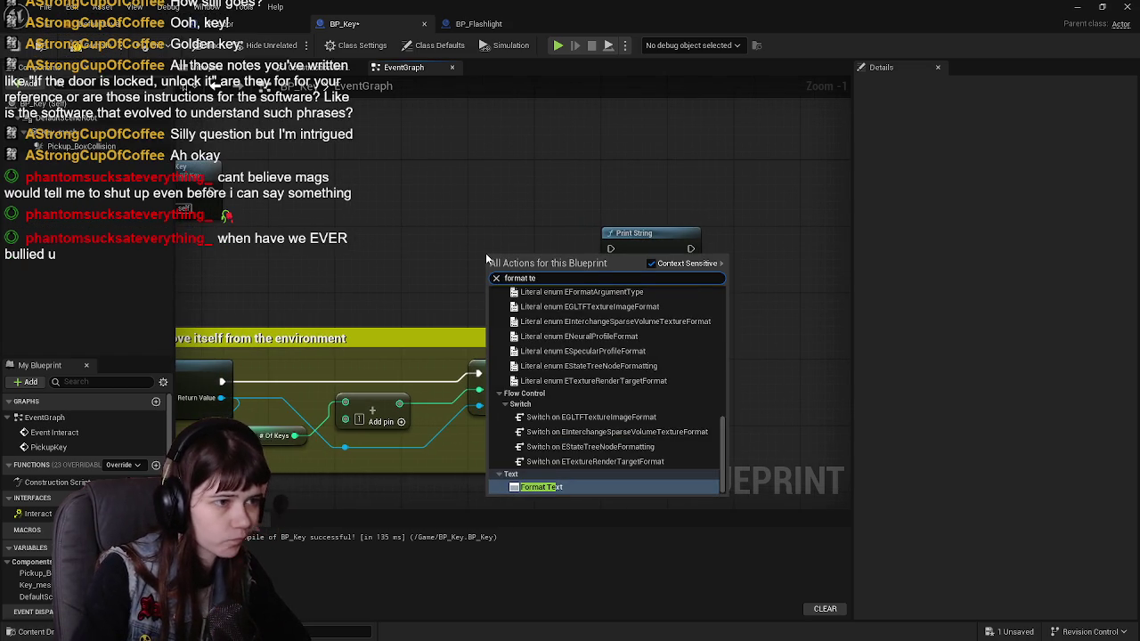
Place a Format Text node and wire its Result into Print String's In String.
{"action": "key", "text": "Return"}
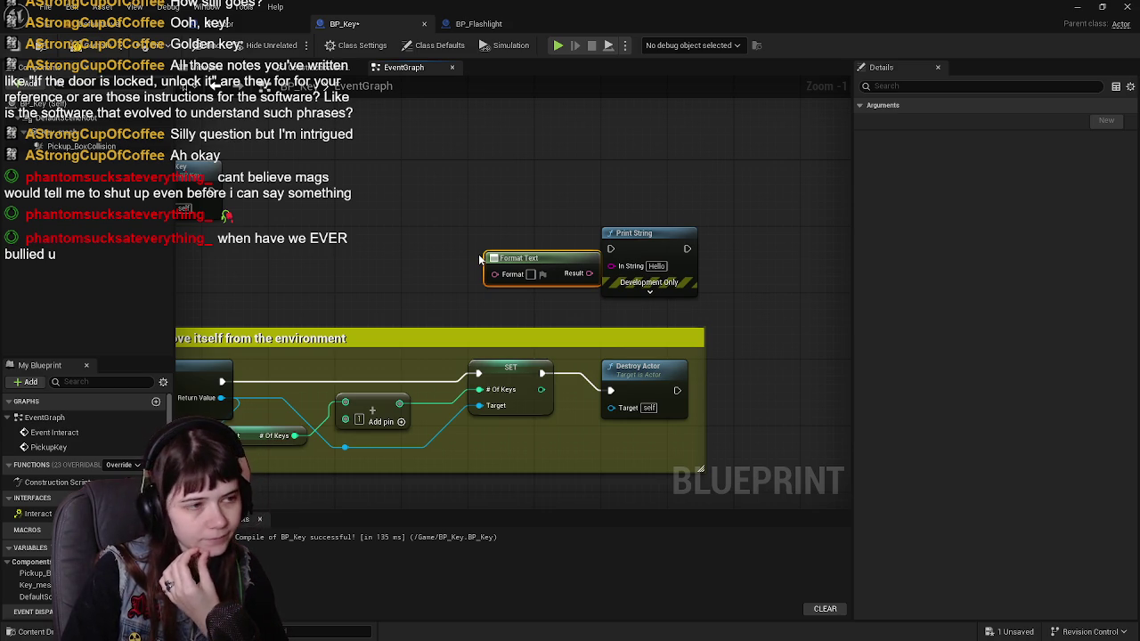
{"action": "mouse_move", "coordinate": [551, 257]}
{"action": "left_mouse_down"}
{"action": "mouse_move", "coordinate": [491, 230]}
{"action": "mouse_move", "coordinate": [519, 233]}
{"action": "mouse_move", "coordinate": [468, 230]}
{"action": "mouse_move", "coordinate": [577, 220]}
{"action": "left_mouse_up"}
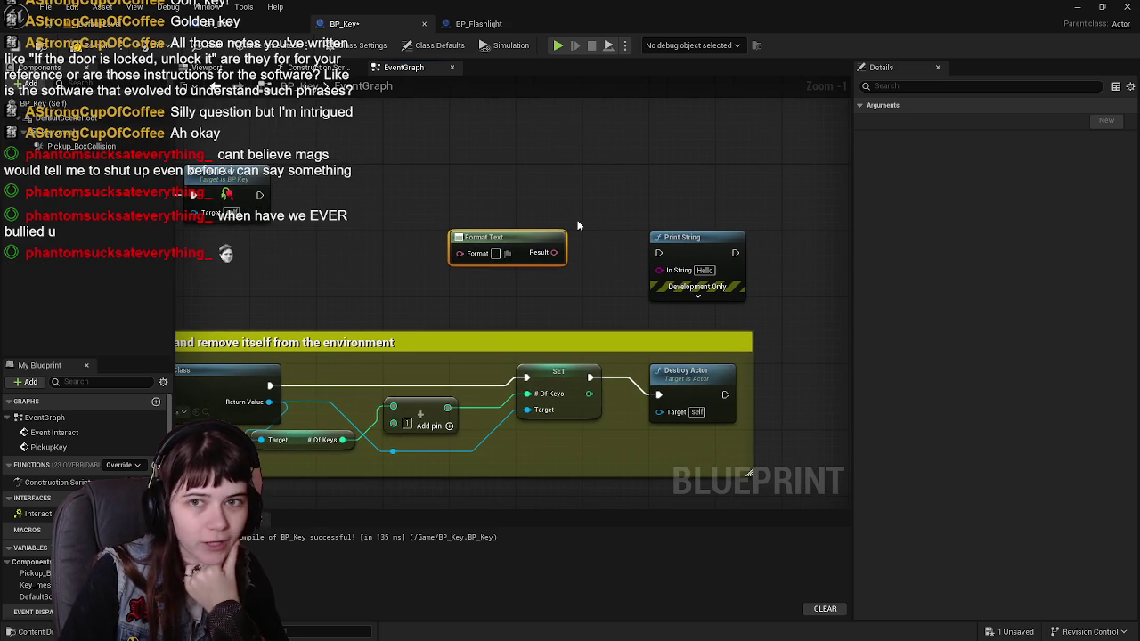
{"action": "left_click", "coordinate": [696, 248]}
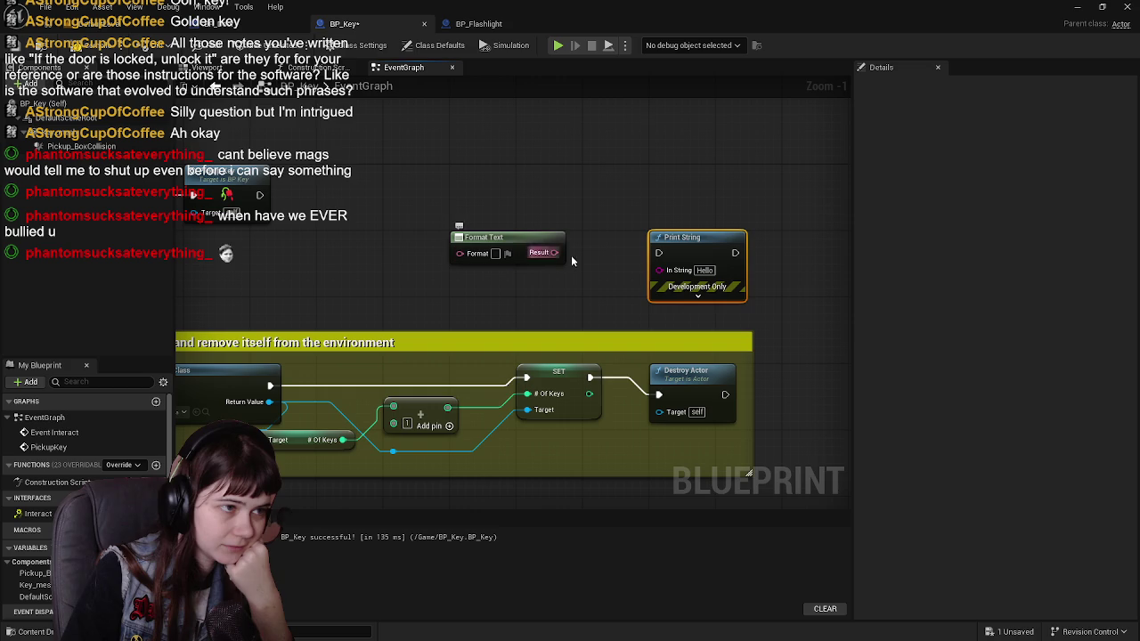
{"action": "left_click_drag", "start_coordinate": [532, 258], "coordinate": [660, 269]}
{"action": "left_click_drag", "start_coordinate": [588, 236], "coordinate": [556, 287]}
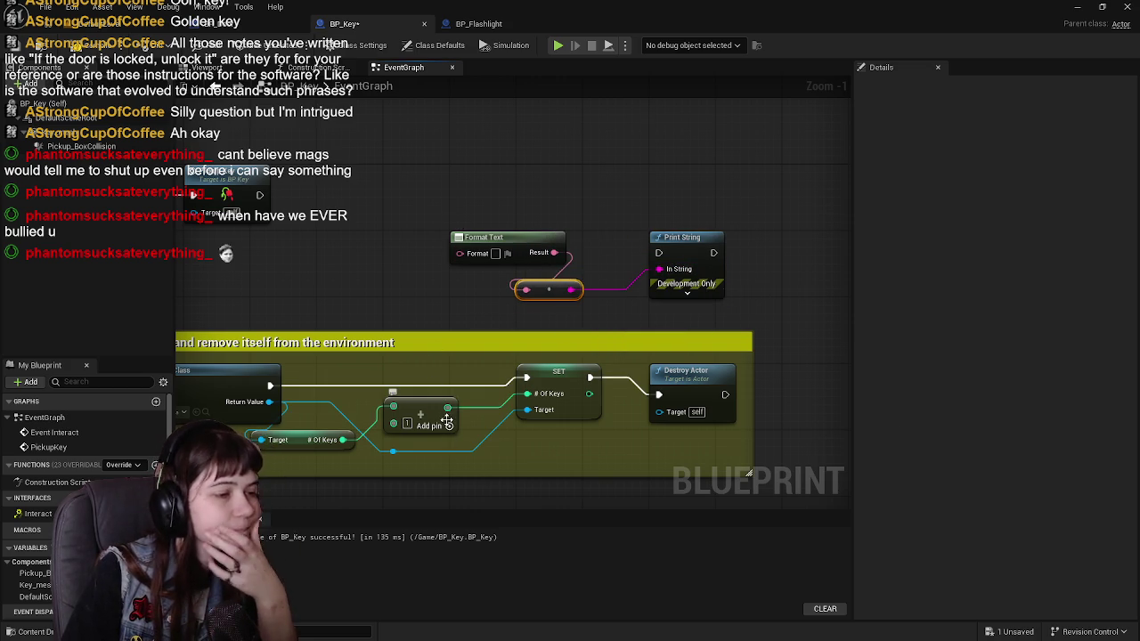
Set the format to 'Number of Keys: {#}' and connect # Of Keys to the # input.
{"action": "left_click_drag", "start_coordinate": [588, 393], "coordinate": [475, 253]}
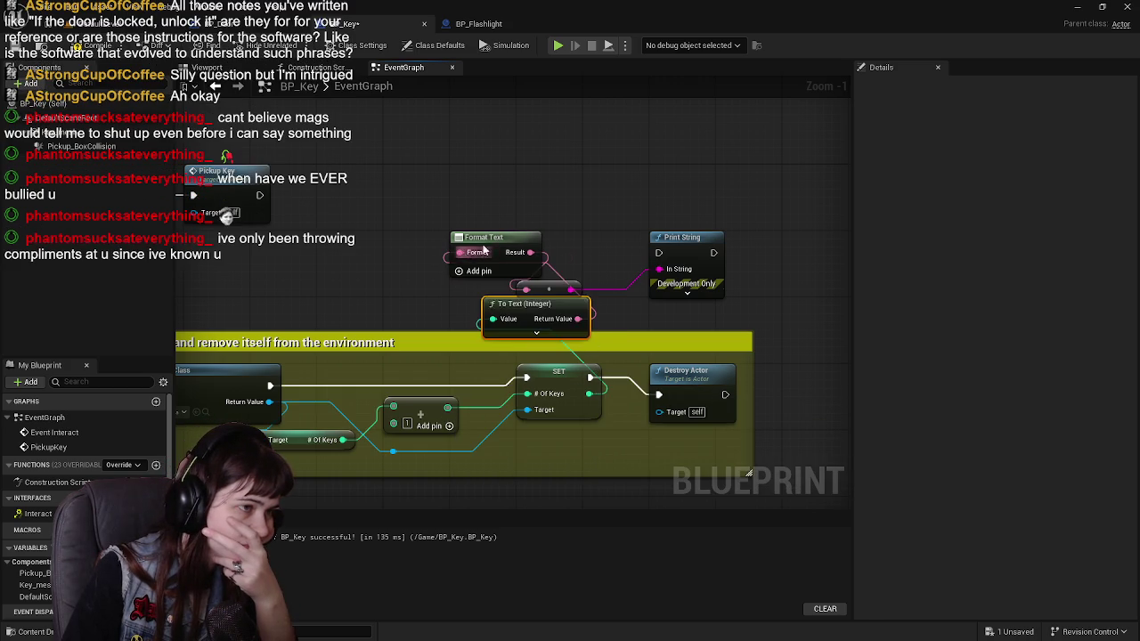
{"action": "left_click_drag", "start_coordinate": [524, 314], "coordinate": [379, 299]}
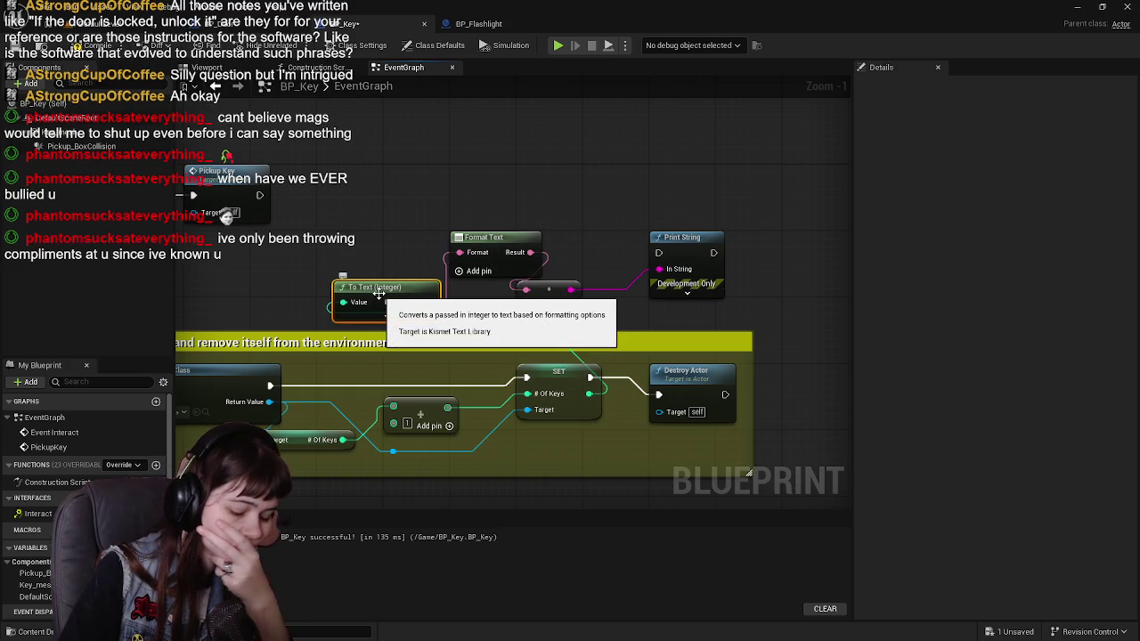
{"action": "key", "text": "Delete"}
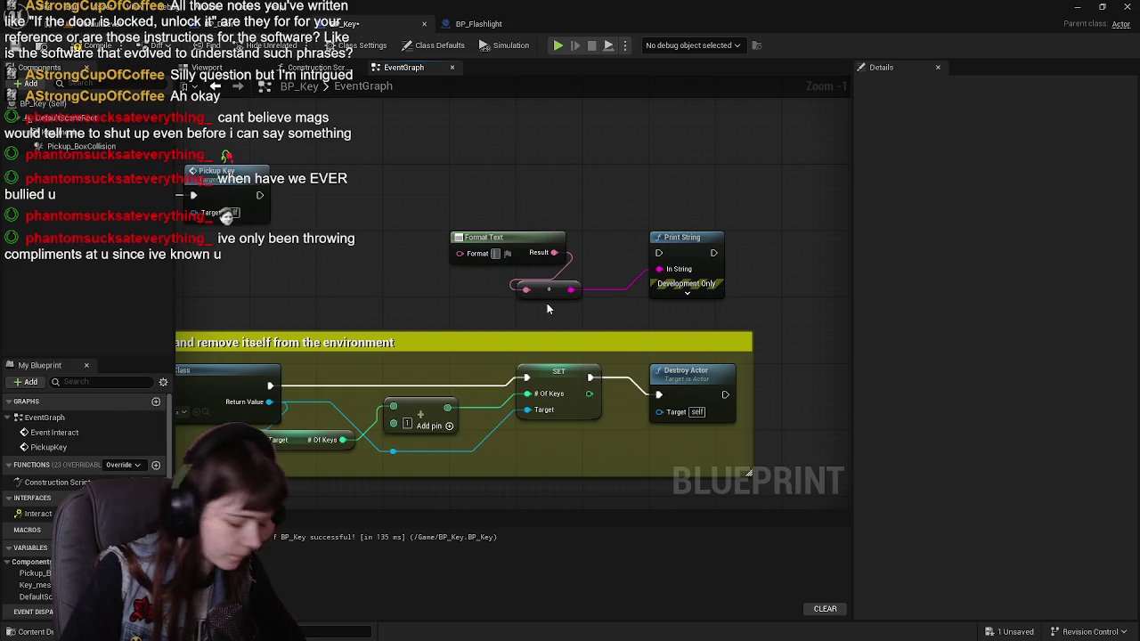
{"action": "type", "text": "Number of Keys: "}
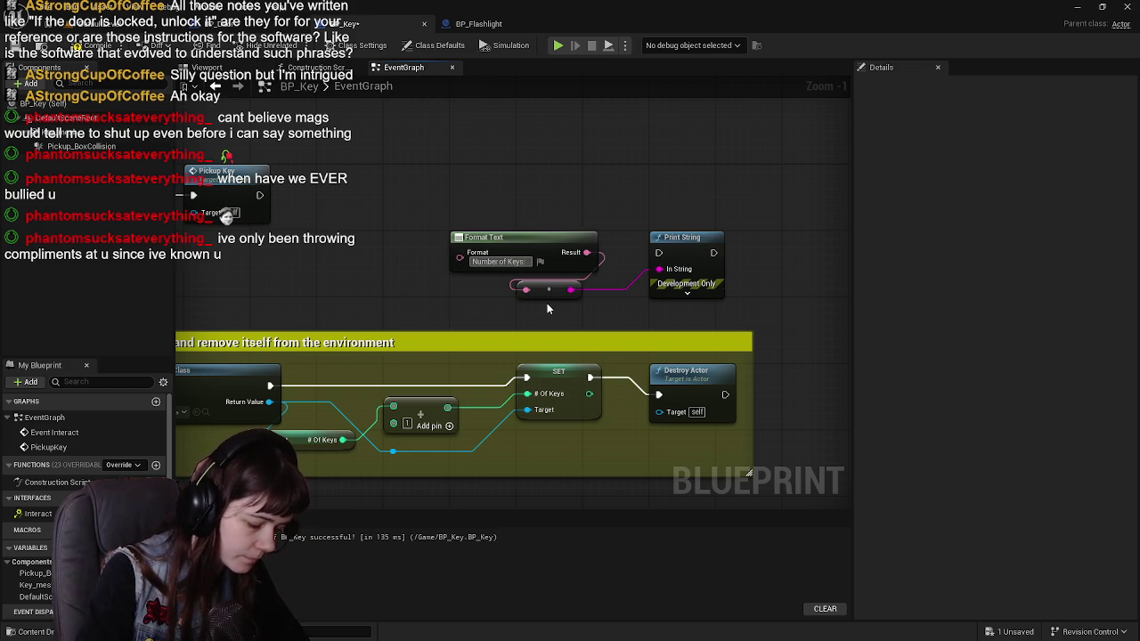
{"action": "type", "text": "{#}"}
{"action": "key", "text": "Return"}
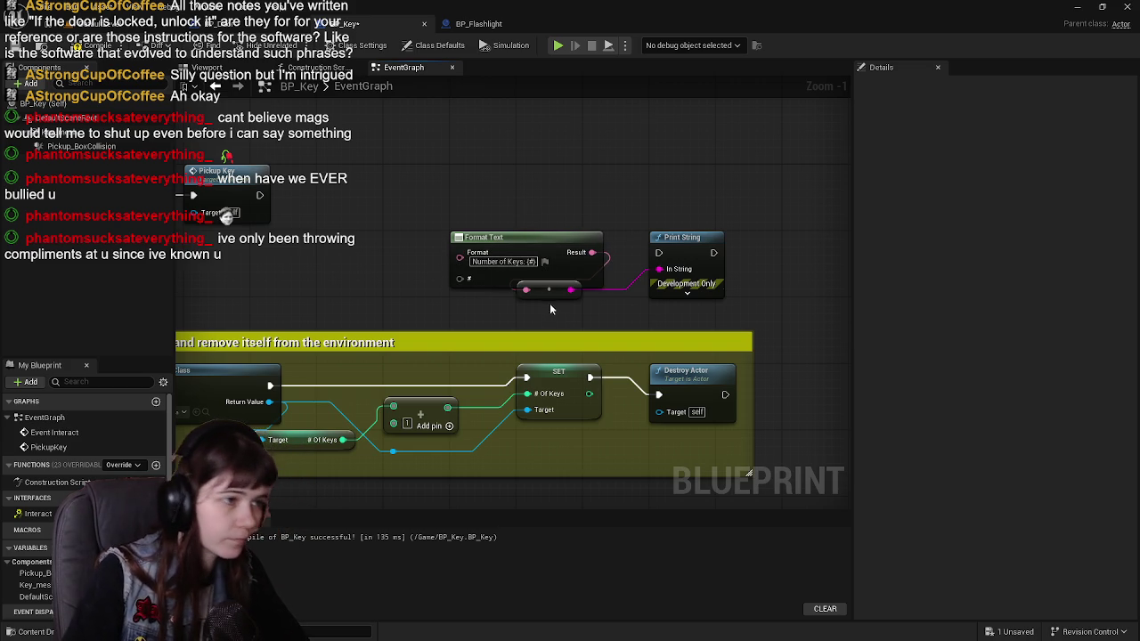
{"action": "mouse_move", "coordinate": [589, 394]}
{"action": "left_mouse_down"}
{"action": "mouse_move", "coordinate": [458, 308]}
{"action": "mouse_move", "coordinate": [459, 279]}
{"action": "left_mouse_up"}
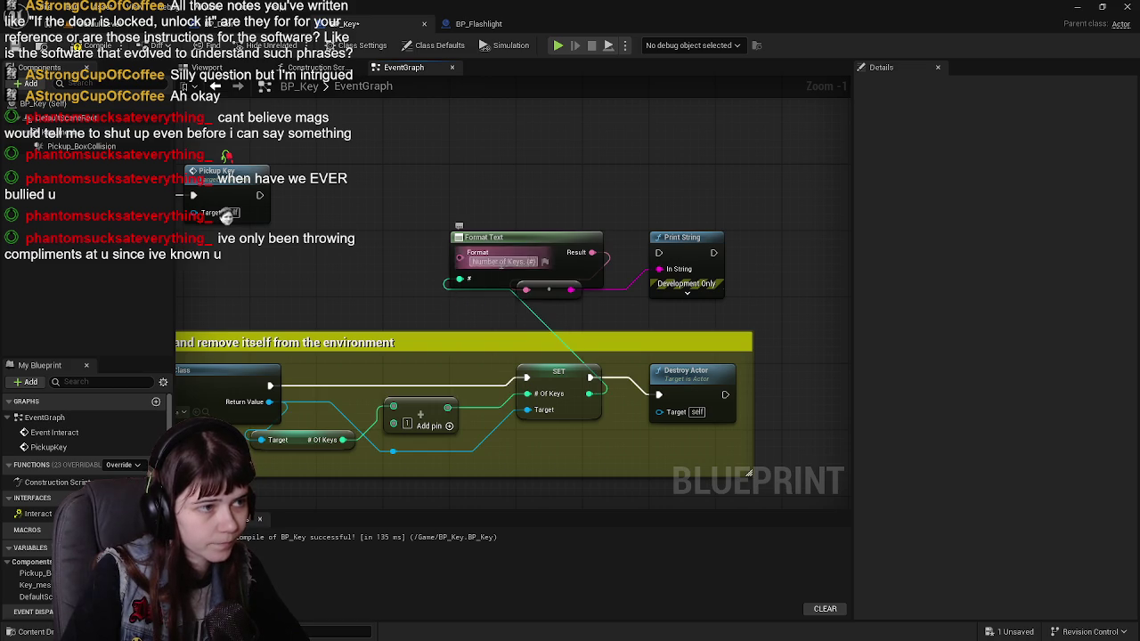
Shift both message nodes right and run Print String after the SET node.
{"action": "left_click_drag", "start_coordinate": [559, 230], "coordinate": [677, 258]}
{"action": "left_click_drag", "start_coordinate": [447, 258], "coordinate": [579, 258]}
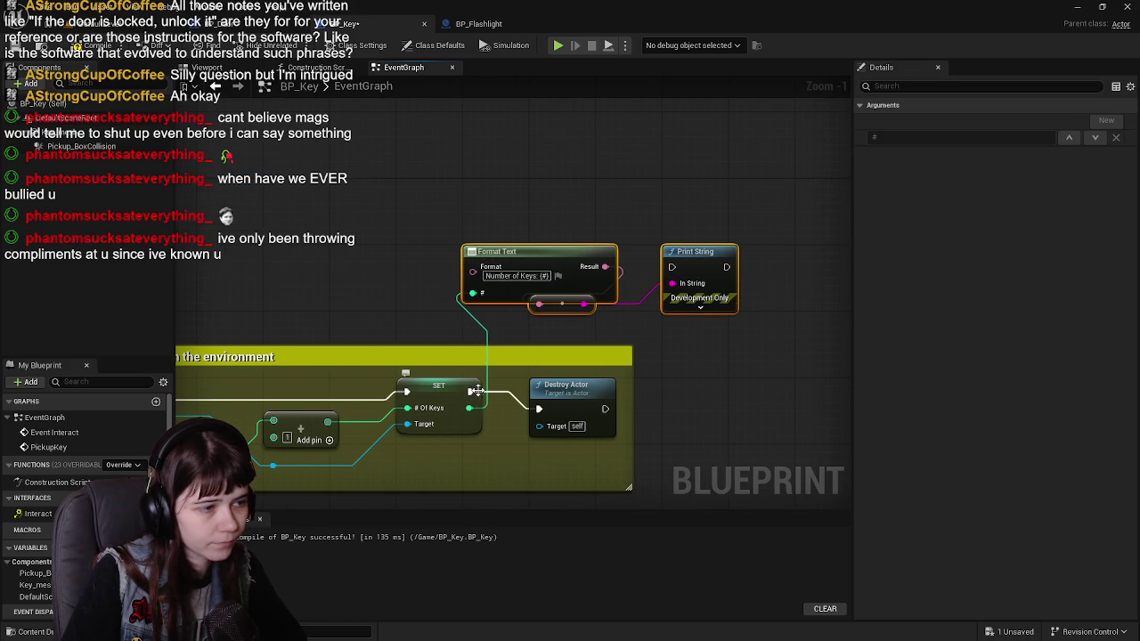
{"action": "mouse_move", "coordinate": [470, 392]}
{"action": "left_mouse_down"}
{"action": "mouse_move", "coordinate": [664, 292]}
{"action": "mouse_move", "coordinate": [673, 267]}
{"action": "left_mouse_up"}
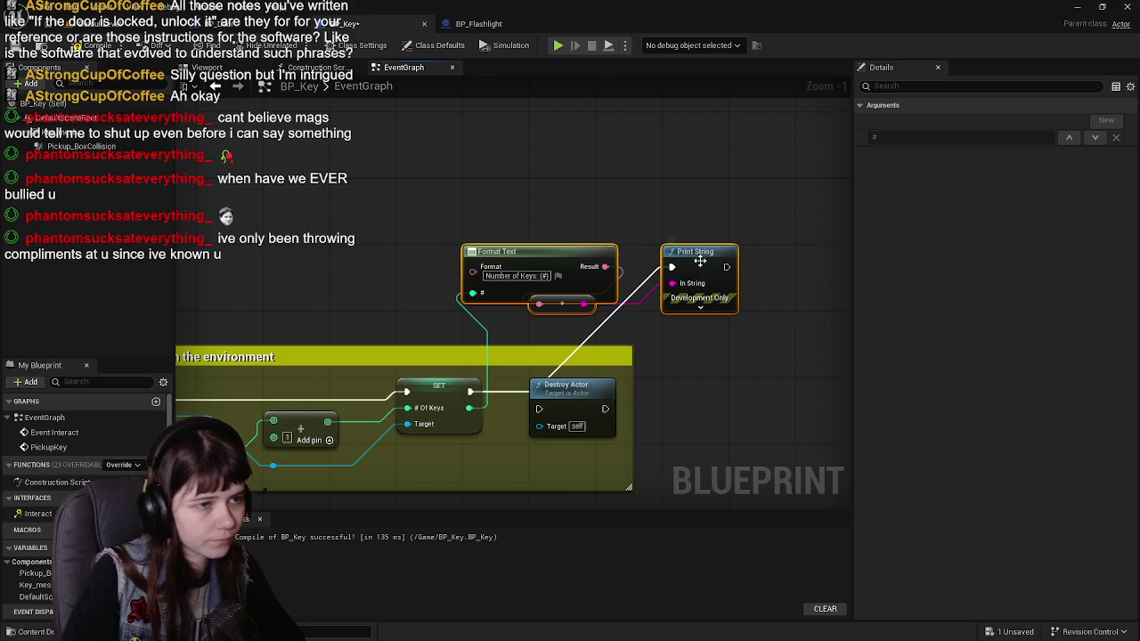
Run Destroy Actor after Print String, add a reroute point, then compile and save BP_Key.
{"action": "mouse_move", "coordinate": [686, 310]}
{"action": "left_mouse_down"}
{"action": "mouse_move", "coordinate": [591, 419]}
{"action": "mouse_move", "coordinate": [538, 409]}
{"action": "left_mouse_up"}
{"action": "left_click_drag", "start_coordinate": [551, 226], "coordinate": [726, 305]}
{"action": "left_click_drag", "start_coordinate": [581, 258], "coordinate": [515, 258]}
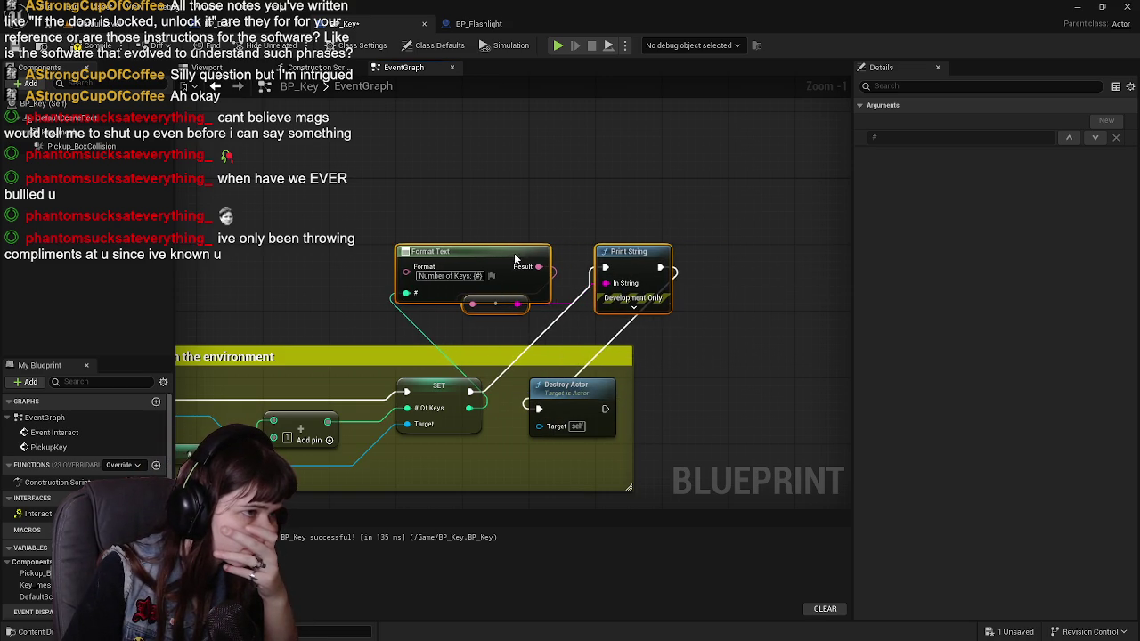
{"action": "double_click", "coordinate": [623, 325]}
{"action": "left_click_drag", "start_coordinate": [628, 326], "coordinate": [572, 343]}
{"action": "left_click", "coordinate": [90, 45]}
{"action": "left_click", "coordinate": [13, 44]}
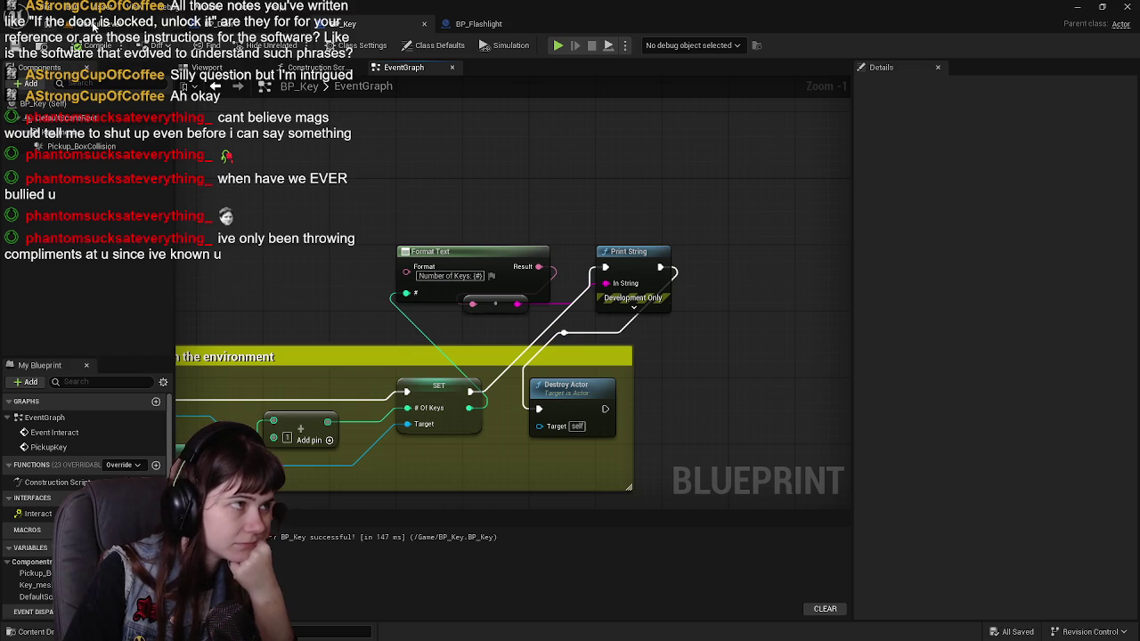
Add a second reroute point and reposition the Destroy Actor wire's reroute point.
{"action": "left_click", "coordinate": [89, 24]}
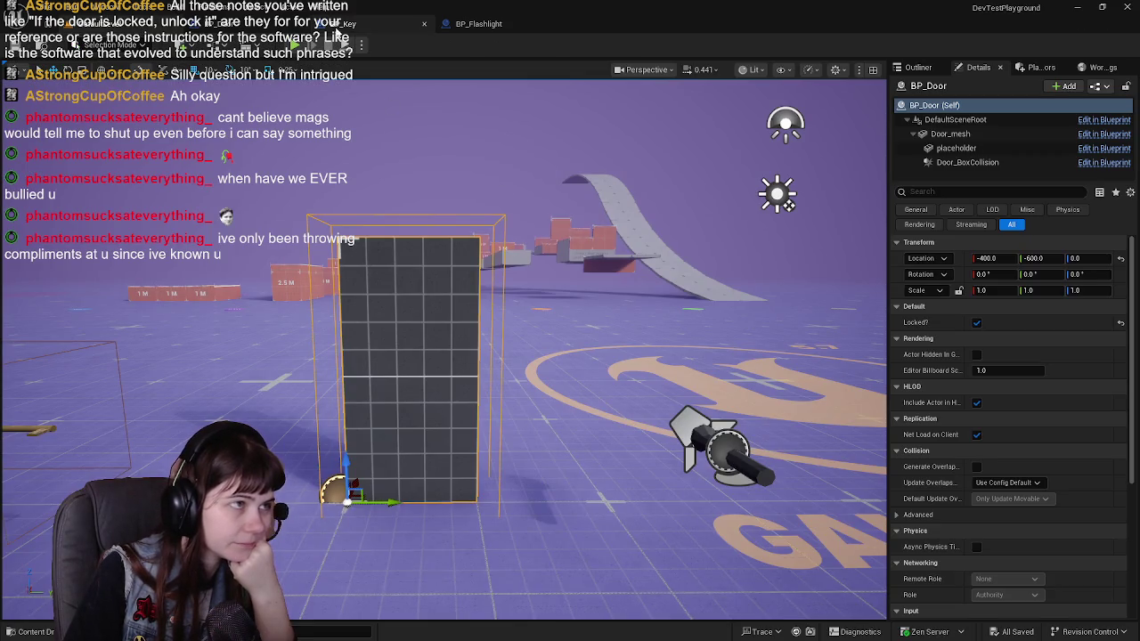
{"action": "left_click", "coordinate": [338, 24]}
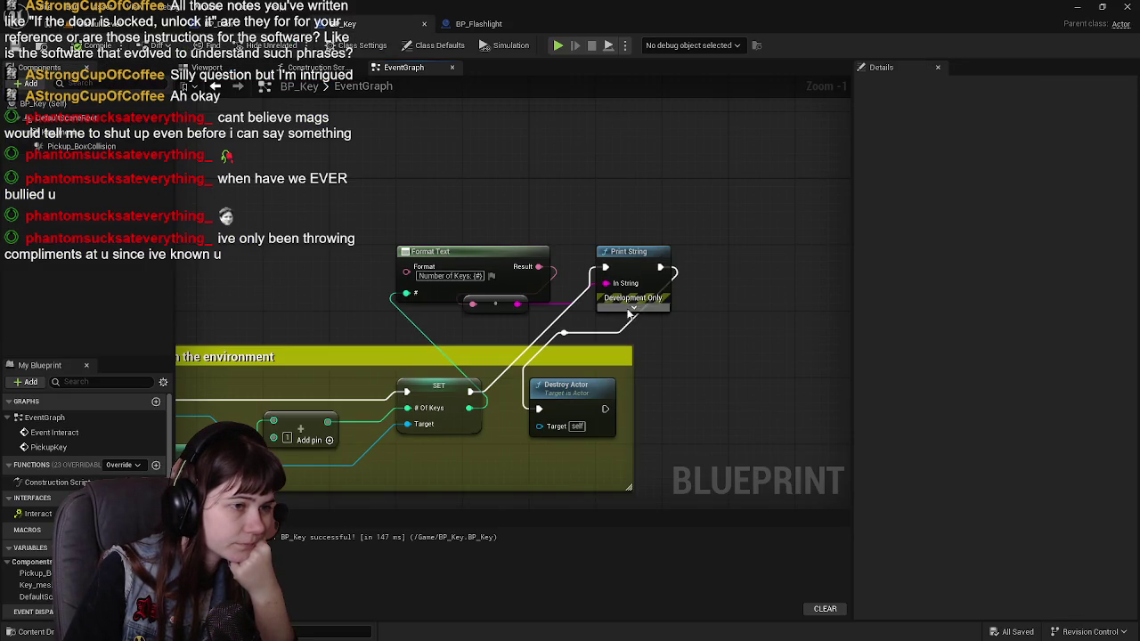
{"action": "double_click", "coordinate": [636, 332]}
{"action": "mouse_move", "coordinate": [636, 332]}
{"action": "left_mouse_down"}
{"action": "mouse_move", "coordinate": [727, 330]}
{"action": "mouse_move", "coordinate": [727, 287]}
{"action": "left_mouse_up"}
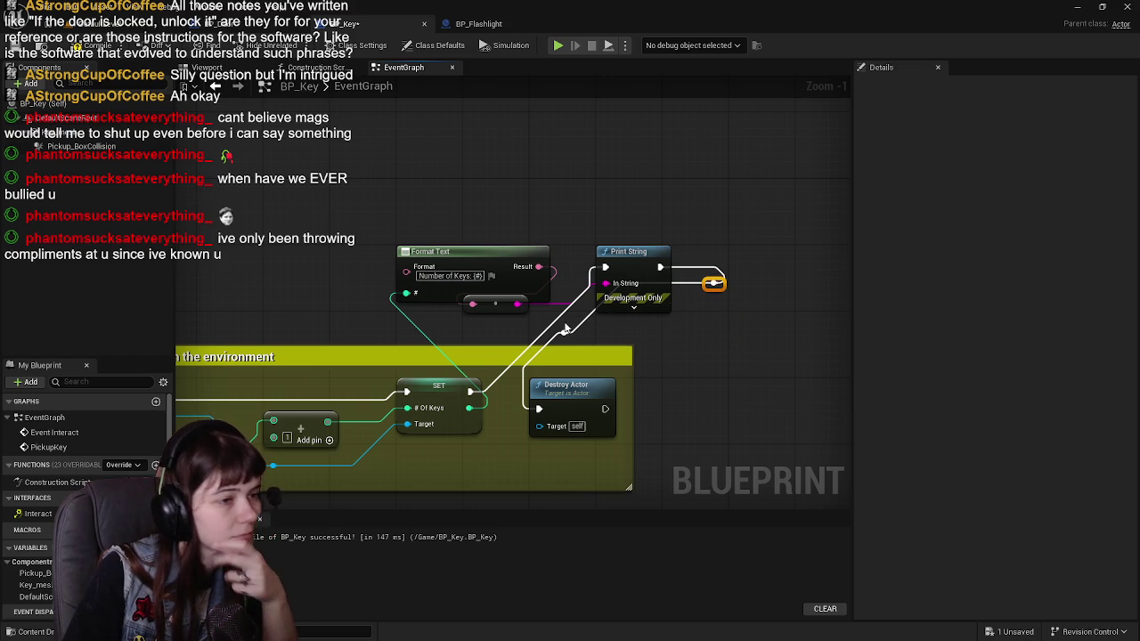
{"action": "left_click", "coordinate": [568, 335]}
{"action": "mouse_move", "coordinate": [572, 336]}
{"action": "left_mouse_down"}
{"action": "mouse_move", "coordinate": [697, 345]}
{"action": "mouse_move", "coordinate": [584, 335]}
{"action": "left_mouse_up"}
Align the Print String wire's reroute point beside its output and recompile BP_Key.
{"action": "left_click", "coordinate": [713, 284]}
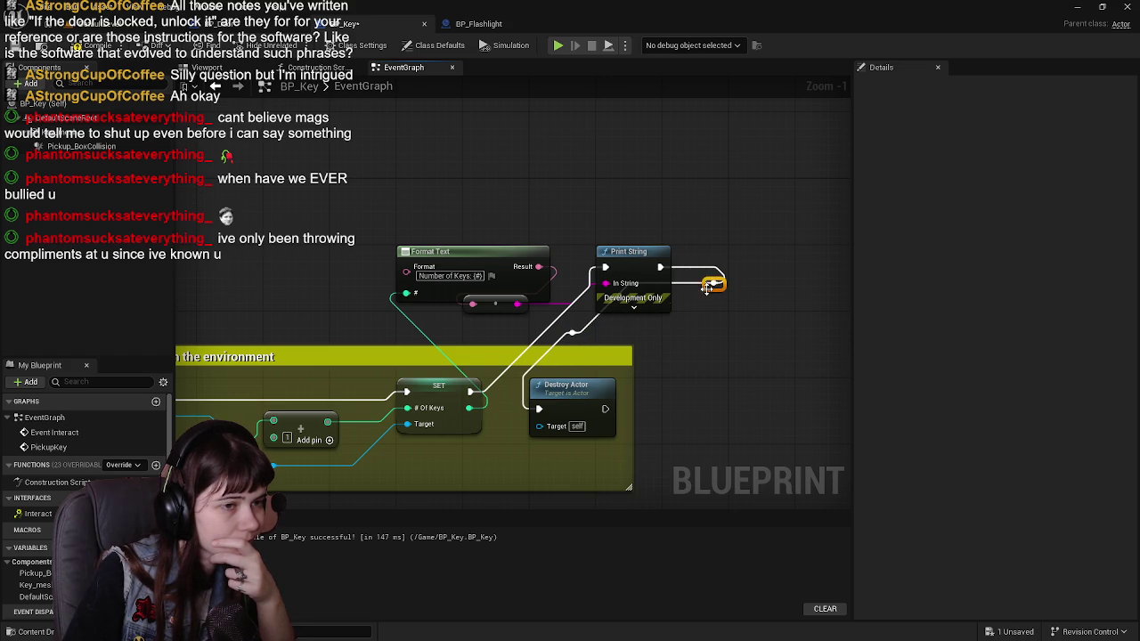
{"action": "mouse_move", "coordinate": [708, 294]}
{"action": "left_mouse_down"}
{"action": "mouse_move", "coordinate": [725, 295]}
{"action": "mouse_move", "coordinate": [702, 288]}
{"action": "mouse_move", "coordinate": [725, 333]}
{"action": "mouse_move", "coordinate": [744, 337]}
{"action": "mouse_move", "coordinate": [706, 343]}
{"action": "left_mouse_up"}
{"action": "mouse_move", "coordinate": [729, 284]}
{"action": "left_mouse_down"}
{"action": "mouse_move", "coordinate": [738, 301]}
{"action": "mouse_move", "coordinate": [706, 272]}
{"action": "mouse_move", "coordinate": [708, 281]}
{"action": "left_mouse_up"}
{"action": "left_click", "coordinate": [715, 294]}
{"action": "key", "text": "Escape"}
{"action": "left_click", "coordinate": [739, 302]}
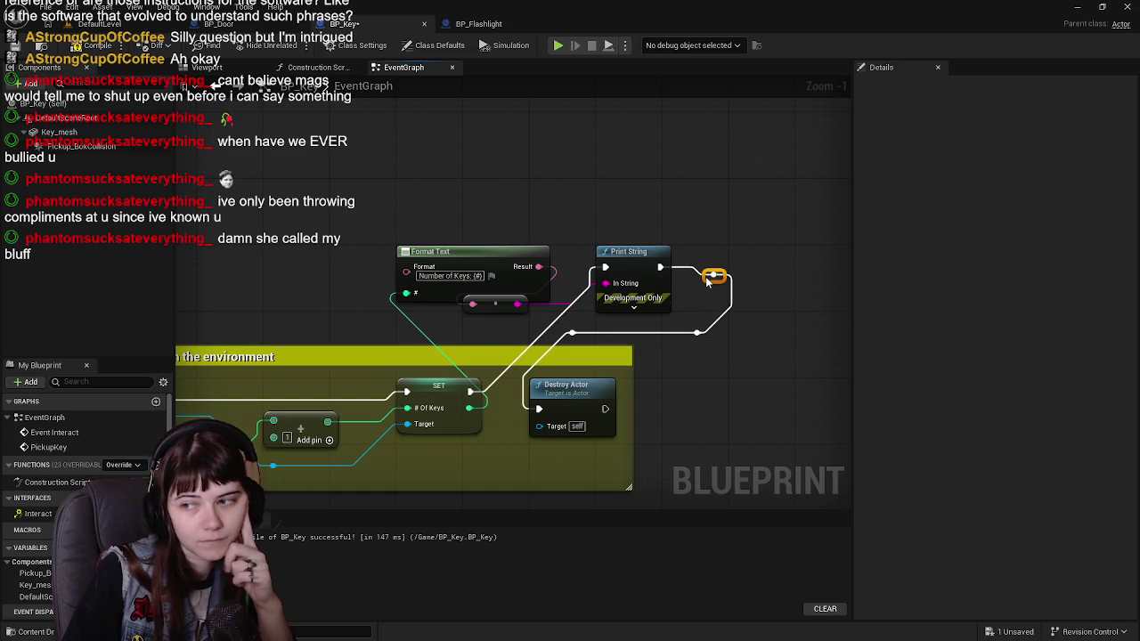
{"action": "left_click_drag", "start_coordinate": [708, 281], "coordinate": [694, 252]}
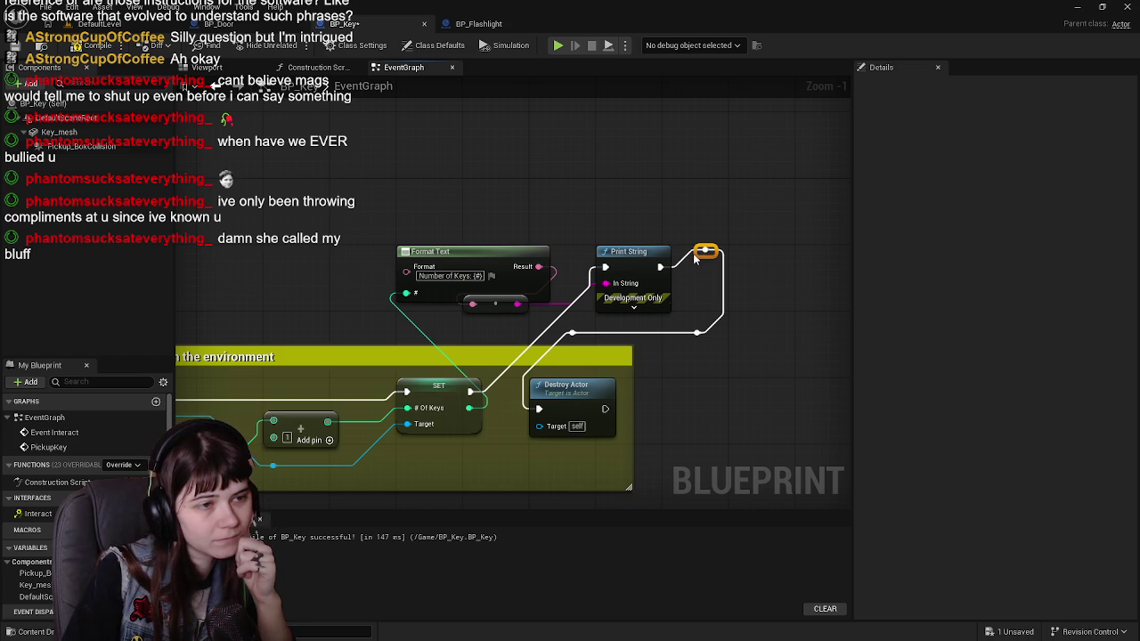
{"action": "left_click", "coordinate": [54, 49]}
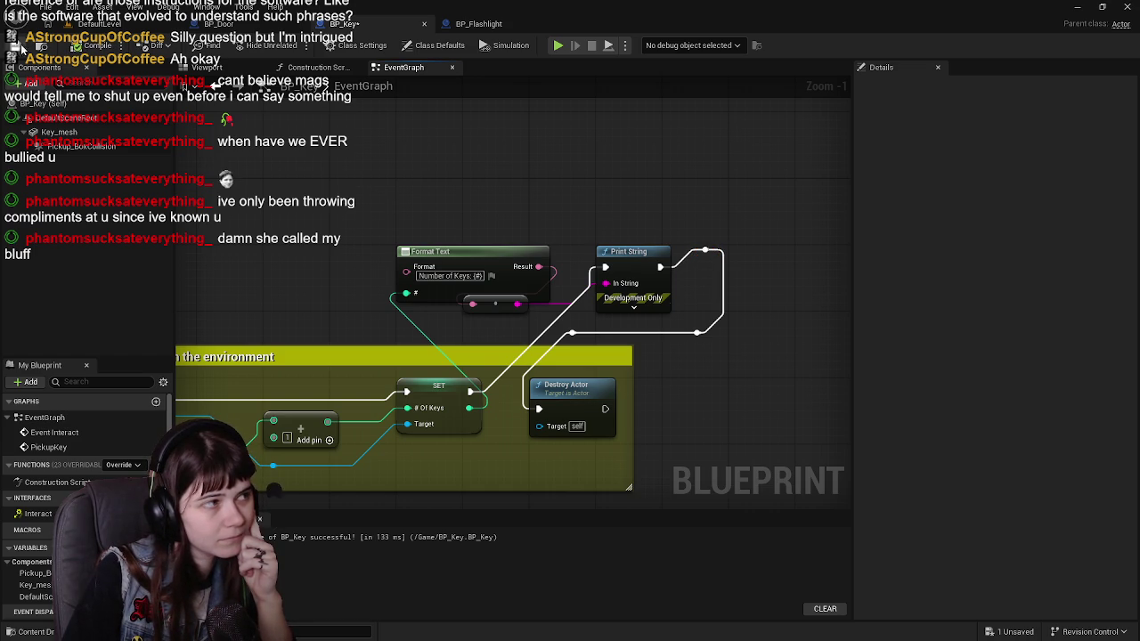
{"action": "left_click", "coordinate": [100, 23]}
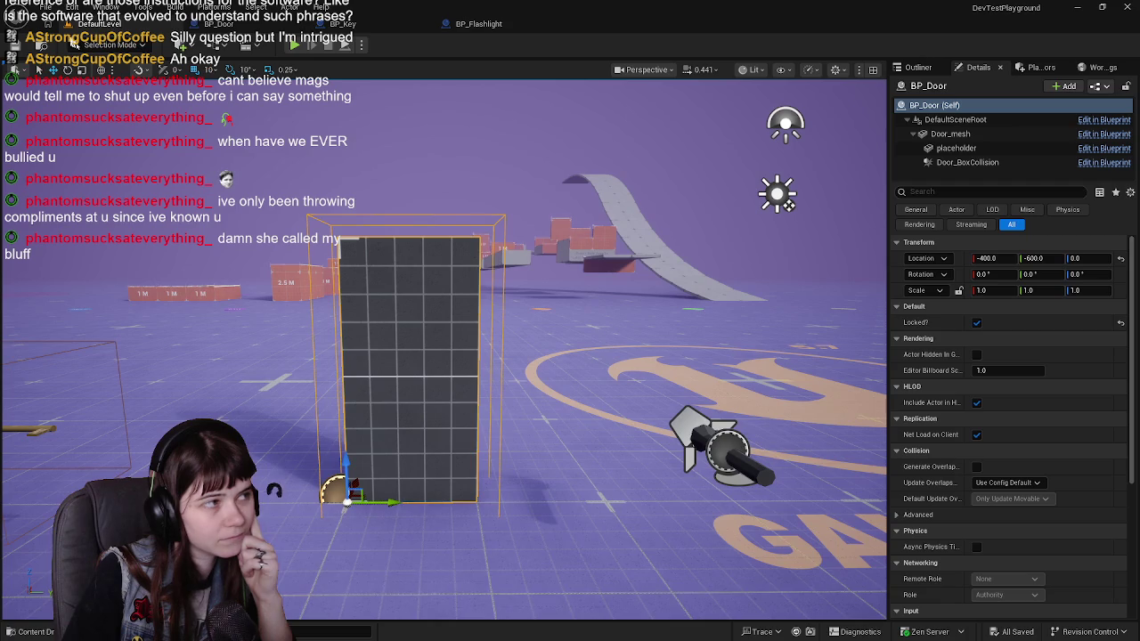
Playtest by collecting the key (Number of Keys: 1) and walking to the door, then reopen BP_Door.
{"action": "left_click", "coordinate": [297, 49]}
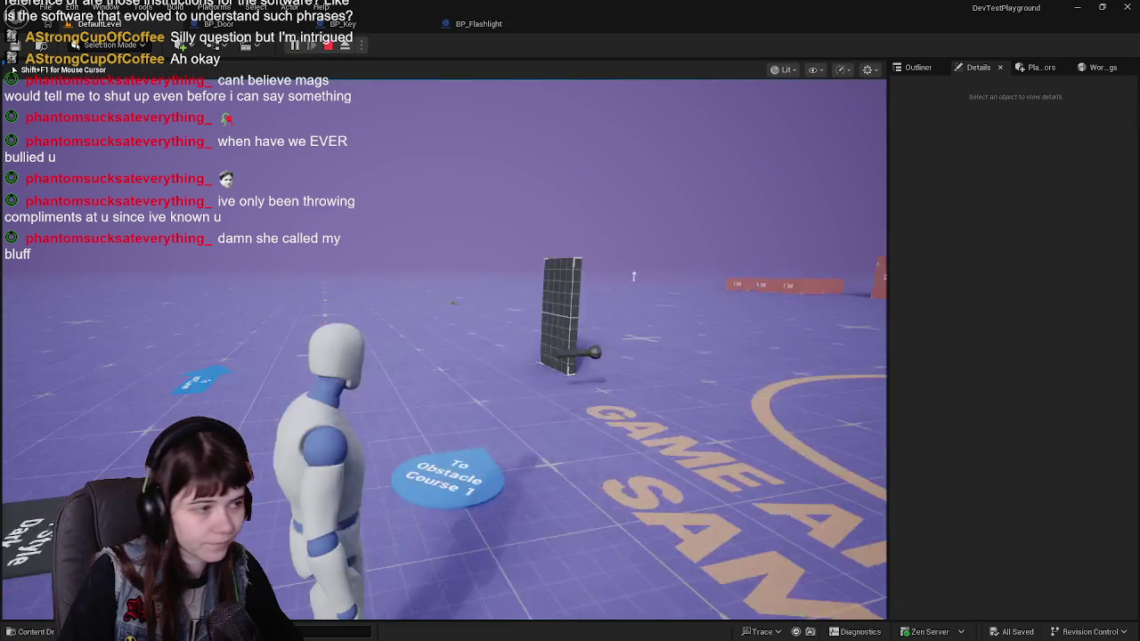
{"action": "key", "text": "w"}
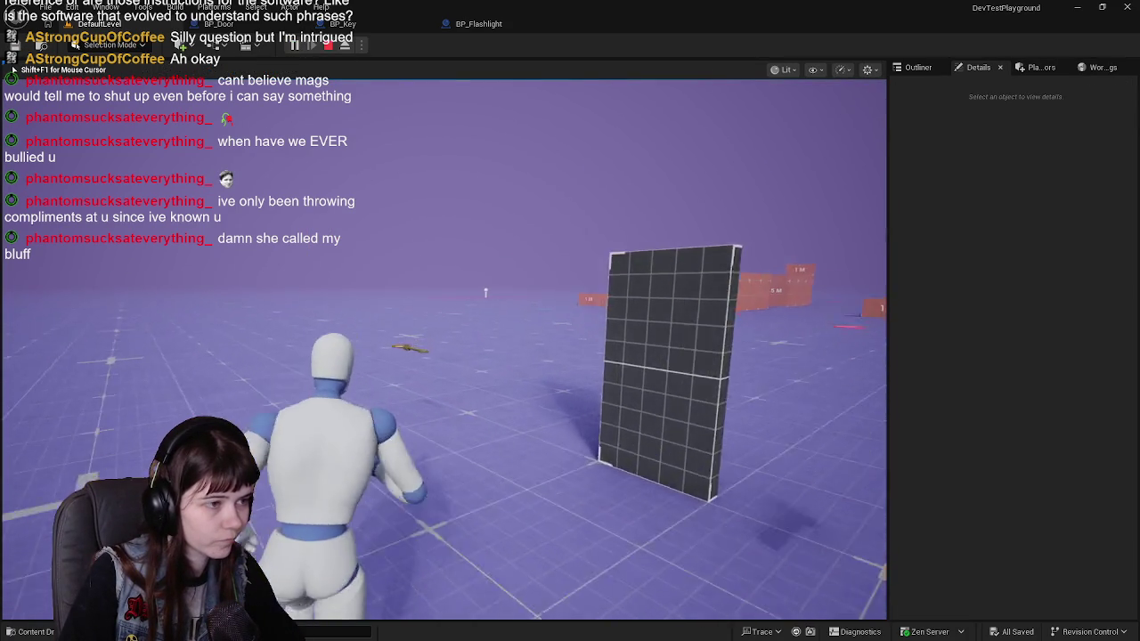
{"action": "key", "text": "w"}
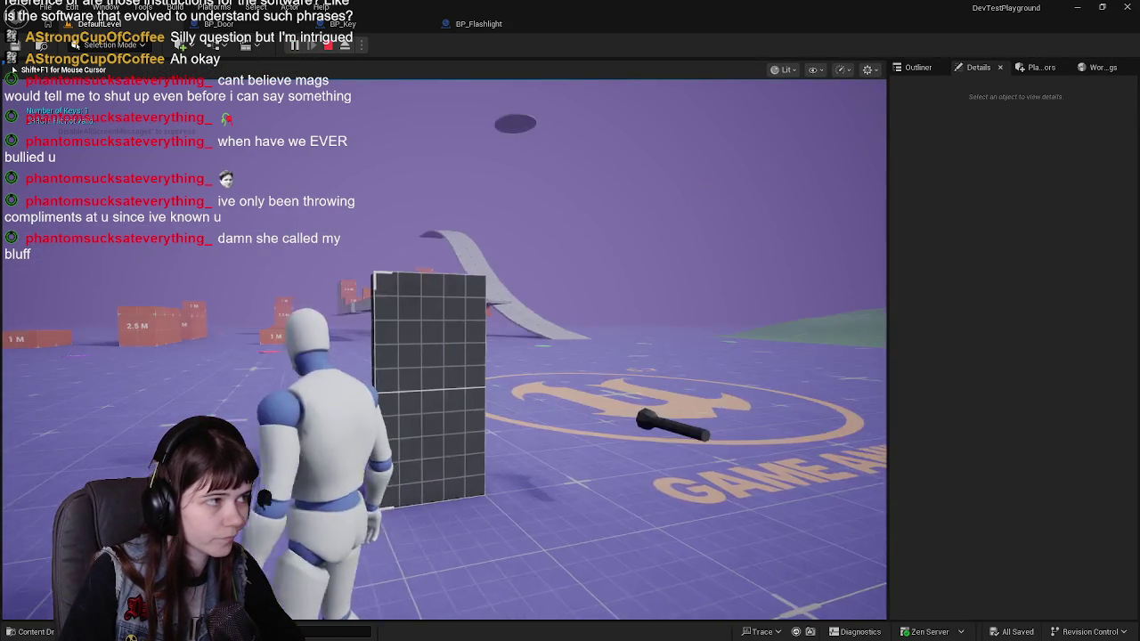
{"action": "key", "text": "w"}
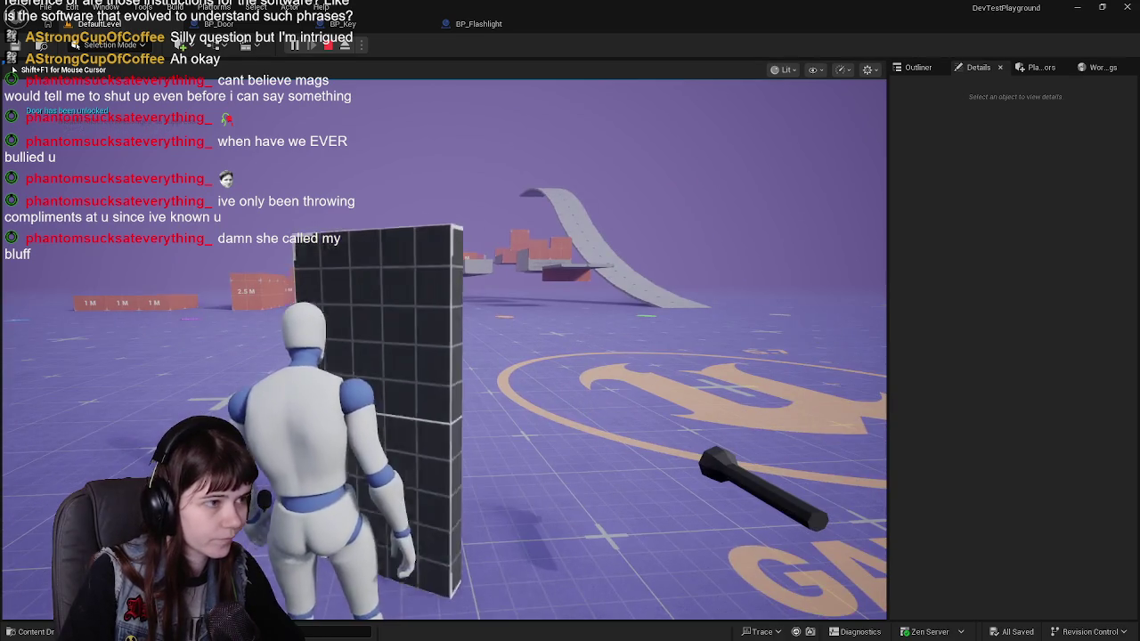
{"action": "key", "text": "Escape"}
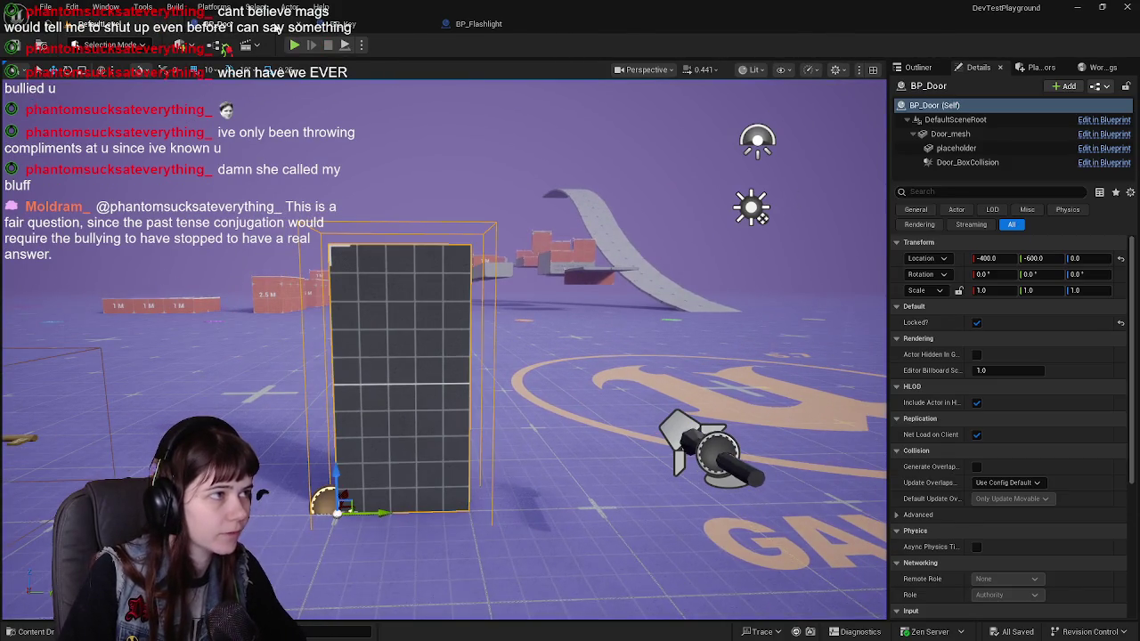
{"action": "left_click", "coordinate": [280, 24]}
{"action": "mouse_move", "coordinate": [511, 347]}
{"action": "left_mouse_down"}
{"action": "mouse_move", "coordinate": [621, 314]}
{"action": "mouse_move", "coordinate": [673, 324]}
{"action": "left_mouse_up"}
Pan across BP_Door's yellow, red, green and walking-away comment blocks to review the logic.
{"action": "scroll", "coordinate": [461, 328], "scroll_direction": "down", "scroll_amount": 1}
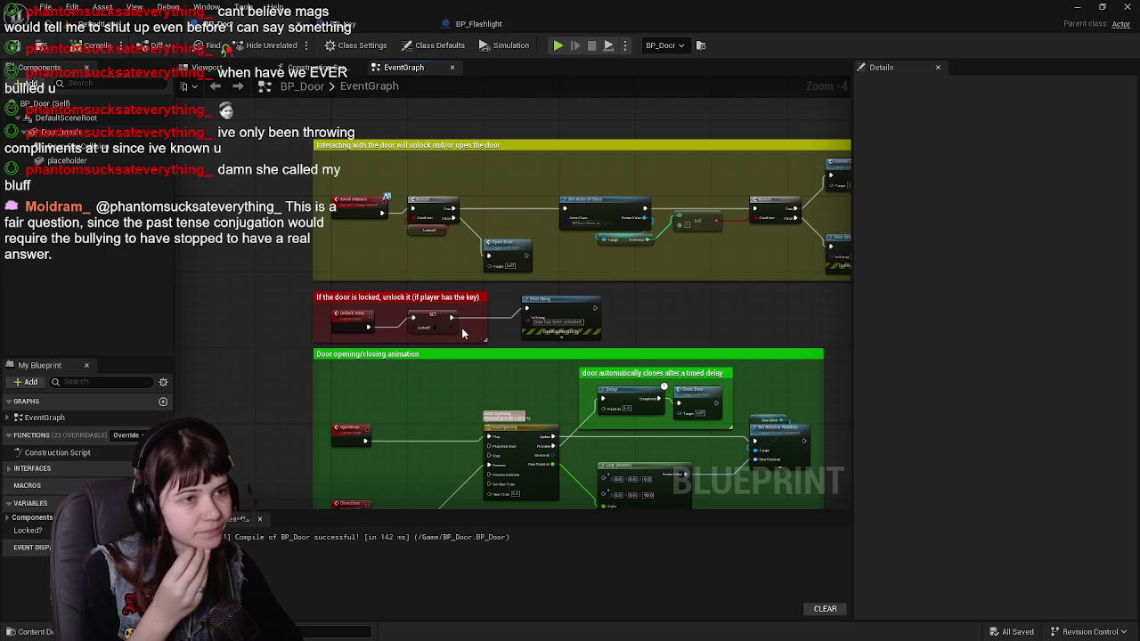
{"action": "scroll", "coordinate": [785, 256], "scroll_direction": "up", "scroll_amount": 2}
{"action": "mouse_move", "coordinate": [786, 256]}
{"action": "left_mouse_down"}
{"action": "mouse_move", "coordinate": [488, 338]}
{"action": "mouse_move", "coordinate": [710, 180]}
{"action": "left_mouse_up"}
{"action": "scroll", "coordinate": [444, 308], "scroll_direction": "up", "scroll_amount": 2}
{"action": "mouse_move", "coordinate": [445, 308]}
{"action": "left_mouse_down"}
{"action": "mouse_move", "coordinate": [481, 258]}
{"action": "mouse_move", "coordinate": [508, 183]}
{"action": "mouse_move", "coordinate": [542, 234]}
{"action": "mouse_move", "coordinate": [497, 373]}
{"action": "mouse_move", "coordinate": [463, 335]}
{"action": "mouse_move", "coordinate": [427, 344]}
{"action": "left_mouse_up"}
{"action": "mouse_move", "coordinate": [611, 304]}
{"action": "left_mouse_down"}
{"action": "mouse_move", "coordinate": [570, 309]}
{"action": "mouse_move", "coordinate": [602, 312]}
{"action": "left_mouse_up"}
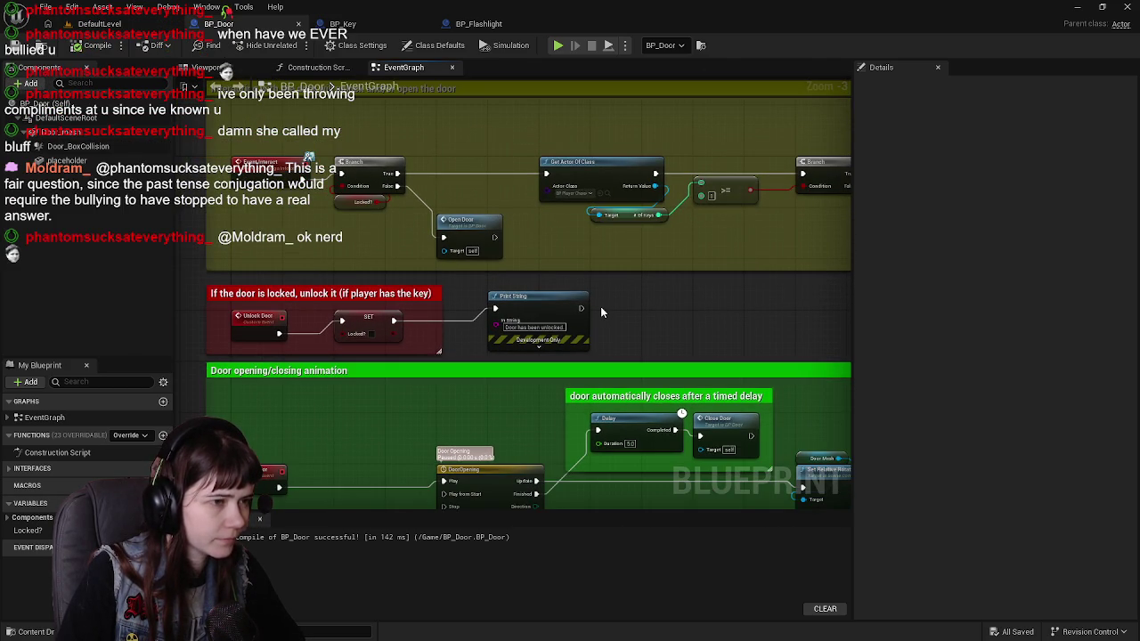
{"action": "left_click_drag", "start_coordinate": [595, 304], "coordinate": [522, 318]}
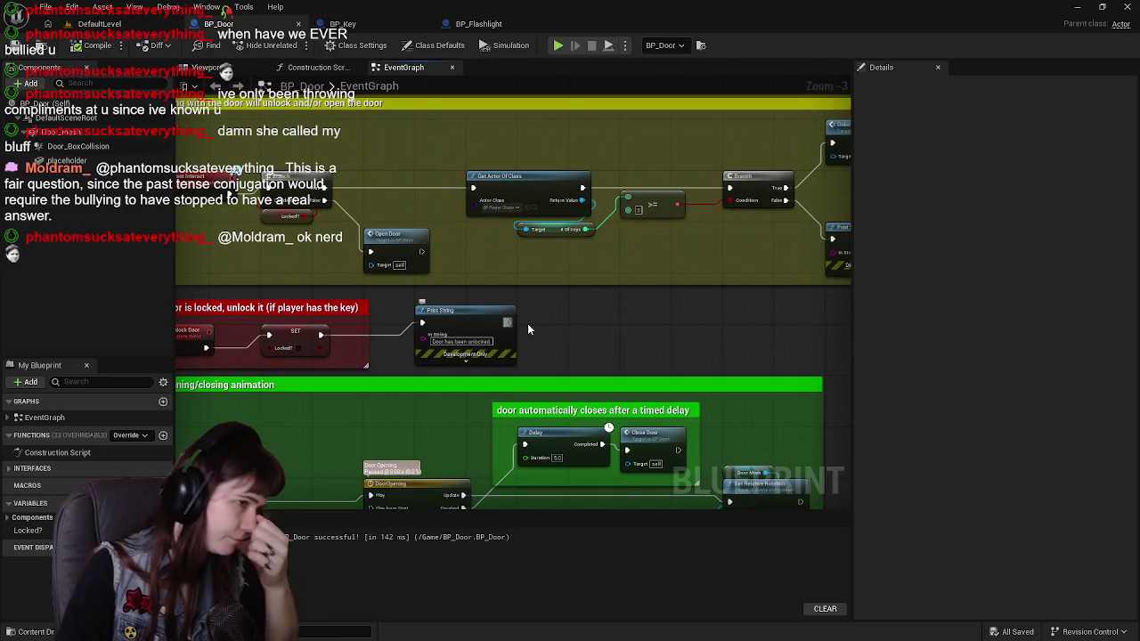
{"action": "scroll", "coordinate": [611, 222], "scroll_direction": "down", "scroll_amount": 1}
{"action": "mouse_move", "coordinate": [611, 222]}
{"action": "left_mouse_down"}
{"action": "mouse_move", "coordinate": [620, 210]}
{"action": "mouse_move", "coordinate": [596, 125]}
{"action": "mouse_move", "coordinate": [560, 268]}
{"action": "mouse_move", "coordinate": [617, 237]}
{"action": "left_mouse_up"}
{"action": "scroll", "coordinate": [579, 241], "scroll_direction": "up", "scroll_amount": 2}
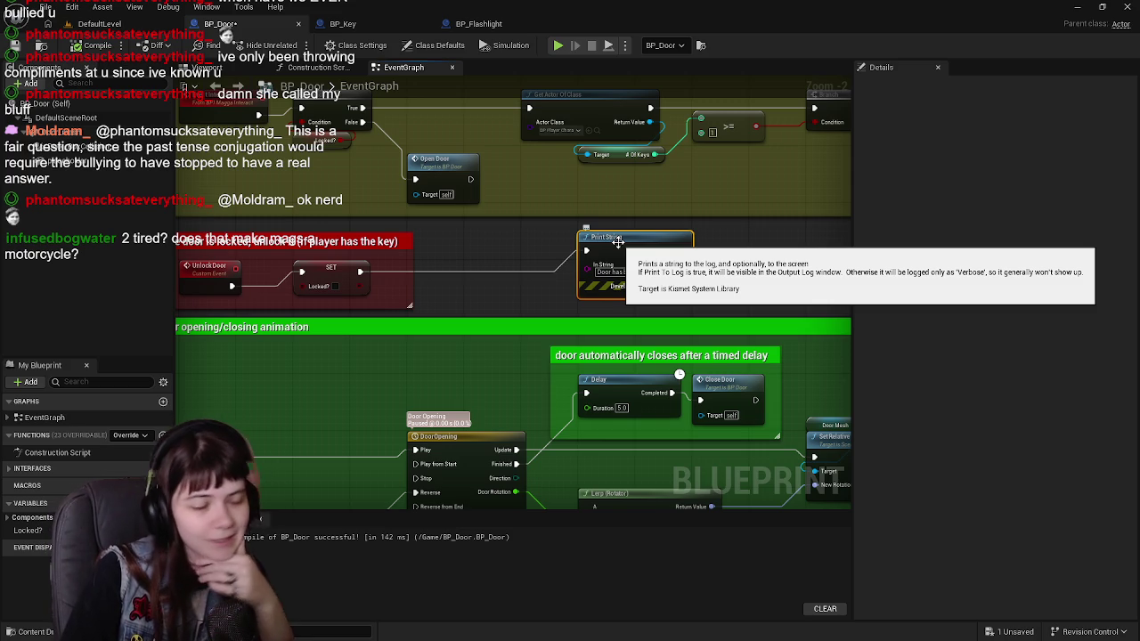
Save BP_Door, recheck the 'Door has been unlocked' Print String, and add a new Boolean variable.
{"action": "left_click", "coordinate": [15, 45]}
{"action": "mouse_move", "coordinate": [473, 288]}
{"action": "left_mouse_down"}
{"action": "mouse_move", "coordinate": [612, 298]}
{"action": "mouse_move", "coordinate": [591, 330]}
{"action": "left_mouse_up"}
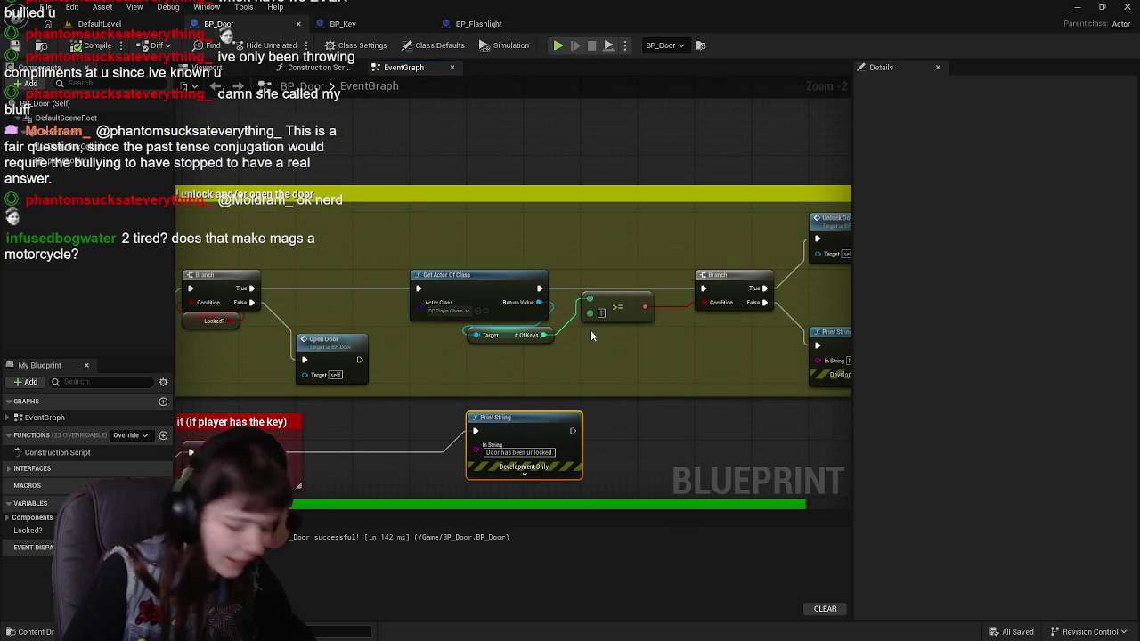
{"action": "mouse_move", "coordinate": [583, 329]}
{"action": "left_mouse_down"}
{"action": "mouse_move", "coordinate": [401, 401]}
{"action": "mouse_move", "coordinate": [386, 427]}
{"action": "mouse_move", "coordinate": [561, 341]}
{"action": "left_mouse_up"}
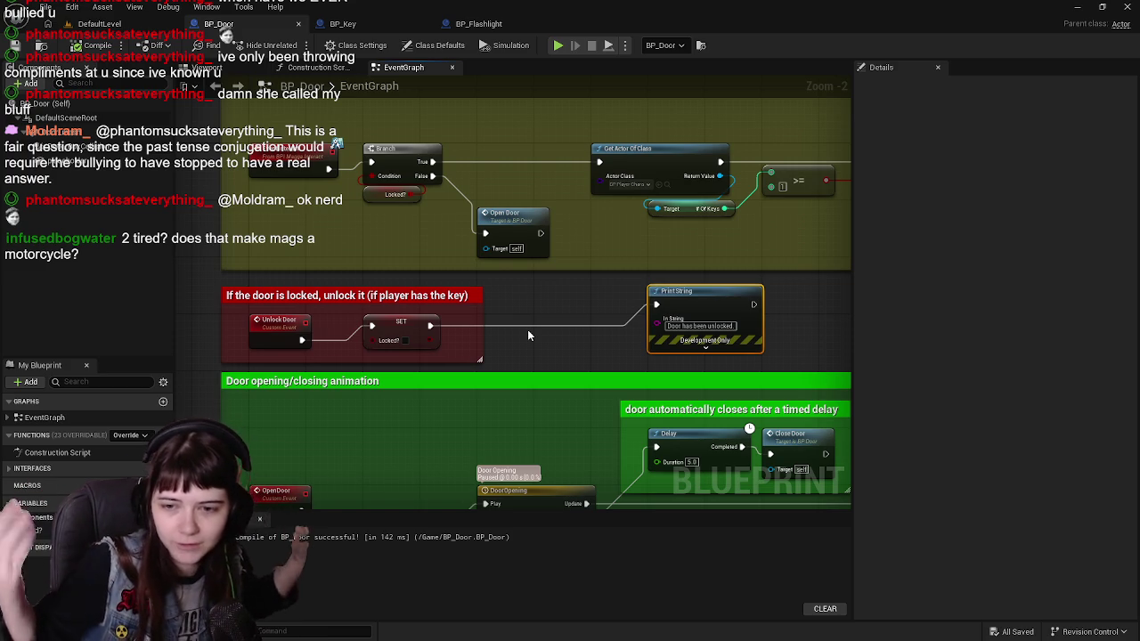
{"action": "left_click_drag", "start_coordinate": [731, 309], "coordinate": [644, 323]}
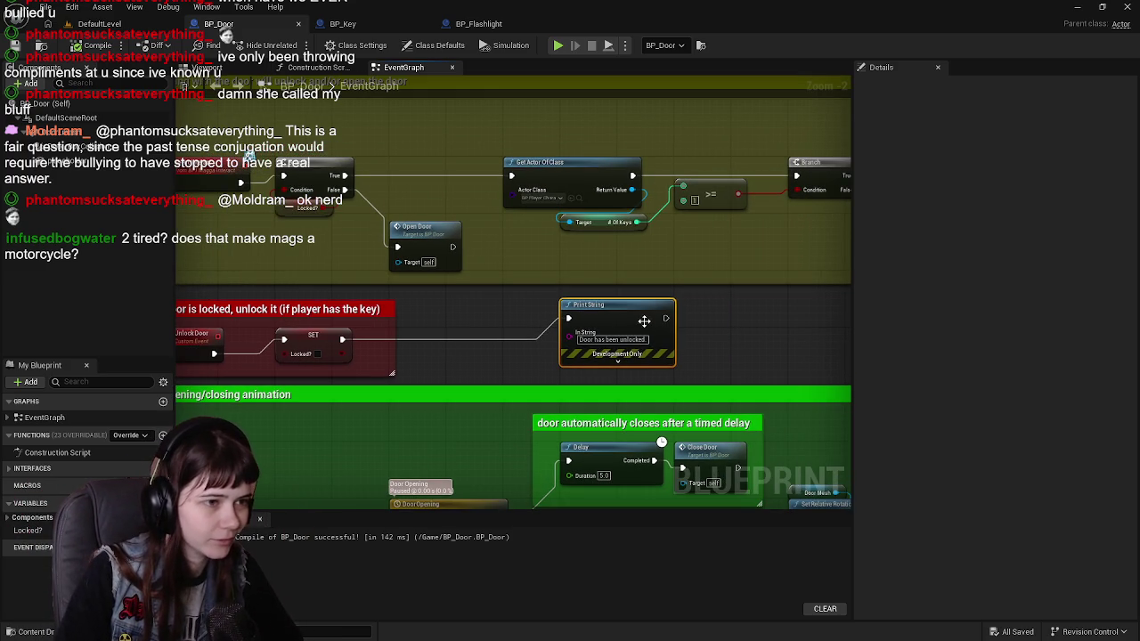
{"action": "left_click", "coordinate": [611, 316]}
{"action": "left_click_drag", "start_coordinate": [501, 318], "coordinate": [573, 319]}
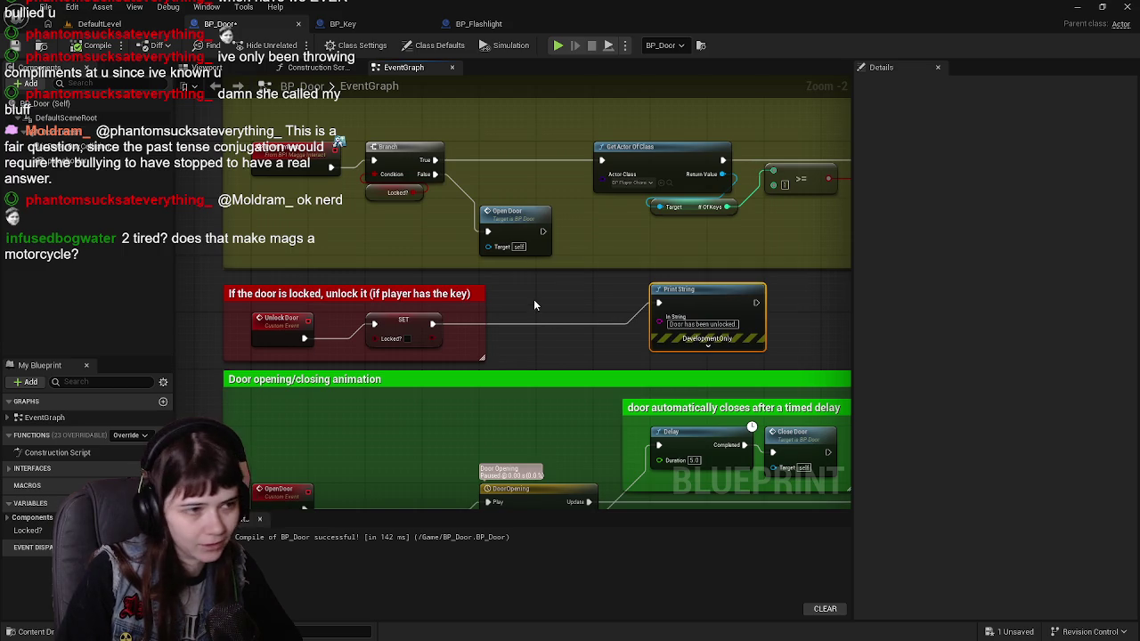
{"action": "left_click", "coordinate": [535, 305]}
{"action": "scroll", "coordinate": [534, 305], "scroll_direction": "up", "scroll_amount": 1}
{"action": "key", "text": "ctrl+s"}
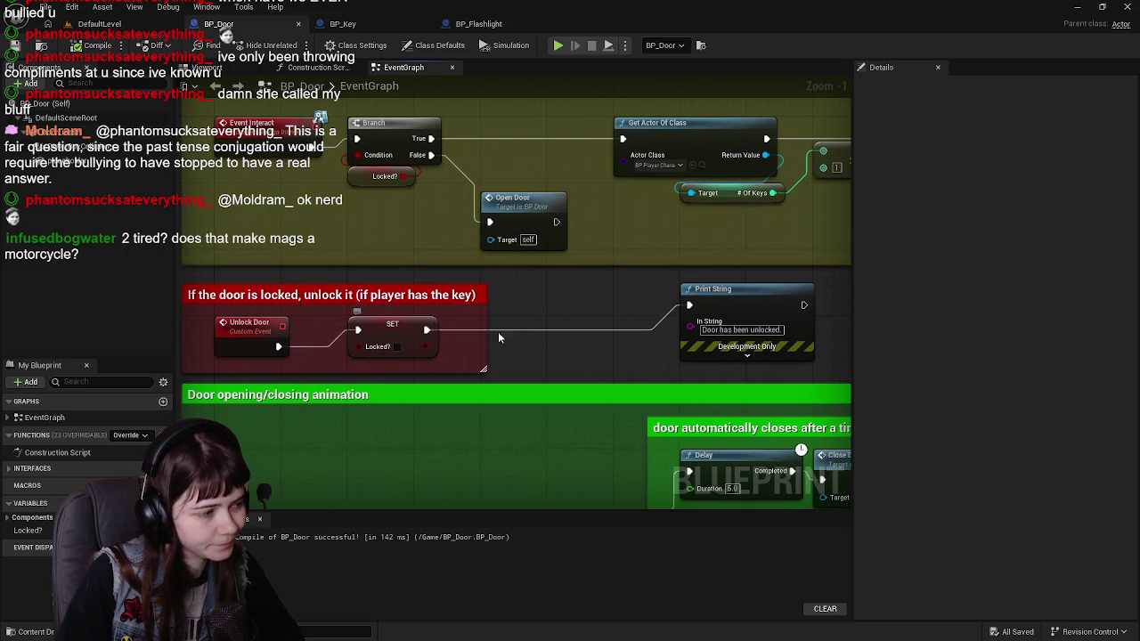
{"action": "left_click", "coordinate": [163, 503]}
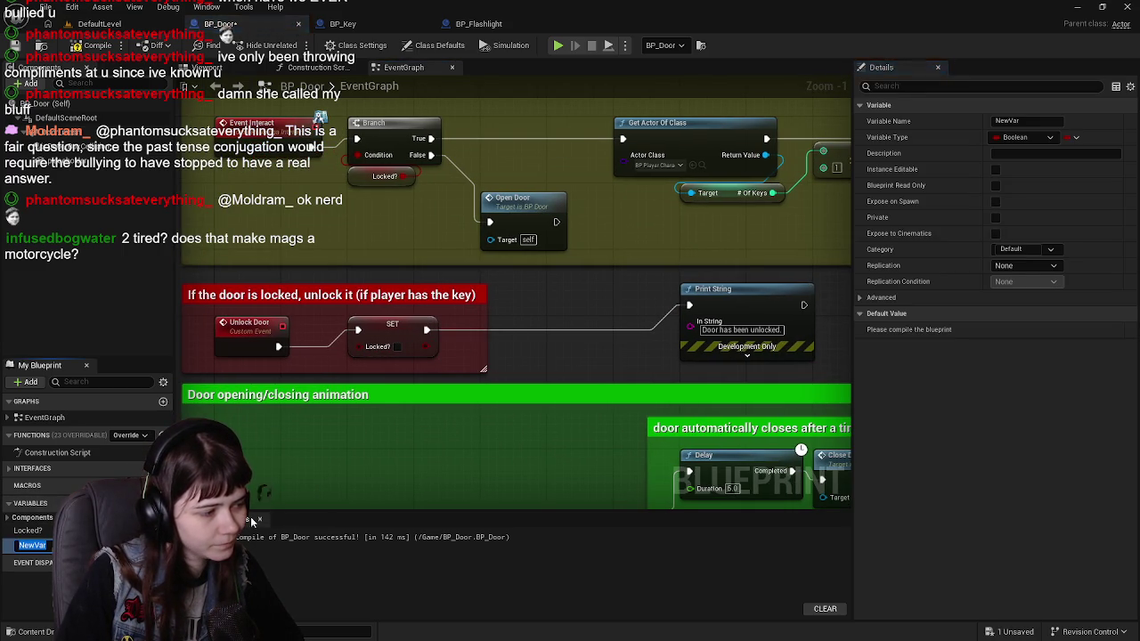
{"action": "type", "text": "PlayerCha"}
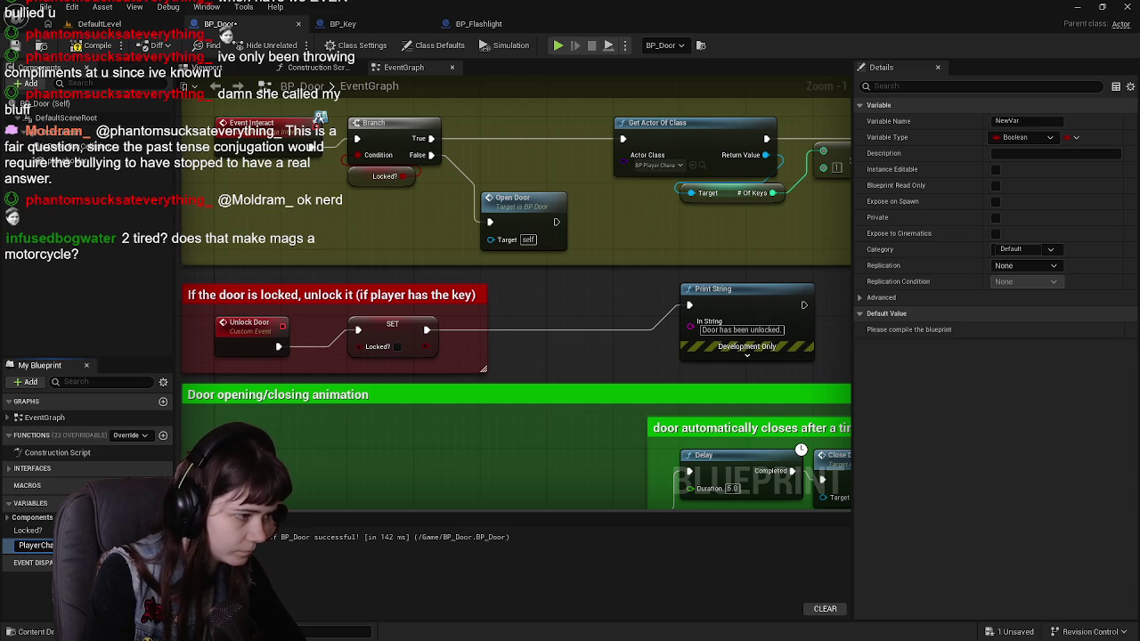
{"action": "key", "text": "Return"}
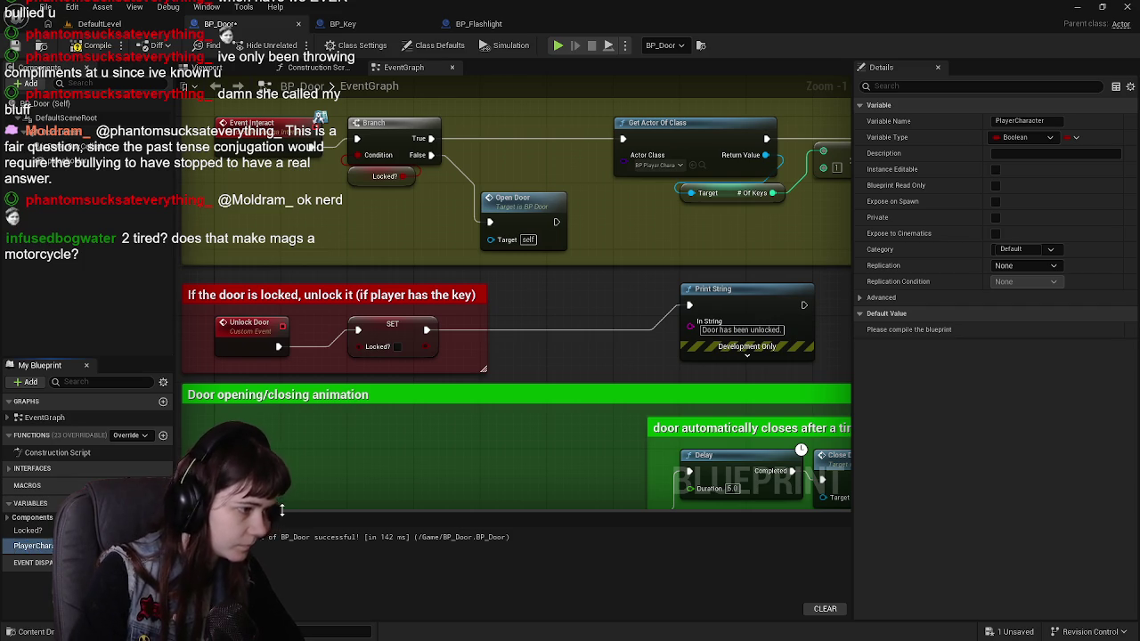
{"action": "scroll", "coordinate": [679, 238], "scroll_direction": "down", "scroll_amount": 1}
{"action": "left_click_drag", "start_coordinate": [679, 238], "coordinate": [524, 376]}
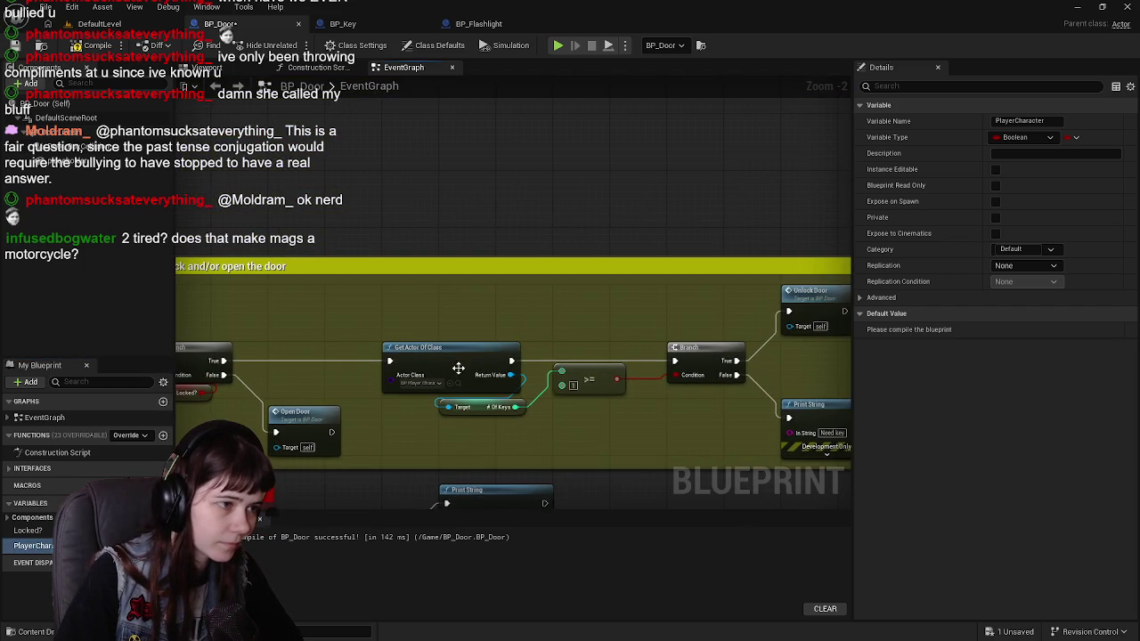
{"action": "scroll", "coordinate": [575, 262], "scroll_direction": "up", "scroll_amount": 2}
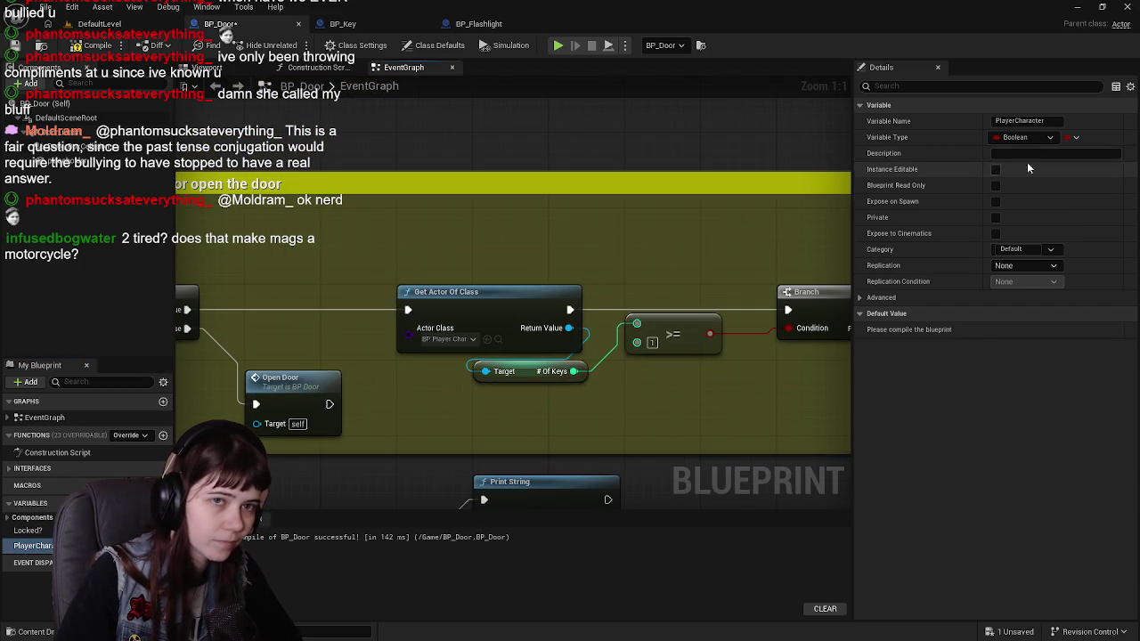
{"action": "left_click", "coordinate": [1026, 137]}
{"action": "type", "text": "BP_"}
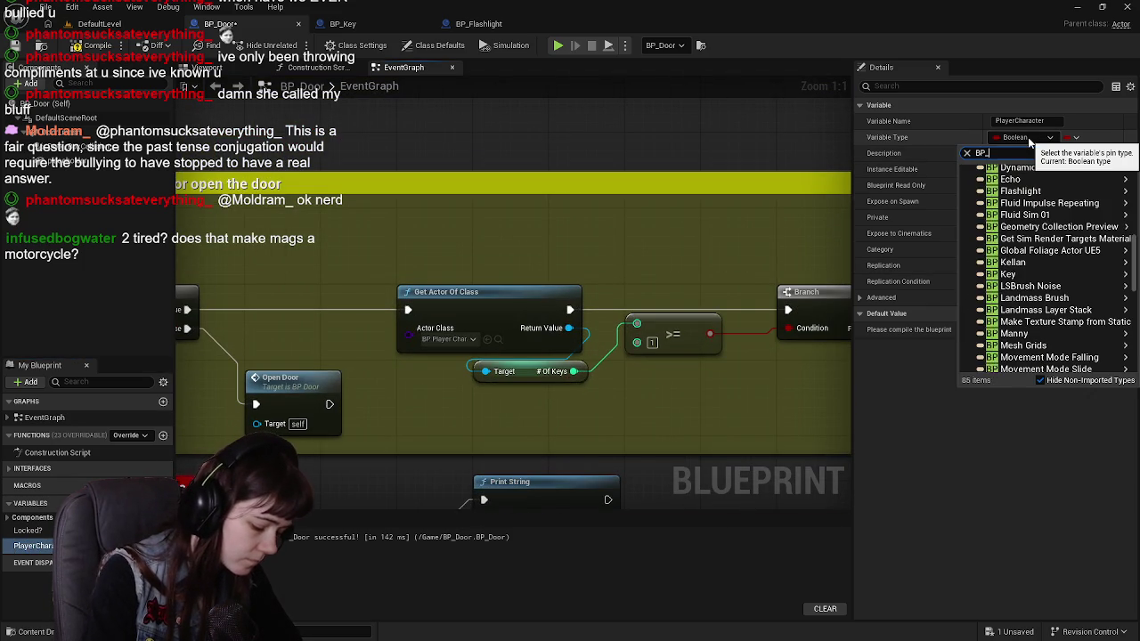
{"action": "type", "text": "Player"}
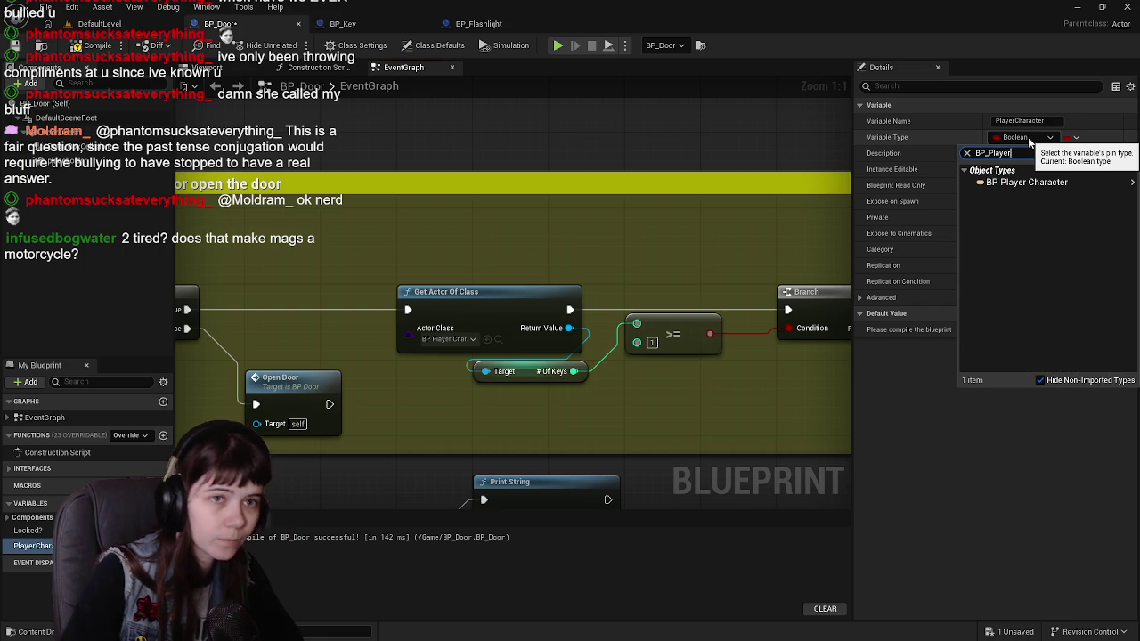
{"action": "mouse_move", "coordinate": [980, 183]}
{"action": "left_click", "coordinate": [953, 185]}
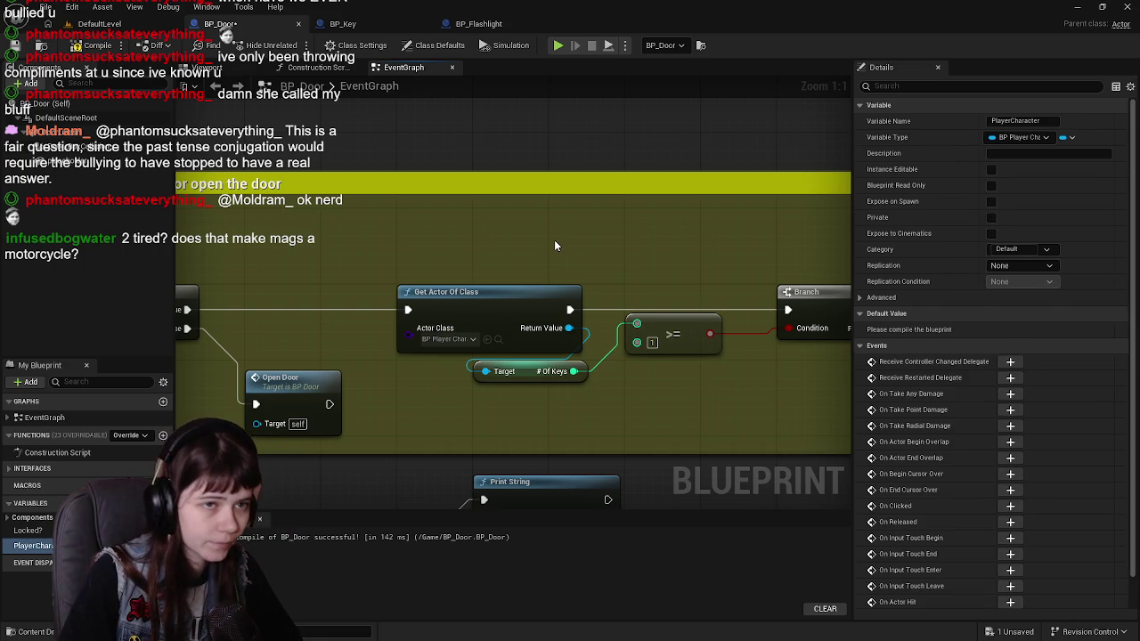
{"action": "left_click", "coordinate": [1025, 138]}
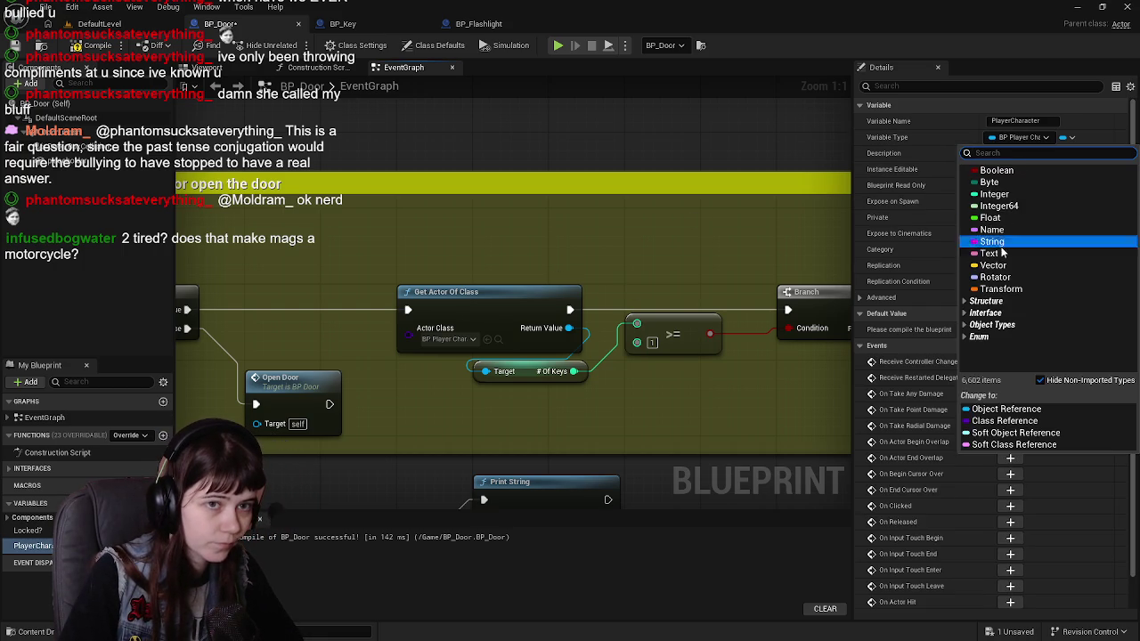
{"action": "left_click", "coordinate": [1005, 420]}
{"action": "left_click_drag", "start_coordinate": [492, 227], "coordinate": [544, 184]}
{"action": "key", "text": "F7"}
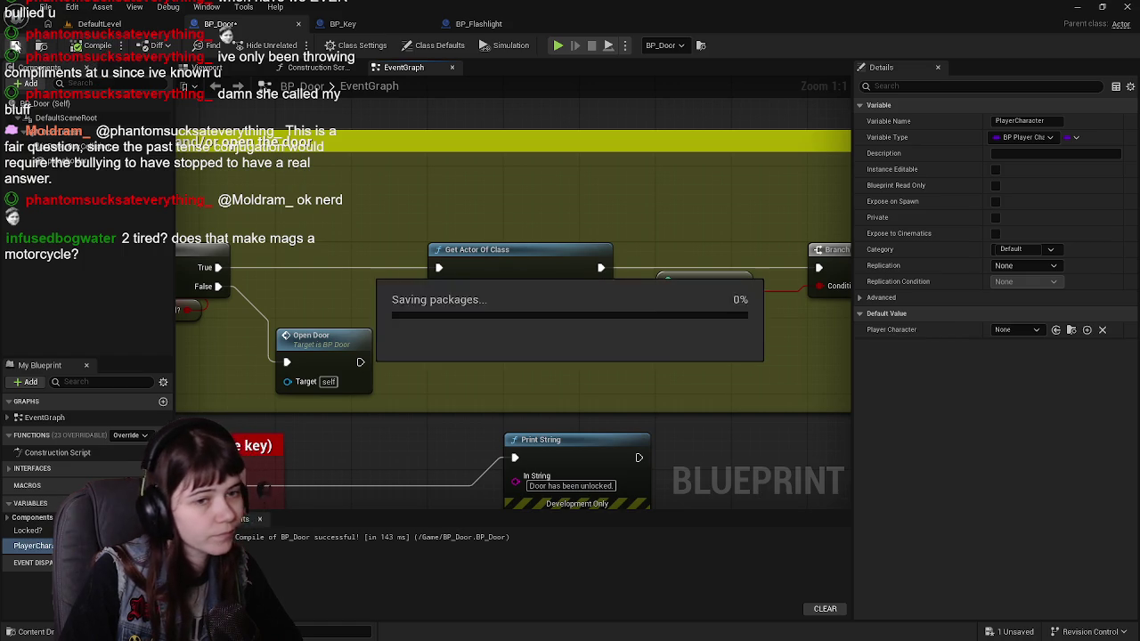
{"action": "left_click", "coordinate": [1016, 329]}
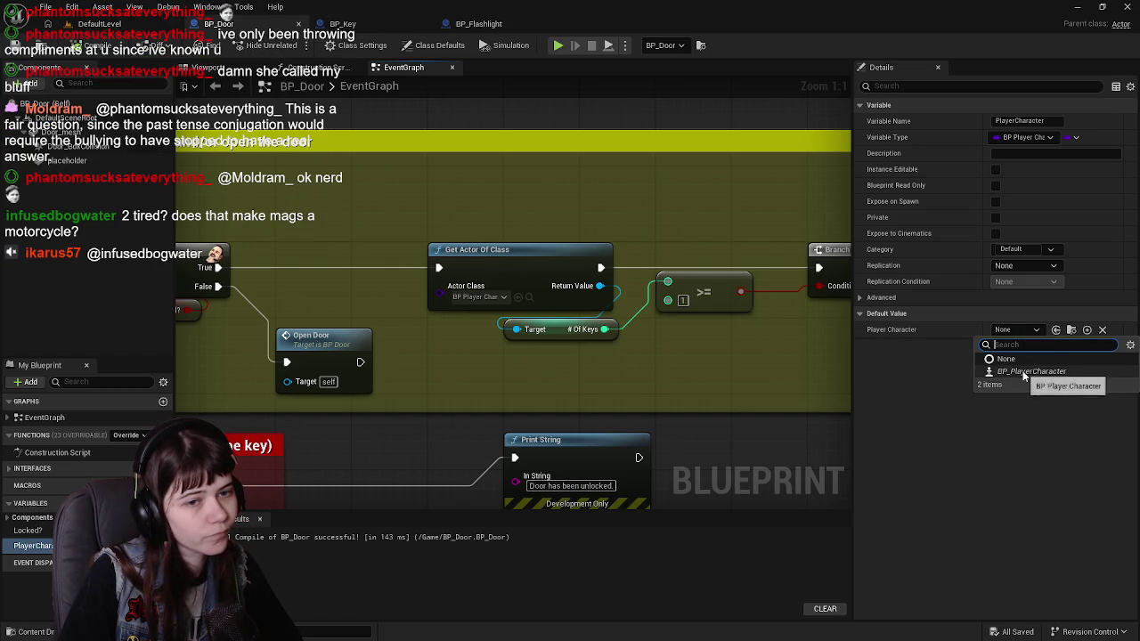
{"action": "left_click", "coordinate": [1032, 372]}
{"action": "left_click", "coordinate": [1044, 139]}
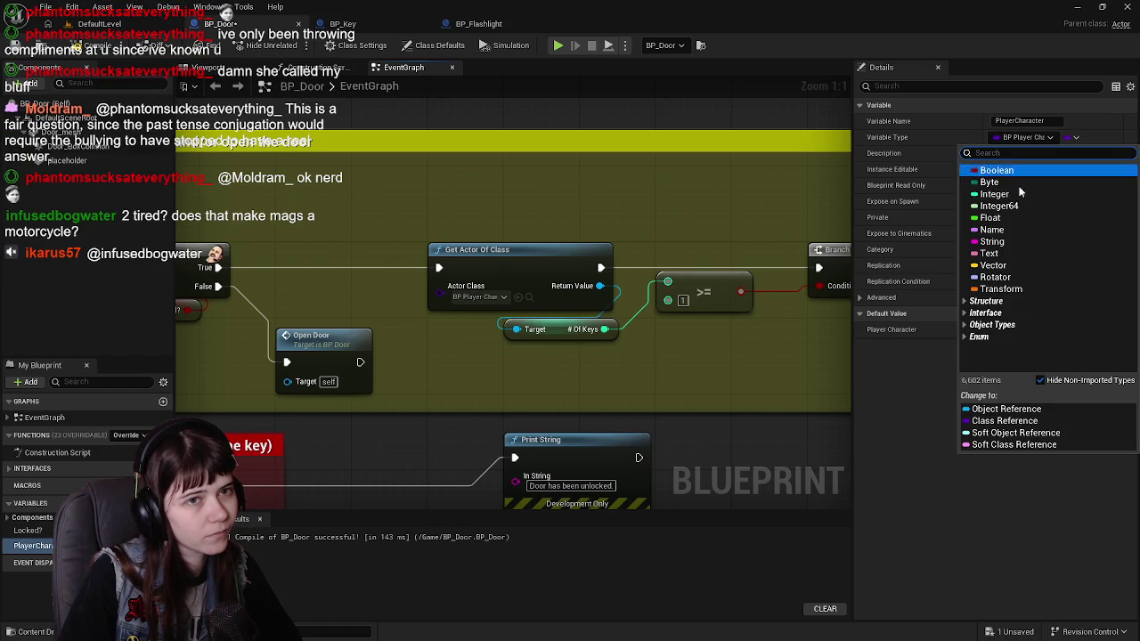
{"action": "left_click", "coordinate": [1007, 407]}
{"action": "left_click", "coordinate": [89, 44]}
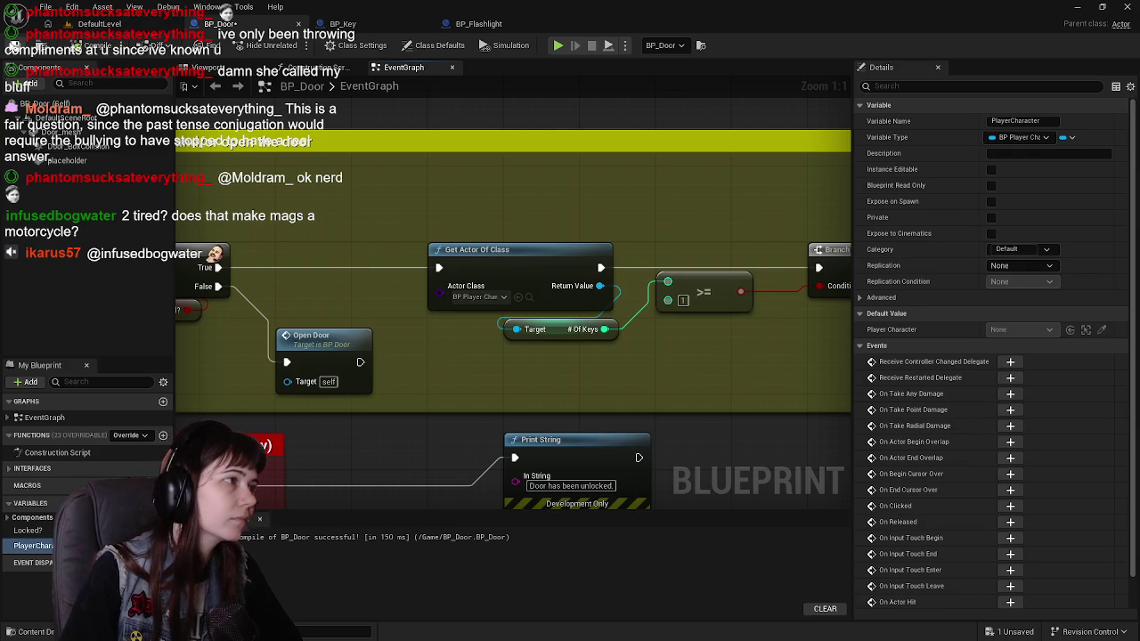
{"action": "left_click_drag", "start_coordinate": [589, 210], "coordinate": [609, 157]}
{"action": "scroll", "coordinate": [609, 156], "scroll_direction": "down", "scroll_amount": 1}
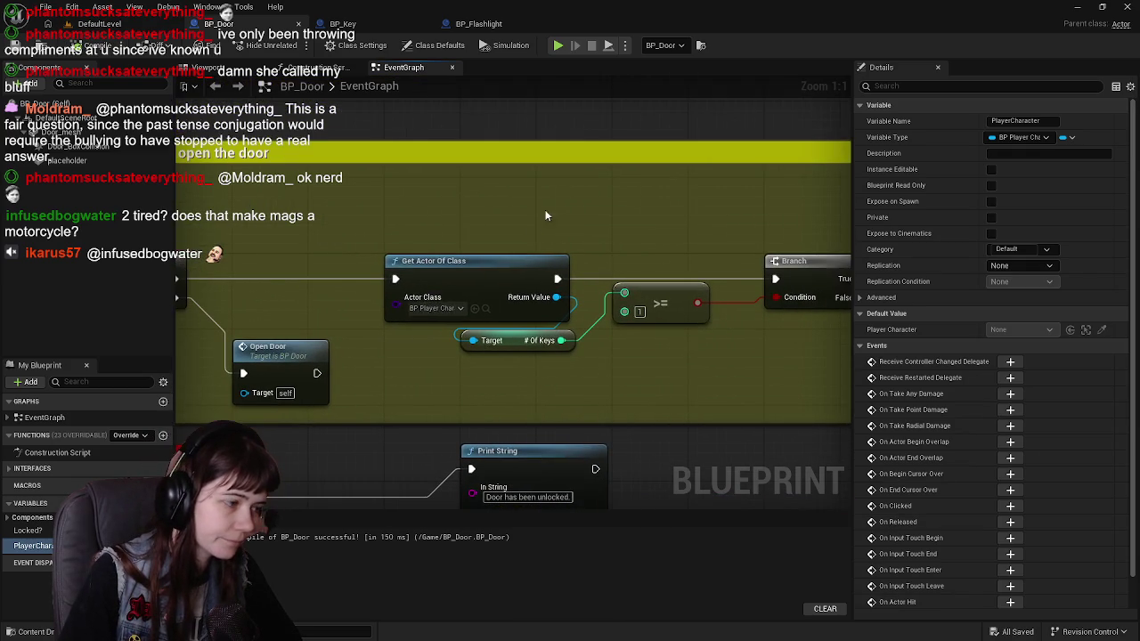
{"action": "left_click_drag", "start_coordinate": [446, 368], "coordinate": [687, 415]}
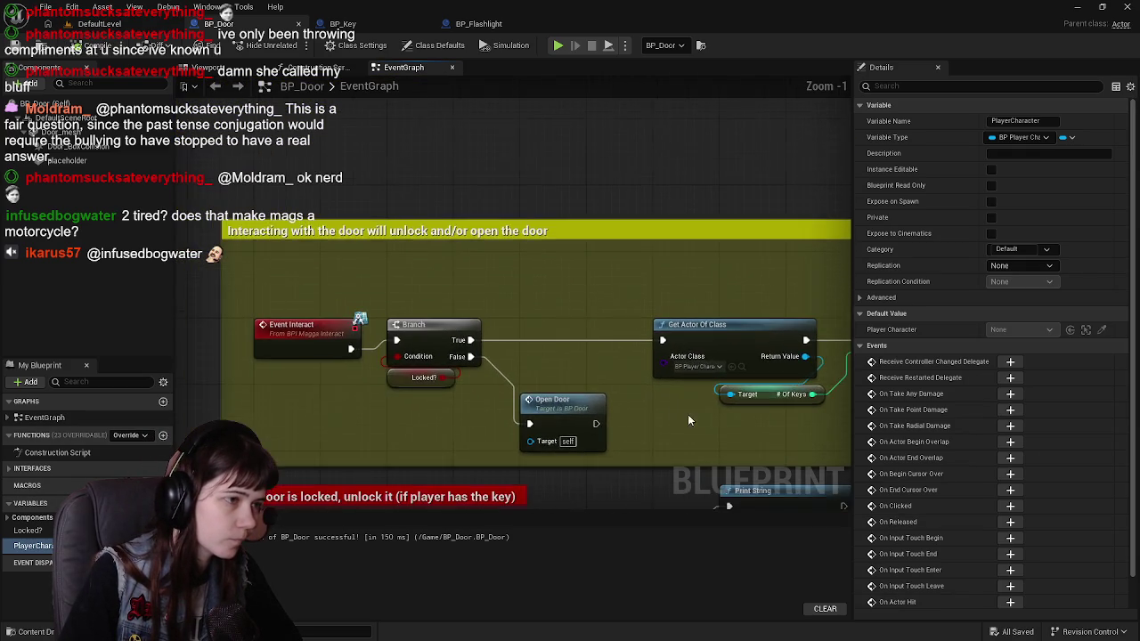
{"action": "scroll", "coordinate": [536, 358], "scroll_direction": "down", "scroll_amount": 1}
{"action": "left_click_drag", "start_coordinate": [277, 108], "coordinate": [372, 267]}
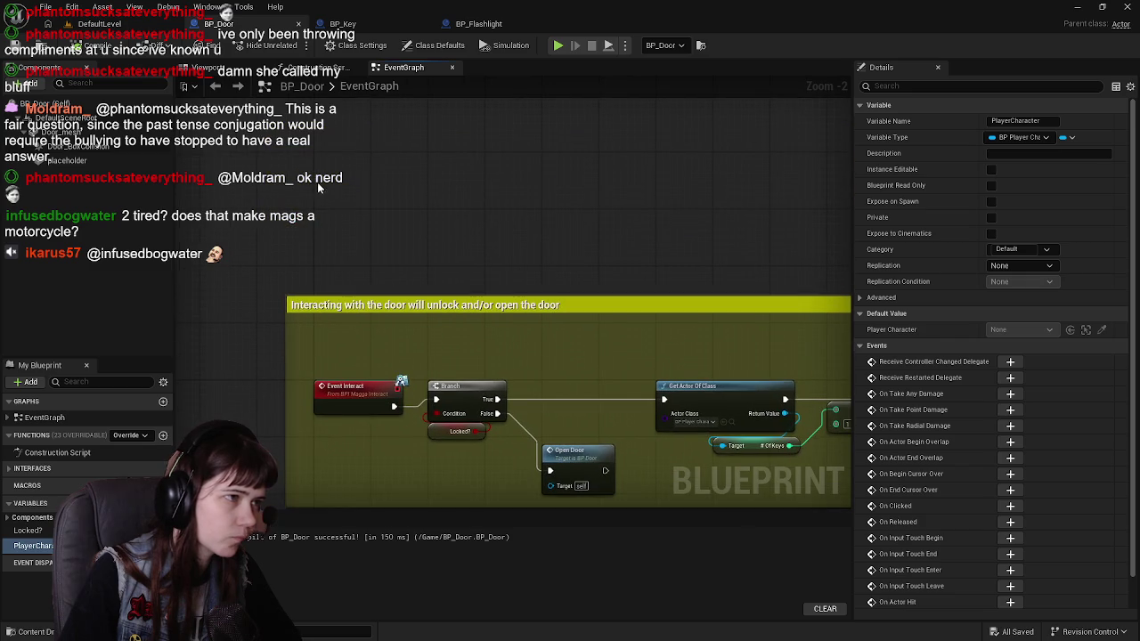
Add an Event BeginPlay node and position it above the door-interaction comment groups.
{"action": "right_click", "coordinate": [317, 181]}
{"action": "type", "text": "begin"}
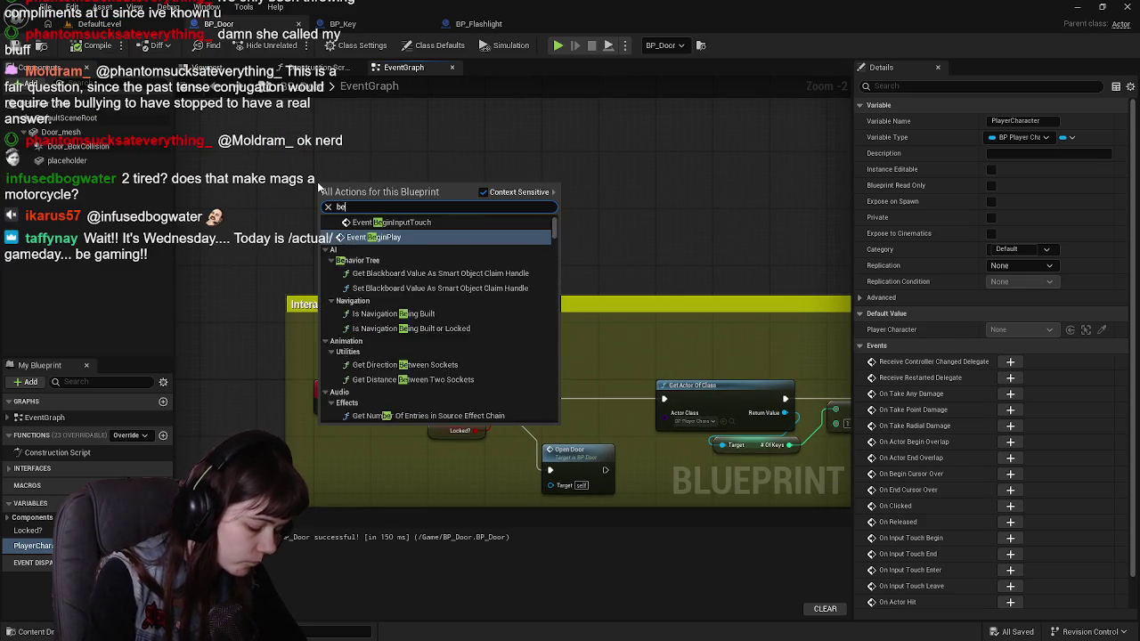
{"action": "key", "text": "Return"}
{"action": "scroll", "coordinate": [396, 236], "scroll_direction": "down", "scroll_amount": 6}
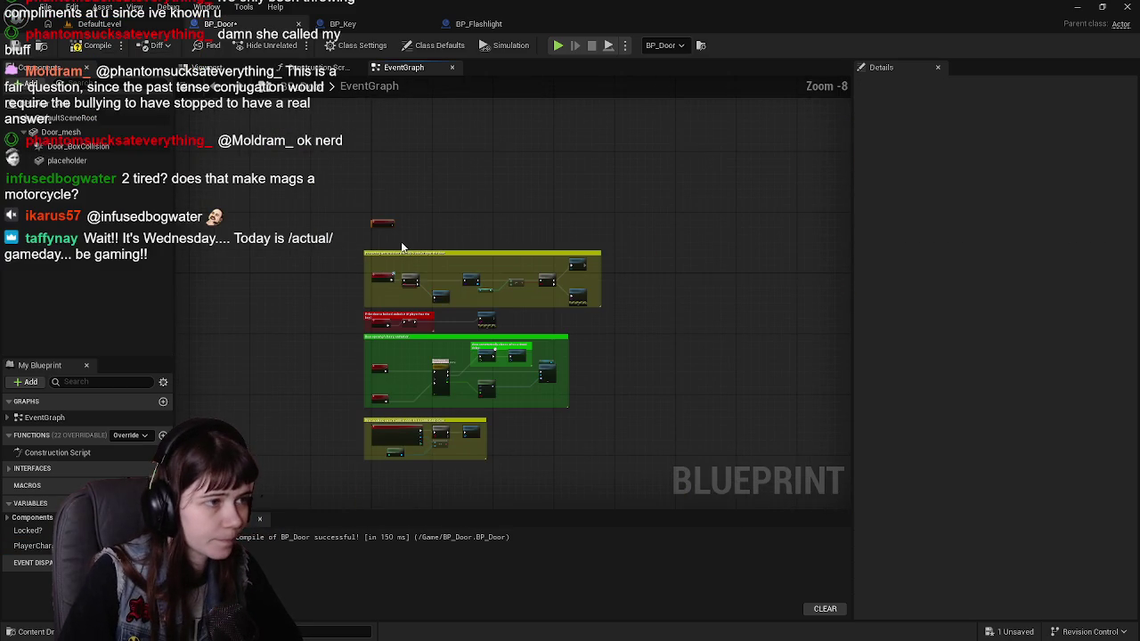
{"action": "left_click_drag", "start_coordinate": [354, 237], "coordinate": [596, 434]}
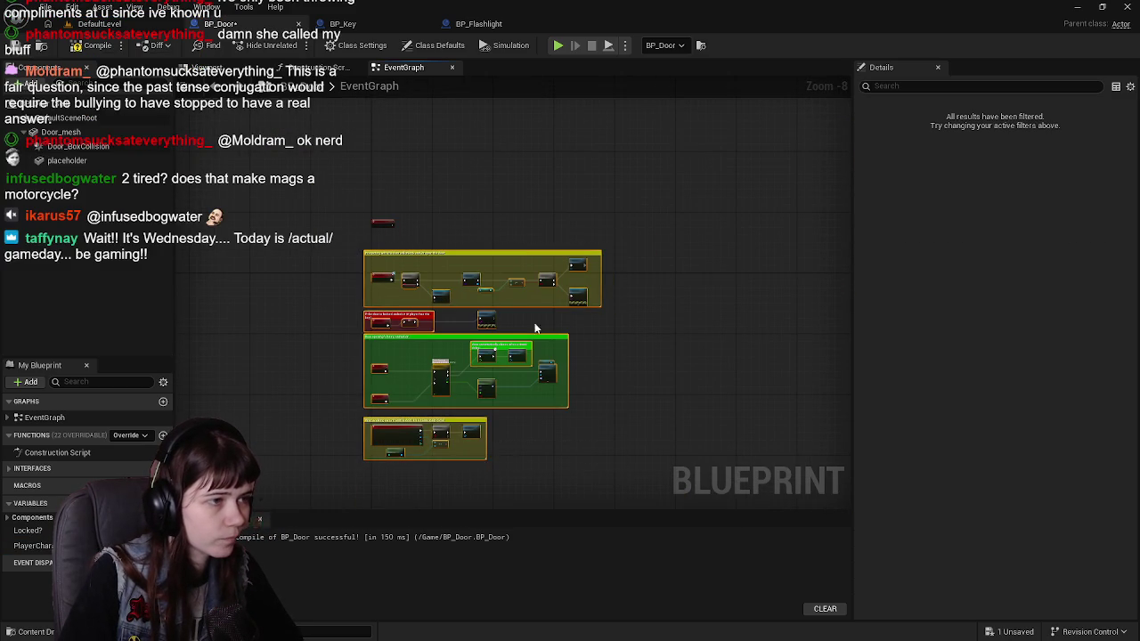
{"action": "scroll", "coordinate": [394, 186], "scroll_direction": "up", "scroll_amount": 5}
{"action": "left_click_drag", "start_coordinate": [346, 324], "coordinate": [344, 352]}
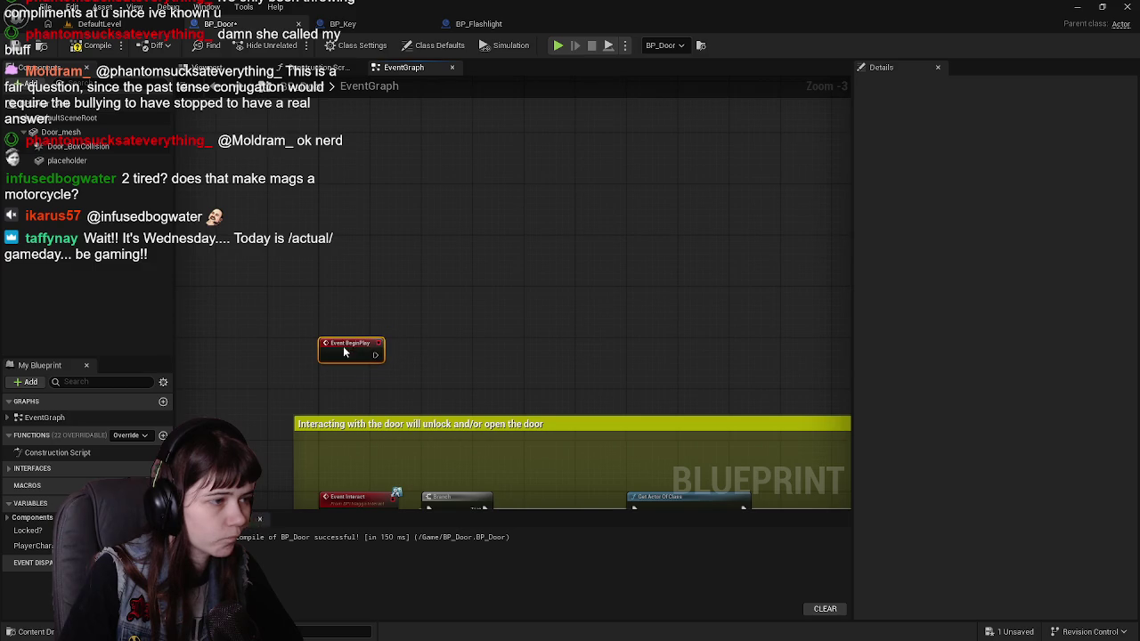
{"action": "left_click_drag", "start_coordinate": [437, 364], "coordinate": [417, 299]}
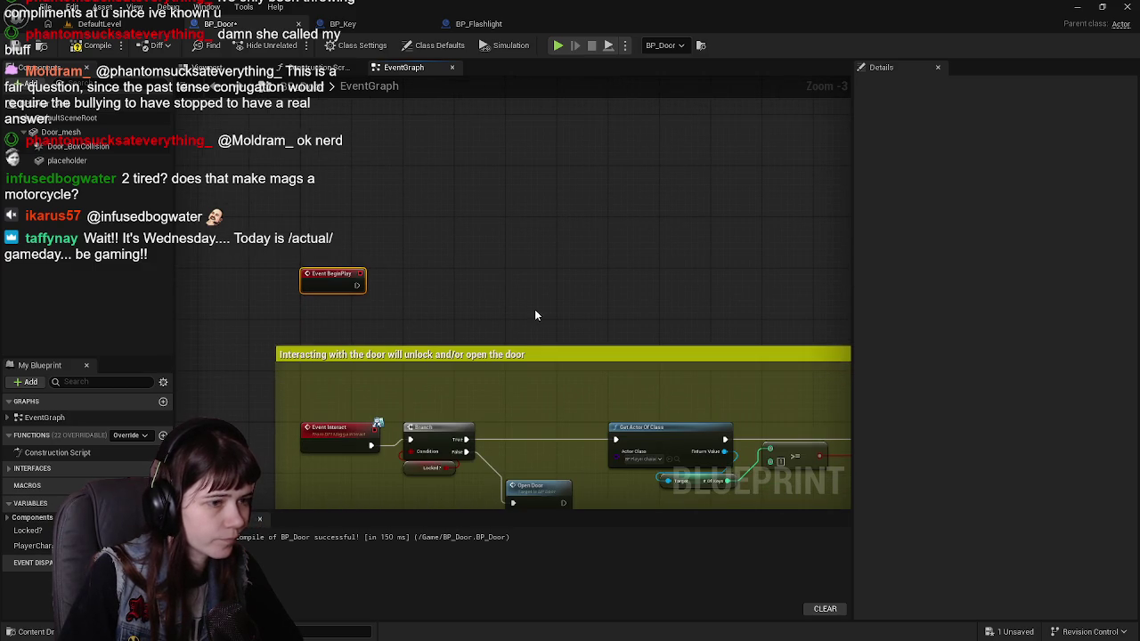
{"action": "left_click_drag", "start_coordinate": [520, 315], "coordinate": [477, 280]}
Add a Get Actor Of Class node set to BP_PlayerCharacter, run from Event BeginPlay.
{"action": "right_click", "coordinate": [353, 250]}
{"action": "type", "text": "get"}
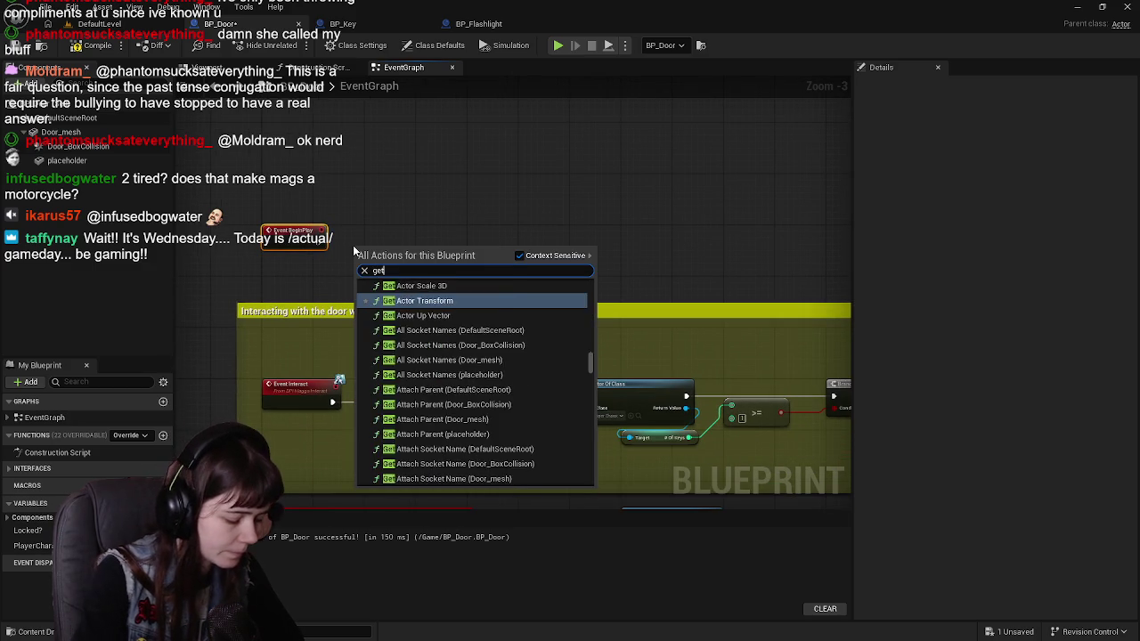
{"action": "type", "text": " actor of class"}
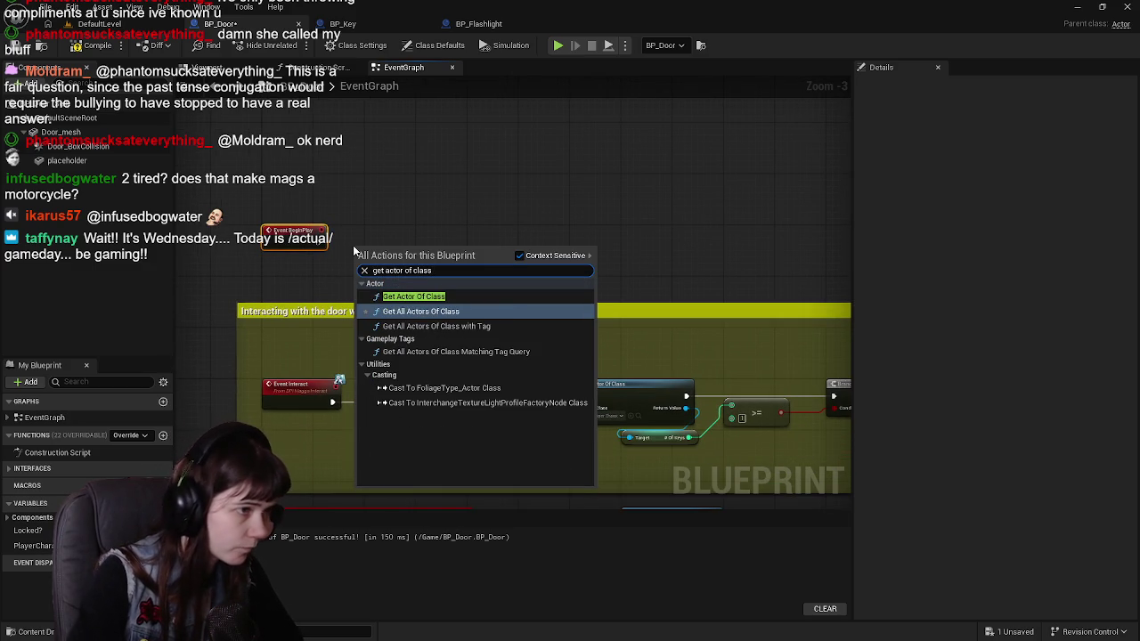
{"action": "left_click", "coordinate": [427, 297]}
{"action": "left_click", "coordinate": [397, 262]}
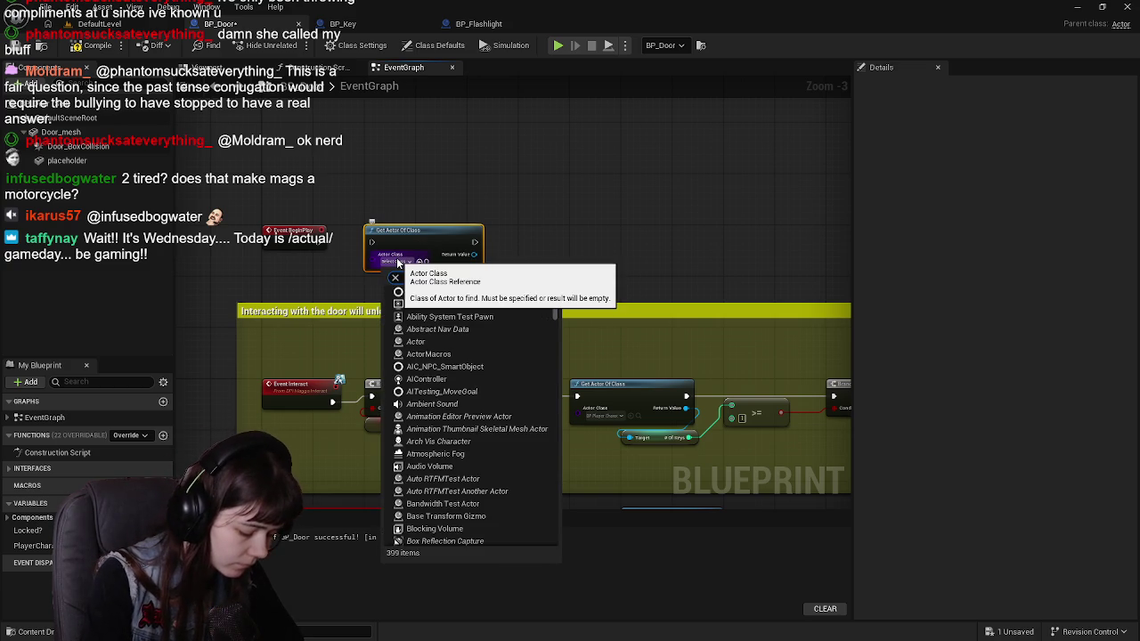
{"action": "type", "text": "bp"}
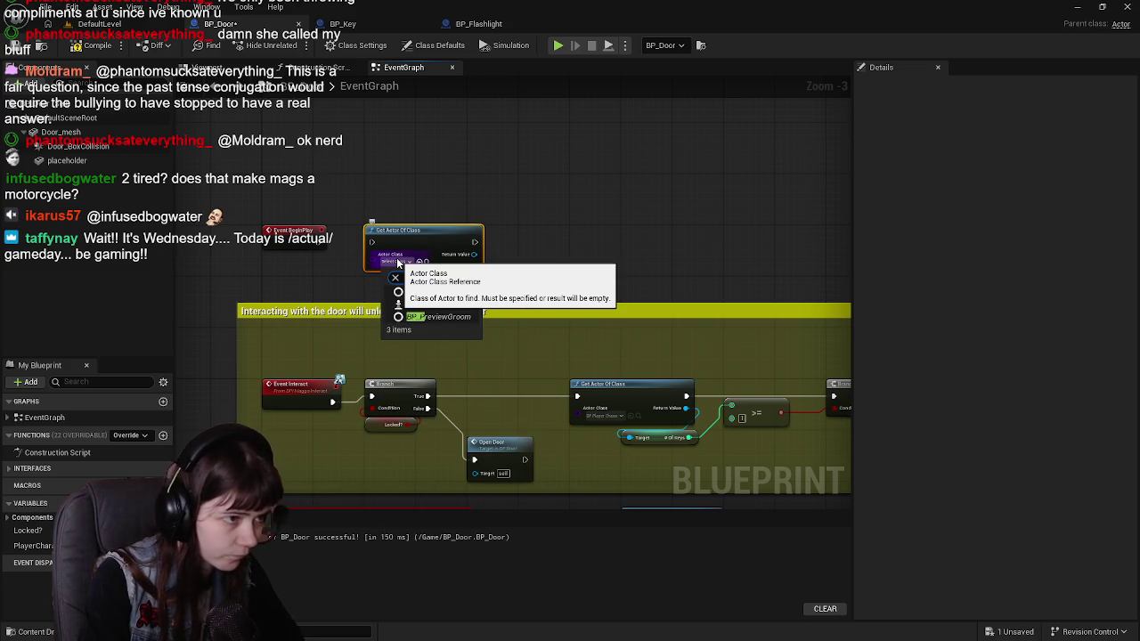
{"action": "type", "text": "_PlayerCharact"}
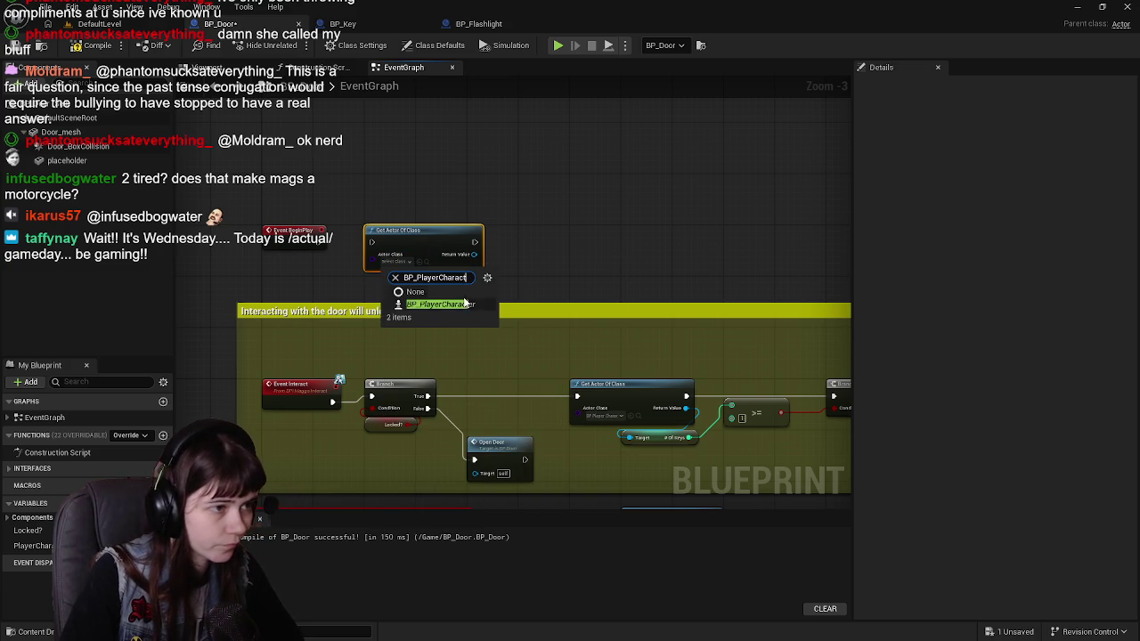
{"action": "left_click", "coordinate": [464, 304]}
{"action": "left_click_drag", "start_coordinate": [322, 245], "coordinate": [367, 243]}
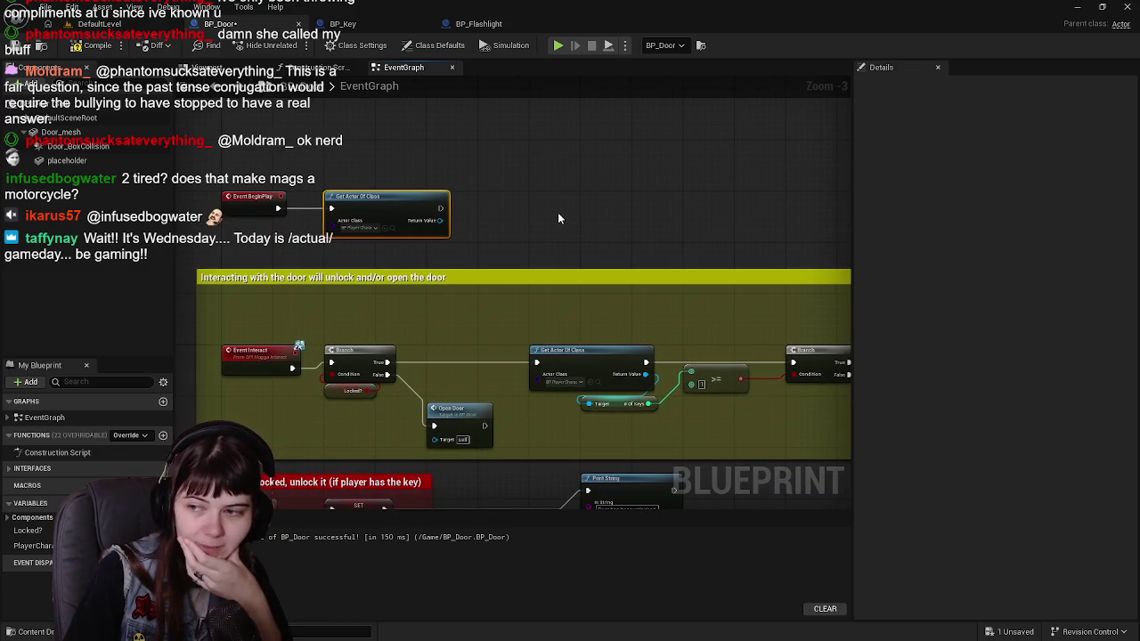
{"action": "left_click_drag", "start_coordinate": [559, 218], "coordinate": [546, 218]}
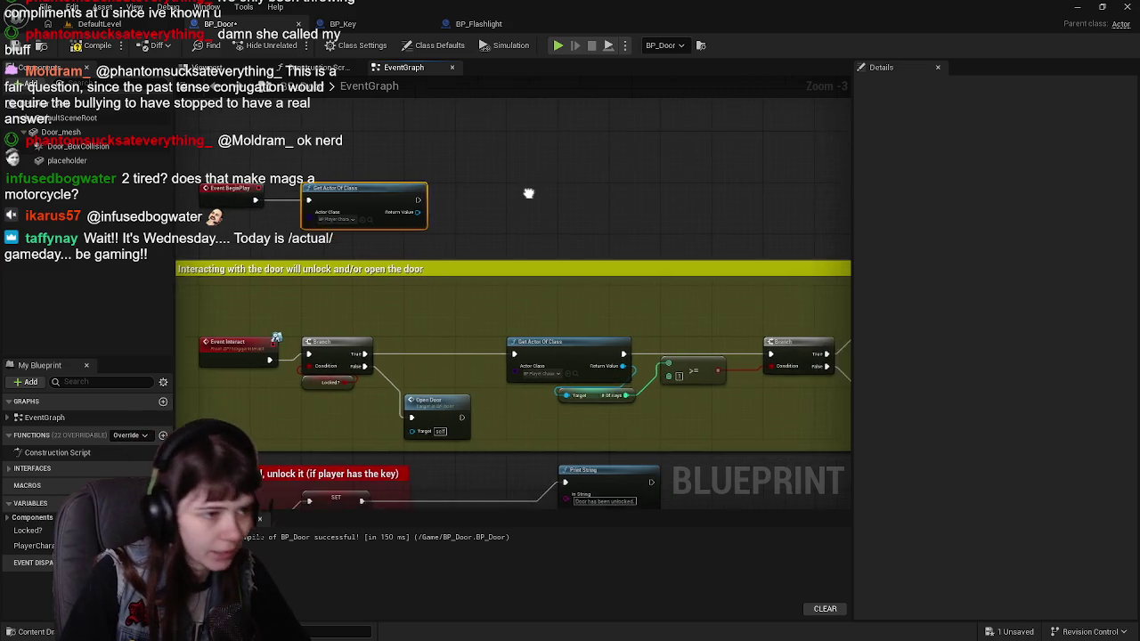
Store Get Actor Of Class's Return Value in a SET PlayerCharacter node.
{"action": "mouse_move", "coordinate": [436, 229]}
{"action": "left_mouse_down"}
{"action": "mouse_move", "coordinate": [509, 259]}
{"action": "mouse_move", "coordinate": [499, 251]}
{"action": "left_mouse_up"}
{"action": "key", "text": "Escape"}
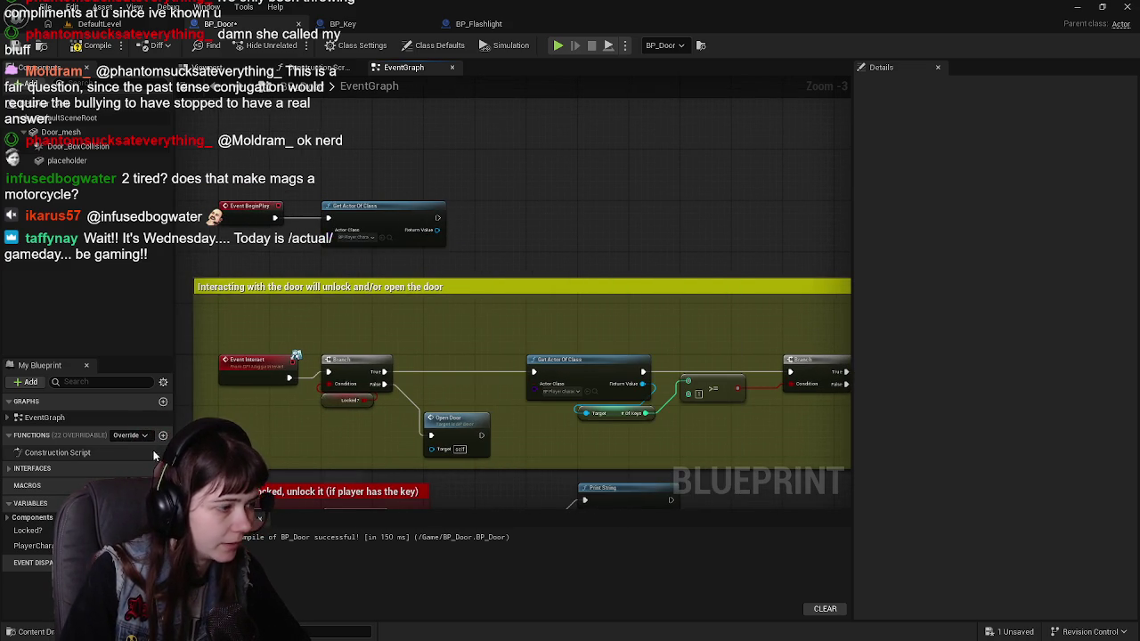
{"action": "mouse_move", "coordinate": [33, 546]}
{"action": "left_mouse_down"}
{"action": "mouse_move", "coordinate": [516, 242]}
{"action": "mouse_move", "coordinate": [503, 219]}
{"action": "mouse_move", "coordinate": [521, 232]}
{"action": "mouse_move", "coordinate": [499, 221]}
{"action": "mouse_move", "coordinate": [535, 223]}
{"action": "mouse_move", "coordinate": [439, 230]}
{"action": "mouse_move", "coordinate": [506, 234]}
{"action": "mouse_move", "coordinate": [486, 223]}
{"action": "left_mouse_up"}
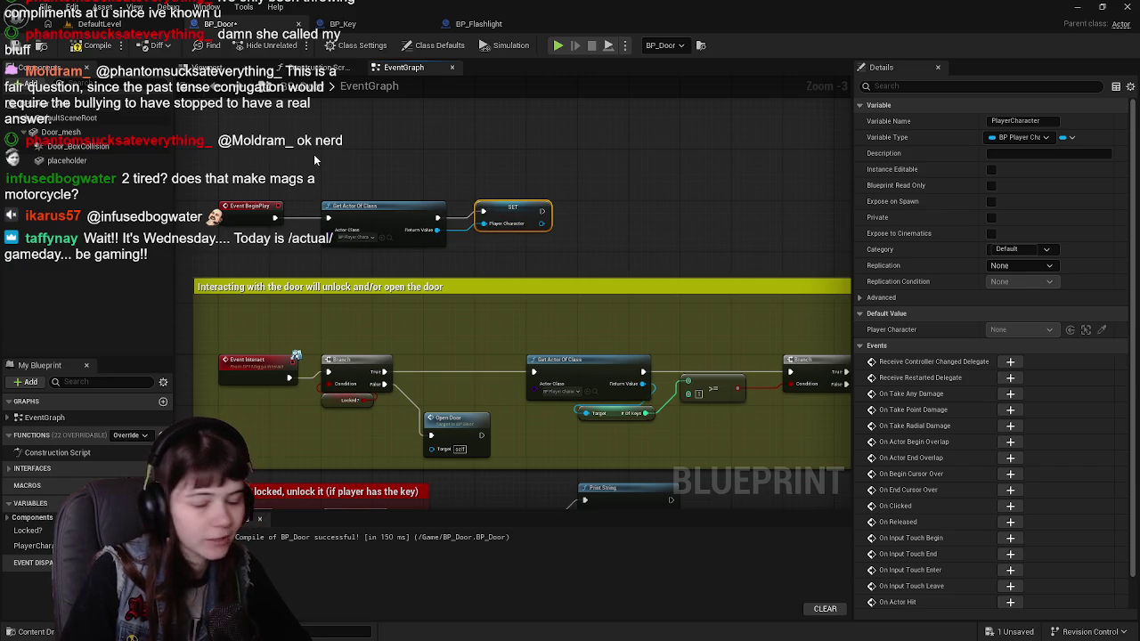
Compile and save BP_Door.
{"action": "left_click", "coordinate": [94, 44]}
{"action": "left_click", "coordinate": [16, 45]}
{"action": "left_click_drag", "start_coordinate": [663, 228], "coordinate": [627, 204]}
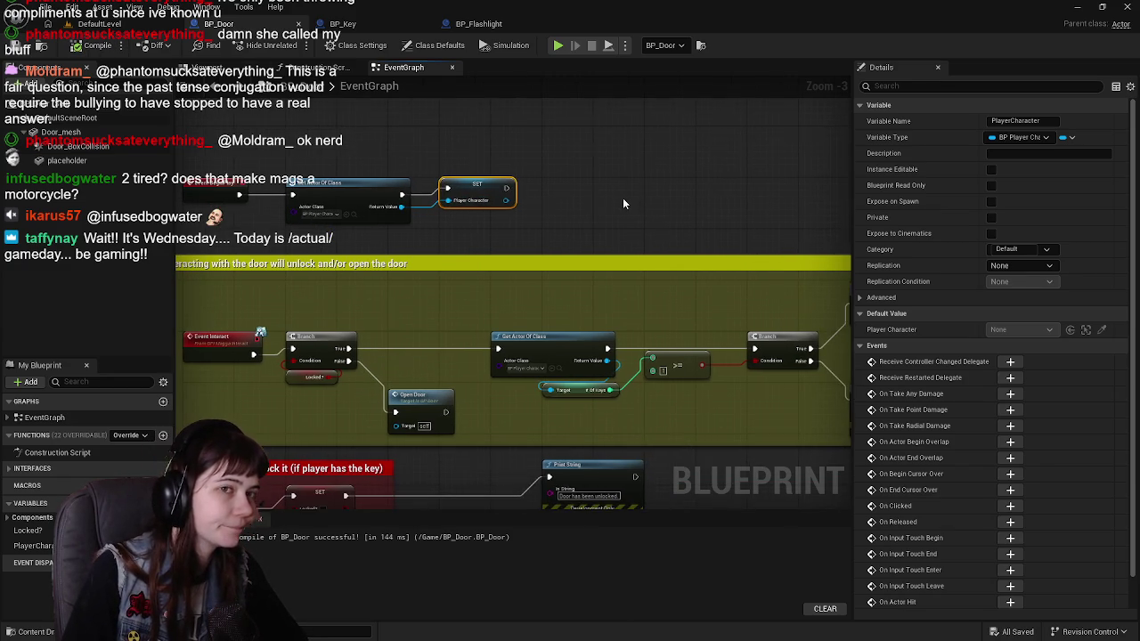
{"action": "left_click", "coordinate": [606, 208]}
{"action": "scroll", "coordinate": [607, 209], "scroll_direction": "up", "scroll_amount": 1}
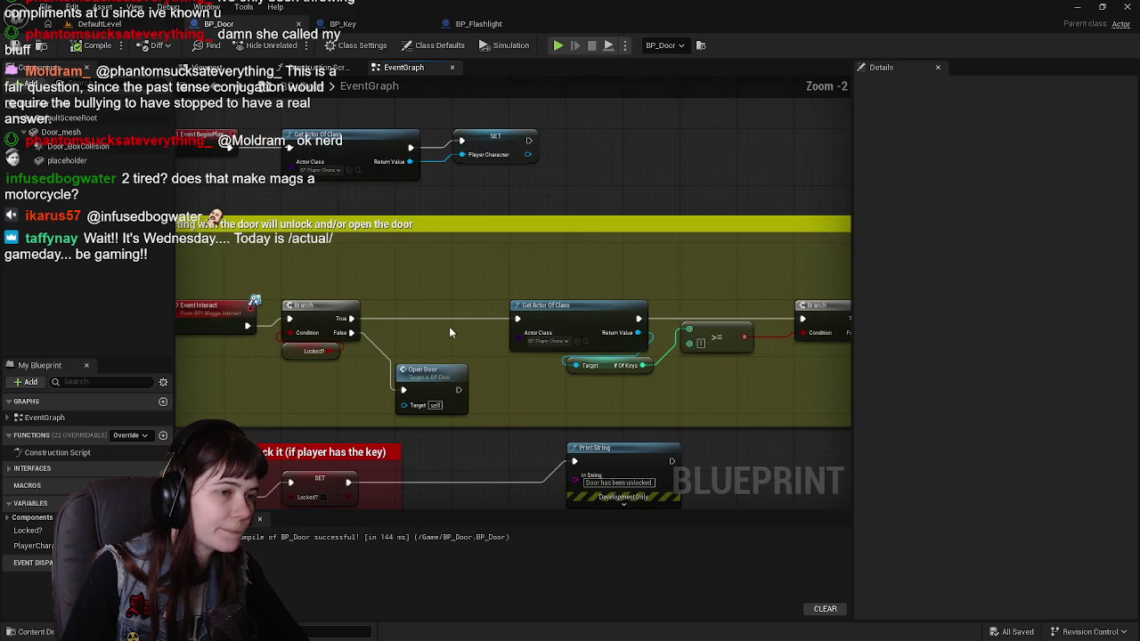
Feed a Player Character getter into the key-count Target, delete the old Get Actor Of Class, and recompile.
{"action": "mouse_move", "coordinate": [33, 545]}
{"action": "left_mouse_down"}
{"action": "mouse_move", "coordinate": [484, 403]}
{"action": "mouse_move", "coordinate": [528, 268]}
{"action": "mouse_move", "coordinate": [555, 359]}
{"action": "mouse_move", "coordinate": [576, 365]}
{"action": "left_mouse_up"}
{"action": "left_click", "coordinate": [604, 305]}
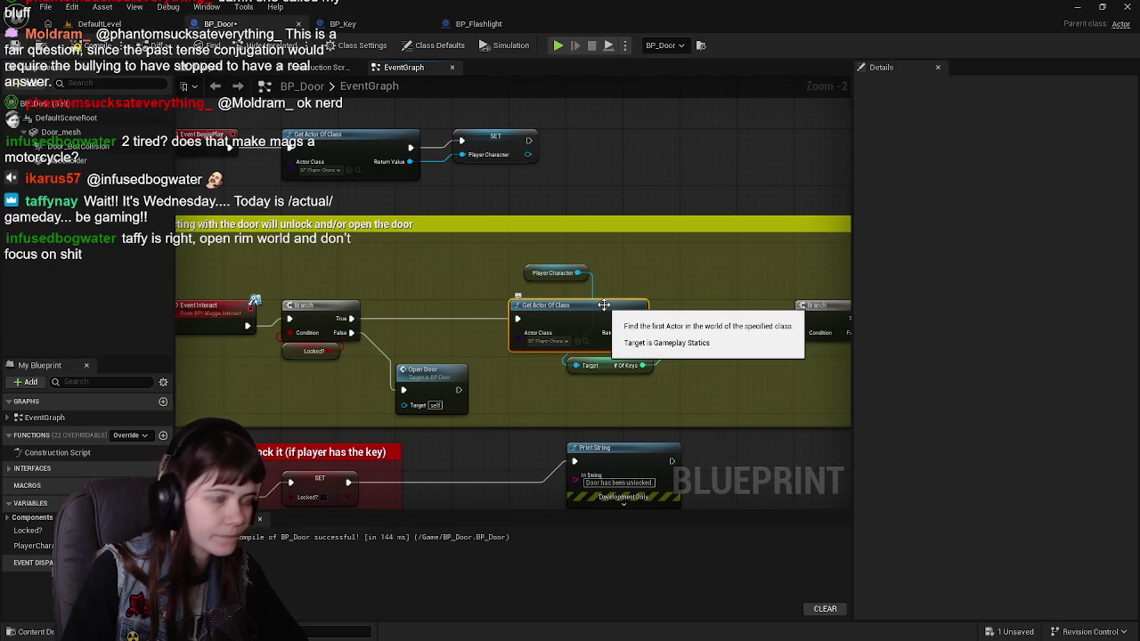
{"action": "key", "text": "Delete"}
{"action": "mouse_move", "coordinate": [353, 318]}
{"action": "left_mouse_down"}
{"action": "mouse_move", "coordinate": [499, 306]}
{"action": "mouse_move", "coordinate": [778, 306]}
{"action": "mouse_move", "coordinate": [803, 318]}
{"action": "left_mouse_up"}
{"action": "mouse_move", "coordinate": [544, 281]}
{"action": "left_mouse_down"}
{"action": "mouse_move", "coordinate": [573, 349]}
{"action": "mouse_move", "coordinate": [433, 294]}
{"action": "left_mouse_up"}
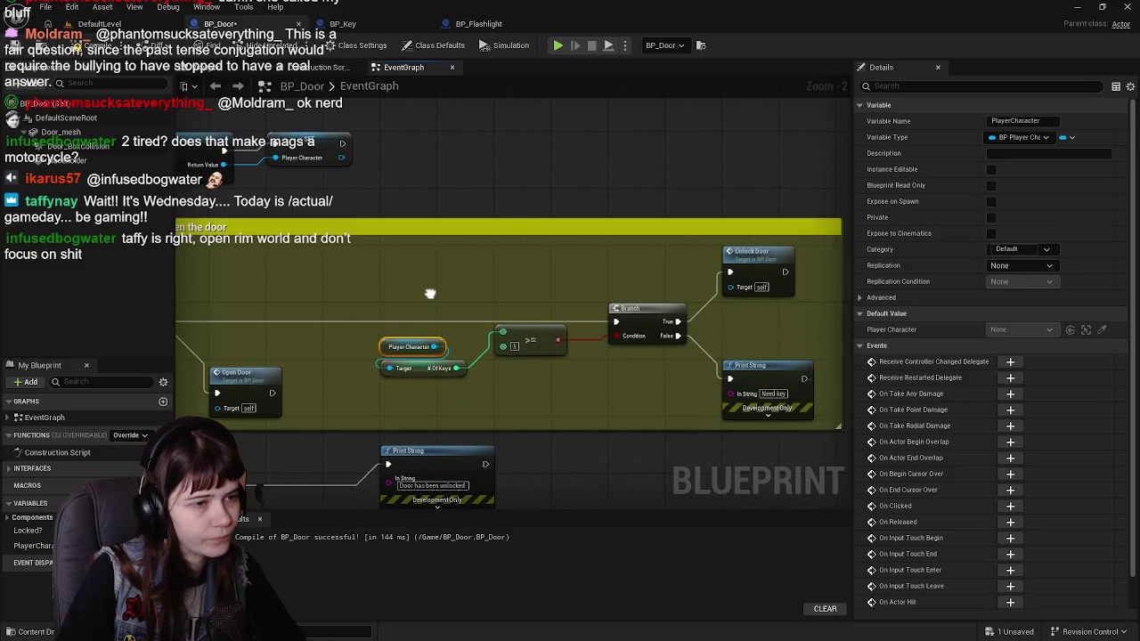
{"action": "mouse_move", "coordinate": [545, 336]}
{"action": "left_mouse_down"}
{"action": "mouse_move", "coordinate": [547, 372]}
{"action": "mouse_move", "coordinate": [542, 340]}
{"action": "left_mouse_up"}
{"action": "key", "text": "F7"}
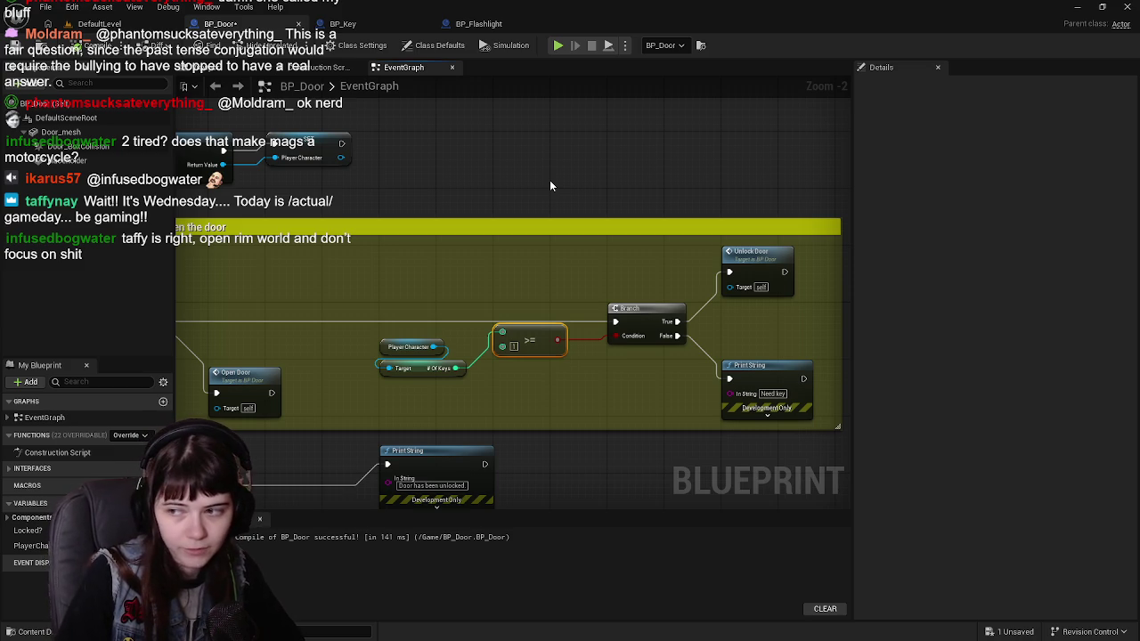
Add a reroute point on the exec wire between the Branches and straighten it.
{"action": "mouse_move", "coordinate": [529, 224]}
{"action": "left_mouse_down"}
{"action": "mouse_move", "coordinate": [580, 224]}
{"action": "mouse_move", "coordinate": [606, 242]}
{"action": "mouse_move", "coordinate": [487, 227]}
{"action": "left_mouse_up"}
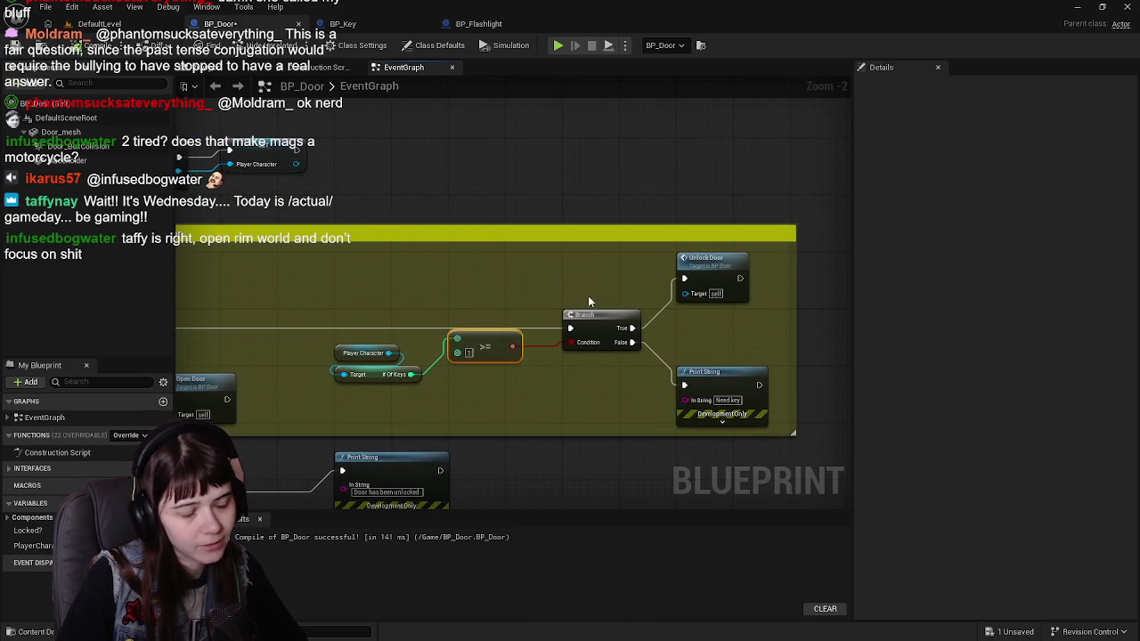
{"action": "left_click_drag", "start_coordinate": [603, 300], "coordinate": [692, 316]}
{"action": "double_click", "coordinate": [406, 355]}
{"action": "left_click_drag", "start_coordinate": [408, 355], "coordinate": [437, 349]}
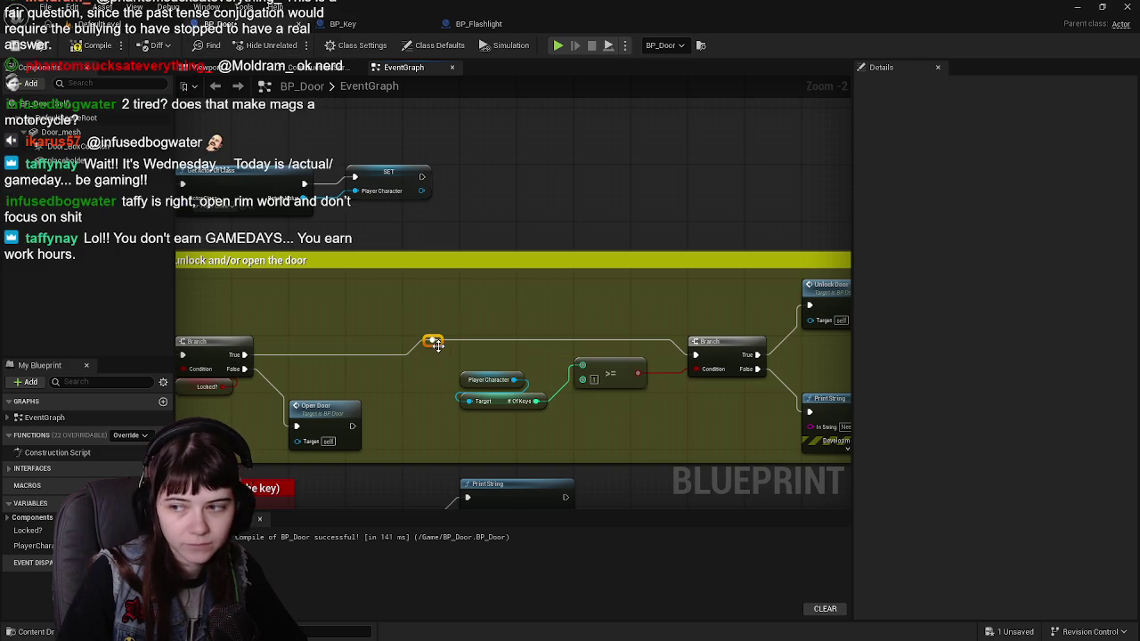
{"action": "left_click", "coordinate": [590, 194]}
{"action": "left_click_drag", "start_coordinate": [578, 202], "coordinate": [548, 205]}
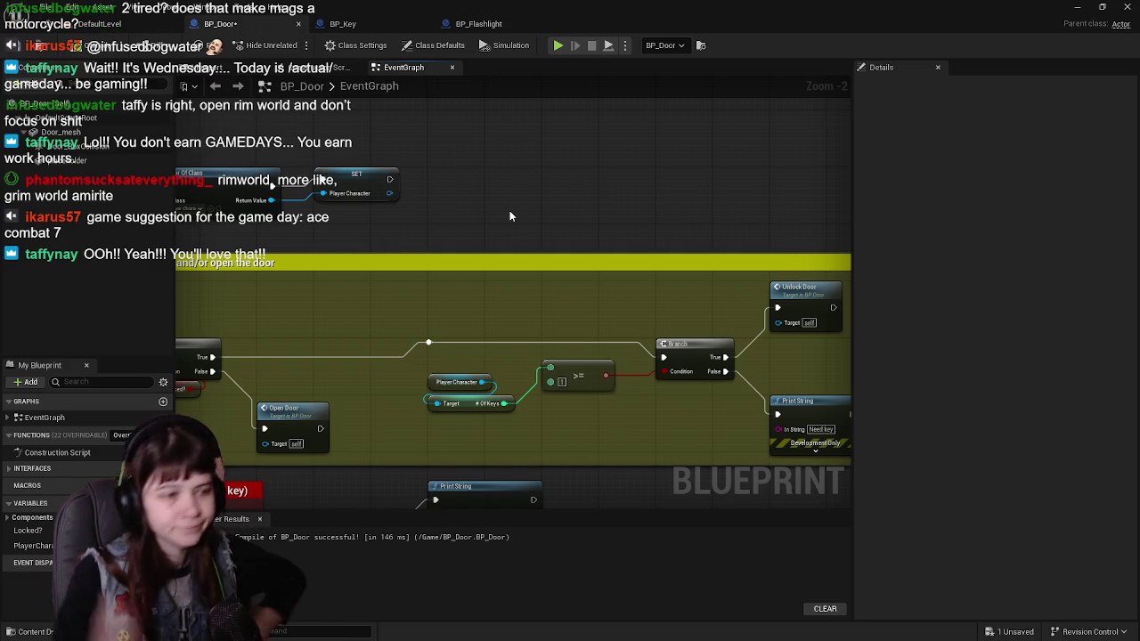
{"action": "scroll", "coordinate": [499, 276], "scroll_direction": "down", "scroll_amount": 1}
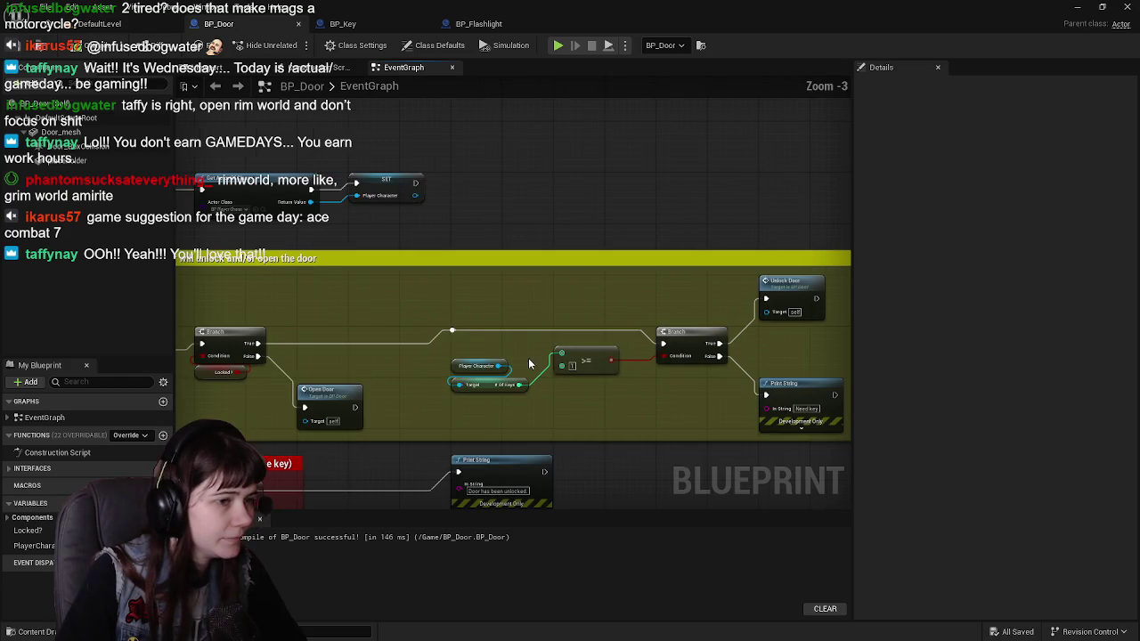
{"action": "left_click_drag", "start_coordinate": [469, 334], "coordinate": [565, 149]}
{"action": "left_click_drag", "start_coordinate": [702, 362], "coordinate": [615, 259]}
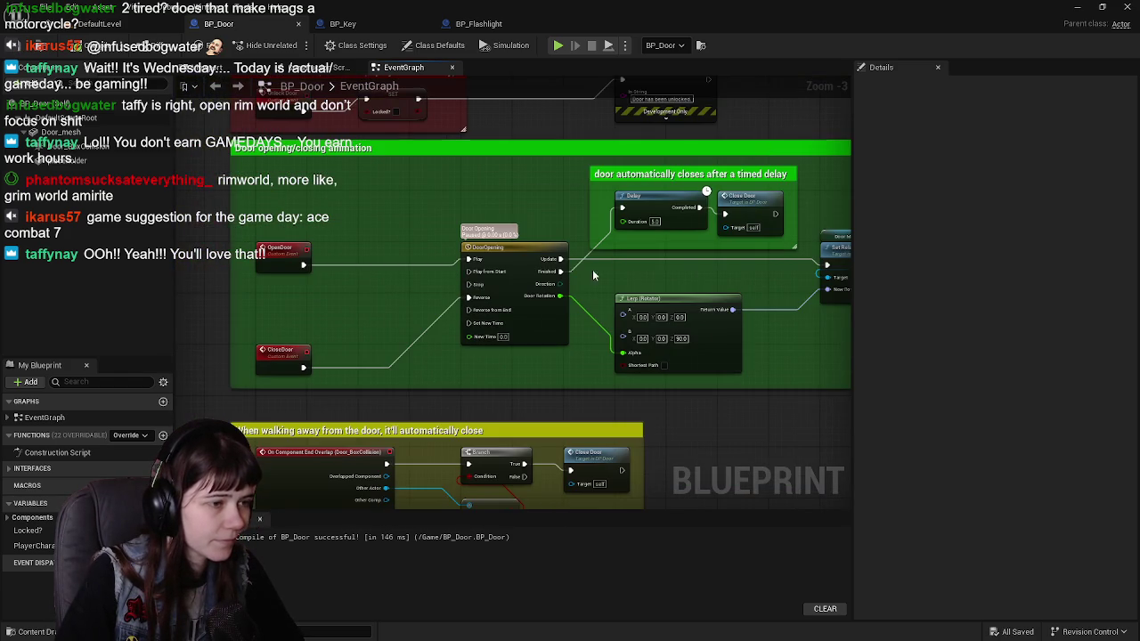
{"action": "left_click_drag", "start_coordinate": [439, 173], "coordinate": [534, 378]}
{"action": "scroll", "coordinate": [518, 324], "scroll_direction": "up", "scroll_amount": 1}
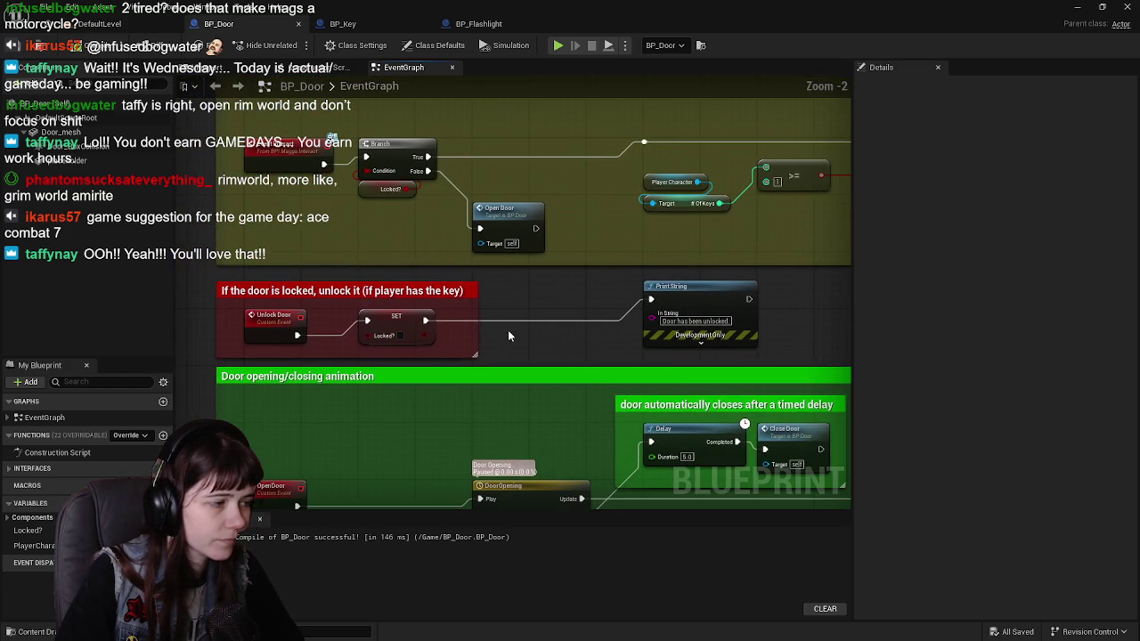
{"action": "left_click", "coordinate": [45, 547]}
Add a Player Character getter, a Get # Of Keys node and a subtract node.
{"action": "mouse_move", "coordinate": [45, 550]}
{"action": "left_mouse_down"}
{"action": "mouse_move", "coordinate": [520, 350]}
{"action": "mouse_move", "coordinate": [490, 284]}
{"action": "left_mouse_up"}
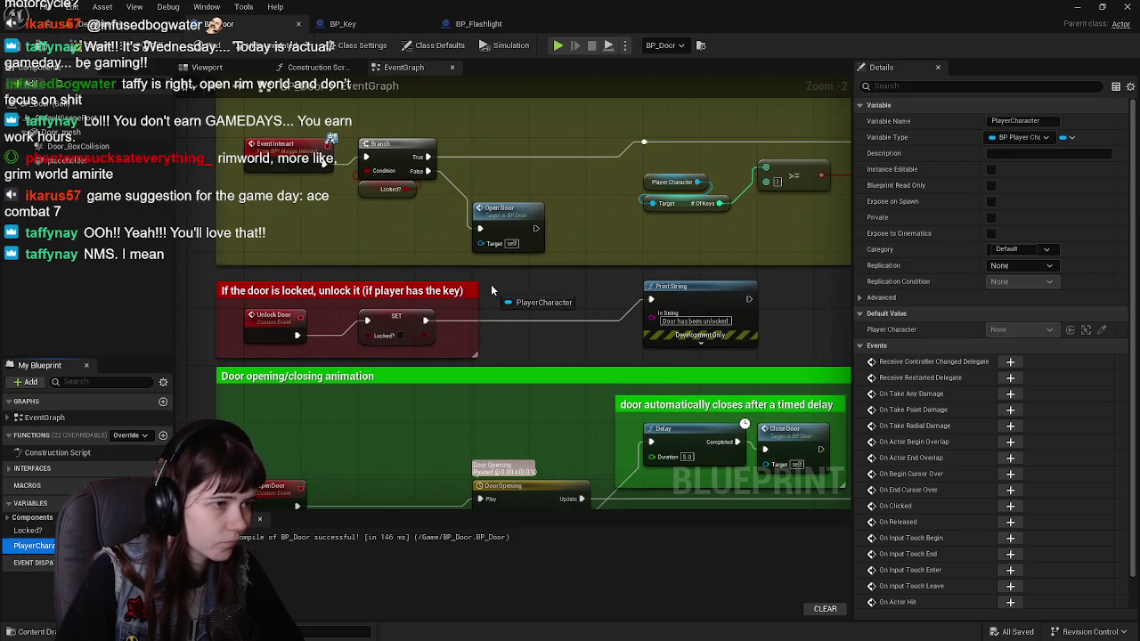
{"action": "left_click_drag", "start_coordinate": [596, 293], "coordinate": [416, 365]}
{"action": "type", "text": "get"}
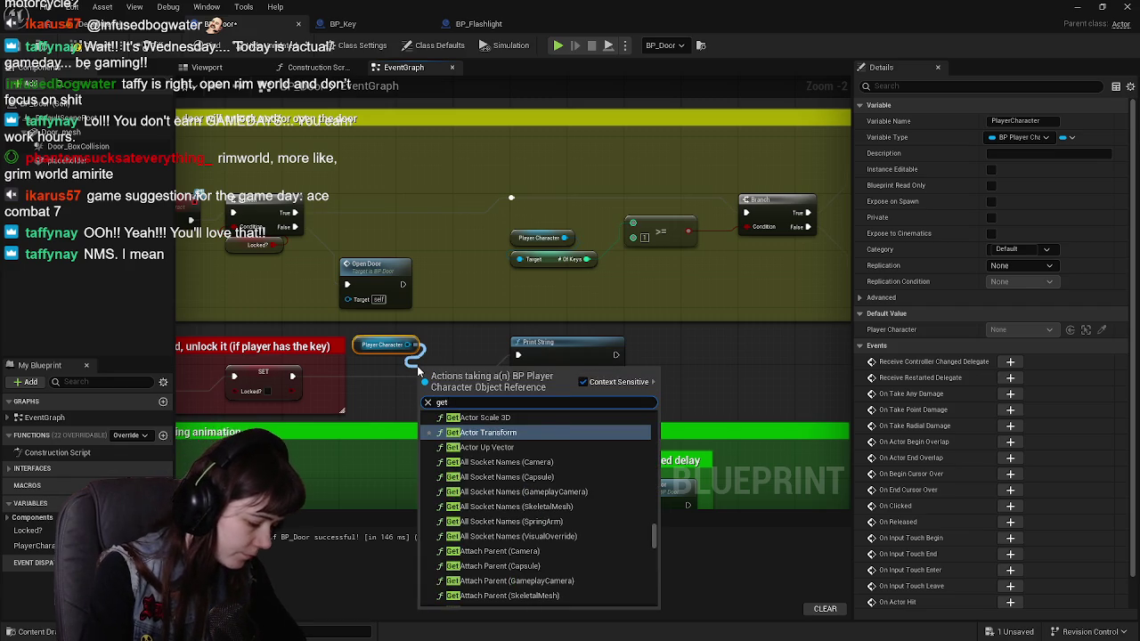
{"action": "type", "text": " # of keys"}
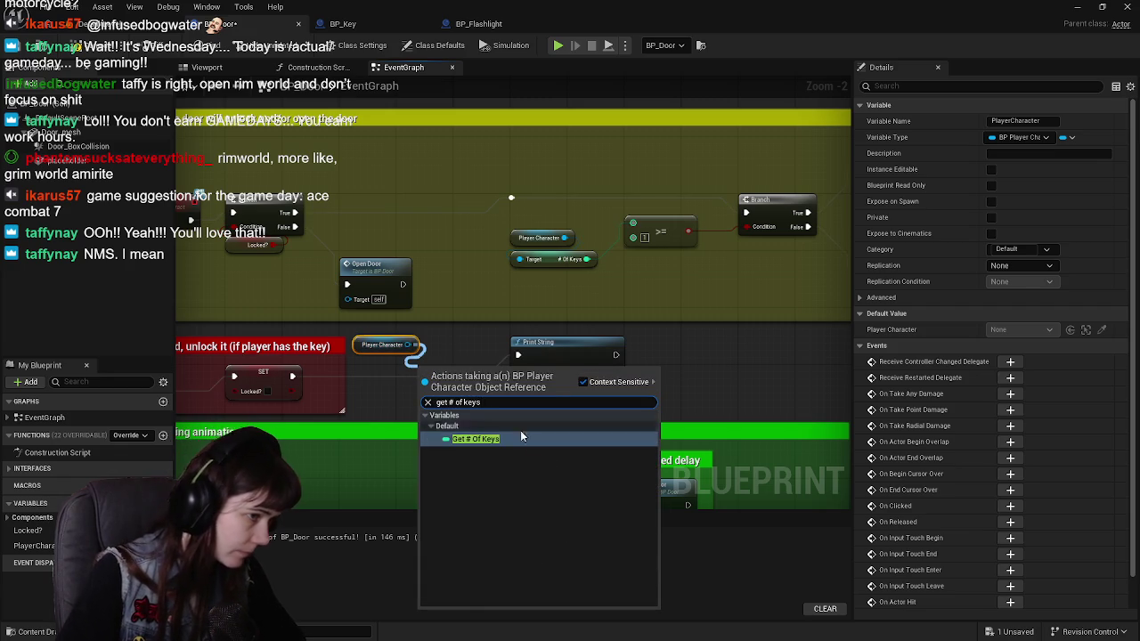
{"action": "left_click", "coordinate": [522, 436]}
{"action": "mouse_move", "coordinate": [461, 376]}
{"action": "left_mouse_down"}
{"action": "mouse_move", "coordinate": [396, 369]}
{"action": "mouse_move", "coordinate": [528, 336]}
{"action": "mouse_move", "coordinate": [585, 378]}
{"action": "left_mouse_up"}
{"action": "left_click", "coordinate": [528, 321], "text": "ctrl"}
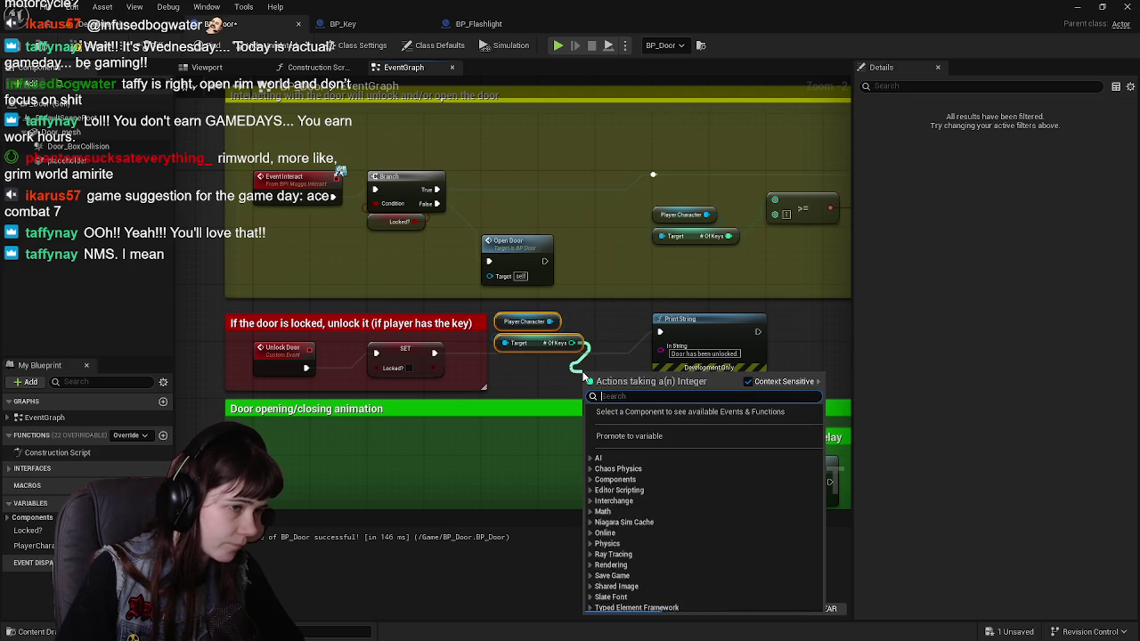
{"action": "type", "text": "-"}
{"action": "key", "text": "Return"}
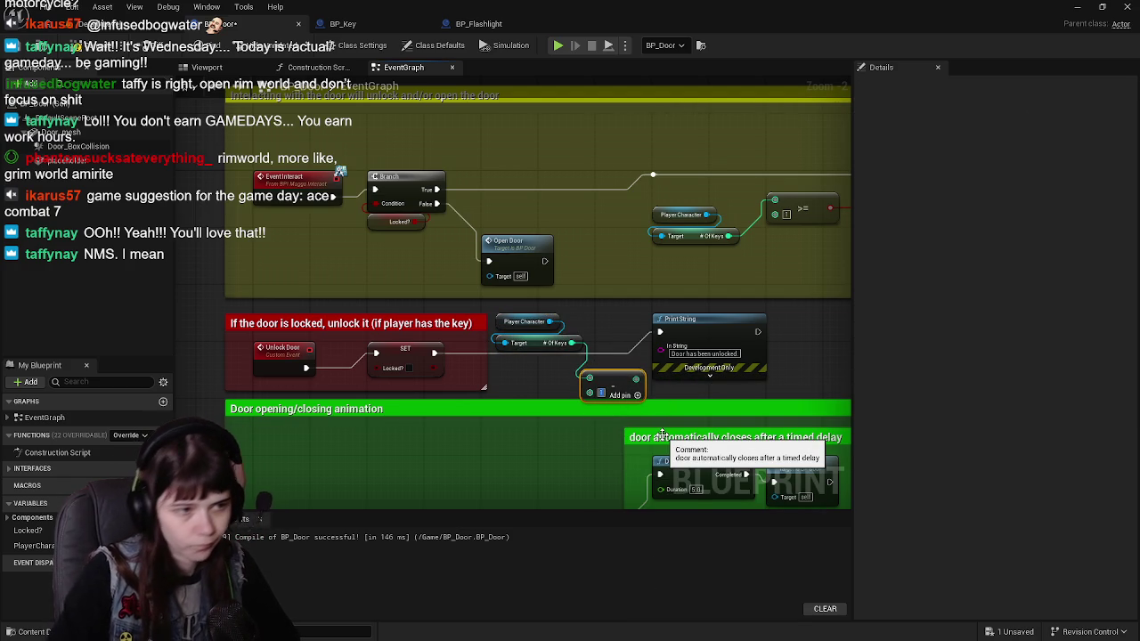
Move the door-animation section down and arrange the three key nodes in open space.
{"action": "scroll", "coordinate": [521, 318], "scroll_direction": "down", "scroll_amount": 4}
{"action": "left_click_drag", "start_coordinate": [397, 276], "coordinate": [677, 440]}
{"action": "scroll", "coordinate": [446, 313], "scroll_direction": "up", "scroll_amount": 4}
{"action": "left_click_drag", "start_coordinate": [316, 327], "coordinate": [315, 443]}
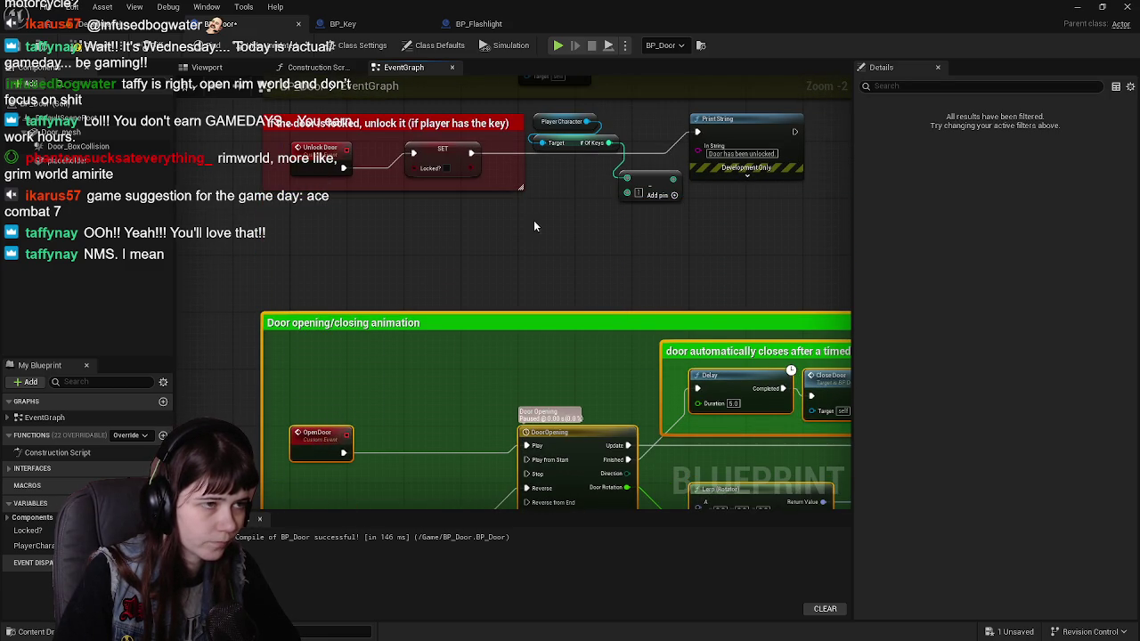
{"action": "left_click_drag", "start_coordinate": [512, 239], "coordinate": [534, 390]}
{"action": "scroll", "coordinate": [598, 382], "scroll_direction": "up", "scroll_amount": 1}
{"action": "scroll", "coordinate": [598, 375], "scroll_direction": "down", "scroll_amount": 1}
{"action": "scroll", "coordinate": [598, 374], "scroll_direction": "up", "scroll_amount": 1}
{"action": "left_click_drag", "start_coordinate": [567, 250], "coordinate": [607, 312]}
{"action": "left_click_drag", "start_coordinate": [656, 341], "coordinate": [607, 336]}
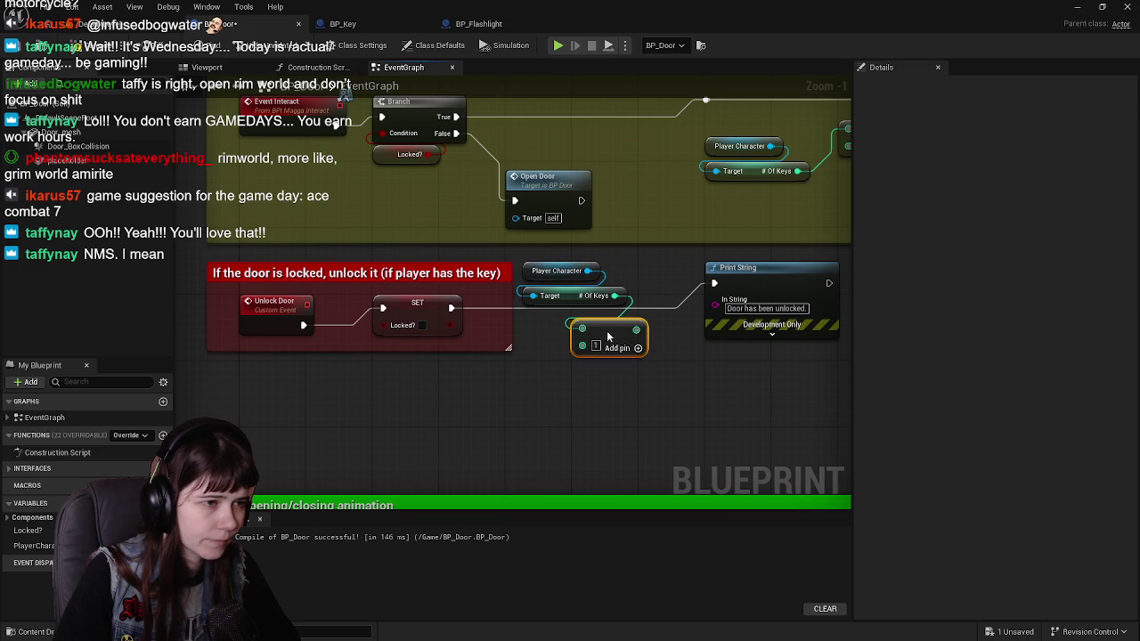
{"action": "mouse_move", "coordinate": [450, 261]}
{"action": "left_mouse_down"}
{"action": "mouse_move", "coordinate": [544, 308]}
{"action": "mouse_move", "coordinate": [588, 367]}
{"action": "mouse_move", "coordinate": [558, 385]}
{"action": "mouse_move", "coordinate": [552, 450]}
{"action": "mouse_move", "coordinate": [599, 443]}
{"action": "left_mouse_up"}
{"action": "left_click_drag", "start_coordinate": [655, 400], "coordinate": [401, 392]}
{"action": "left_click_drag", "start_coordinate": [470, 280], "coordinate": [667, 280]}
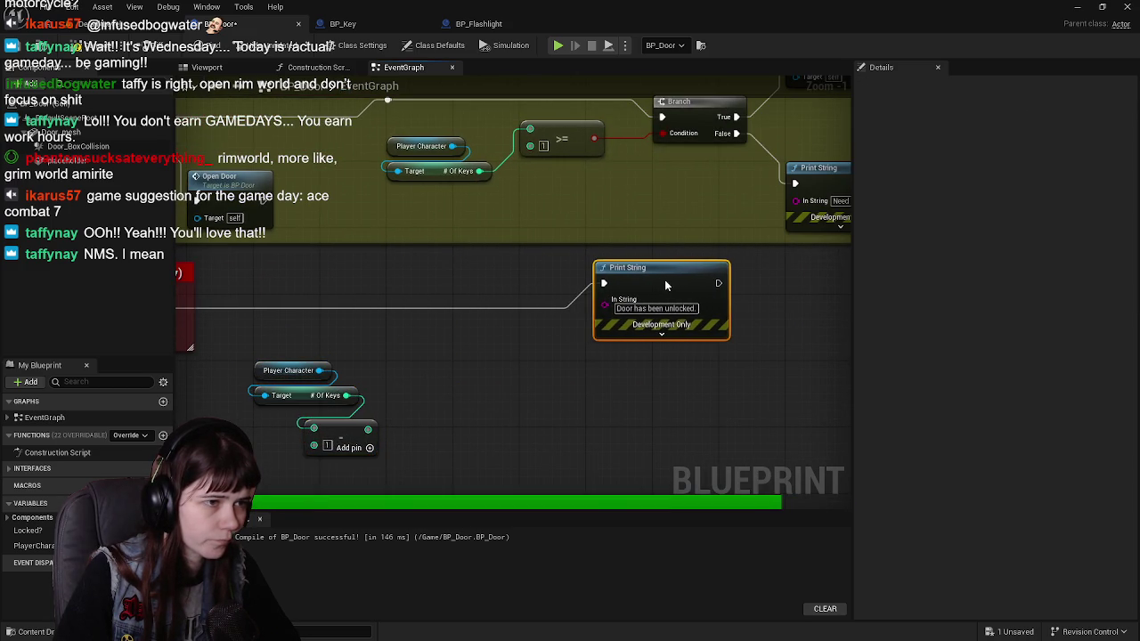
Wrap the three key-subtraction nodes in a new comment and begin typing its title.
{"action": "left_click_drag", "start_coordinate": [431, 362], "coordinate": [664, 262]}
{"action": "left_click_drag", "start_coordinate": [473, 254], "coordinate": [629, 353]}
{"action": "type", "text": "c"}
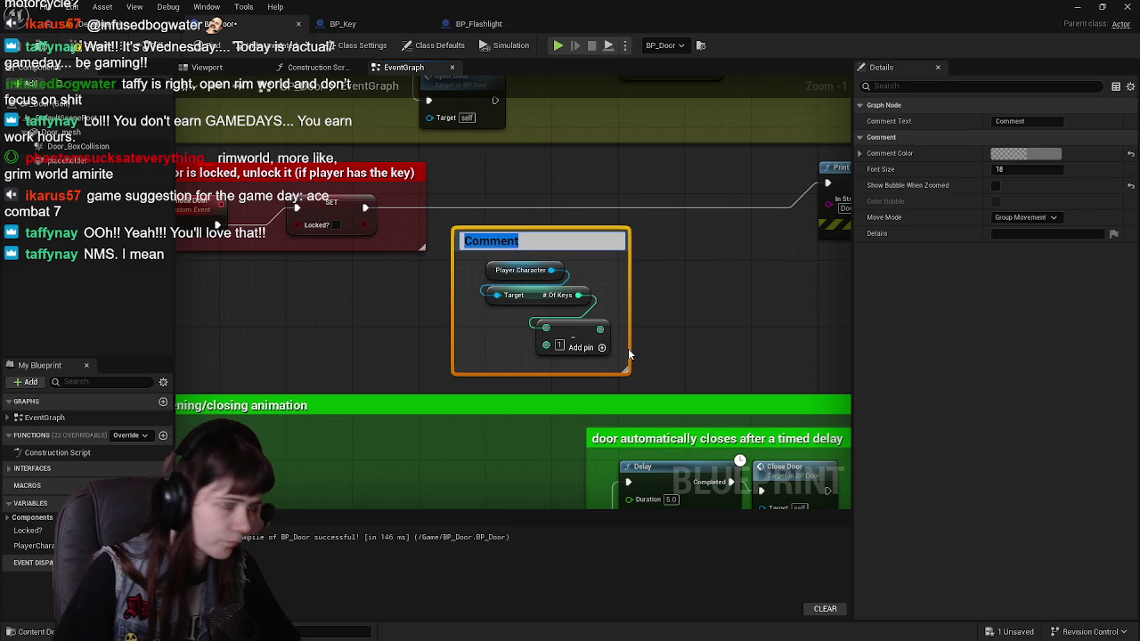
{"action": "type", "text": "When Player use"}
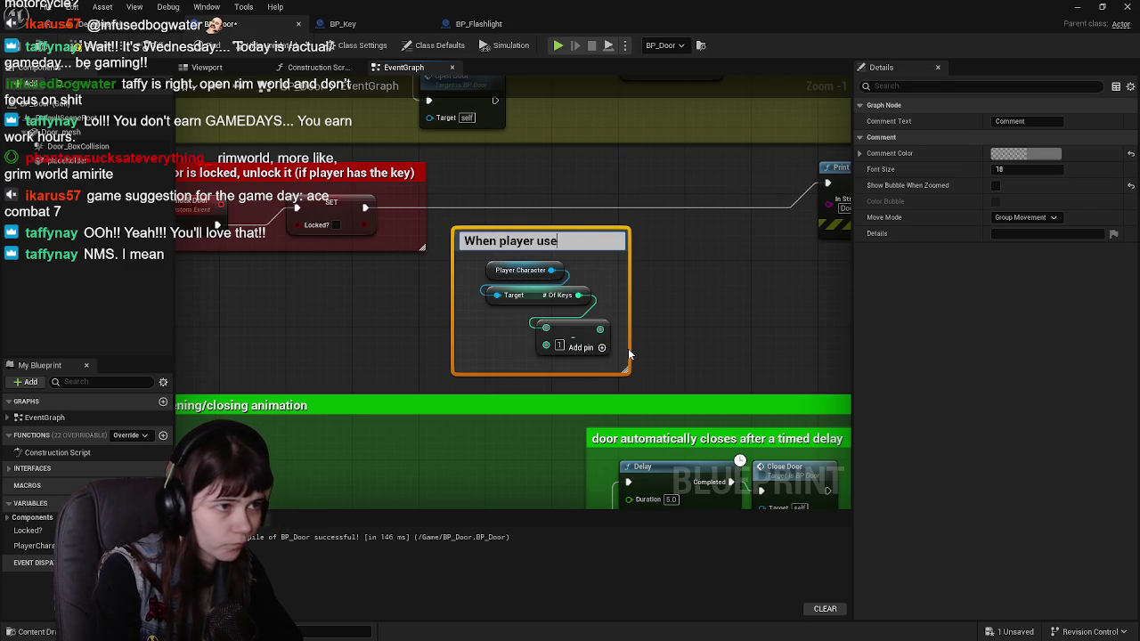
{"action": "type", "text": "s a key, remove it"}
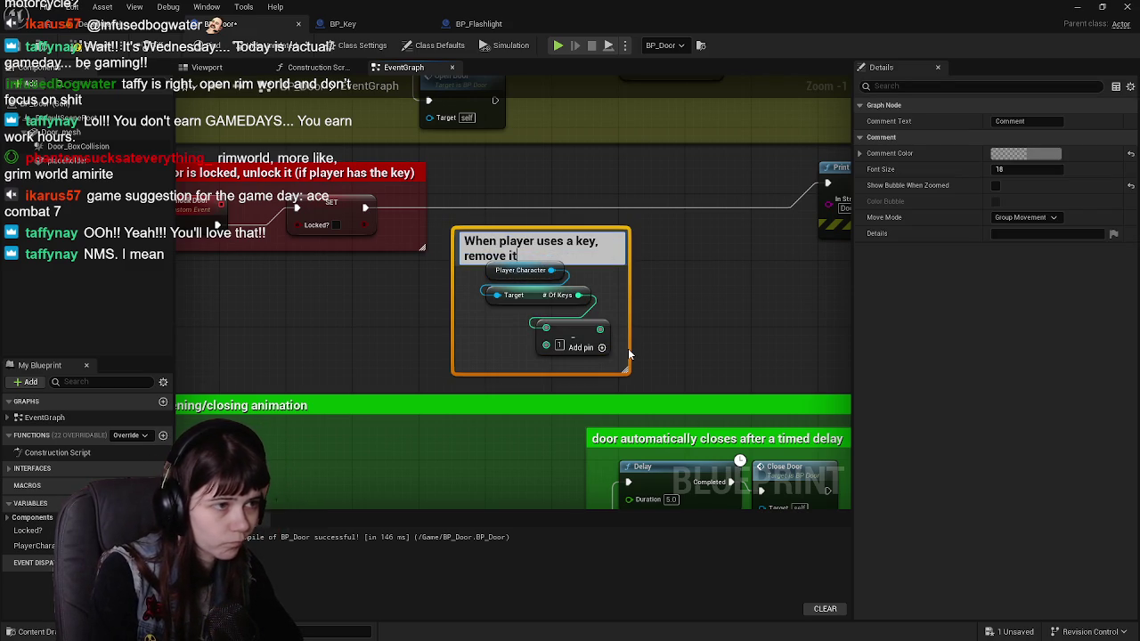
{"action": "type", "text": " from their"}
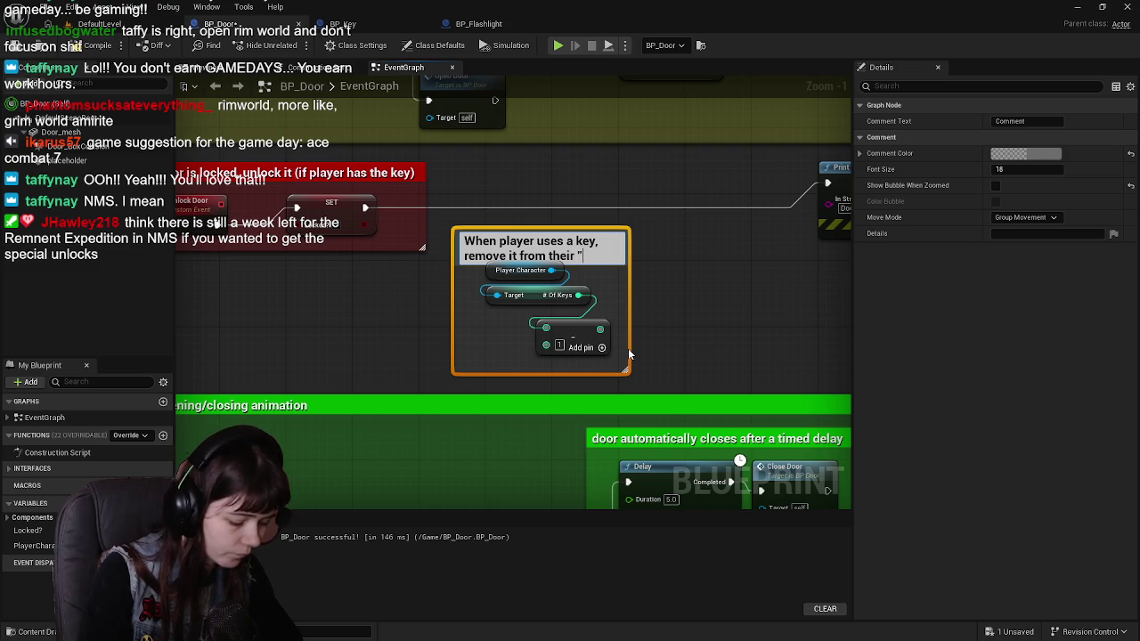
{"action": "type", "text": "tory"}
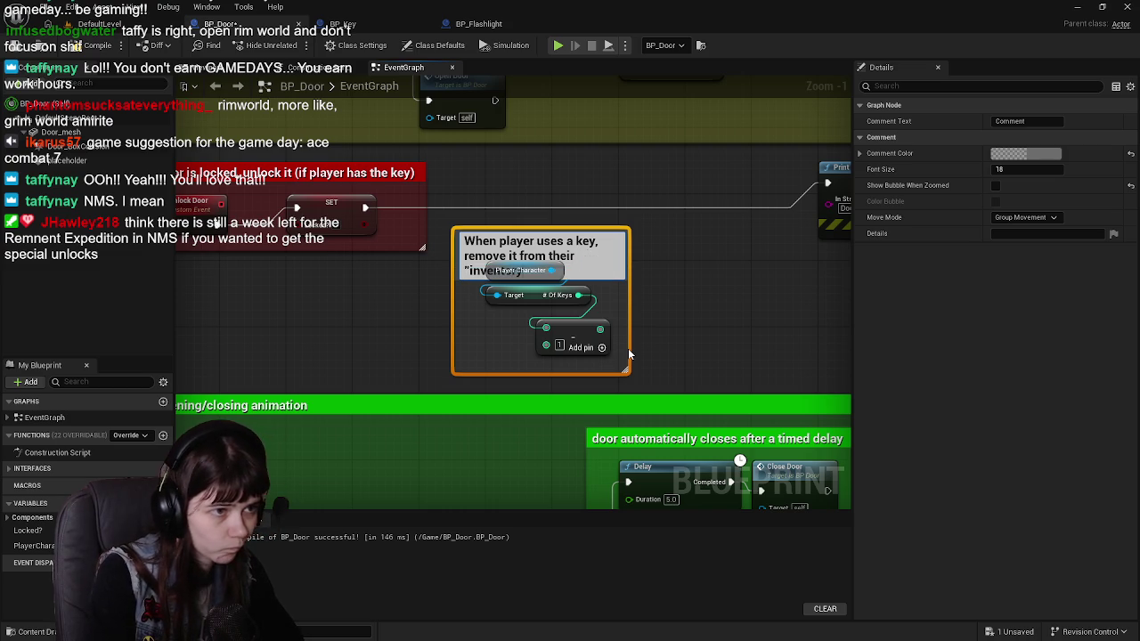
Commit the title 'When player uses a key, remove it from their inventory', fit it on one line, and recompile.
{"action": "key", "text": "Return"}
{"action": "mouse_move", "coordinate": [630, 312]}
{"action": "left_mouse_down"}
{"action": "mouse_move", "coordinate": [796, 308]}
{"action": "mouse_move", "coordinate": [688, 333]}
{"action": "left_mouse_up"}
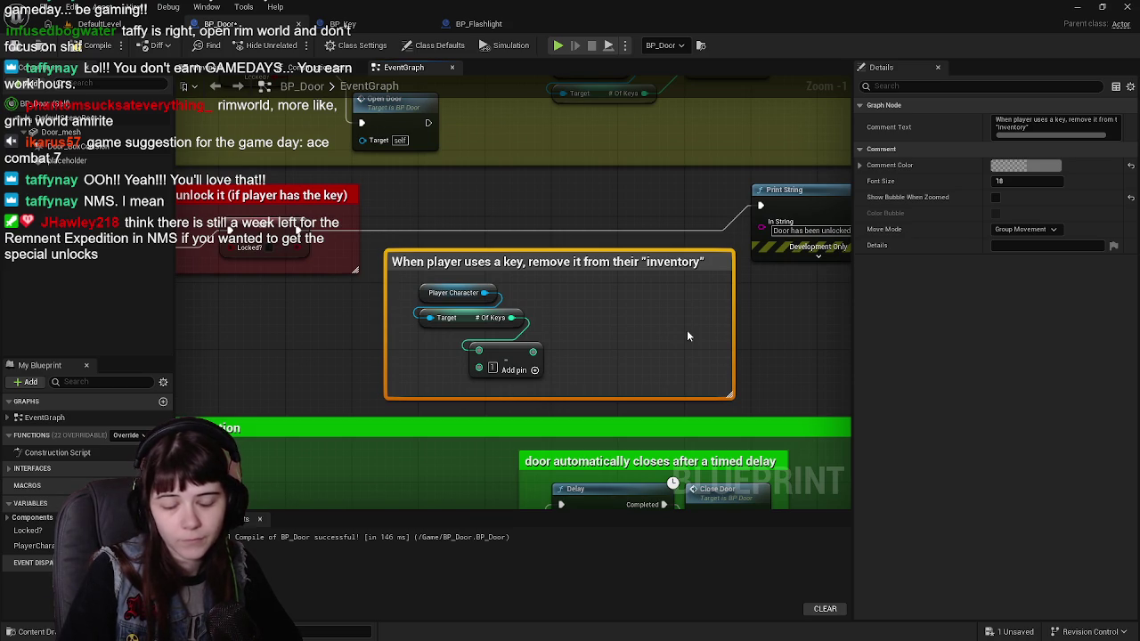
{"action": "left_click_drag", "start_coordinate": [735, 324], "coordinate": [717, 324]}
{"action": "left_click", "coordinate": [86, 50]}
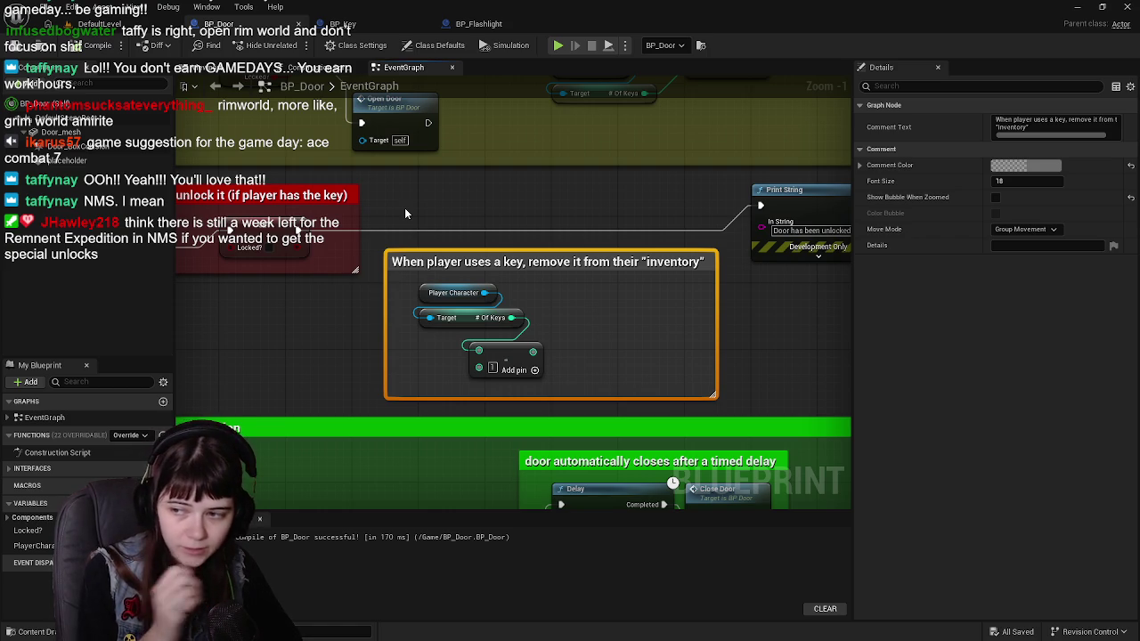
{"action": "left_click_drag", "start_coordinate": [561, 254], "coordinate": [559, 266]}
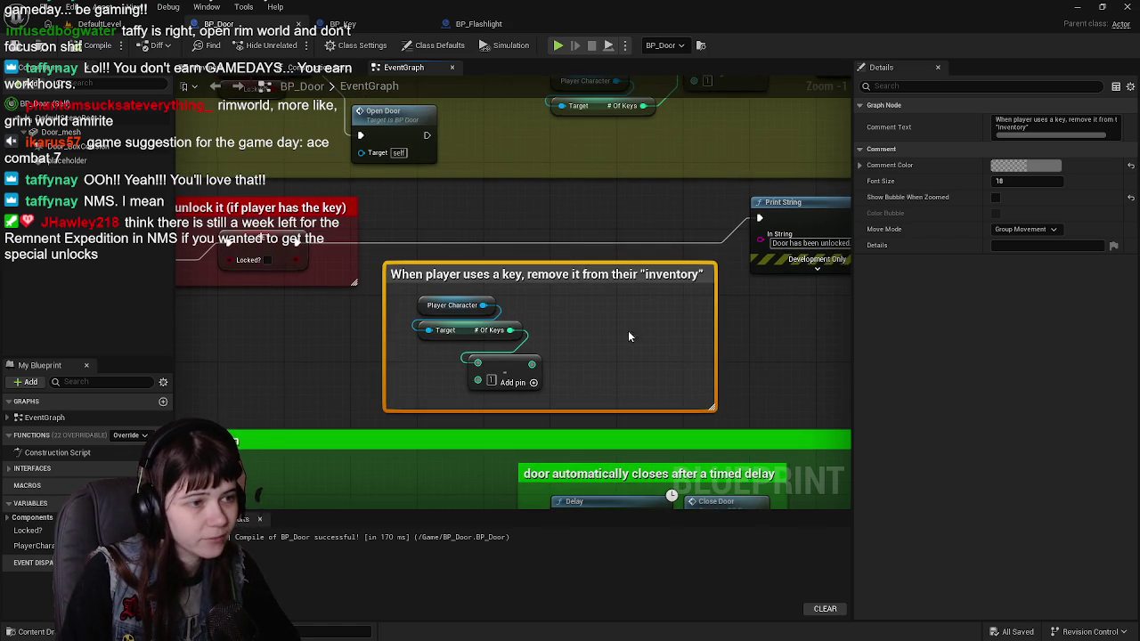
Add a SET # Of Keys node on Player Character, fed by the subtracted value.
{"action": "left_click_drag", "start_coordinate": [573, 348], "coordinate": [512, 358]}
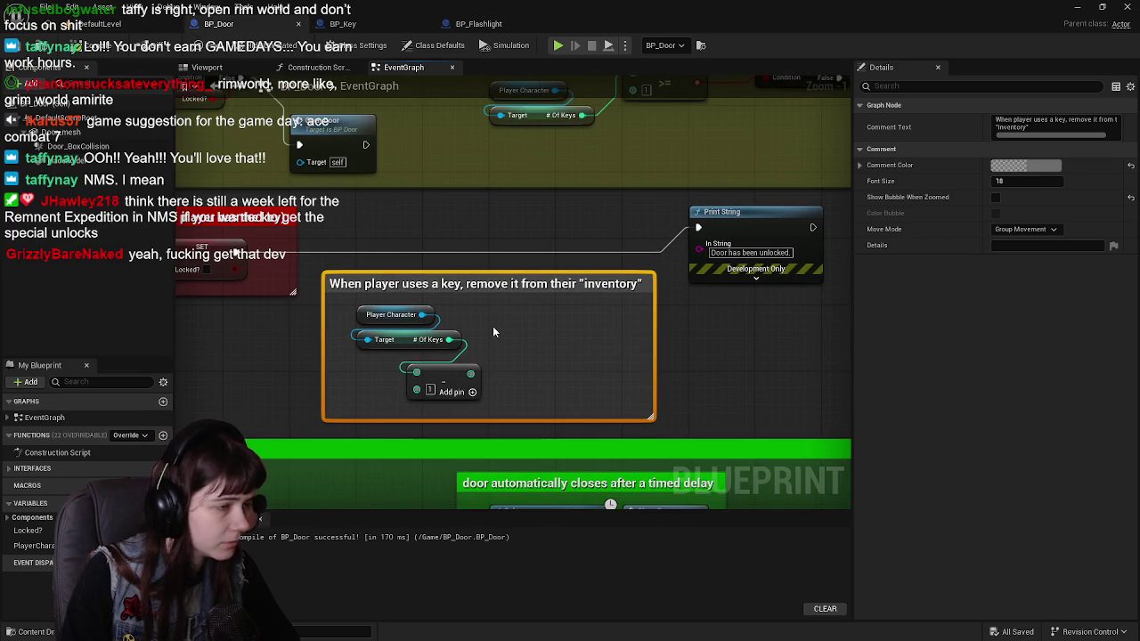
{"action": "mouse_move", "coordinate": [424, 315]}
{"action": "left_mouse_down"}
{"action": "mouse_move", "coordinate": [445, 347]}
{"action": "mouse_move", "coordinate": [513, 342]}
{"action": "left_mouse_up"}
{"action": "type", "text": "se"}
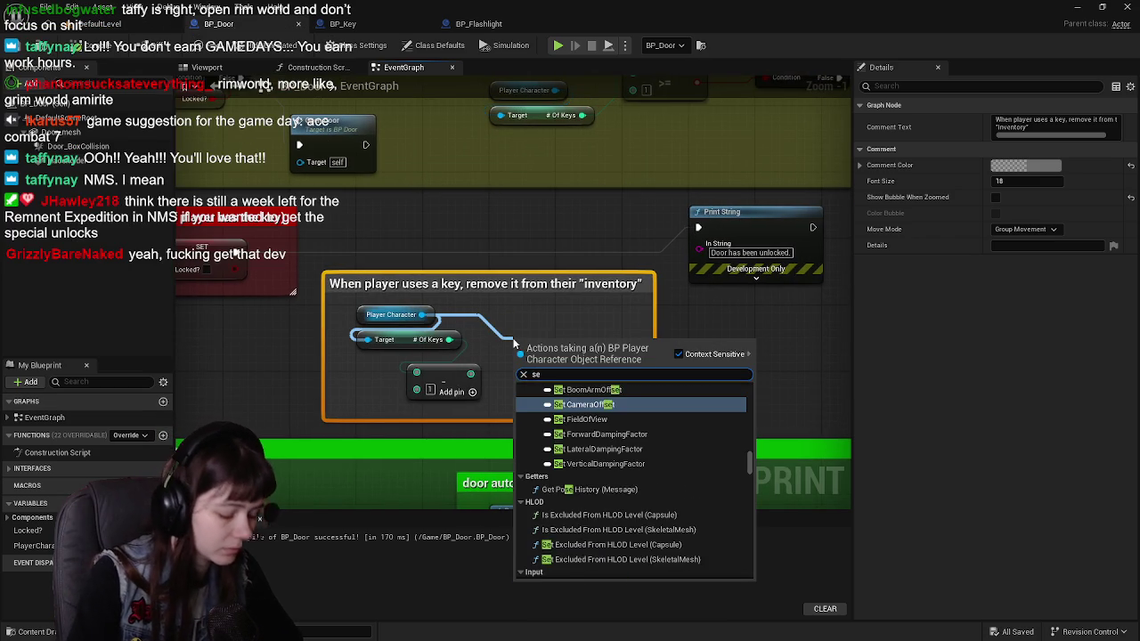
{"action": "type", "text": "t # of"}
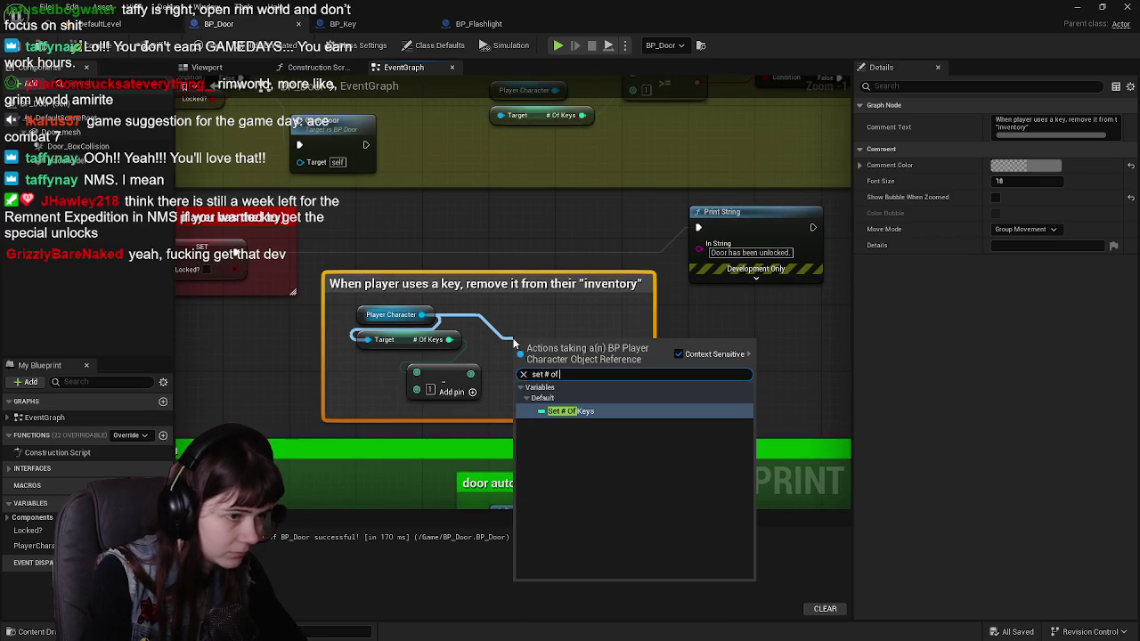
{"action": "key", "text": "Return"}
{"action": "mouse_move", "coordinate": [551, 357]}
{"action": "left_mouse_down"}
{"action": "mouse_move", "coordinate": [537, 321]}
{"action": "mouse_move", "coordinate": [684, 345]}
{"action": "mouse_move", "coordinate": [610, 351]}
{"action": "mouse_move", "coordinate": [660, 354]}
{"action": "mouse_move", "coordinate": [644, 354]}
{"action": "left_mouse_up"}
{"action": "mouse_move", "coordinate": [547, 399]}
{"action": "left_mouse_down"}
{"action": "mouse_move", "coordinate": [579, 394]}
{"action": "mouse_move", "coordinate": [617, 361]}
{"action": "left_mouse_up"}
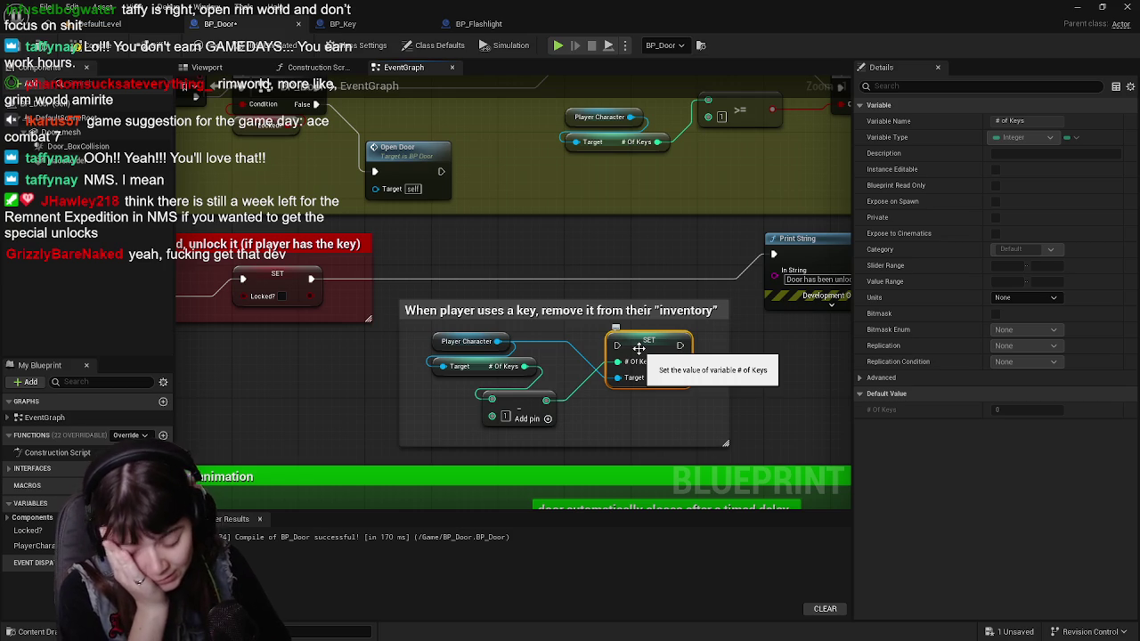
{"action": "left_click_drag", "start_coordinate": [639, 349], "coordinate": [597, 349]}
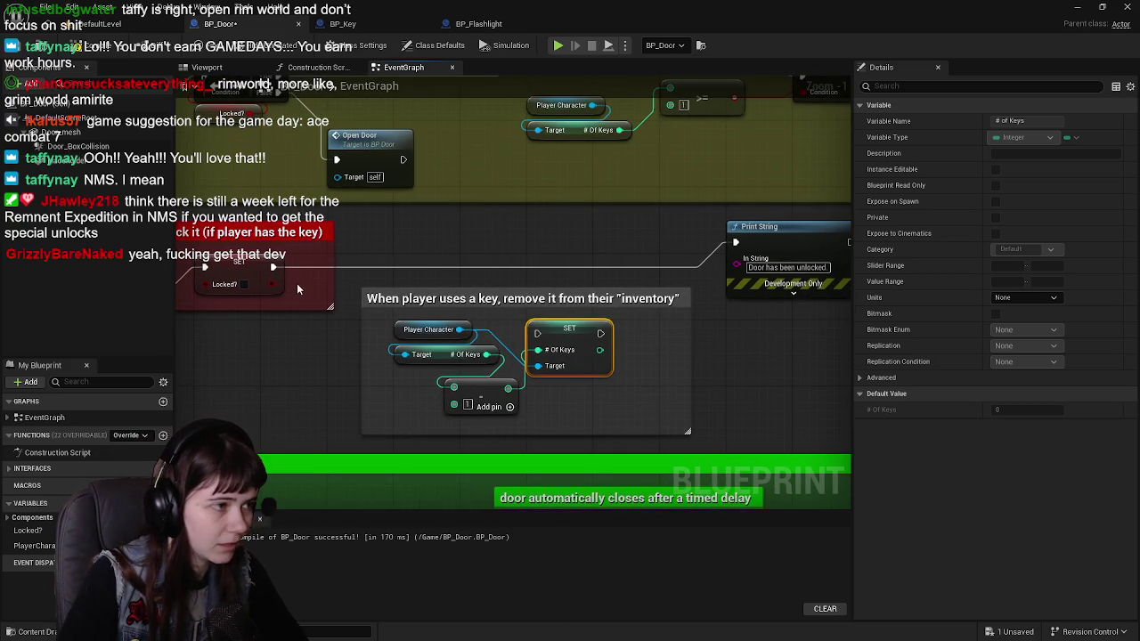
Move the key-removal comment block up, shift its SET node right, and open the comment colour.
{"action": "mouse_move", "coordinate": [274, 268]}
{"action": "left_mouse_down"}
{"action": "mouse_move", "coordinate": [552, 335]}
{"action": "mouse_move", "coordinate": [537, 333]}
{"action": "mouse_move", "coordinate": [736, 243]}
{"action": "left_mouse_up"}
{"action": "left_click", "coordinate": [408, 298]}
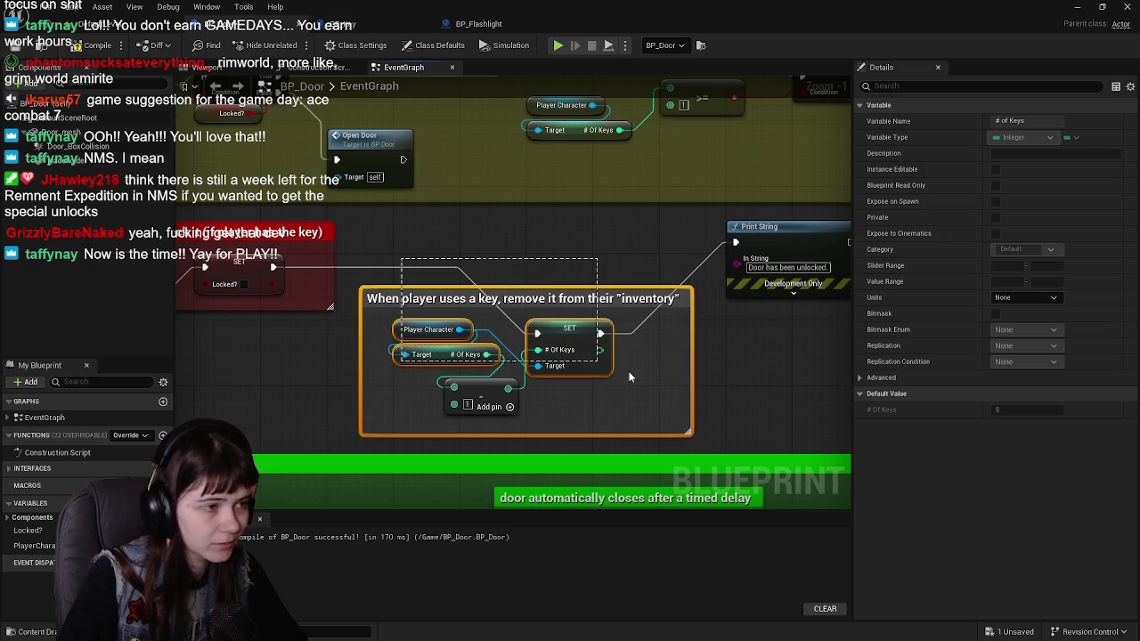
{"action": "mouse_move", "coordinate": [407, 321]}
{"action": "left_mouse_down"}
{"action": "mouse_move", "coordinate": [402, 251]}
{"action": "mouse_move", "coordinate": [394, 309]}
{"action": "left_mouse_up"}
{"action": "left_click_drag", "start_coordinate": [528, 222], "coordinate": [546, 251]}
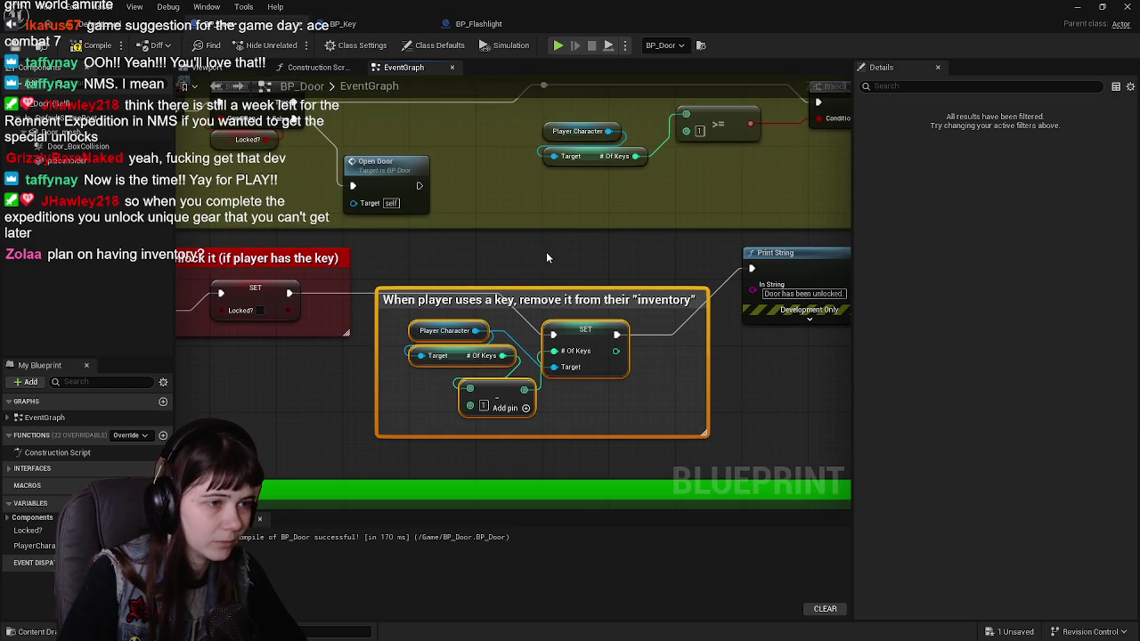
{"action": "left_click", "coordinate": [581, 332]}
{"action": "left_click_drag", "start_coordinate": [616, 351], "coordinate": [614, 383]}
{"action": "left_click", "coordinate": [583, 331]}
{"action": "left_click_drag", "start_coordinate": [583, 332], "coordinate": [652, 354]}
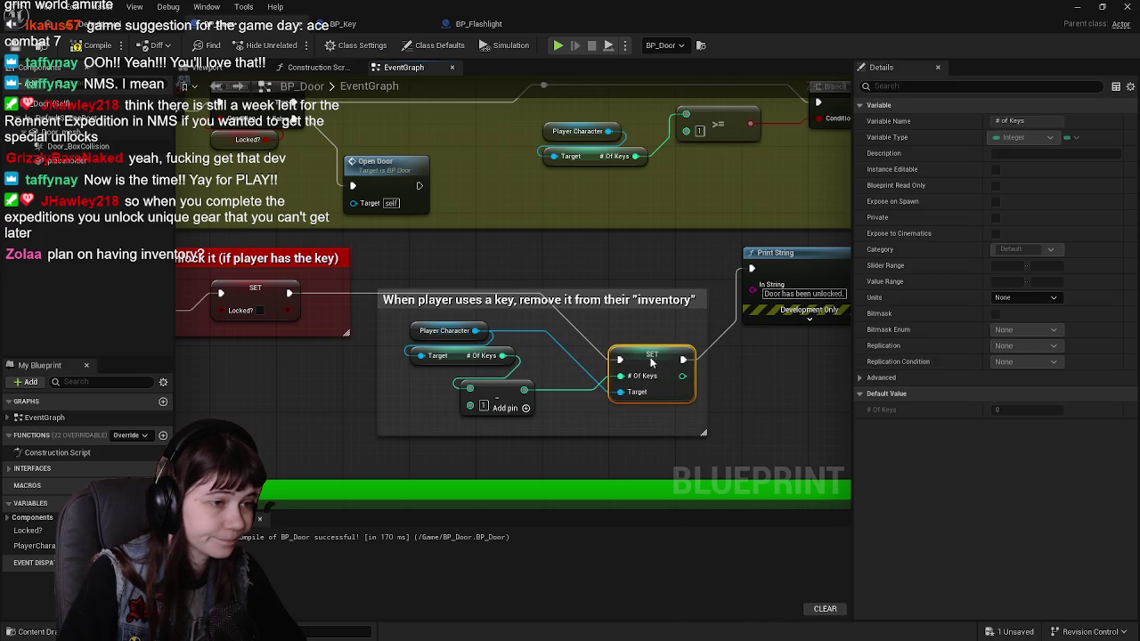
{"action": "mouse_move", "coordinate": [589, 277]}
{"action": "left_mouse_down"}
{"action": "mouse_move", "coordinate": [583, 285]}
{"action": "mouse_move", "coordinate": [534, 261]}
{"action": "left_mouse_up"}
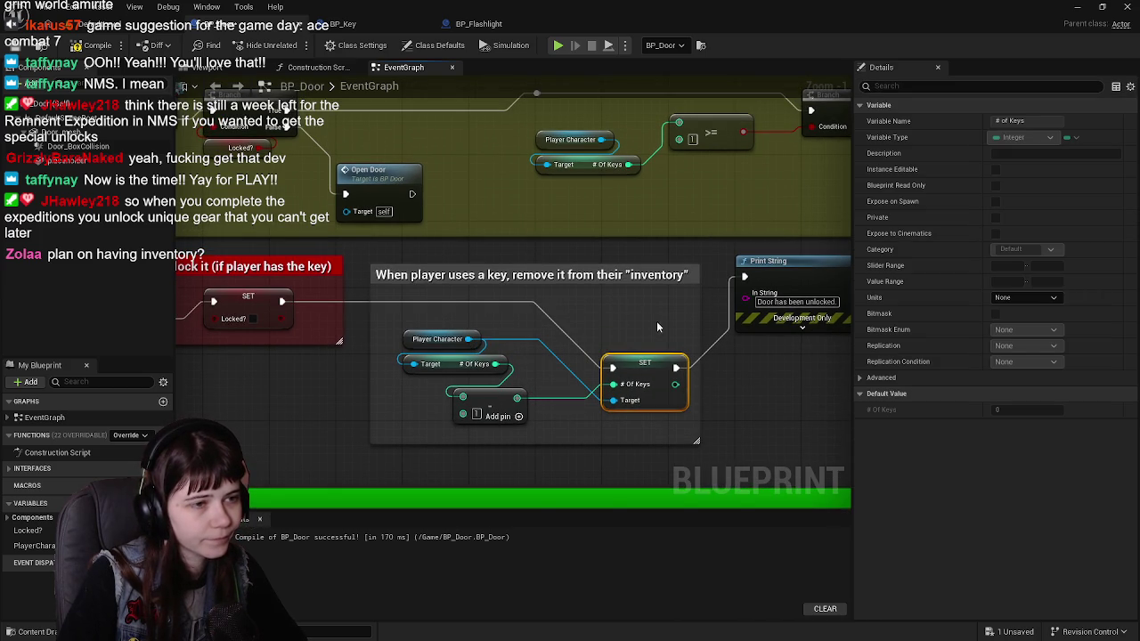
{"action": "scroll", "coordinate": [655, 327], "scroll_direction": "down", "scroll_amount": 1}
{"action": "left_click", "coordinate": [656, 327]}
{"action": "left_click", "coordinate": [1045, 165]}
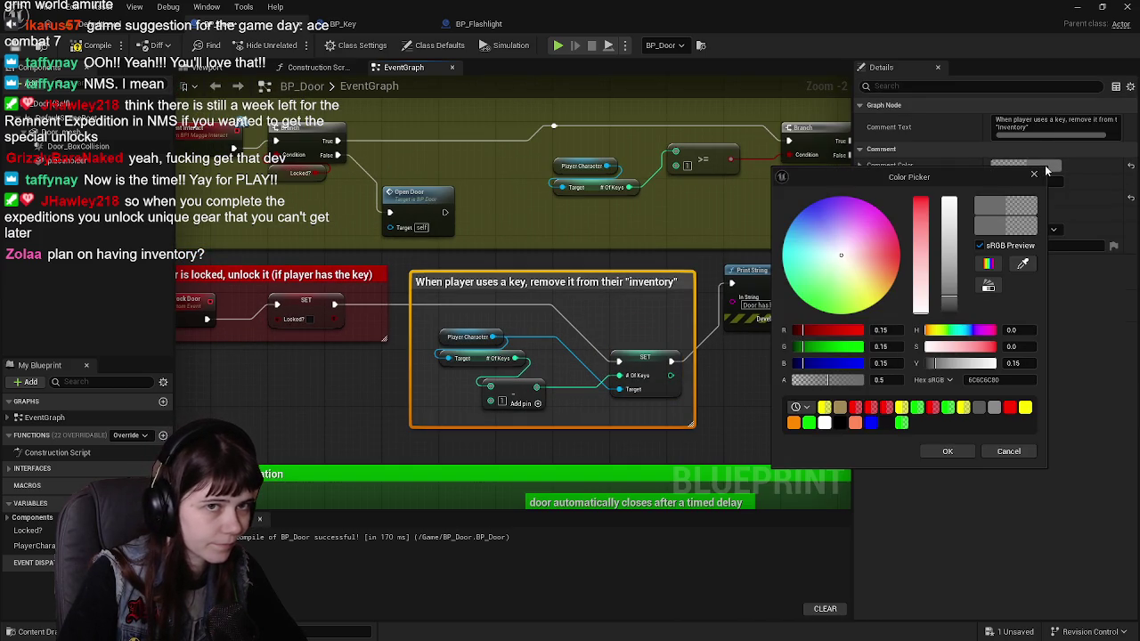
Close the Color Picker without changes and switch to BP_Key's event graph.
{"action": "left_click", "coordinate": [949, 452]}
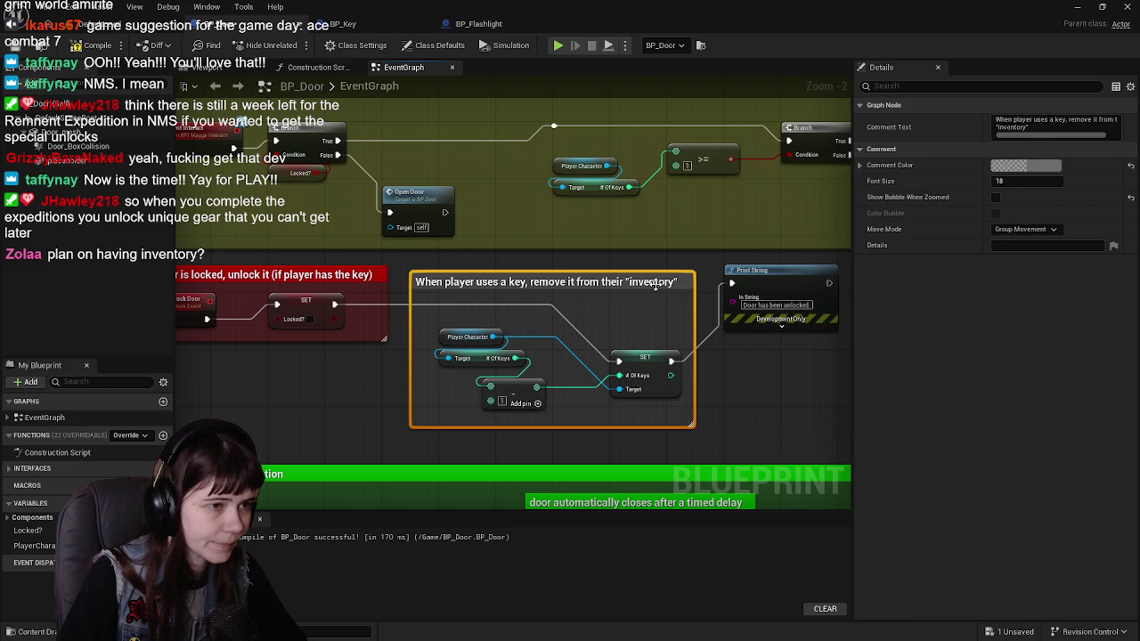
{"action": "mouse_move", "coordinate": [394, 428]}
{"action": "left_mouse_down"}
{"action": "mouse_move", "coordinate": [659, 248]}
{"action": "mouse_move", "coordinate": [787, 256]}
{"action": "mouse_move", "coordinate": [545, 263]}
{"action": "left_mouse_up"}
{"action": "left_click_drag", "start_coordinate": [647, 383], "coordinate": [594, 385]}
{"action": "scroll", "coordinate": [585, 331], "scroll_direction": "up", "scroll_amount": 1}
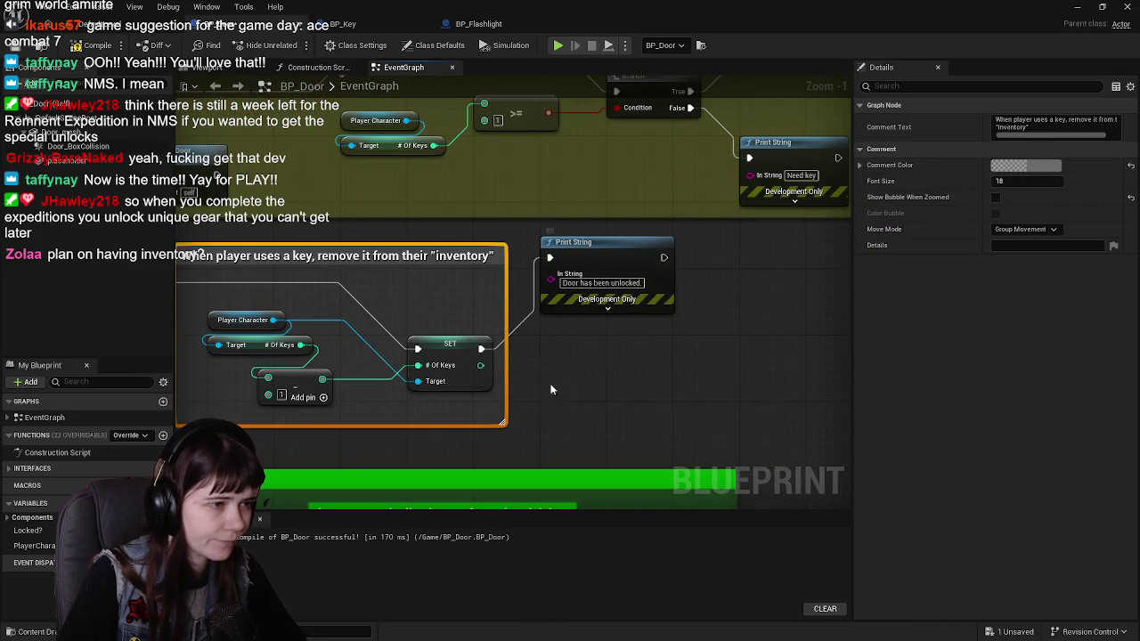
{"action": "scroll", "coordinate": [610, 297], "scroll_direction": "down", "scroll_amount": 4}
{"action": "scroll", "coordinate": [610, 297], "scroll_direction": "up", "scroll_amount": 4}
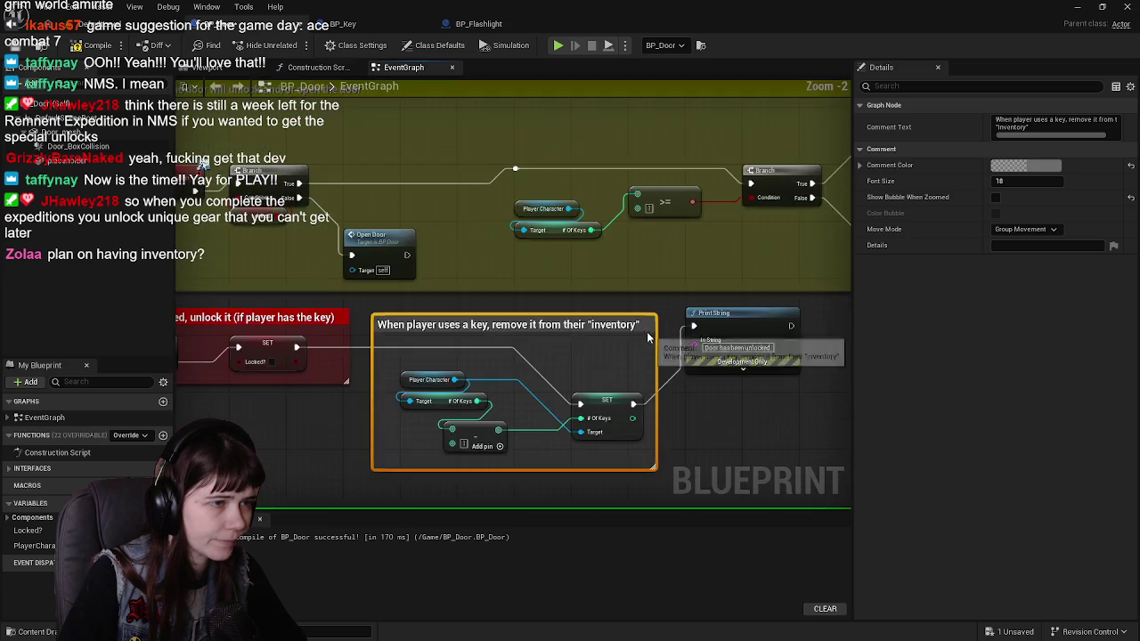
{"action": "left_click", "coordinate": [383, 22]}
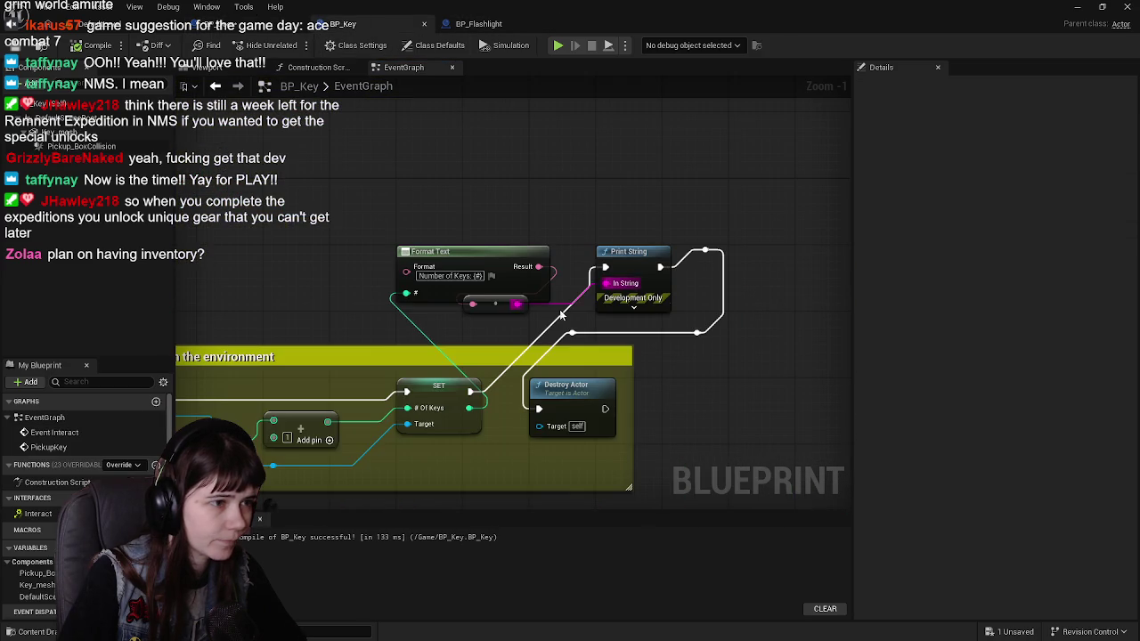
Paste BP_Key's Format Text and Print String into BP_Door, fed by # Of Keys and chained after the first Print String.
{"action": "mouse_move", "coordinate": [516, 179]}
{"action": "left_mouse_down"}
{"action": "mouse_move", "coordinate": [686, 267]}
{"action": "mouse_move", "coordinate": [801, 302]}
{"action": "left_mouse_up"}
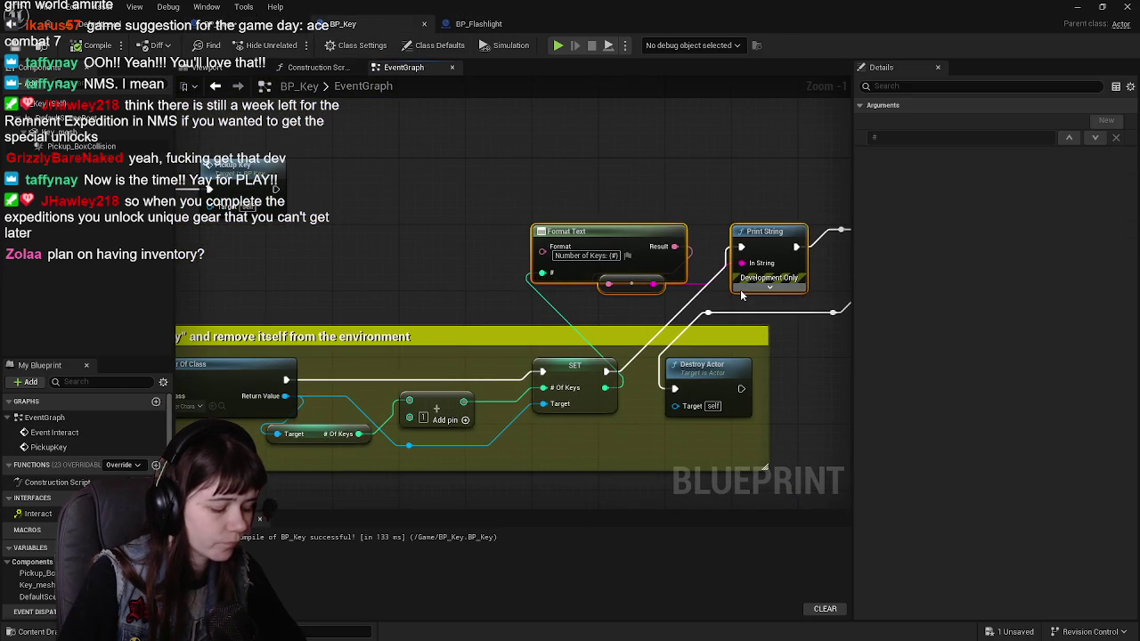
{"action": "left_click", "coordinate": [223, 23]}
{"action": "left_click_drag", "start_coordinate": [608, 319], "coordinate": [553, 301]}
{"action": "key", "text": "ctrl+v"}
{"action": "left_click_drag", "start_coordinate": [701, 317], "coordinate": [556, 310]}
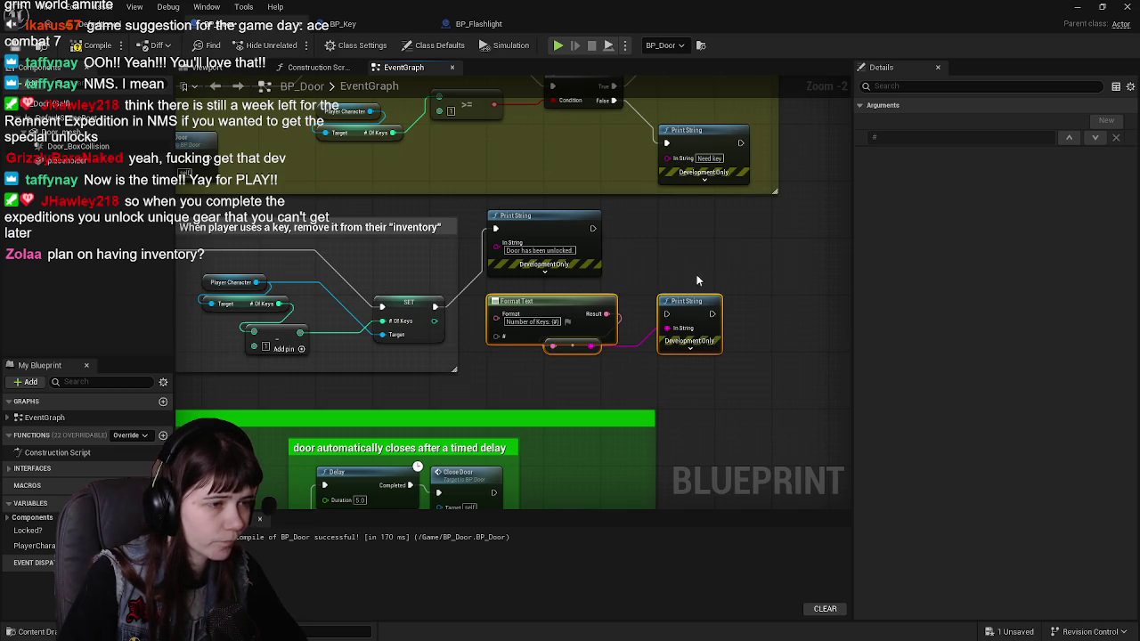
{"action": "left_click_drag", "start_coordinate": [435, 321], "coordinate": [496, 336]}
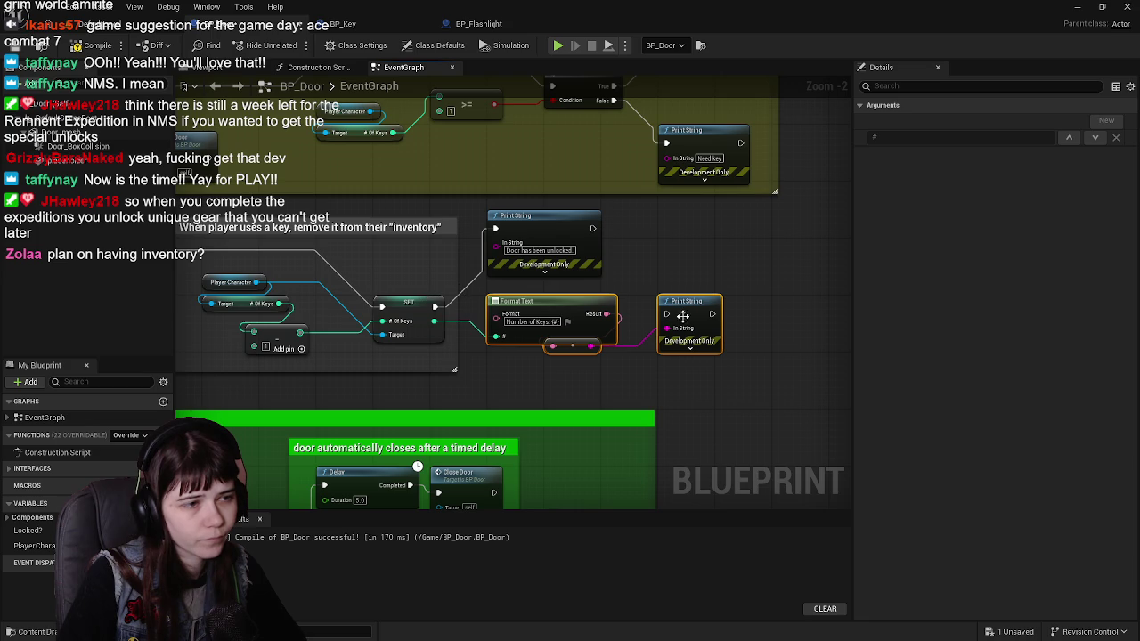
{"action": "mouse_move", "coordinate": [592, 228]}
{"action": "left_mouse_down"}
{"action": "mouse_move", "coordinate": [712, 325]}
{"action": "mouse_move", "coordinate": [667, 313]}
{"action": "left_mouse_up"}
Compile and save BP_Door.
{"action": "left_click", "coordinate": [89, 45]}
{"action": "left_click", "coordinate": [13, 46]}
{"action": "mouse_move", "coordinate": [479, 204]}
{"action": "left_mouse_down"}
{"action": "mouse_move", "coordinate": [712, 259]}
{"action": "mouse_move", "coordinate": [738, 250]}
{"action": "left_mouse_up"}
Colour the key-removal comment yellow (R 1, G 1, B 0) and recompile.
{"action": "left_click", "coordinate": [664, 273]}
{"action": "left_click", "coordinate": [1039, 167]}
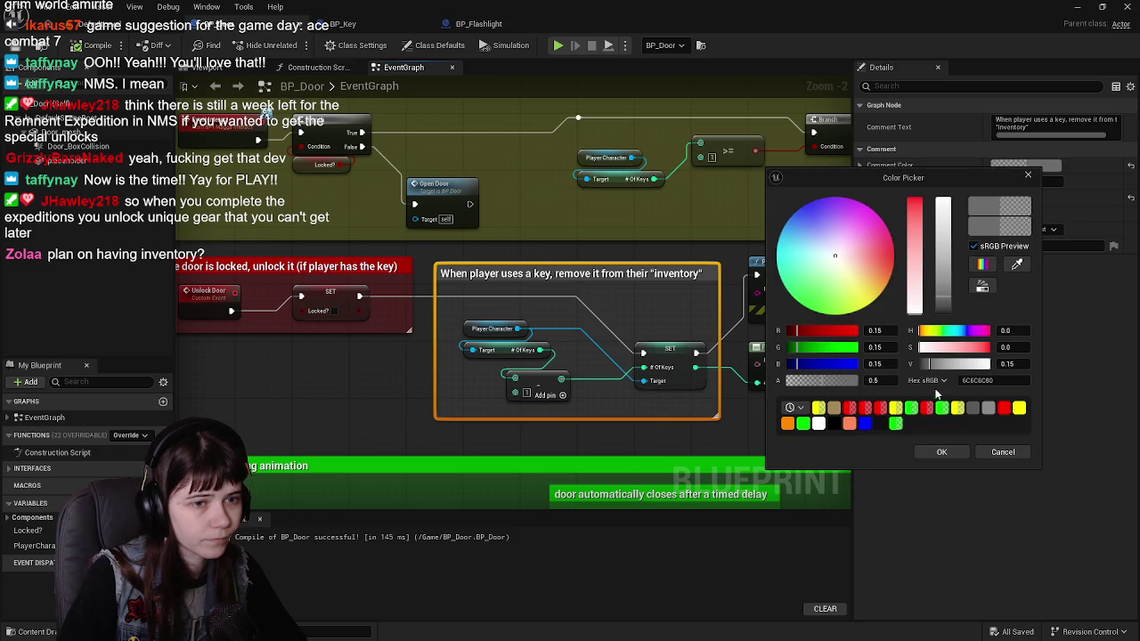
{"action": "left_click", "coordinate": [889, 330]}
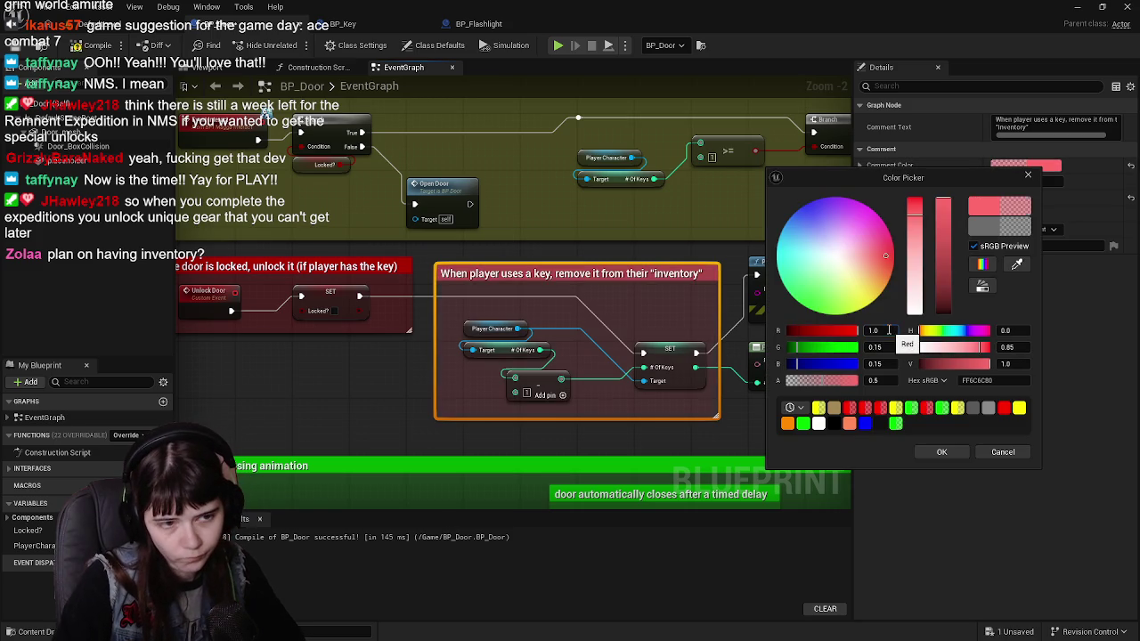
{"action": "type", "text": "1"}
{"action": "key", "text": "Tab"}
{"action": "type", "text": "1"}
{"action": "key", "text": "Tab"}
{"action": "type", "text": "0"}
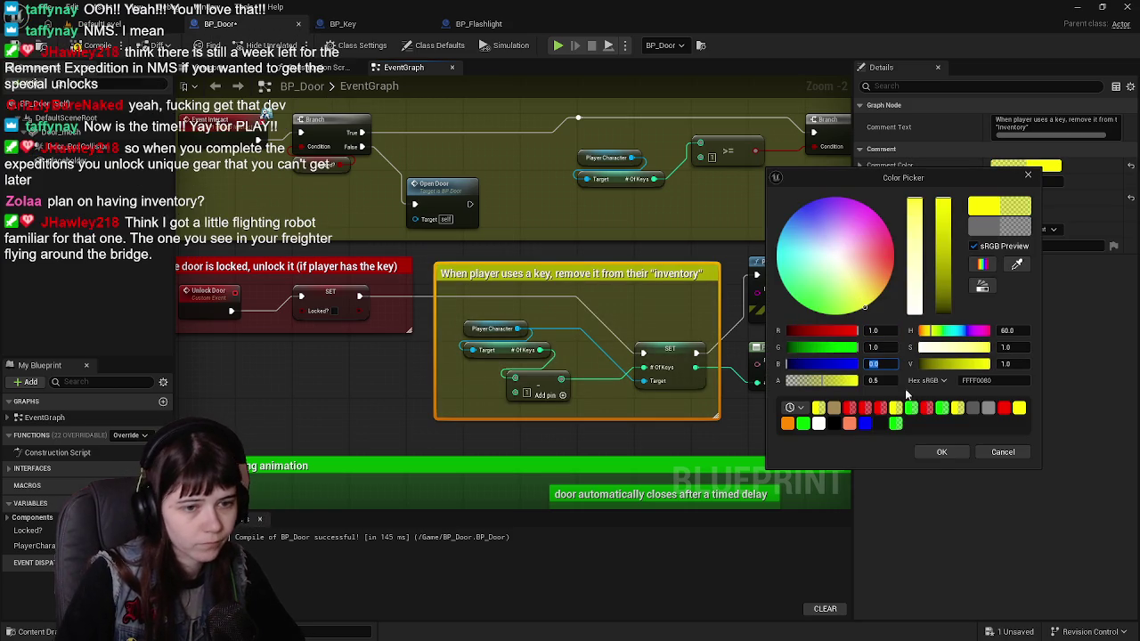
{"action": "left_click", "coordinate": [941, 452]}
{"action": "left_click", "coordinate": [89, 44]}
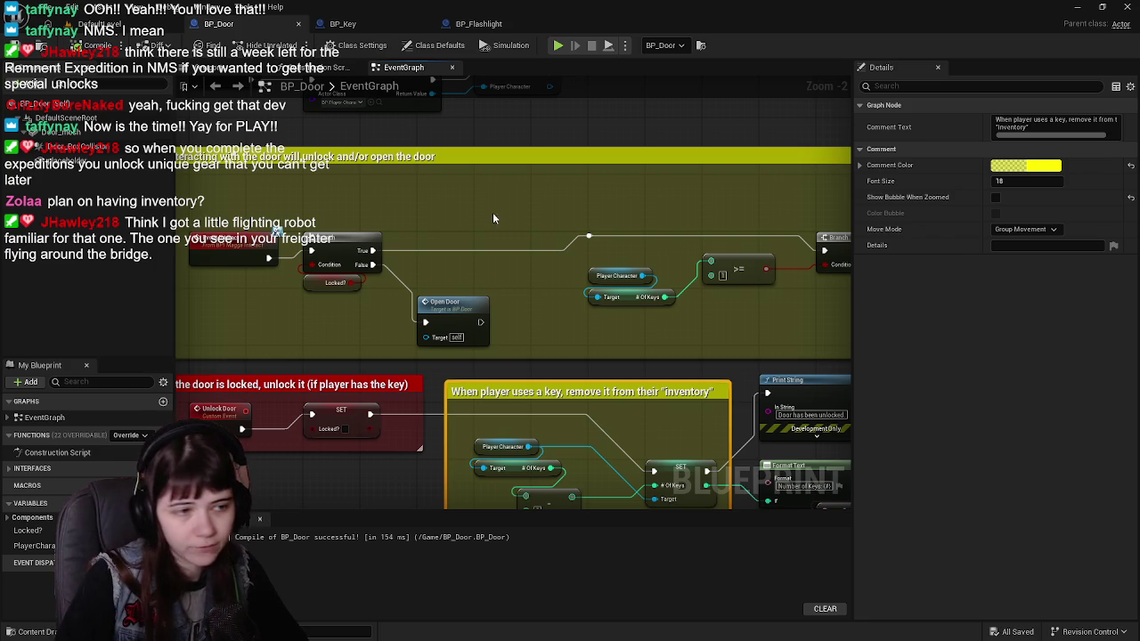
{"action": "scroll", "coordinate": [575, 291], "scroll_direction": "down", "scroll_amount": 1}
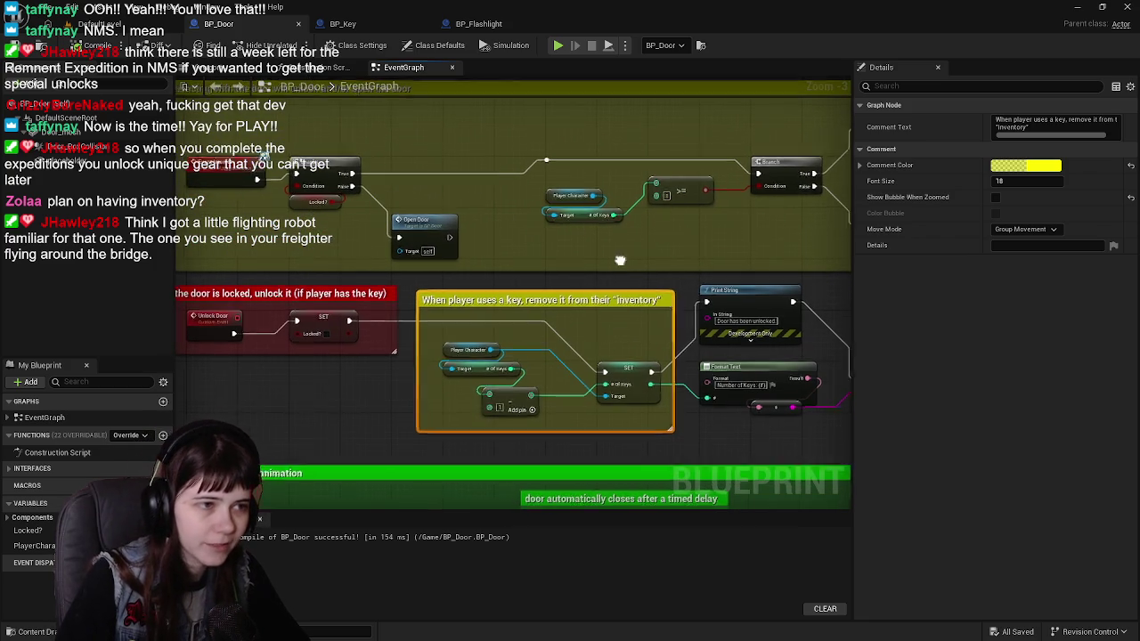
{"action": "left_click_drag", "start_coordinate": [615, 258], "coordinate": [653, 290]}
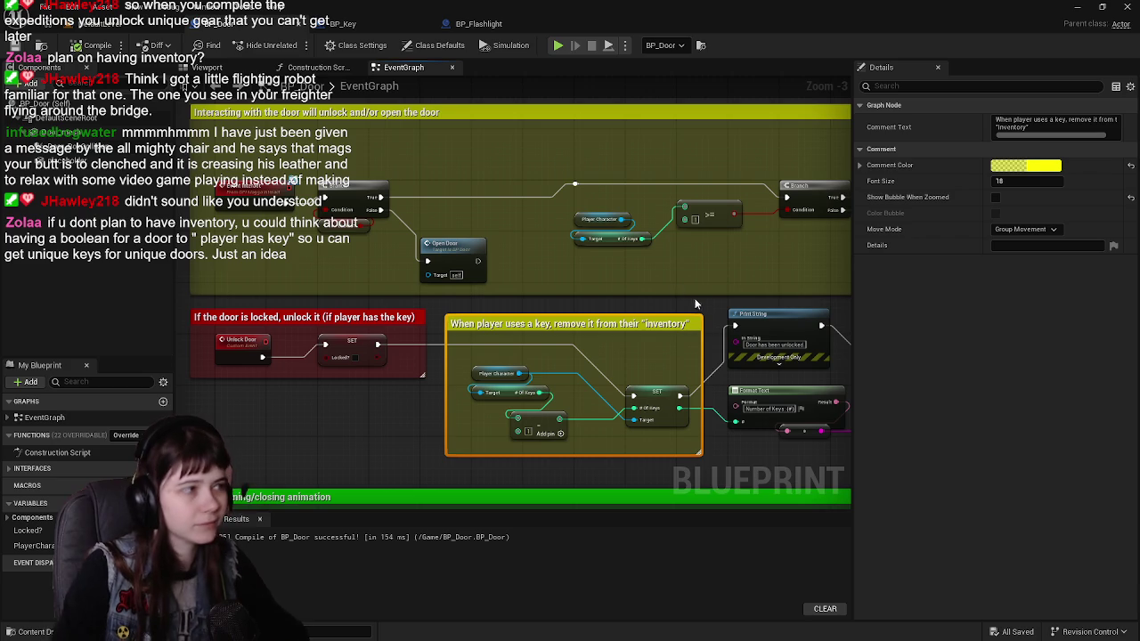
{"action": "scroll", "coordinate": [374, 227], "scroll_direction": "down", "scroll_amount": 1}
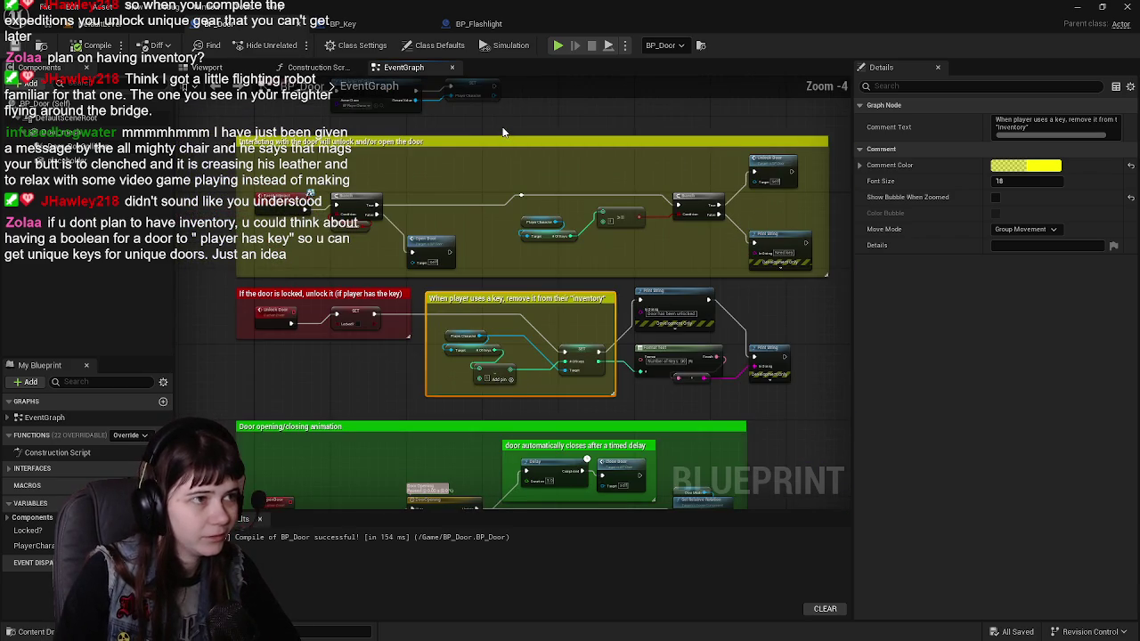
{"action": "left_click", "coordinate": [502, 132]}
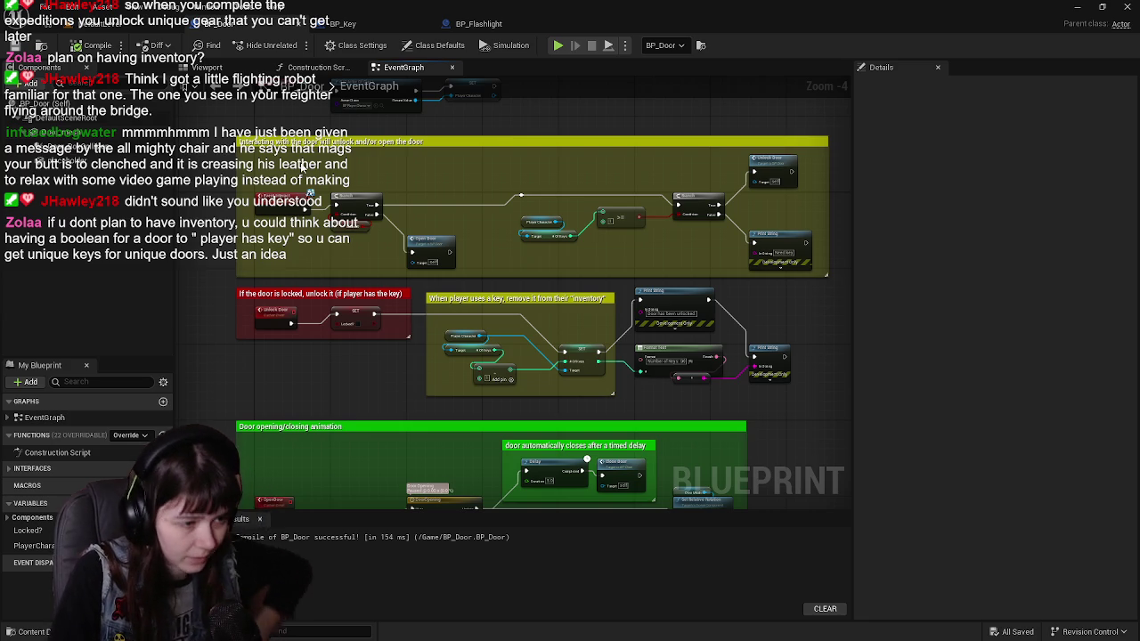
{"action": "mouse_move", "coordinate": [540, 283]}
{"action": "left_mouse_down"}
{"action": "mouse_move", "coordinate": [563, 307]}
{"action": "mouse_move", "coordinate": [530, 303]}
{"action": "mouse_move", "coordinate": [544, 299]}
{"action": "left_mouse_up"}
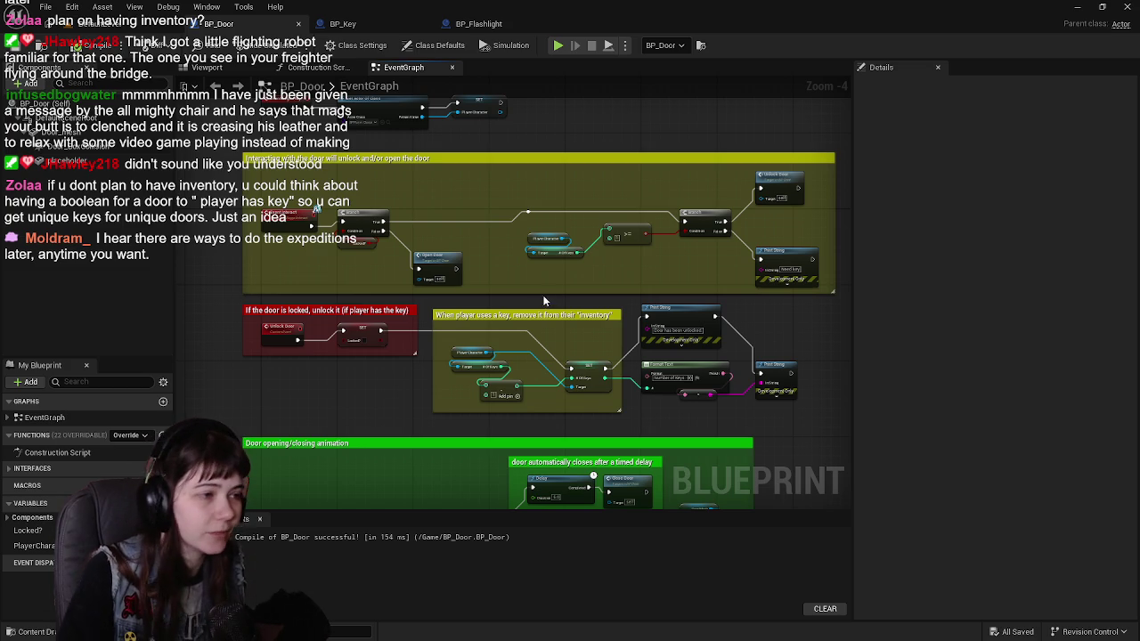
{"action": "left_click_drag", "start_coordinate": [557, 303], "coordinate": [543, 314]}
{"action": "left_click_drag", "start_coordinate": [743, 330], "coordinate": [764, 324]}
{"action": "scroll", "coordinate": [753, 320], "scroll_direction": "up", "scroll_amount": 1}
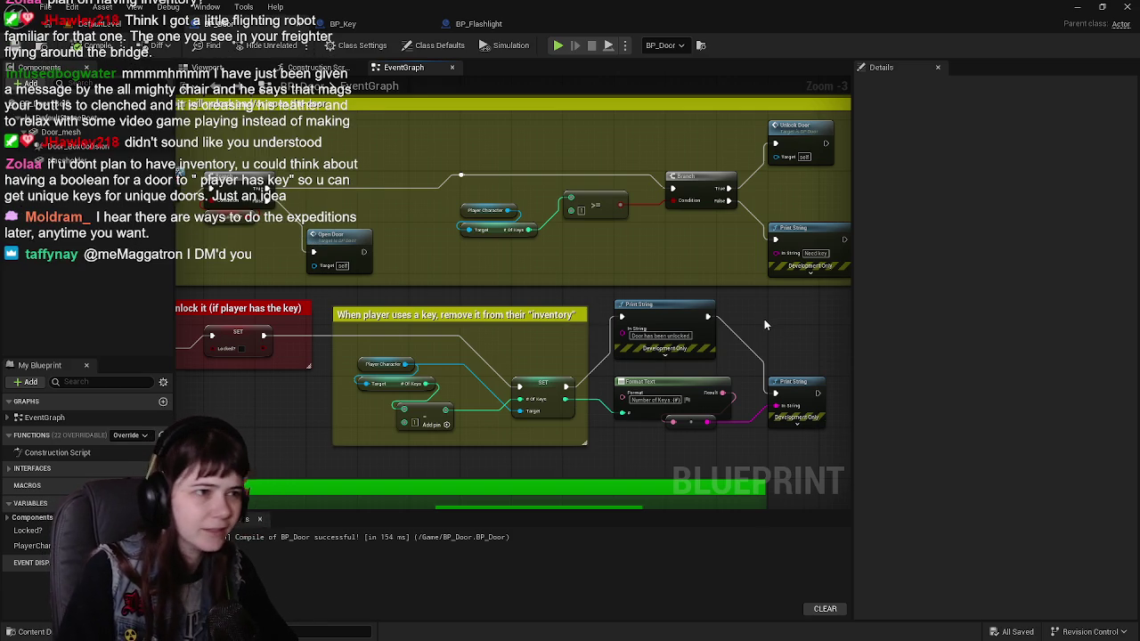
{"action": "scroll", "coordinate": [764, 324], "scroll_direction": "down", "scroll_amount": 1}
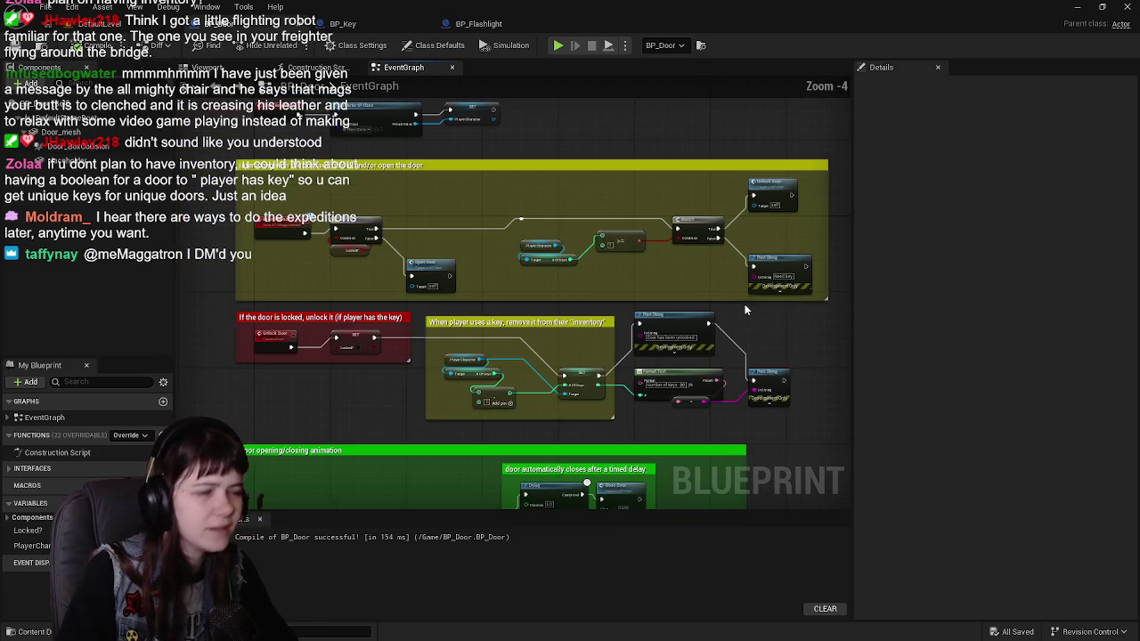
{"action": "left_click_drag", "start_coordinate": [746, 310], "coordinate": [707, 316]}
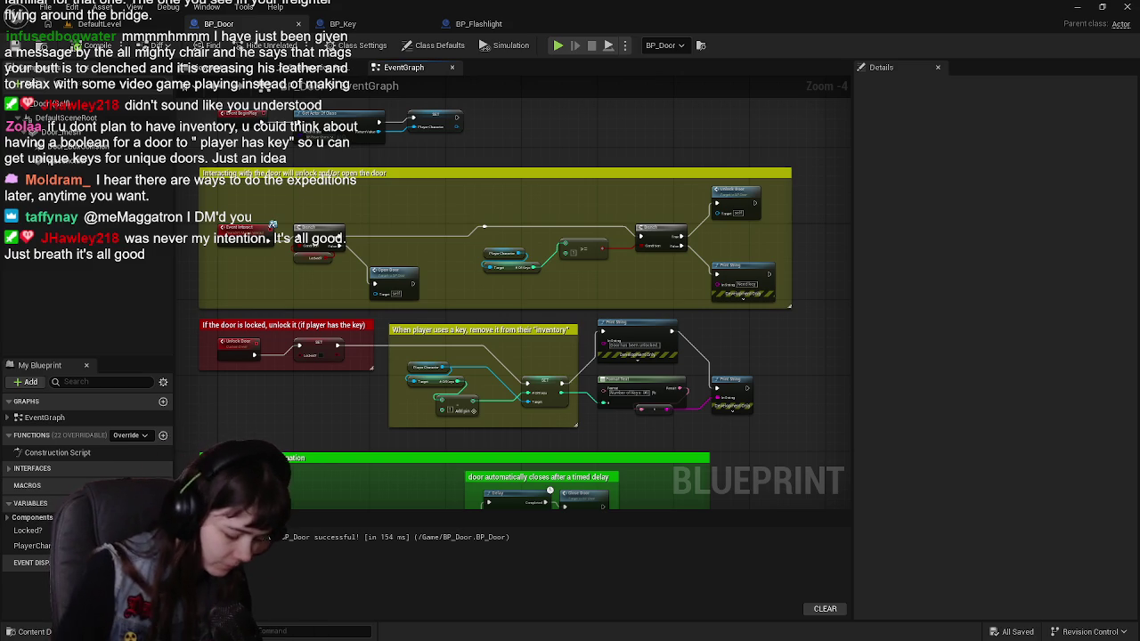
{"action": "mouse_move", "coordinate": [703, 342]}
{"action": "left_mouse_down"}
{"action": "mouse_move", "coordinate": [797, 308]}
{"action": "mouse_move", "coordinate": [772, 344]}
{"action": "mouse_move", "coordinate": [739, 348]}
{"action": "mouse_move", "coordinate": [749, 341]}
{"action": "mouse_move", "coordinate": [726, 337]}
{"action": "mouse_move", "coordinate": [742, 342]}
{"action": "left_mouse_up"}
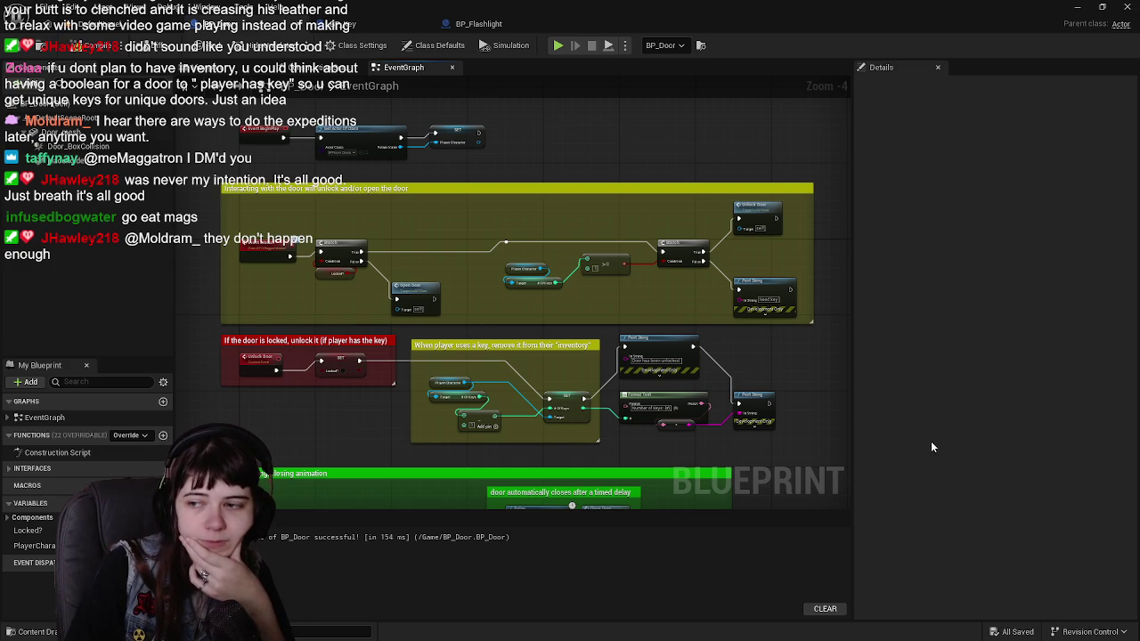
Pan the BP_Door graph view slightly upward.
{"action": "mouse_move", "coordinate": [656, 451]}
{"action": "left_mouse_down"}
{"action": "mouse_move", "coordinate": [680, 378]}
{"action": "mouse_move", "coordinate": [602, 367]}
{"action": "mouse_move", "coordinate": [637, 404]}
{"action": "left_mouse_up"}
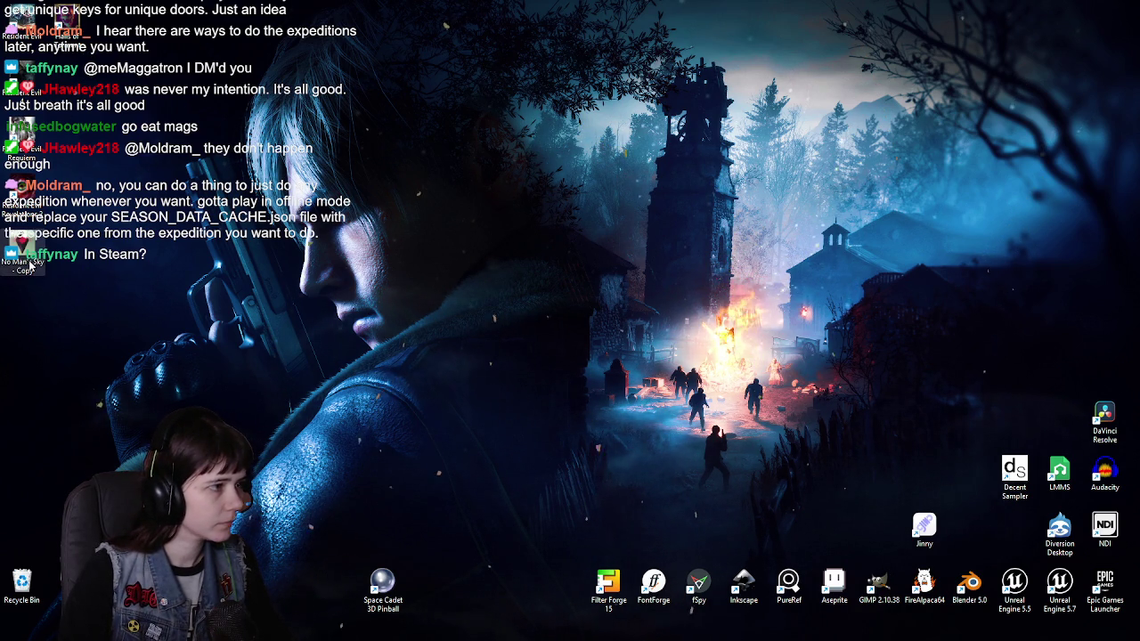
Remove the duplicate No Man's Sky shortcut copy after declining to rename it to the existing name.
{"action": "left_click", "coordinate": [27, 262]}
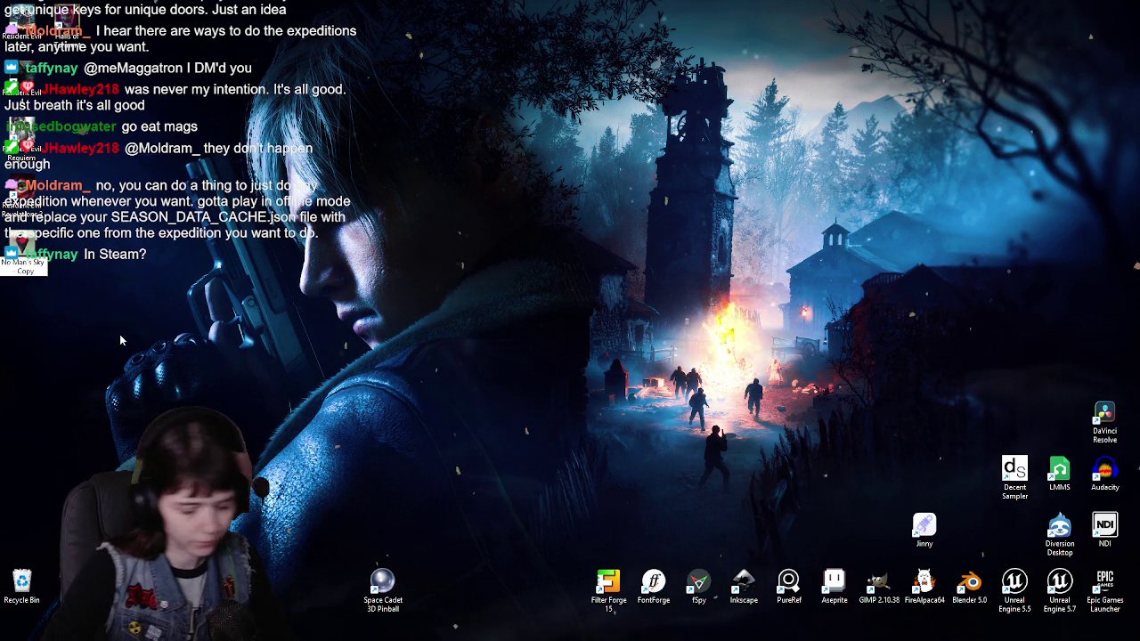
{"action": "key", "text": "BackSpace"}
{"action": "key", "text": "BackSpace"}
{"action": "key", "text": "BackSpace"}
{"action": "key", "text": "Return"}
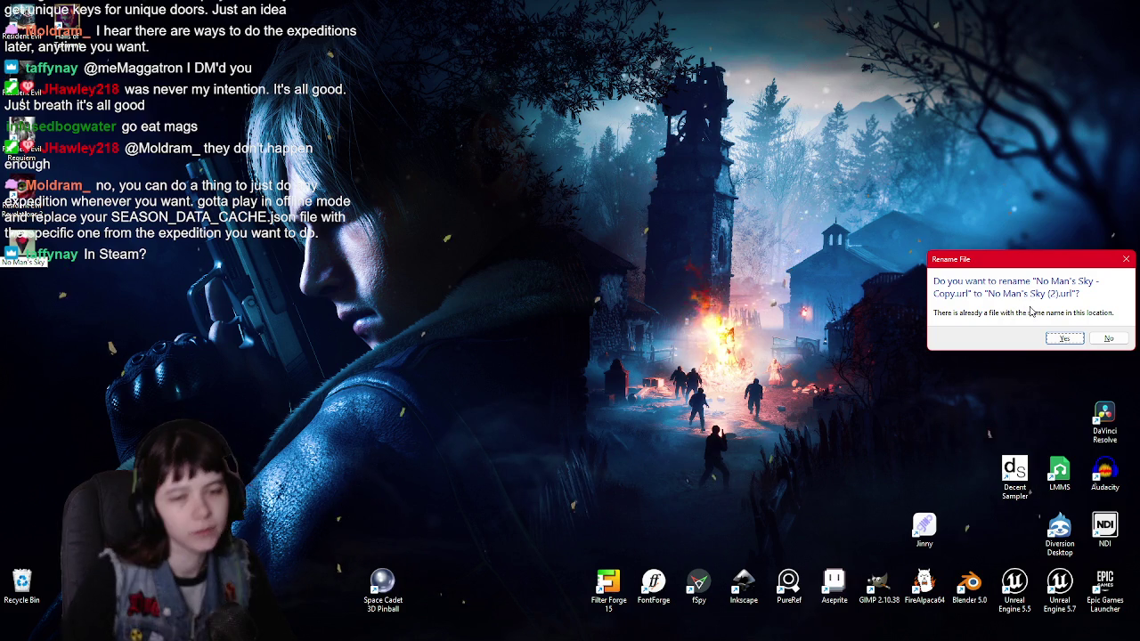
{"action": "left_click", "coordinate": [1126, 262]}
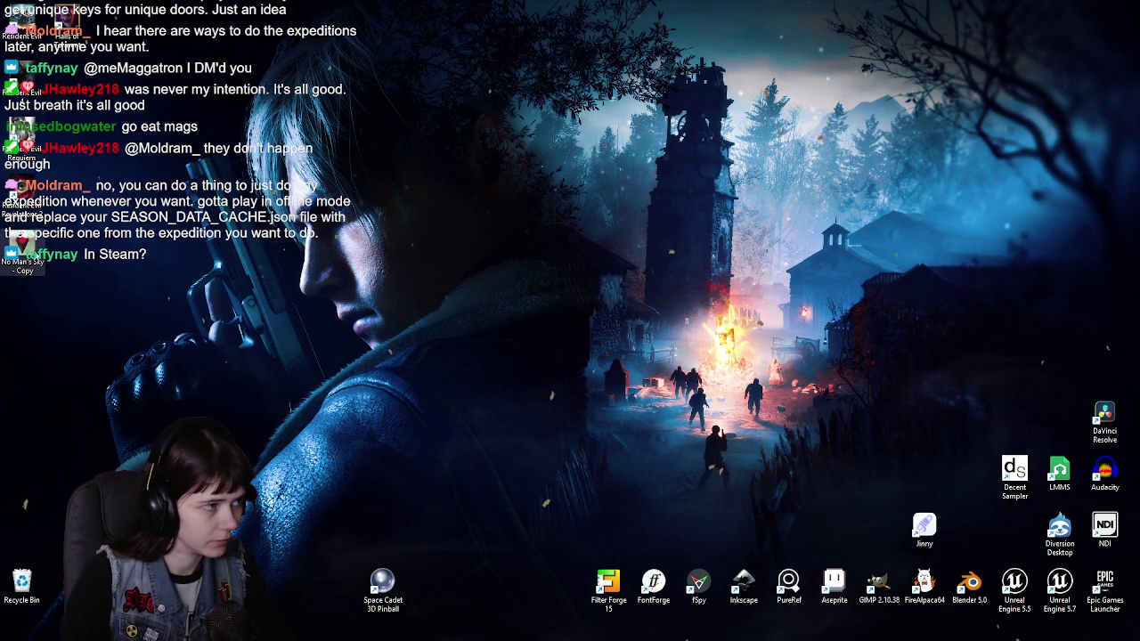
{"action": "key", "text": "Delete"}
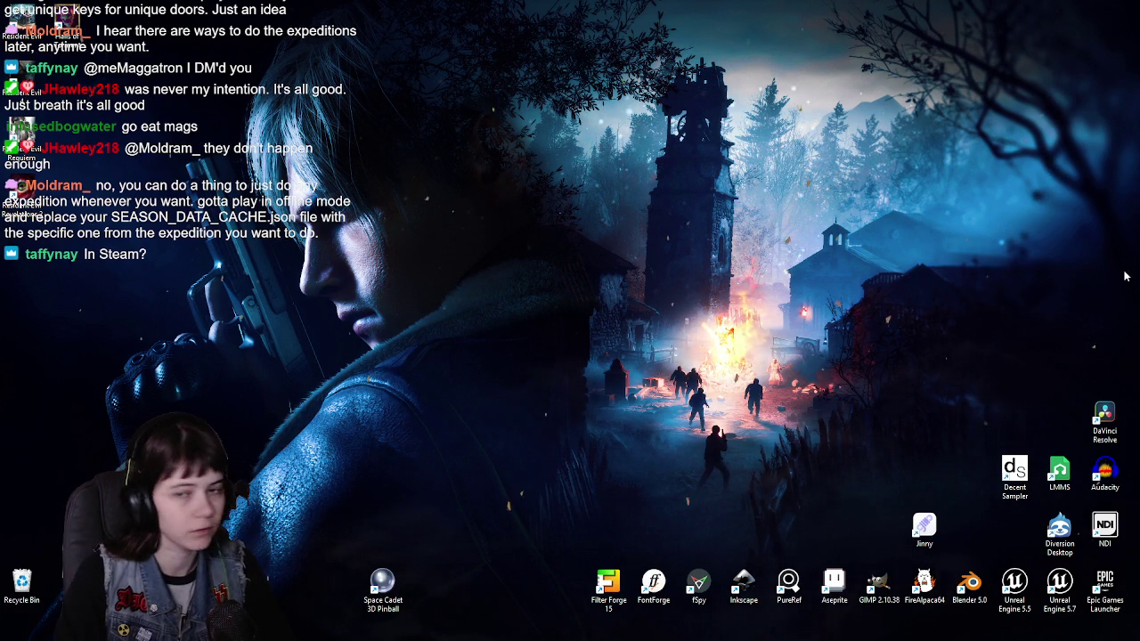
{"action": "key", "text": "ctrl+z"}
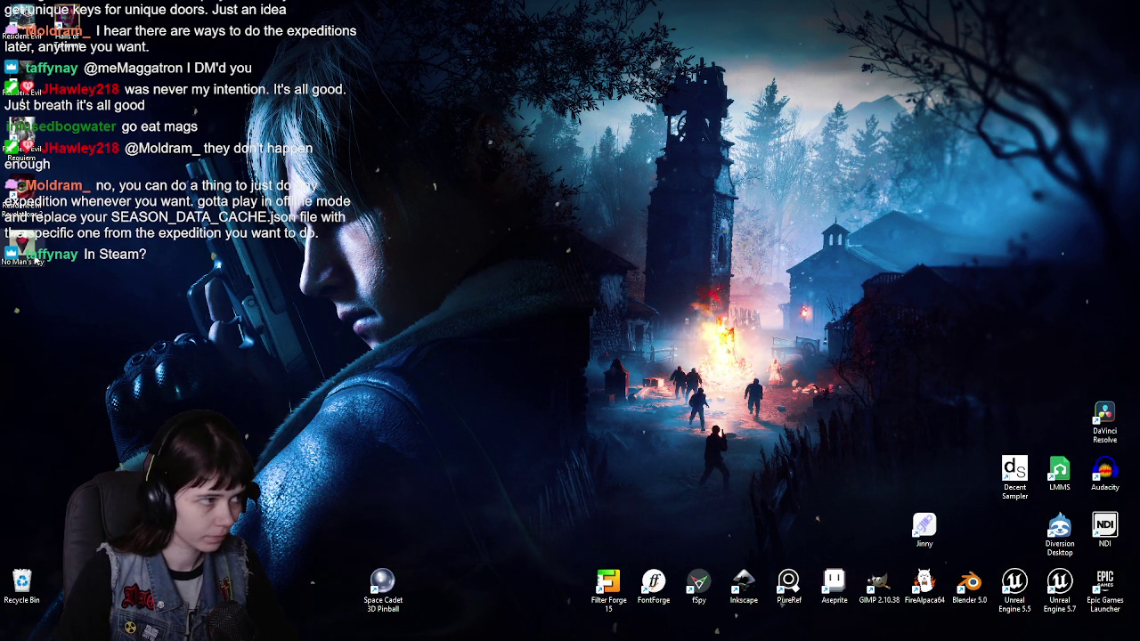
Empty the Recycle Bin, permanently deleting its 7 items.
{"action": "right_click", "coordinate": [19, 581]}
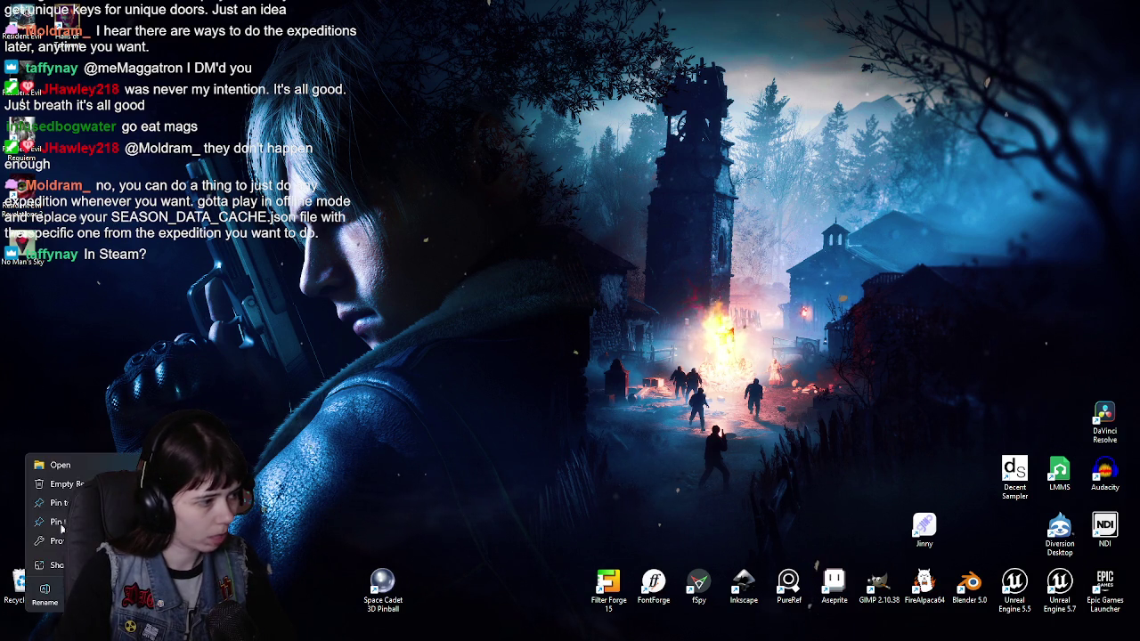
{"action": "left_click", "coordinate": [52, 484]}
{"action": "left_click", "coordinate": [613, 337]}
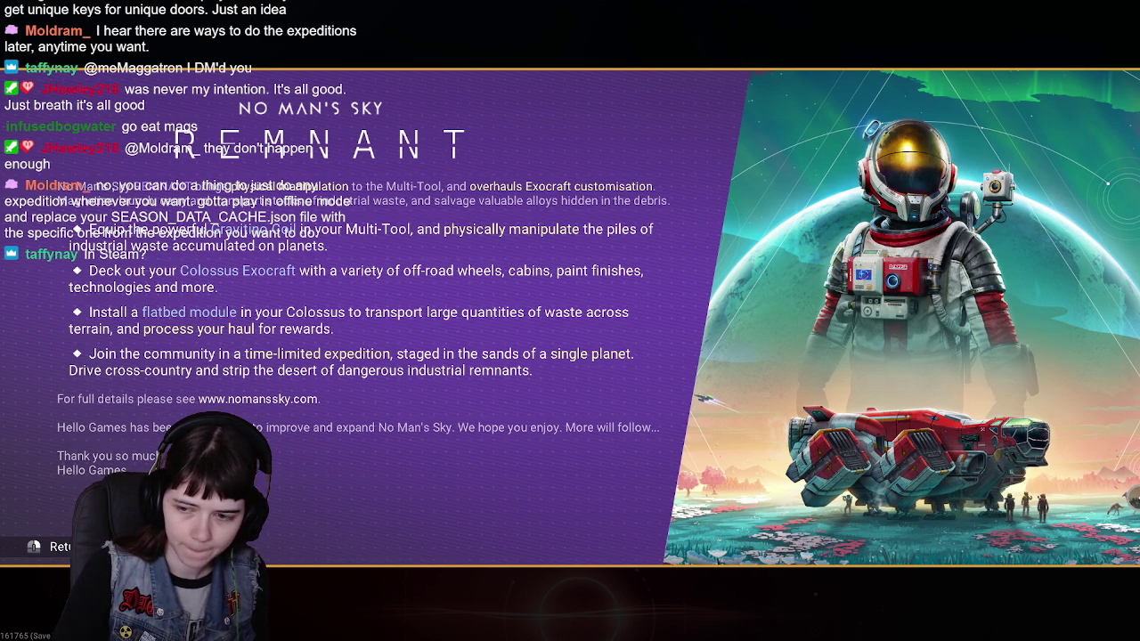
Dismiss the Remnant update notes, start the game, and walk up the ramp into the starship.
{"action": "left_click", "coordinate": [594, 399]}
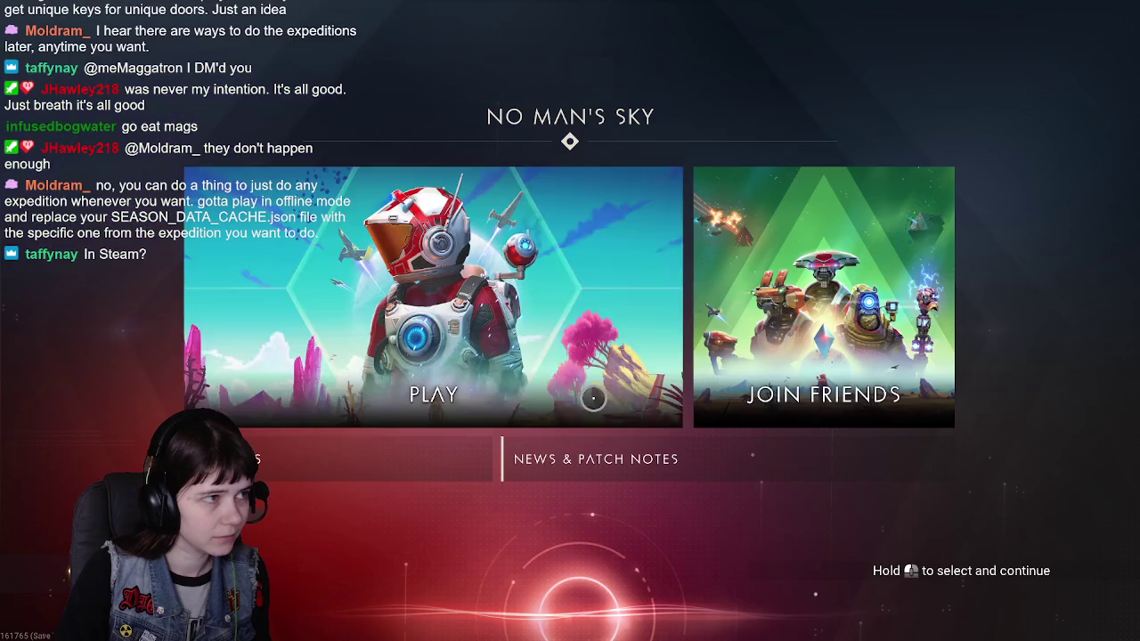
{"action": "left_click", "coordinate": [593, 398]}
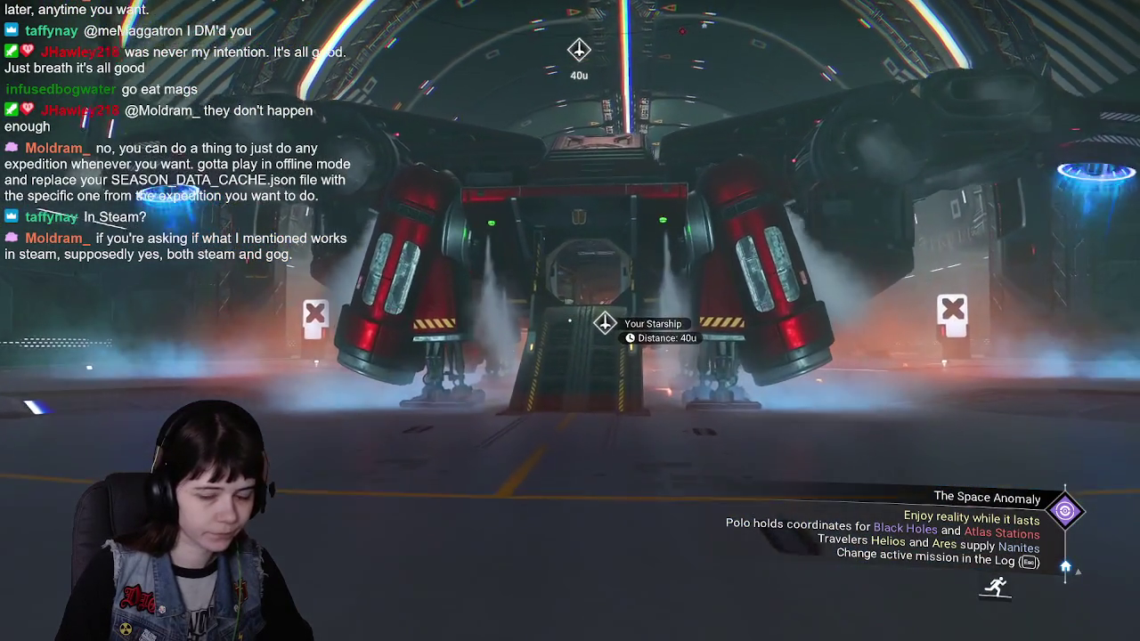
{"action": "key", "text": "w"}
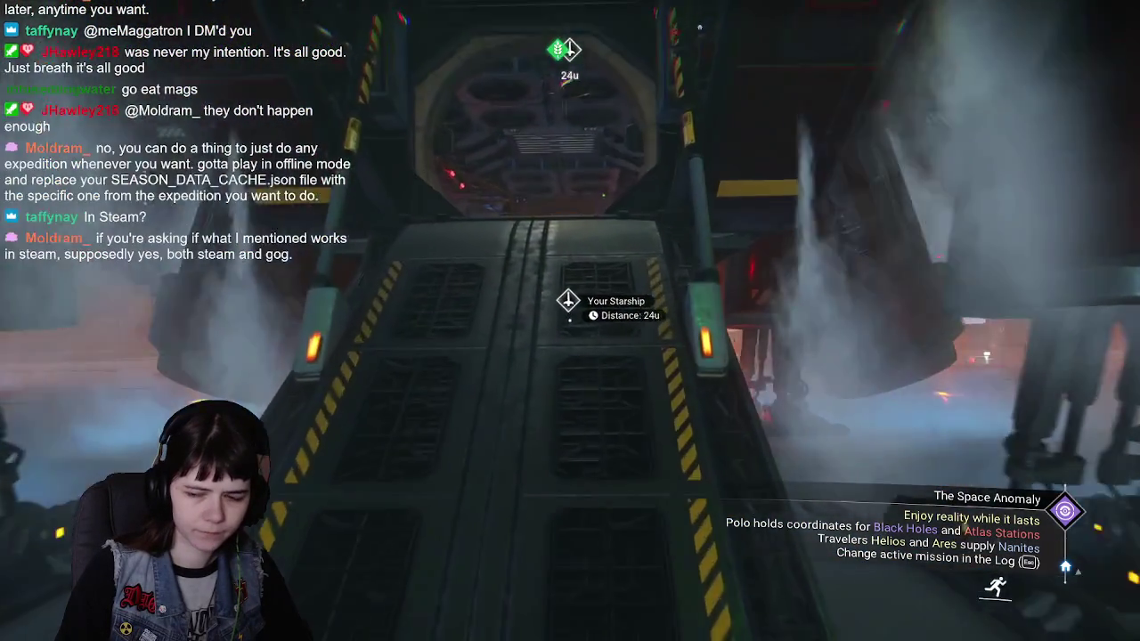
{"action": "key", "text": "w"}
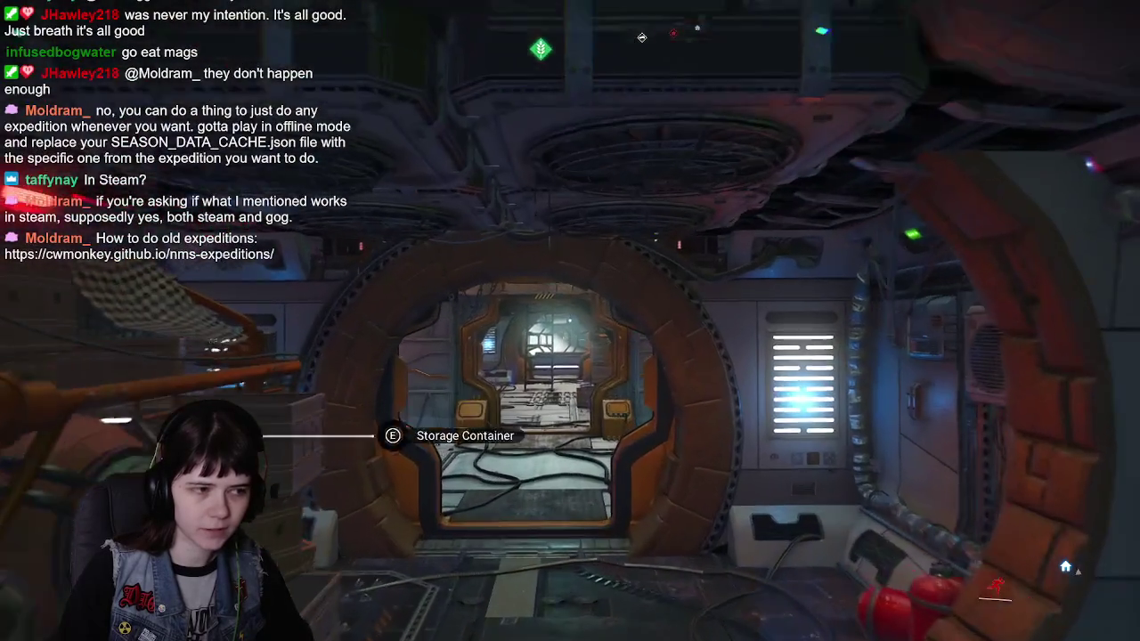
{"action": "key", "text": "w"}
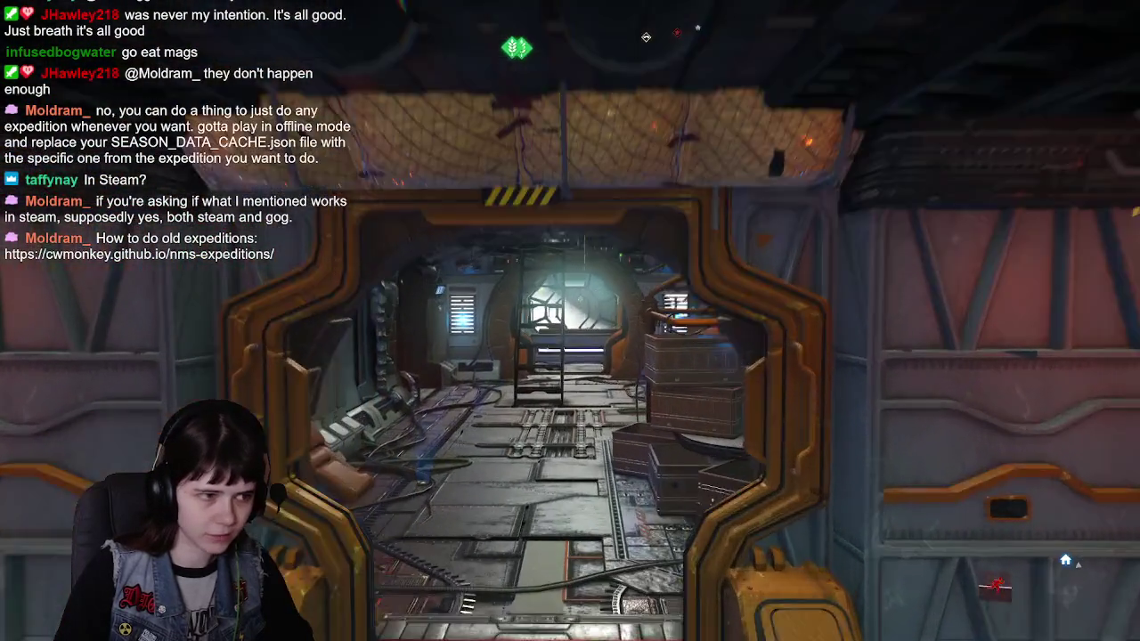
Climb the ladder to the cockpit, take the pilot's seat, and view the starship inventory.
{"action": "key", "text": "w"}
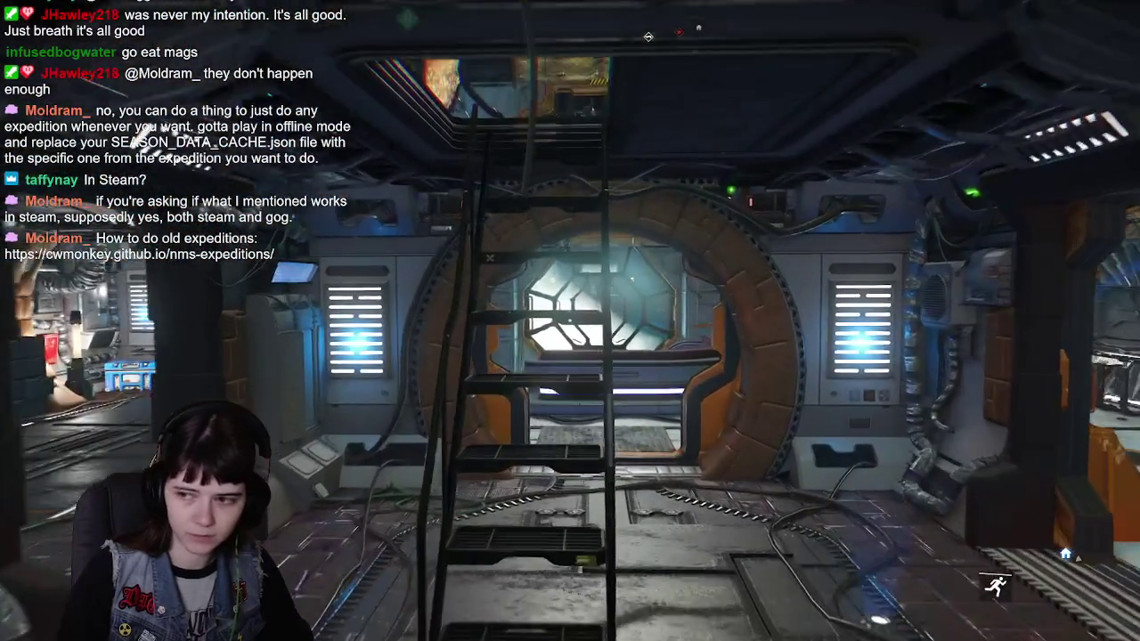
{"action": "key", "text": "w"}
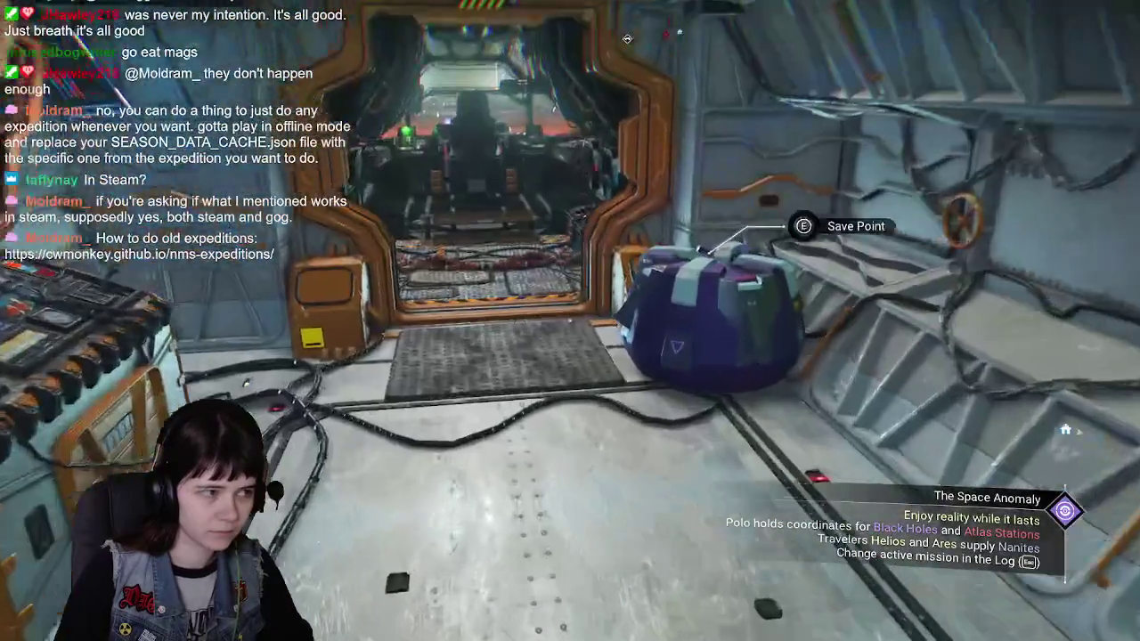
{"action": "key", "text": "e"}
{"action": "key", "text": "w"}
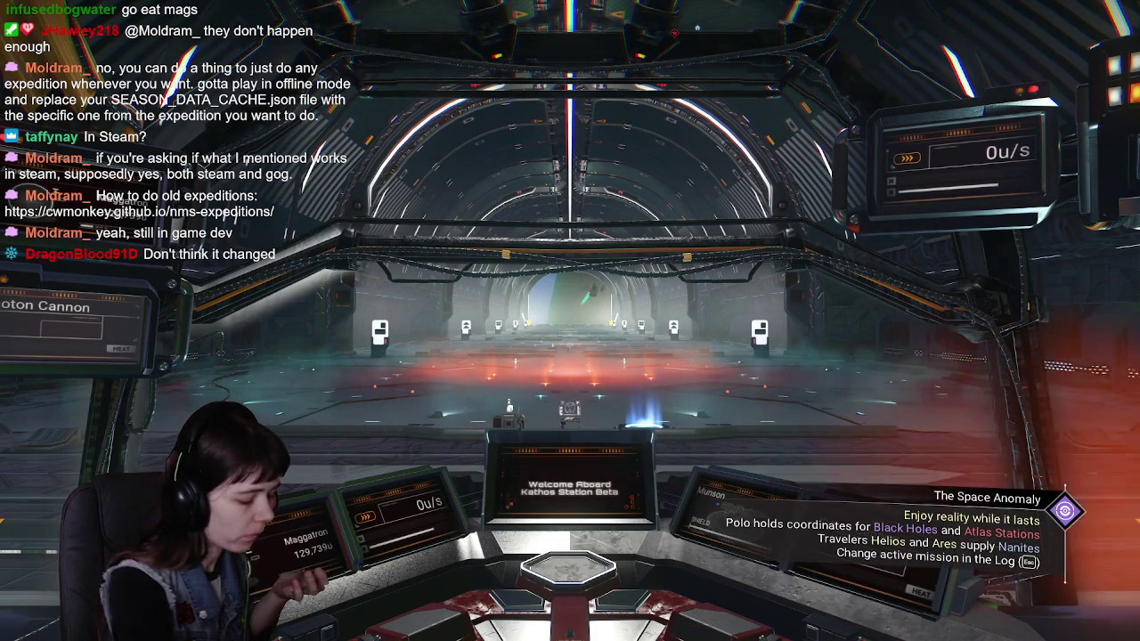
{"action": "key", "text": "Tab"}
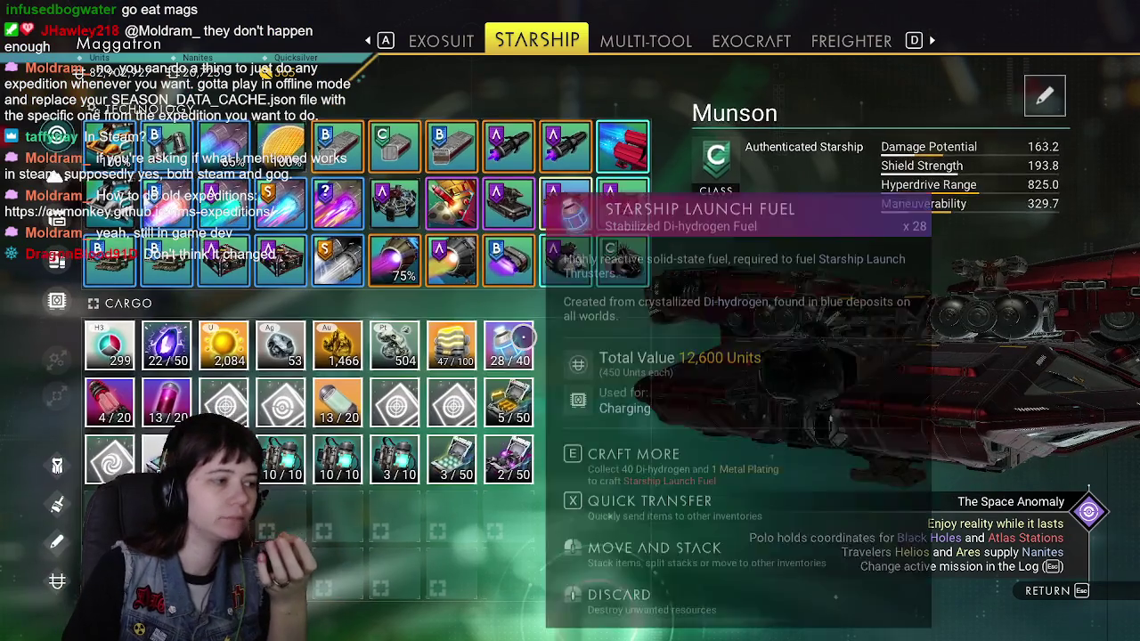
{"action": "key", "text": "d"}
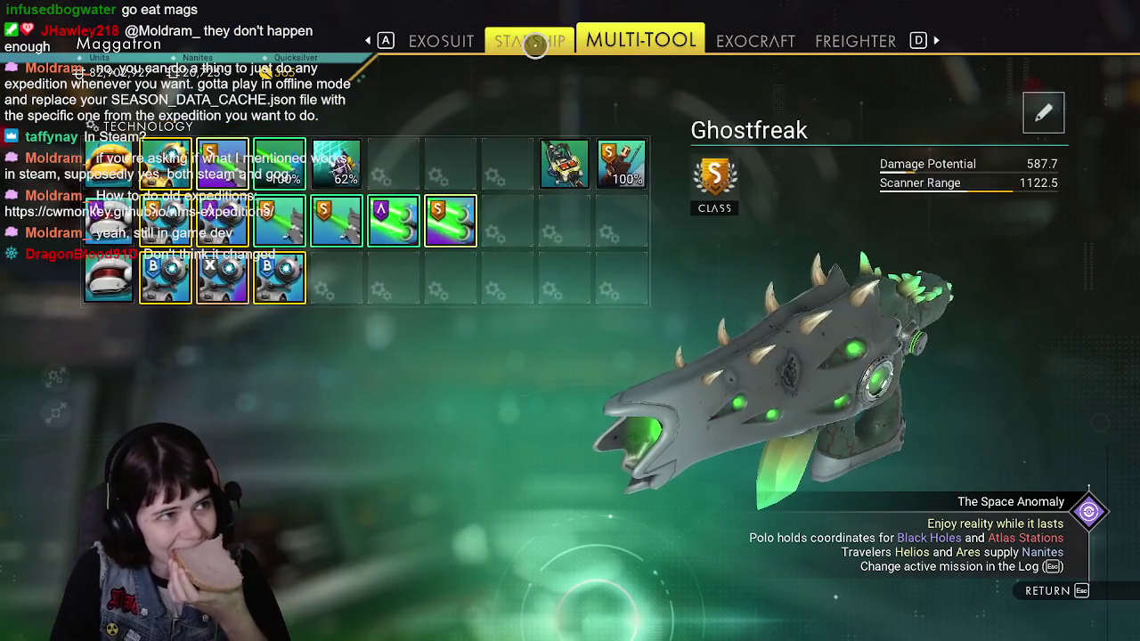
{"action": "key", "text": "a"}
{"action": "key", "text": "a"}
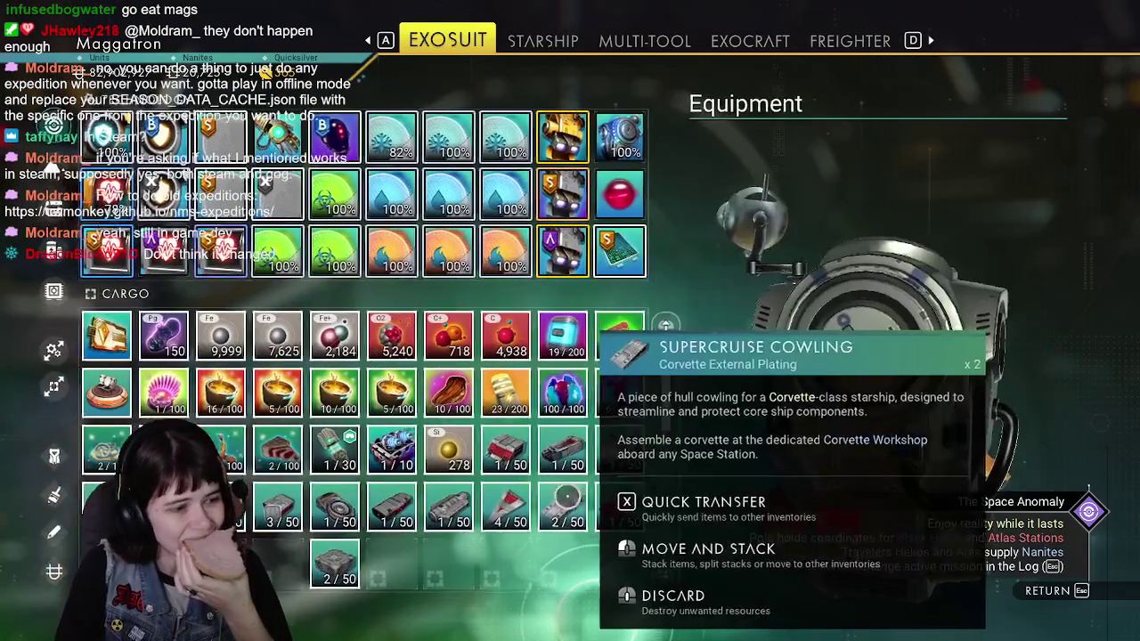
{"action": "scroll", "coordinate": [252, 472], "scroll_direction": "down", "scroll_amount": 2}
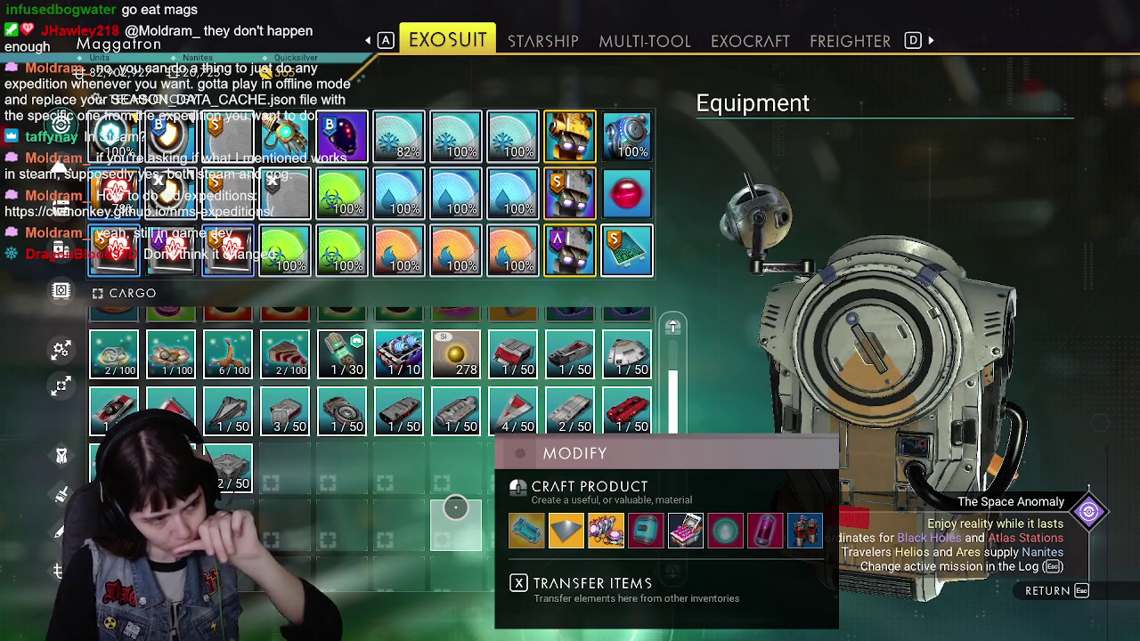
{"action": "key", "text": "Escape"}
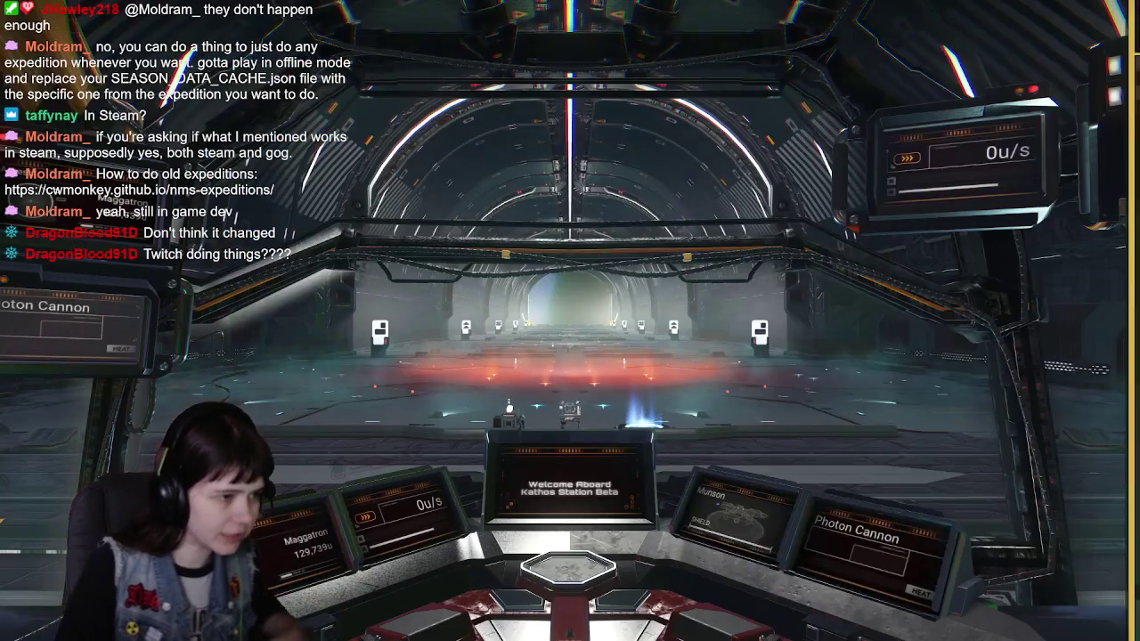
Leave the pilot's seat and walk through the ship's corridors out into the open hangar.
{"action": "key", "text": "e"}
{"action": "key", "text": "shift+w"}
{"action": "key", "text": "w"}
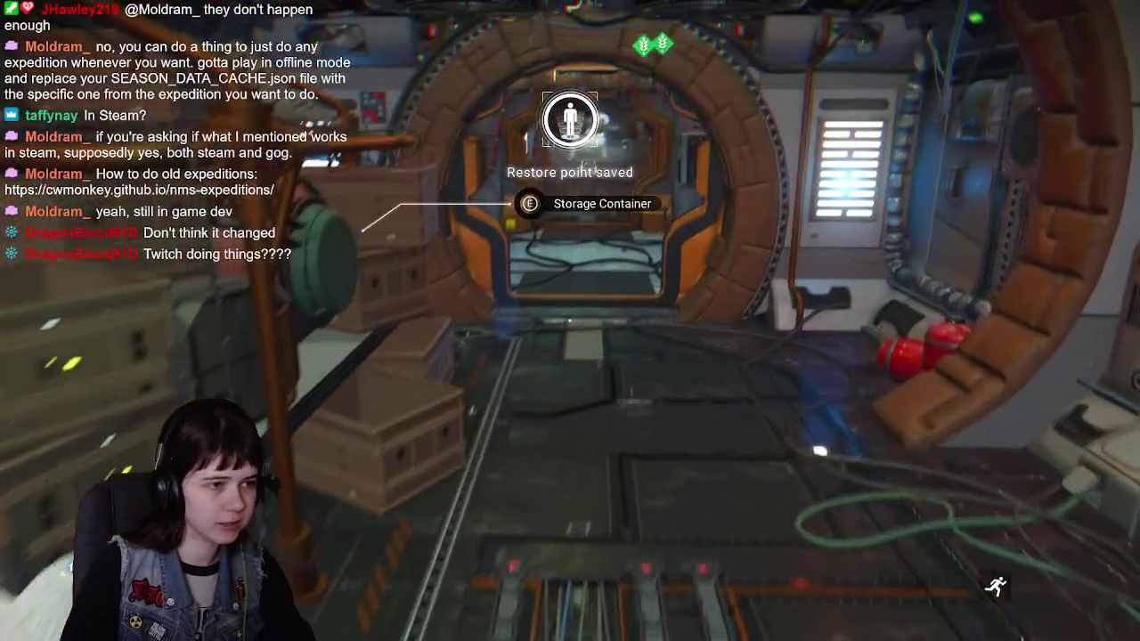
{"action": "key", "text": "w"}
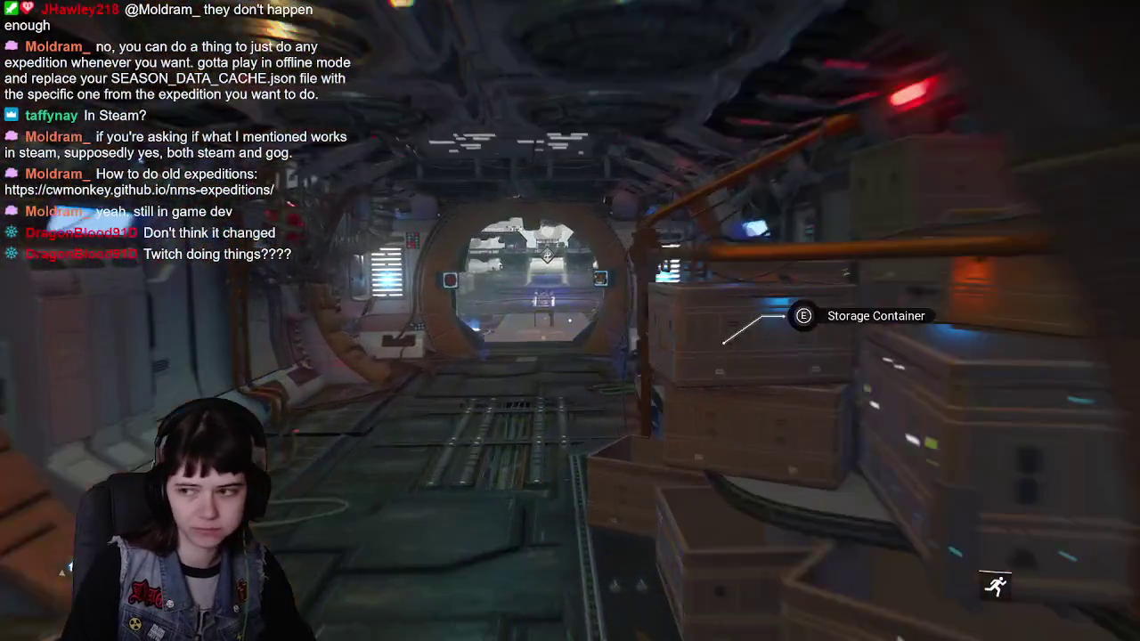
{"action": "key", "text": "w"}
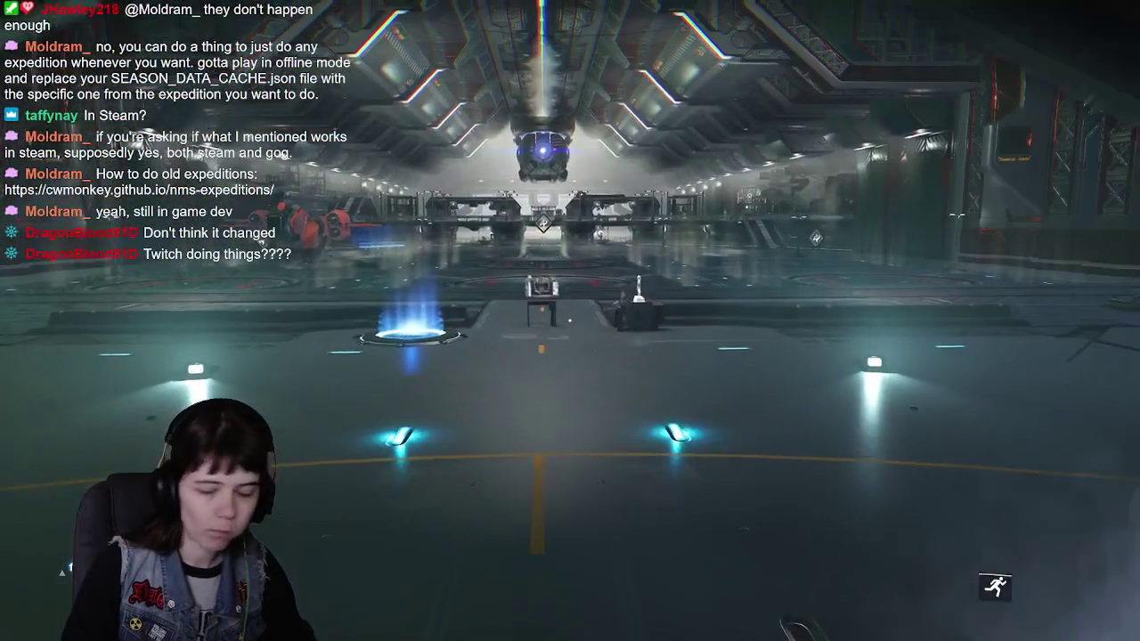
Walk to the Corvette Workshop Cache and check its inventory.
{"action": "key", "text": "w"}
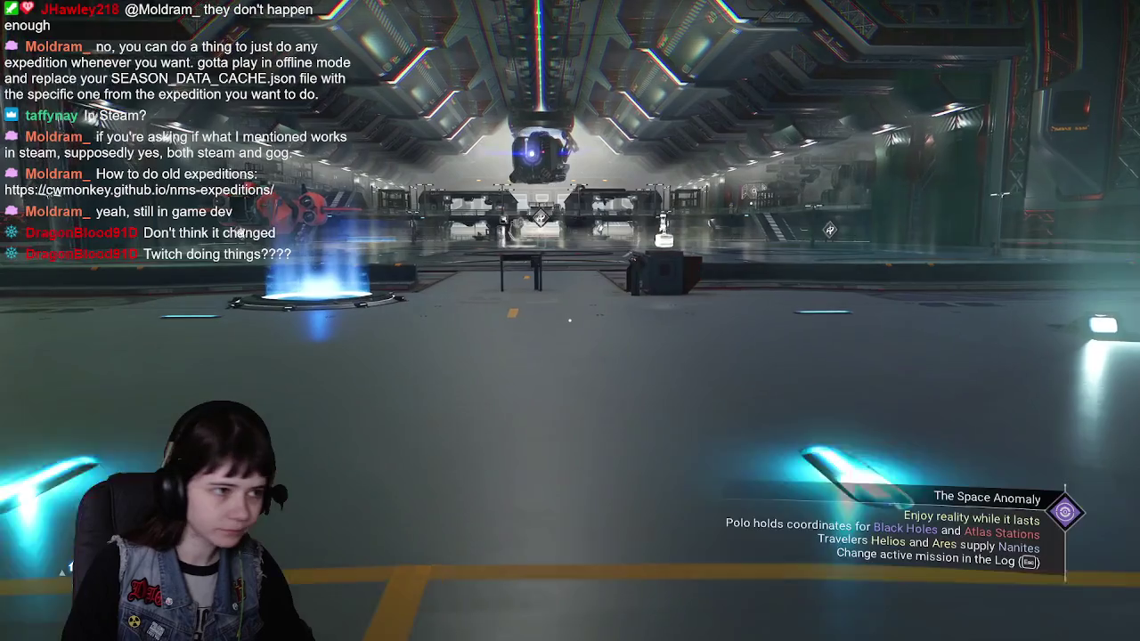
{"action": "key", "text": "w"}
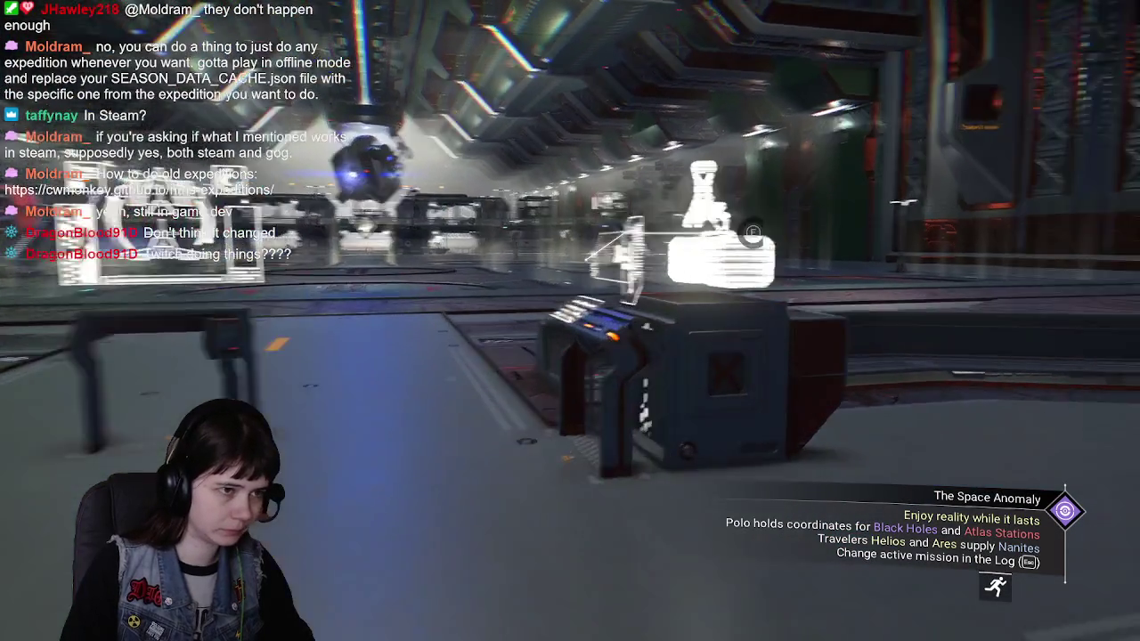
{"action": "key", "text": "e"}
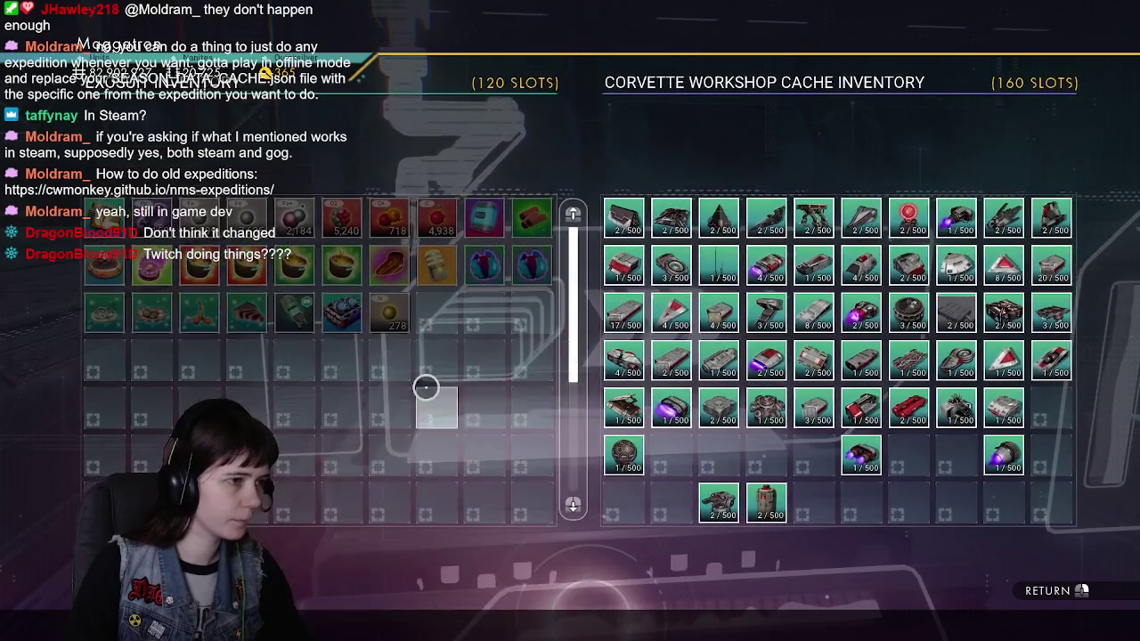
{"action": "key", "text": "Escape"}
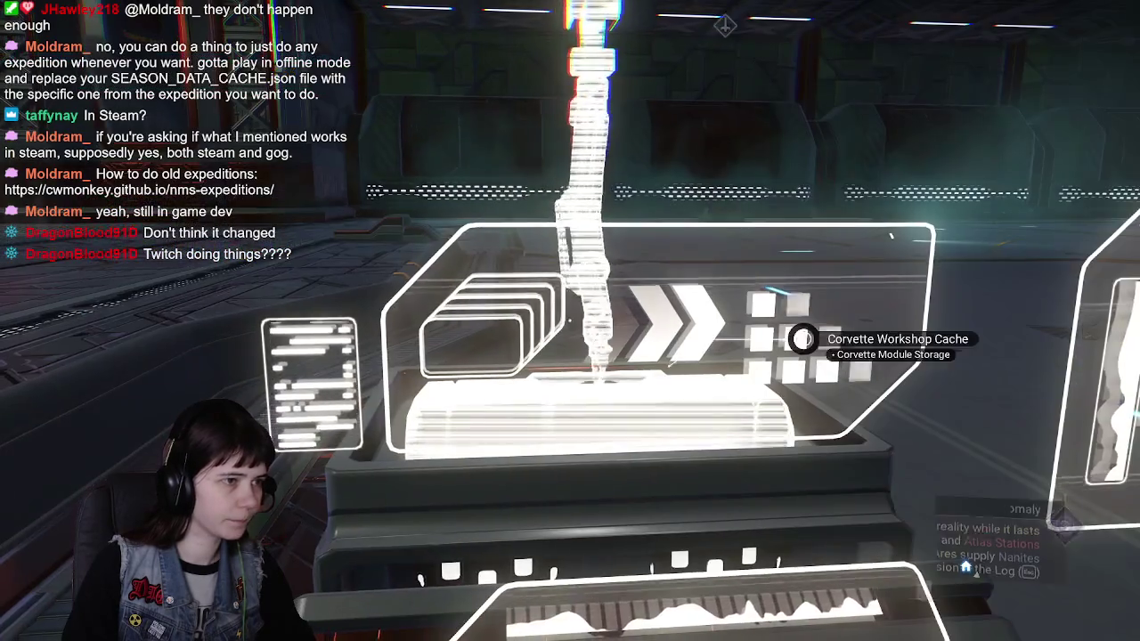
Walk up the corvette's ramp and through its interior toward the save point.
{"action": "key", "text": "w"}
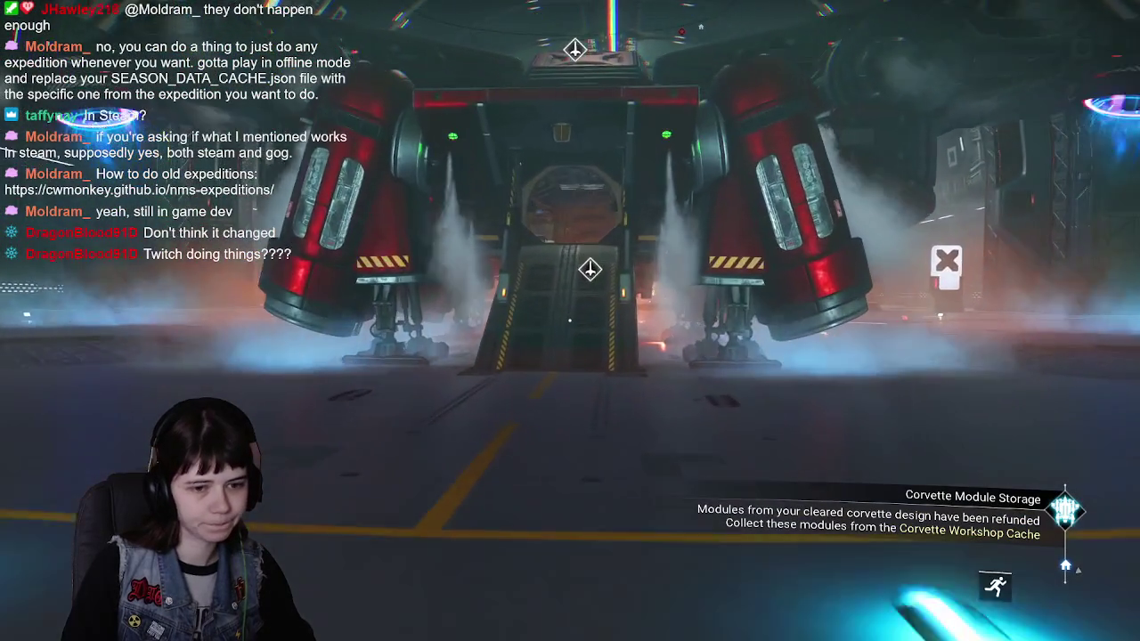
{"action": "key", "text": "w"}
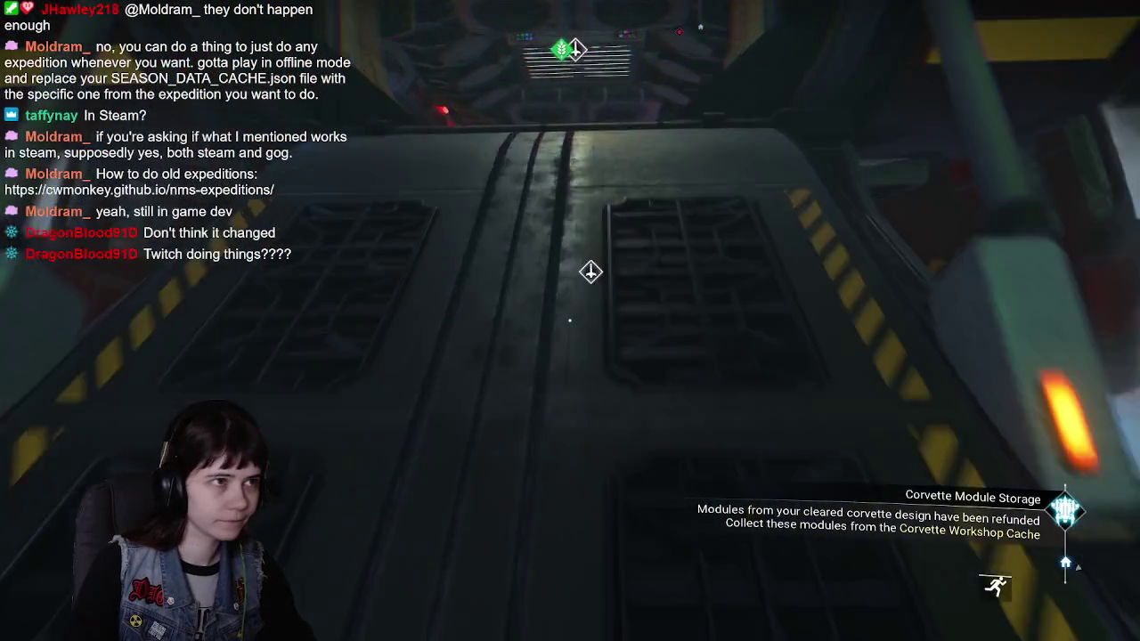
{"action": "key", "text": "w"}
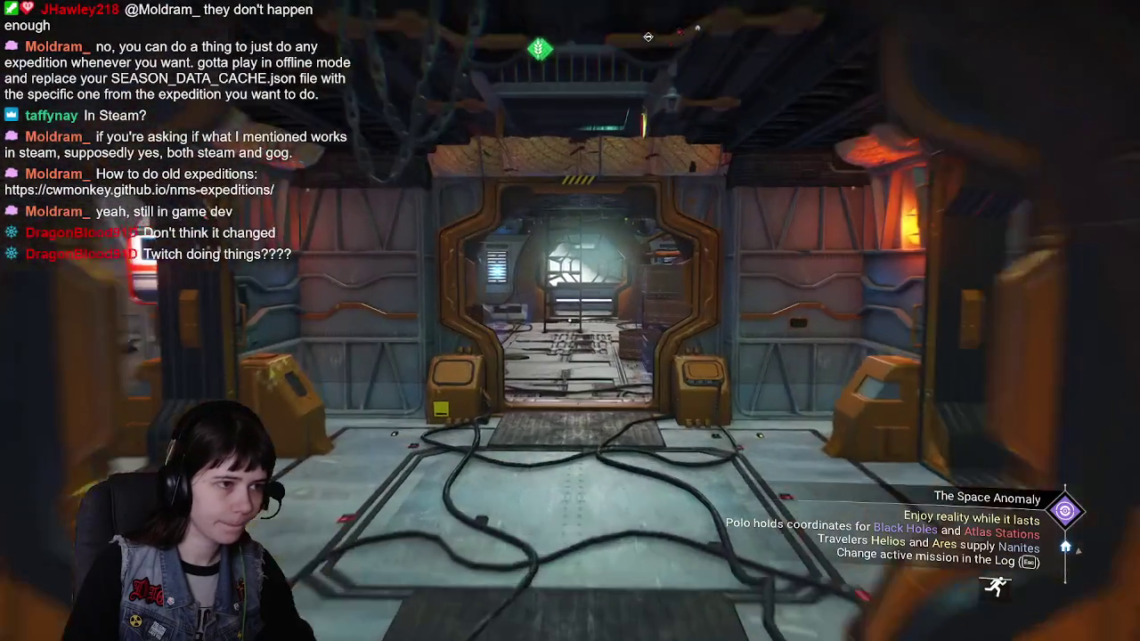
{"action": "key", "text": "w"}
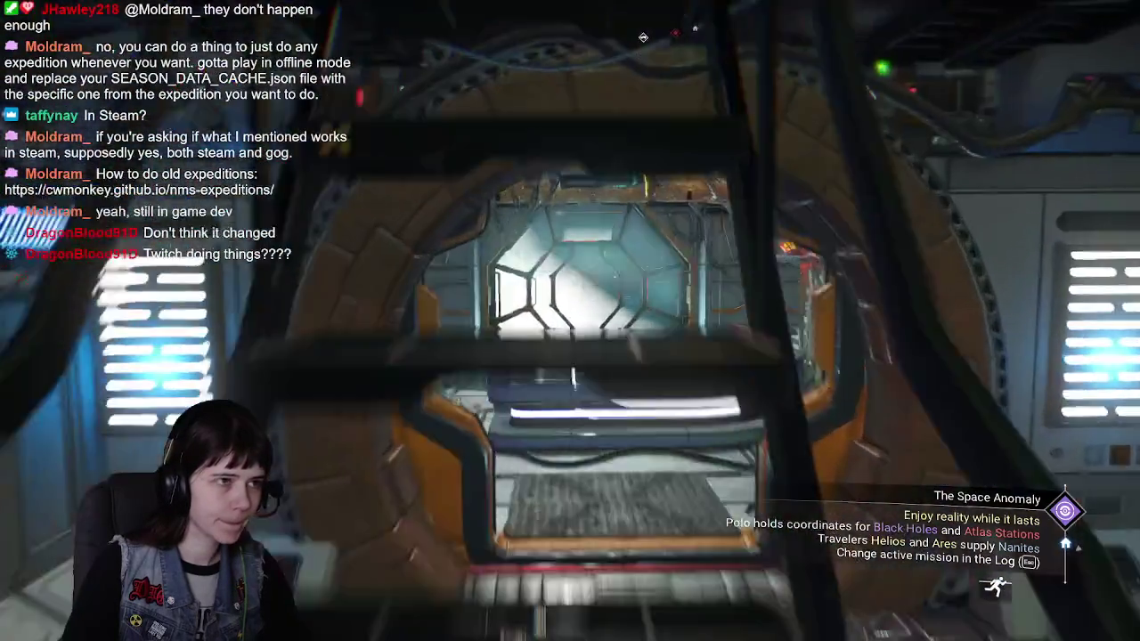
Save progress, sit in the pilot's seat, then lift off and boost out of the hangar.
{"action": "key", "text": "w"}
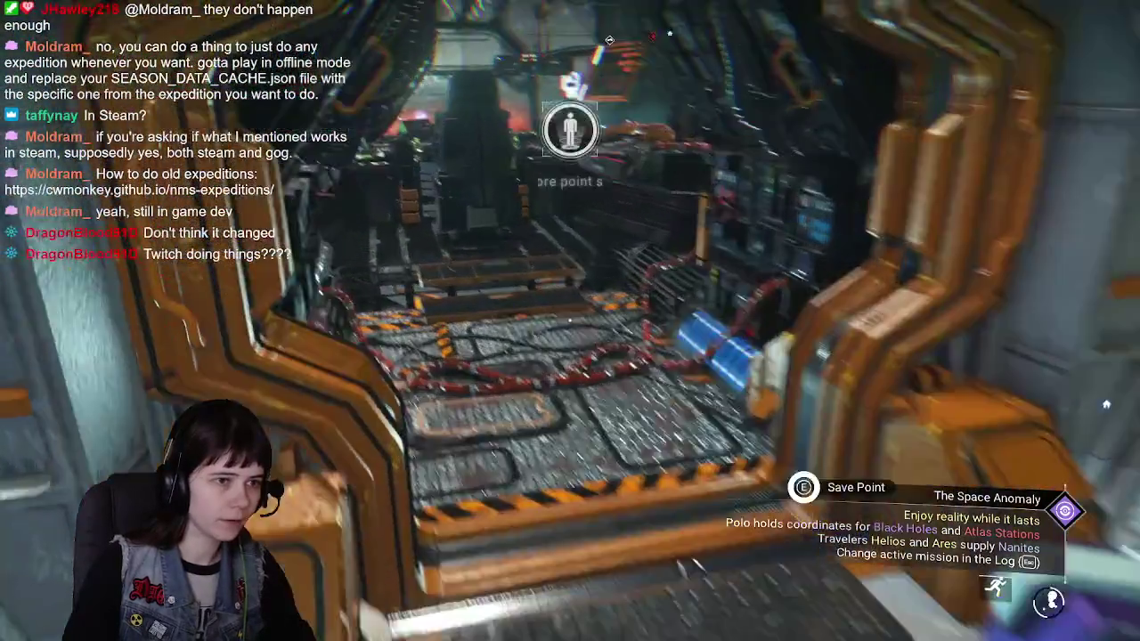
{"action": "key", "text": "e"}
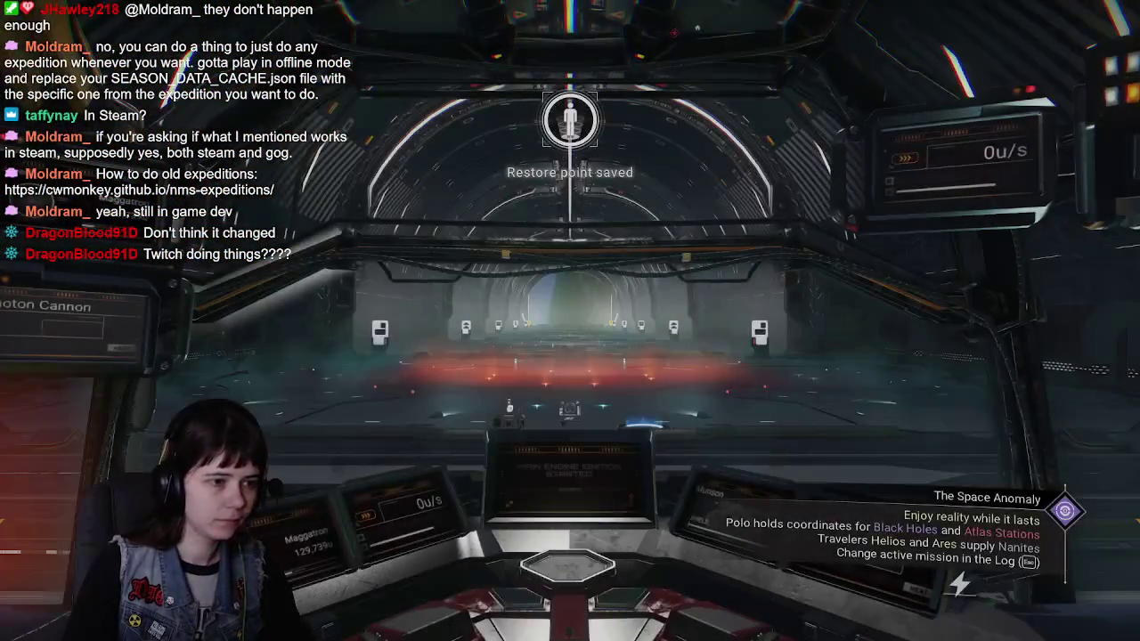
{"action": "key", "text": "space"}
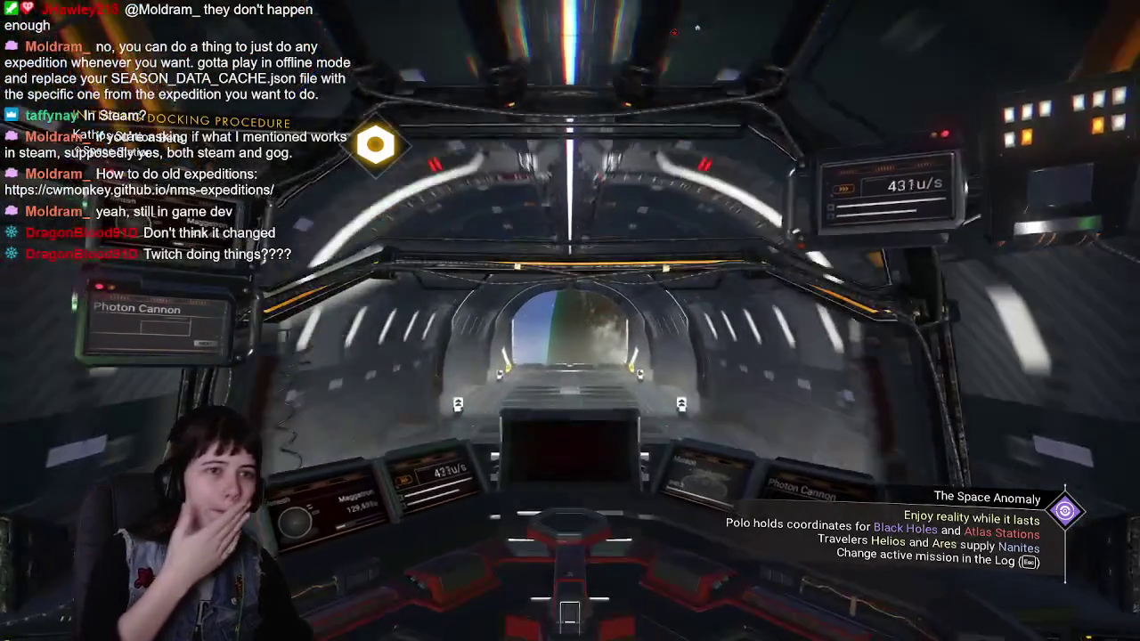
{"action": "key", "text": "shift"}
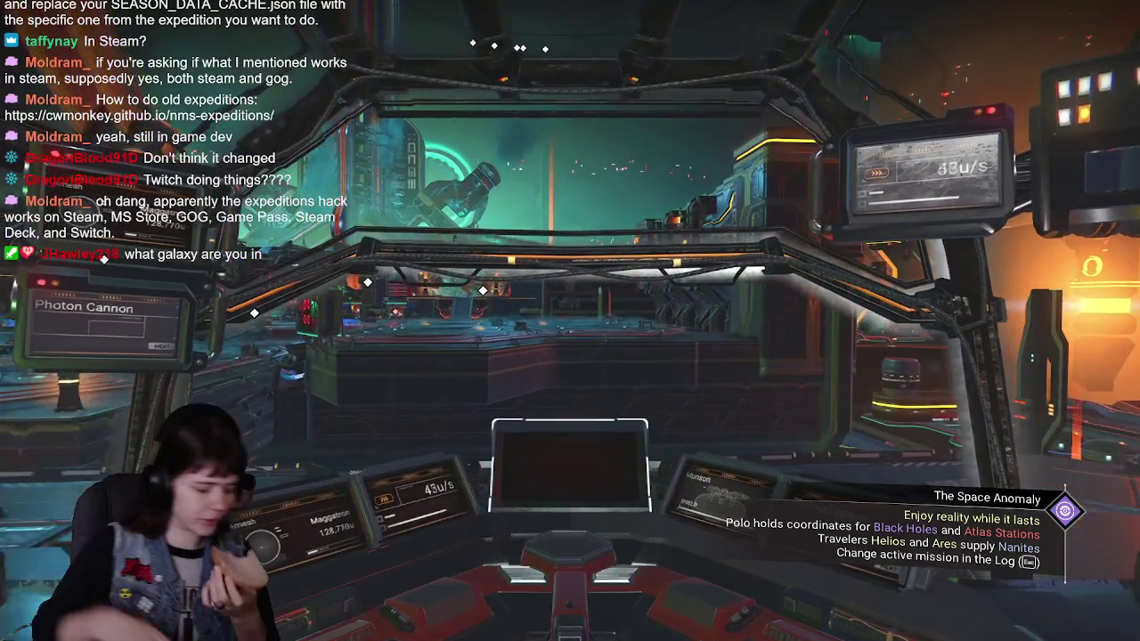
Check the ship's quick menu, then fly the Munson back out of the Space Anomaly hangar.
{"action": "key", "text": "x"}
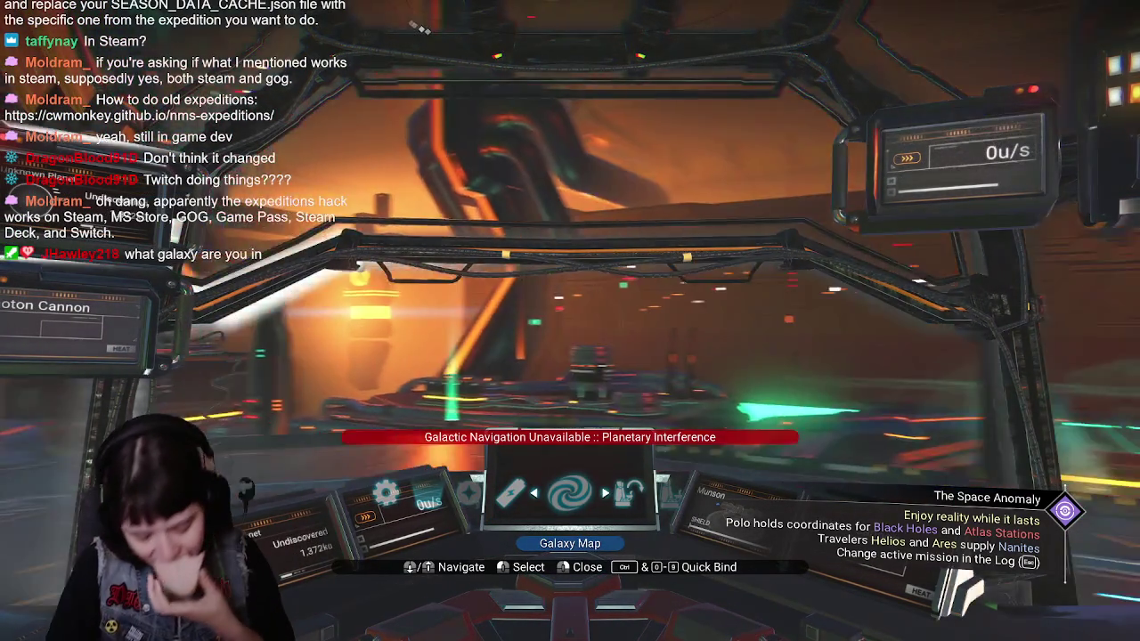
{"action": "key", "text": "x"}
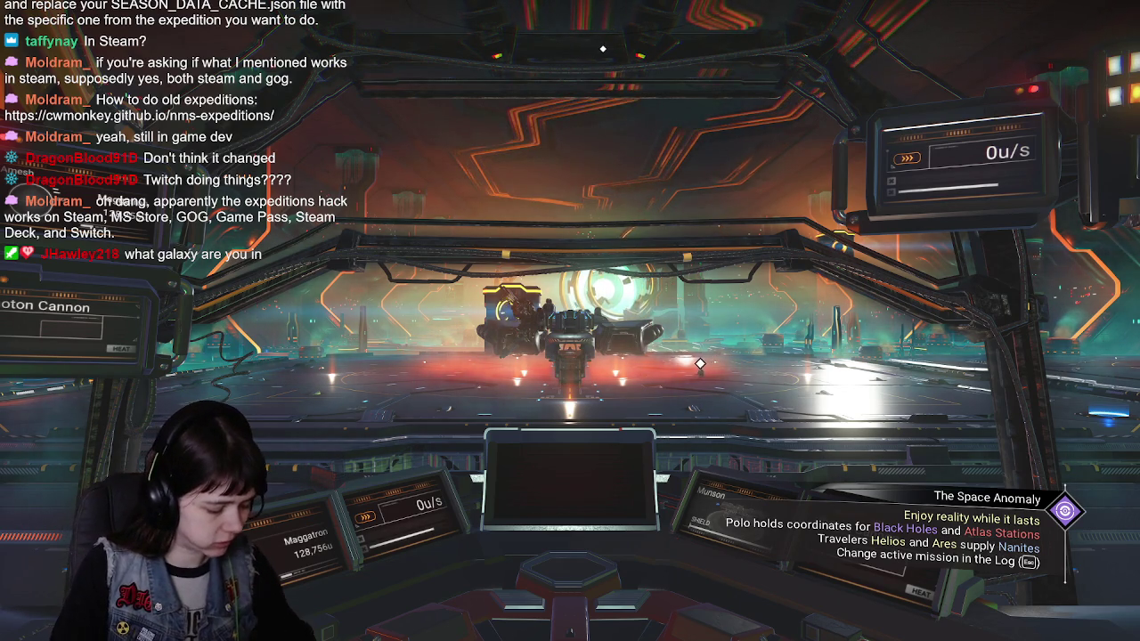
{"action": "key", "text": "e"}
{"action": "key", "text": "e"}
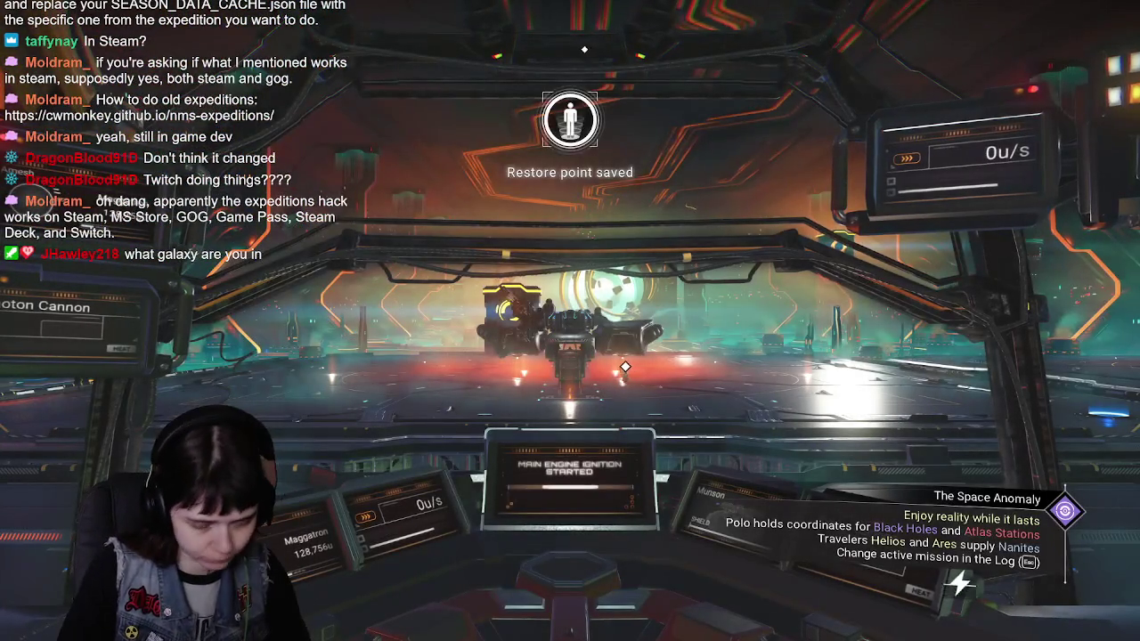
{"action": "key", "text": "w"}
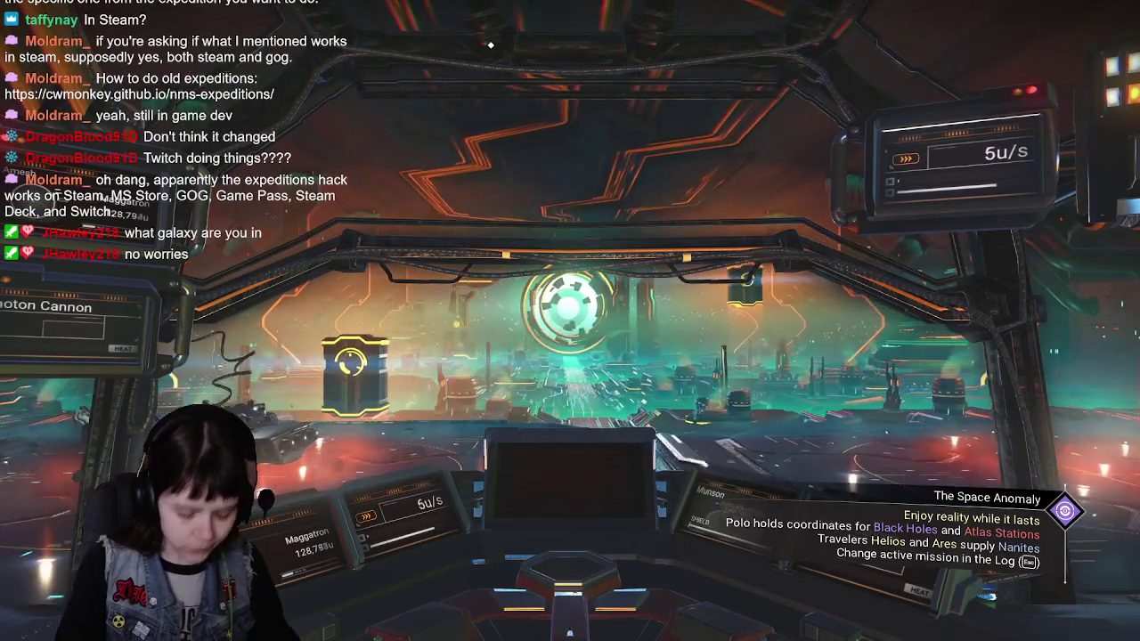
{"action": "key", "text": "shift"}
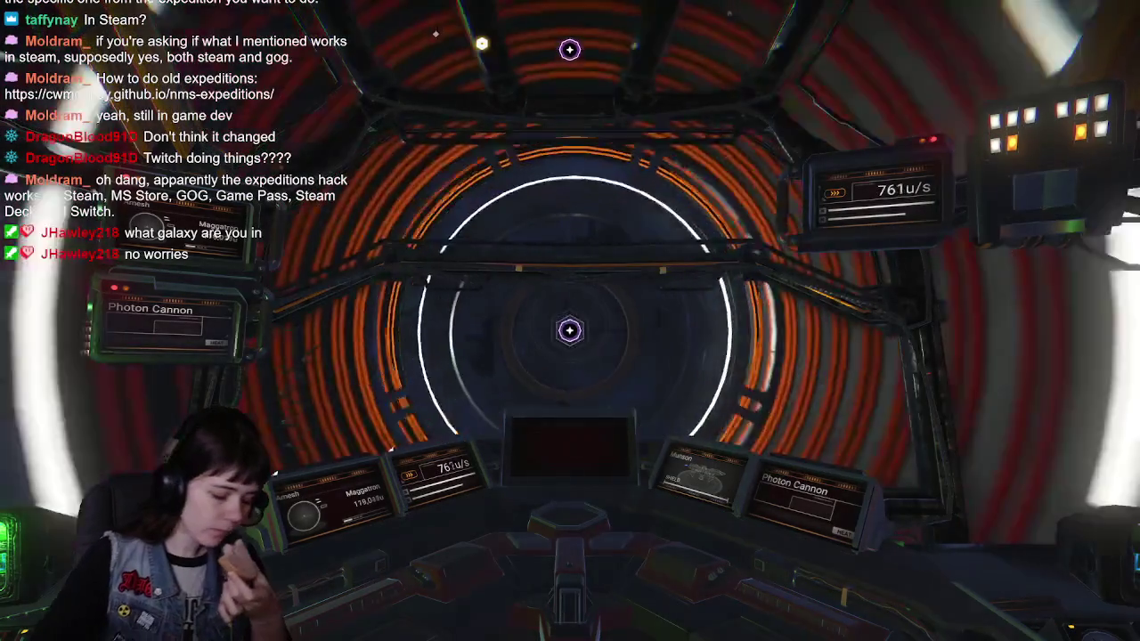
Check the quick menu again and boost into open space among the asteroids.
{"action": "key", "text": "x"}
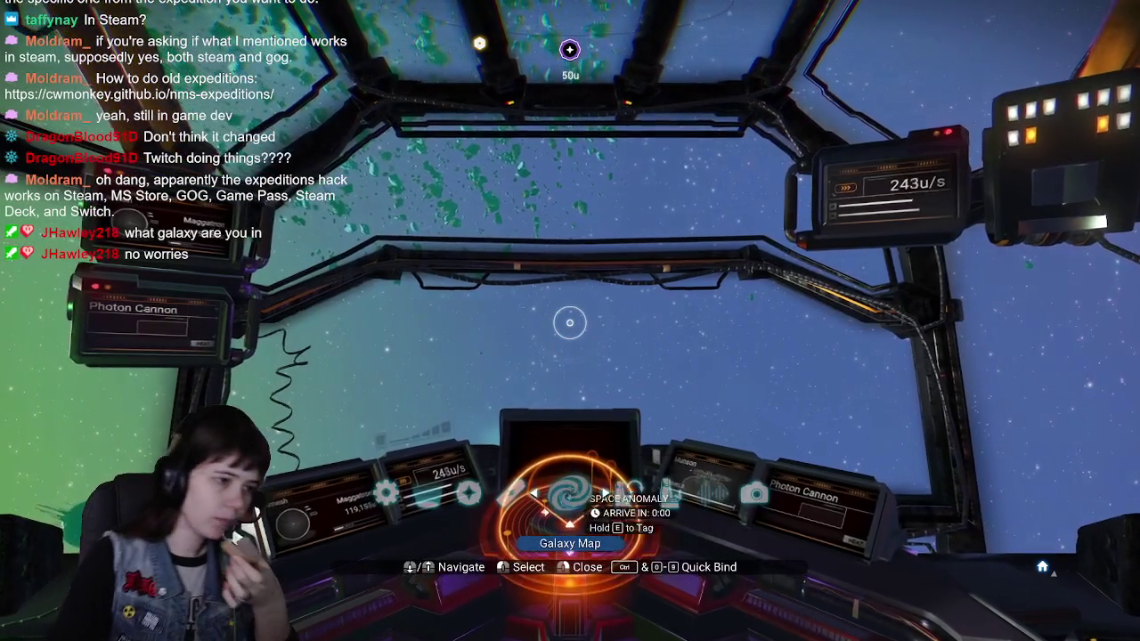
{"action": "key", "text": "x"}
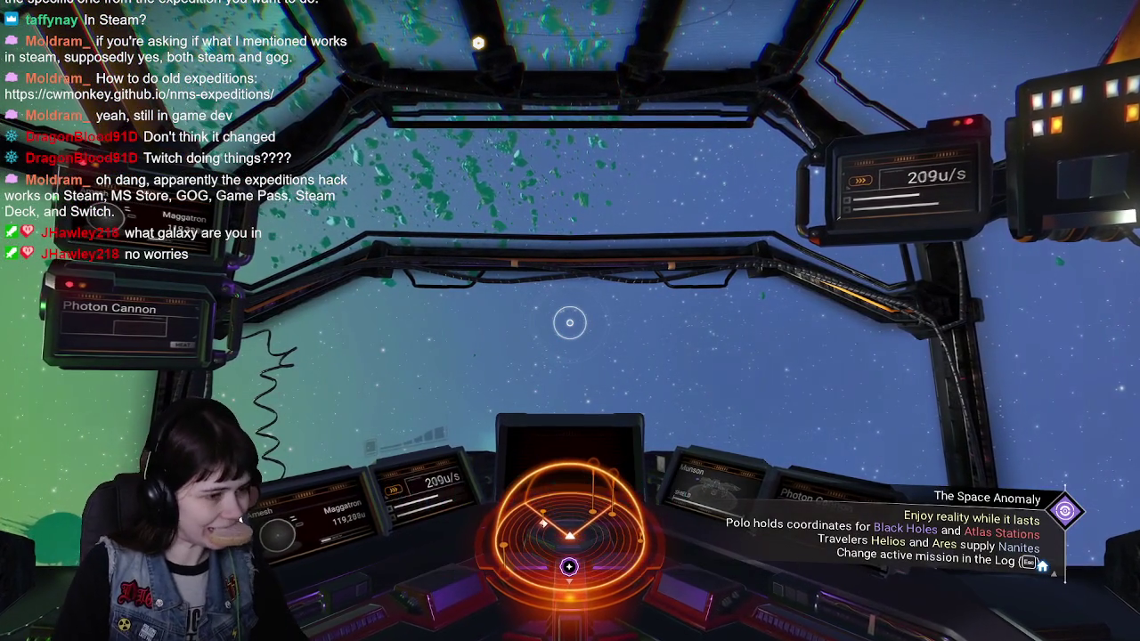
{"action": "key", "text": "shift"}
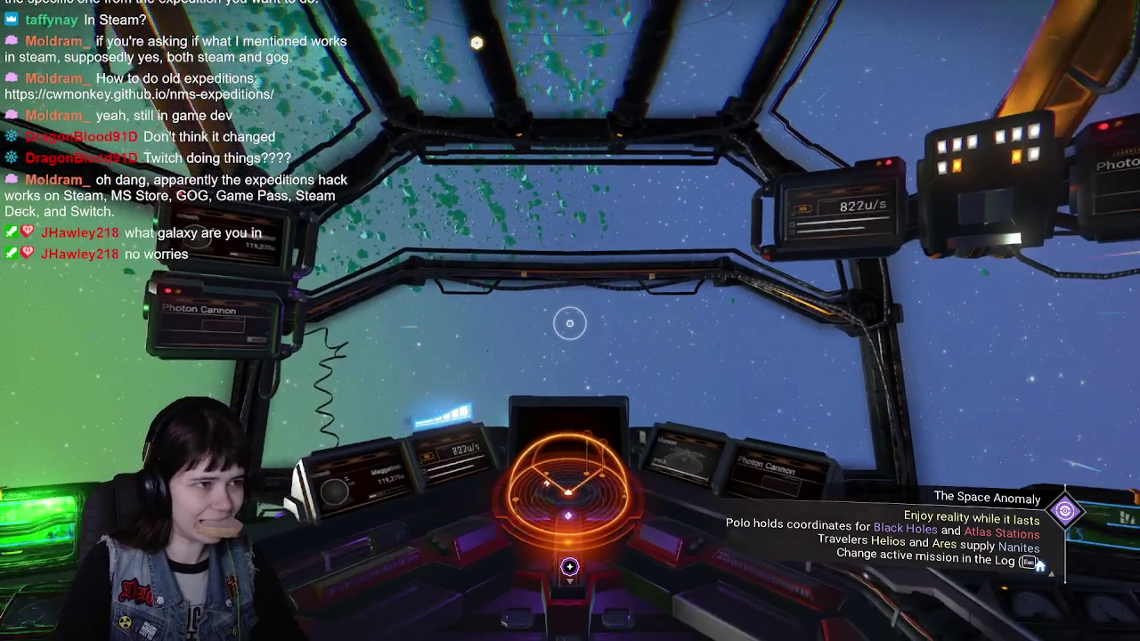
View Kathos on the galaxy map, return to the cockpit, and slow the ship while turning toward Amesh.
{"action": "key", "text": "x"}
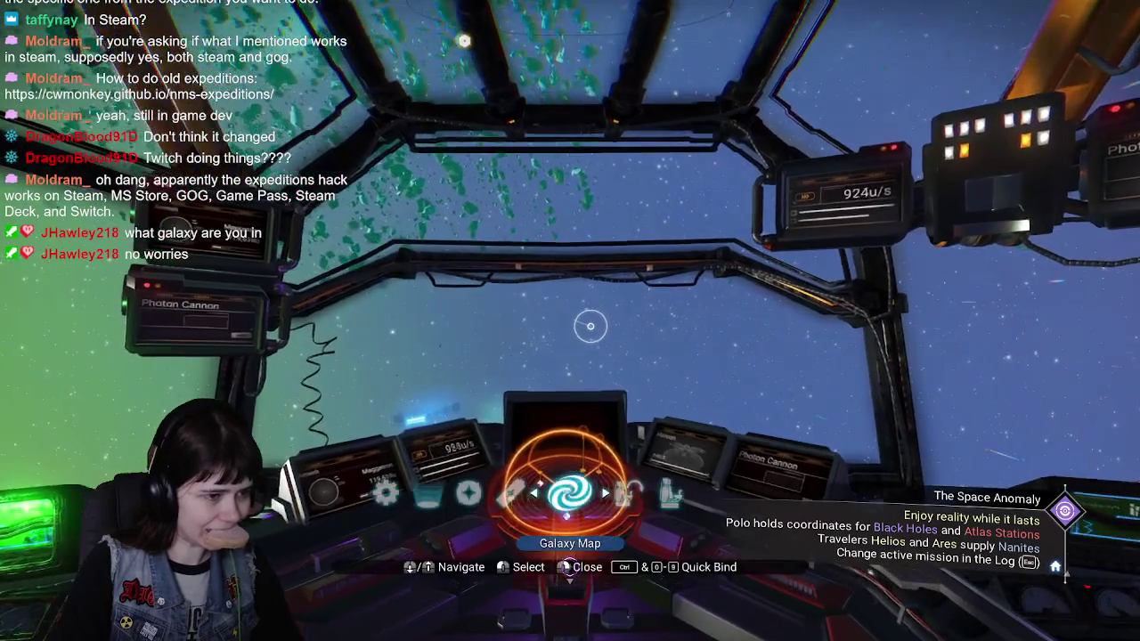
{"action": "key", "text": "e"}
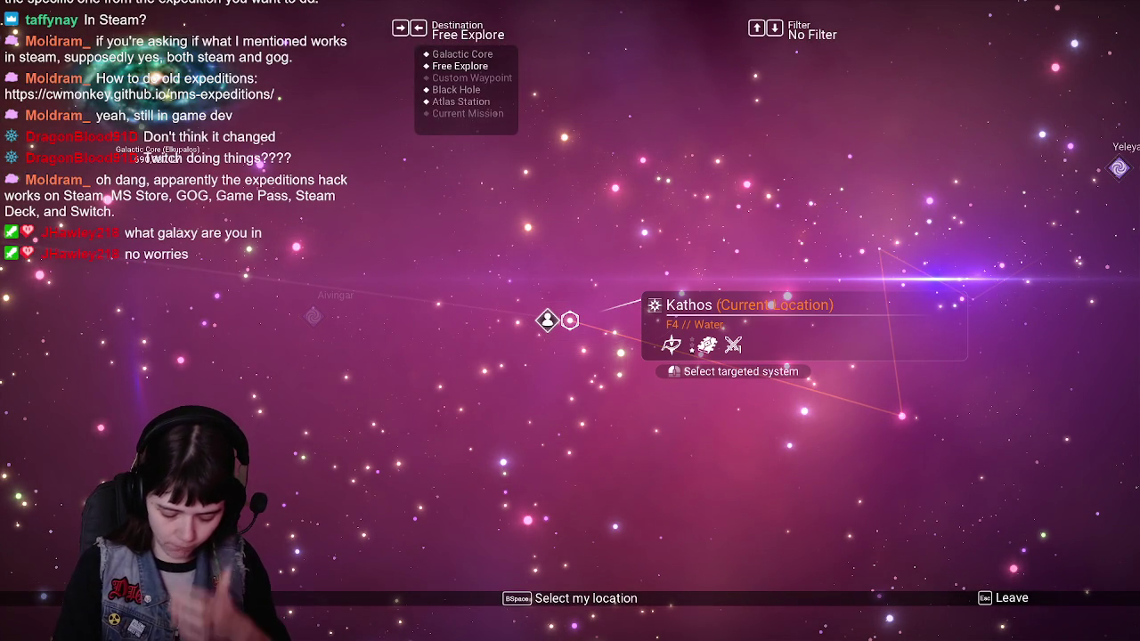
{"action": "key", "text": "Escape"}
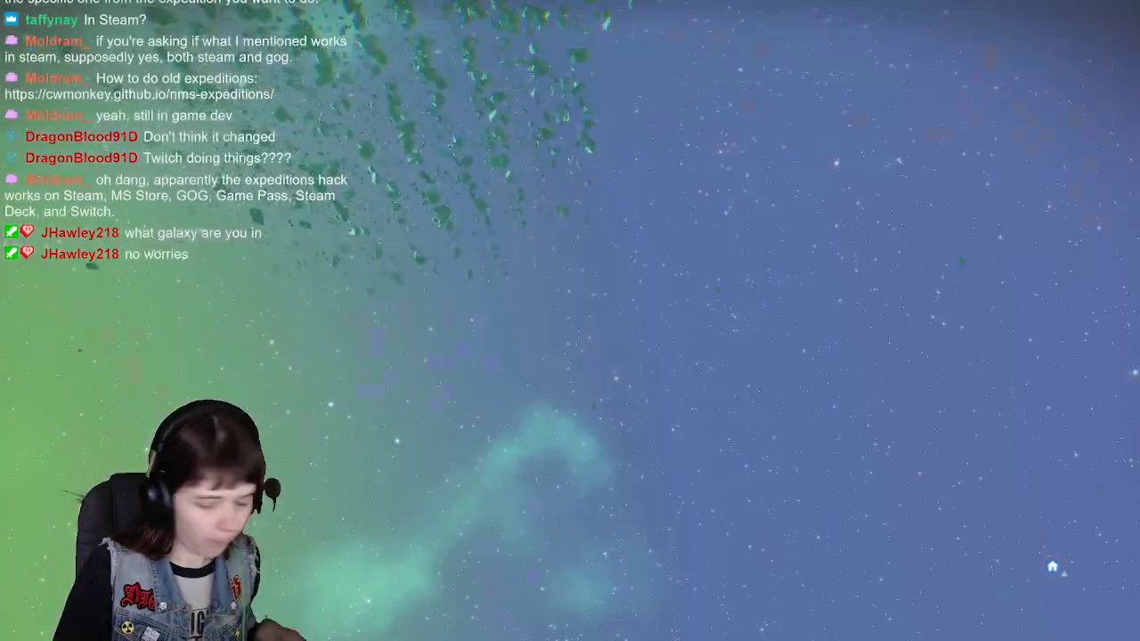
{"action": "key", "text": "s"}
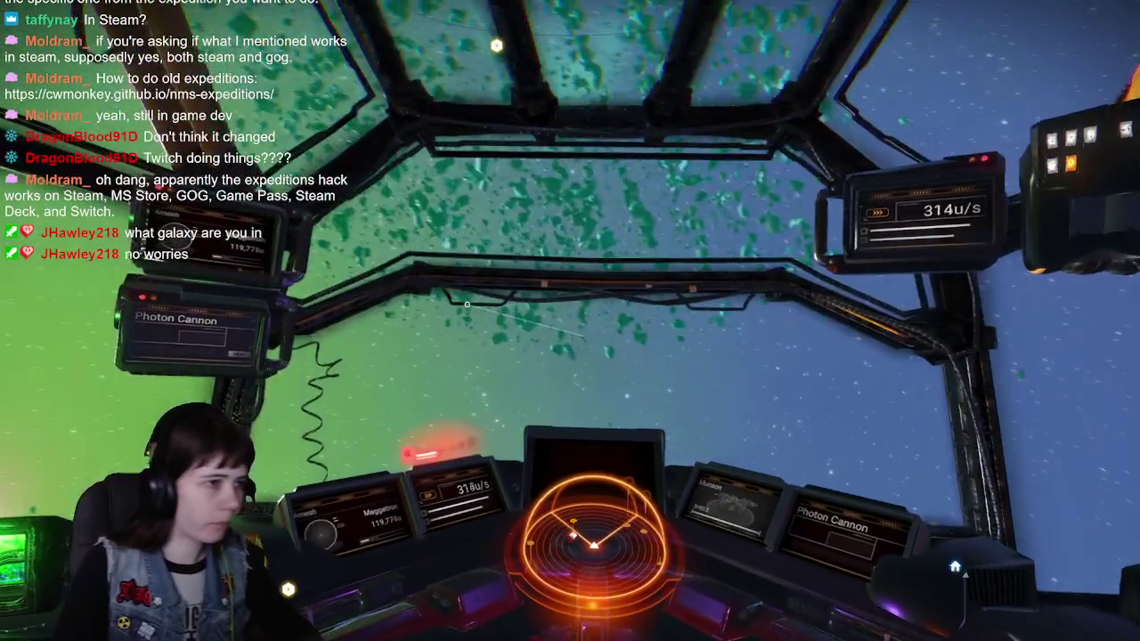
{"action": "key", "text": "s"}
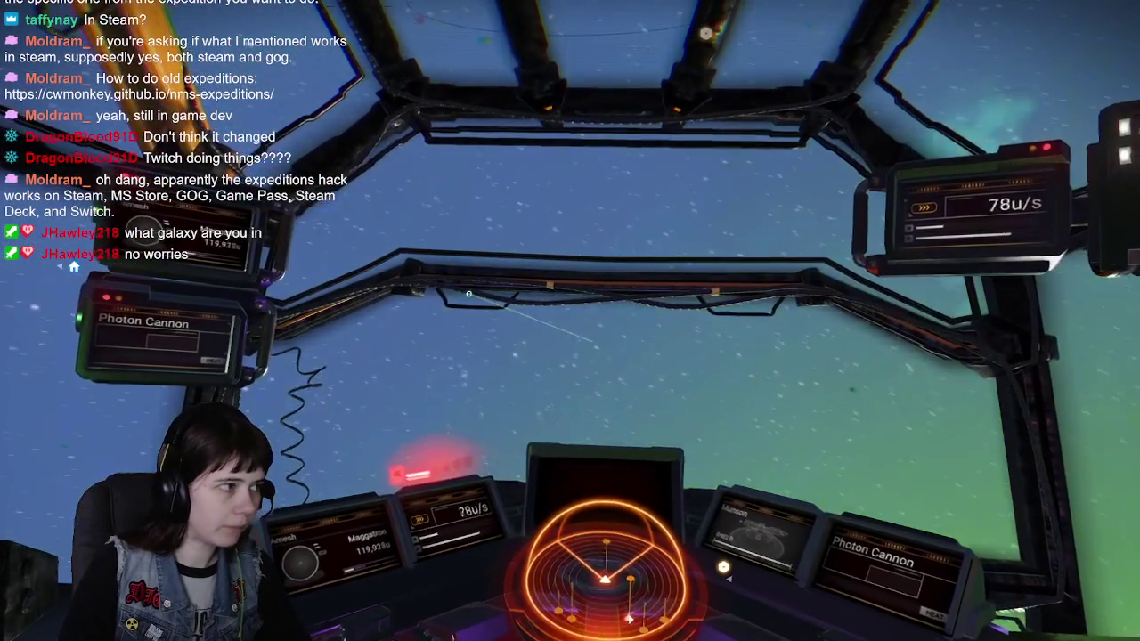
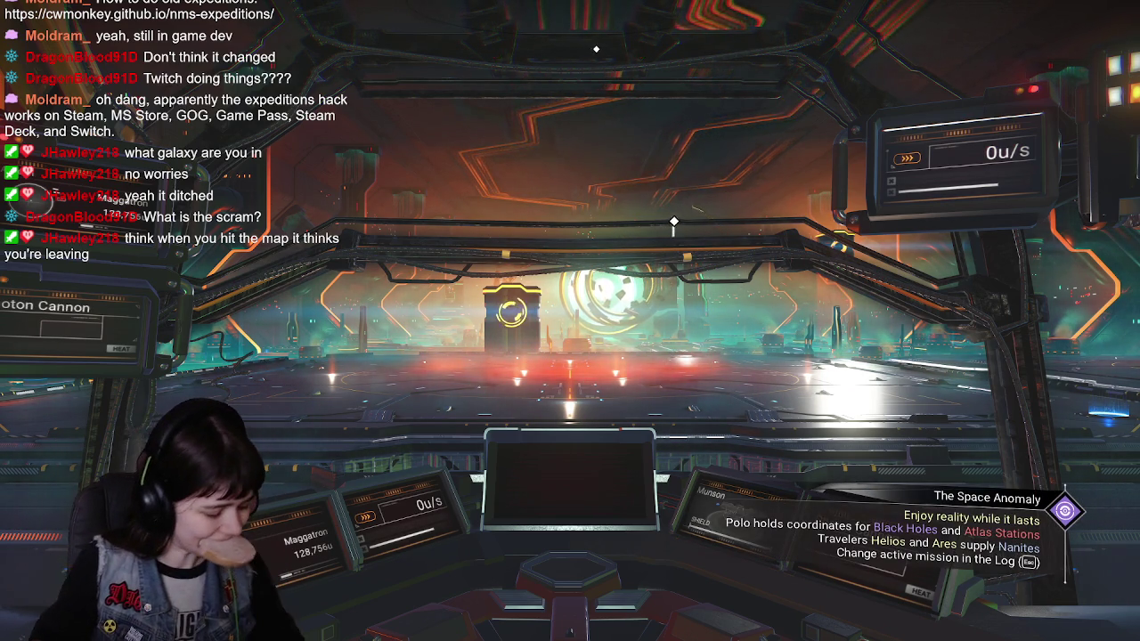
Step out of the ship, walk to the Nexus hologram and bring up its four-mission board.
{"action": "key", "text": "e"}
{"action": "key", "text": "w"}
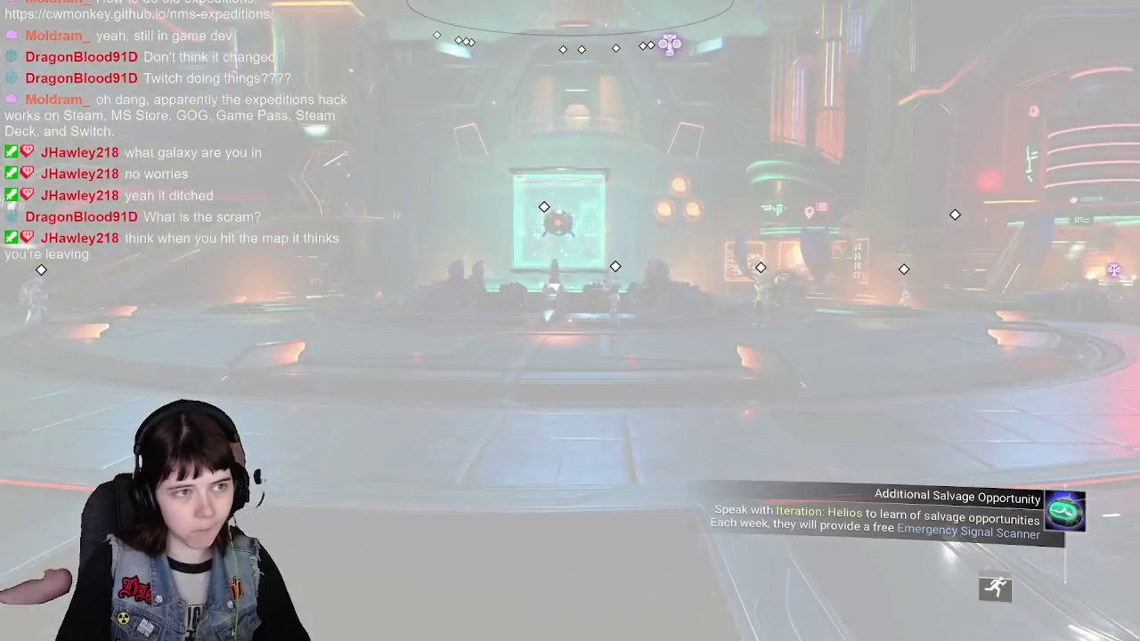
{"action": "key", "text": "w"}
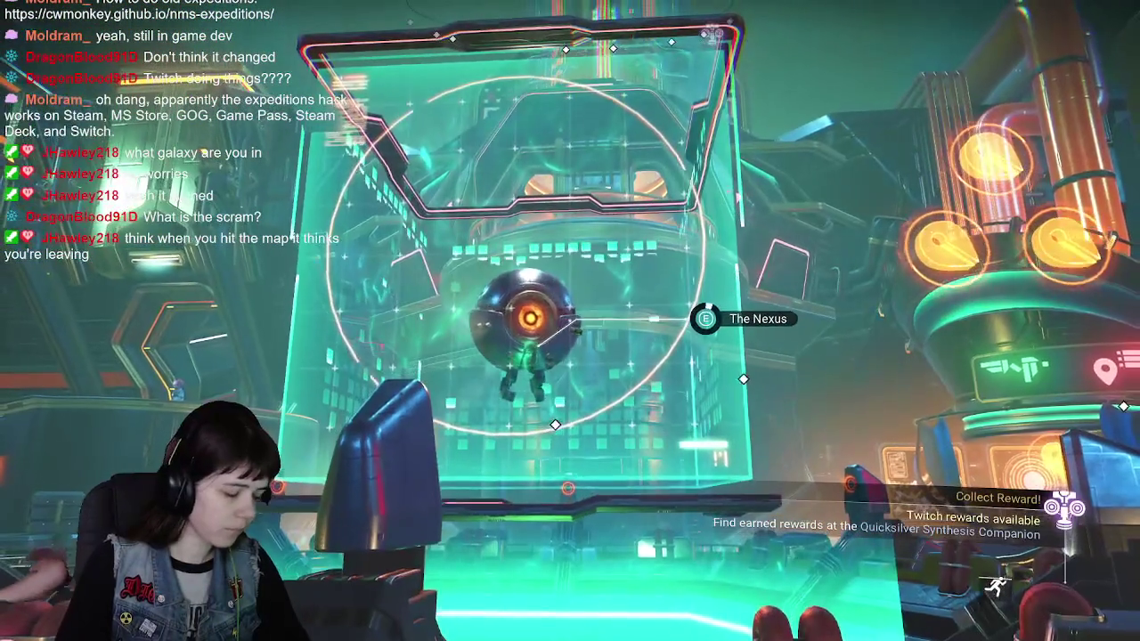
{"action": "key", "text": "e"}
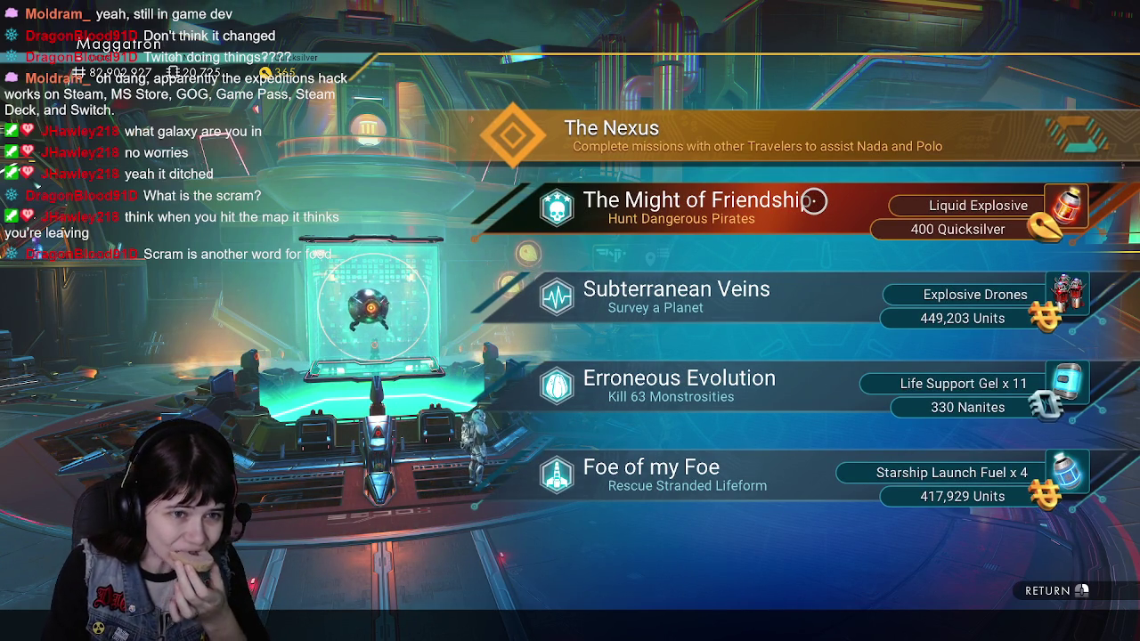
Scroll past The Might of Friendship mission, then close the Nexus mission list.
{"action": "scroll", "coordinate": [840, 331], "scroll_direction": "down", "scroll_amount": 1}
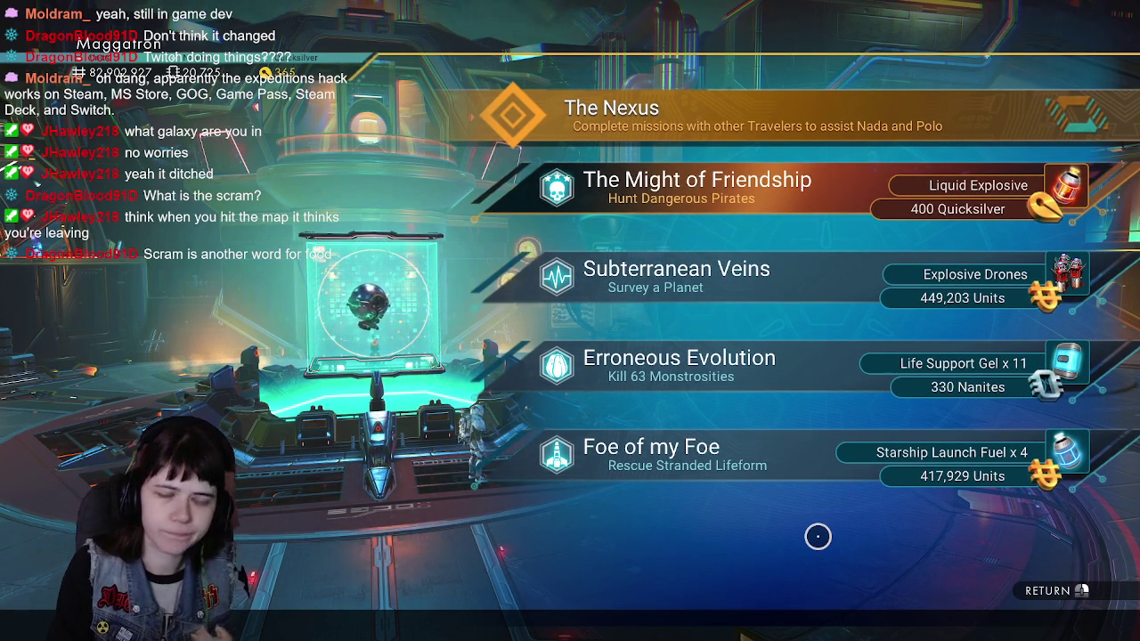
{"action": "key", "text": "Escape"}
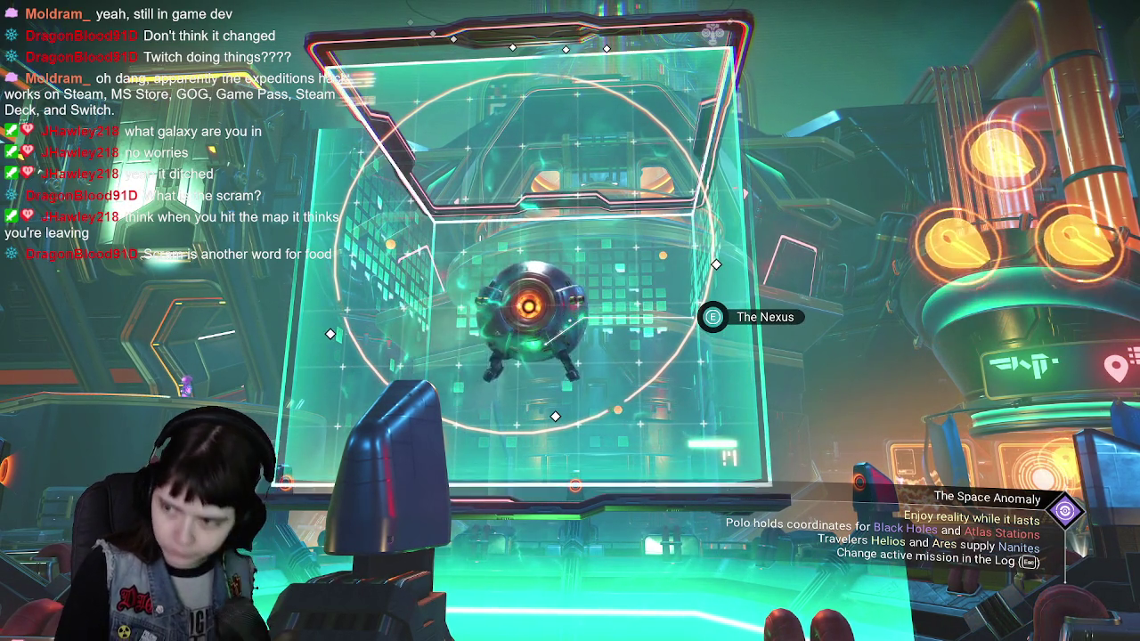
View the Expedition 21: Remnant details at the orange terminal, then head for the Quicksilver chamber.
{"action": "key", "text": "w"}
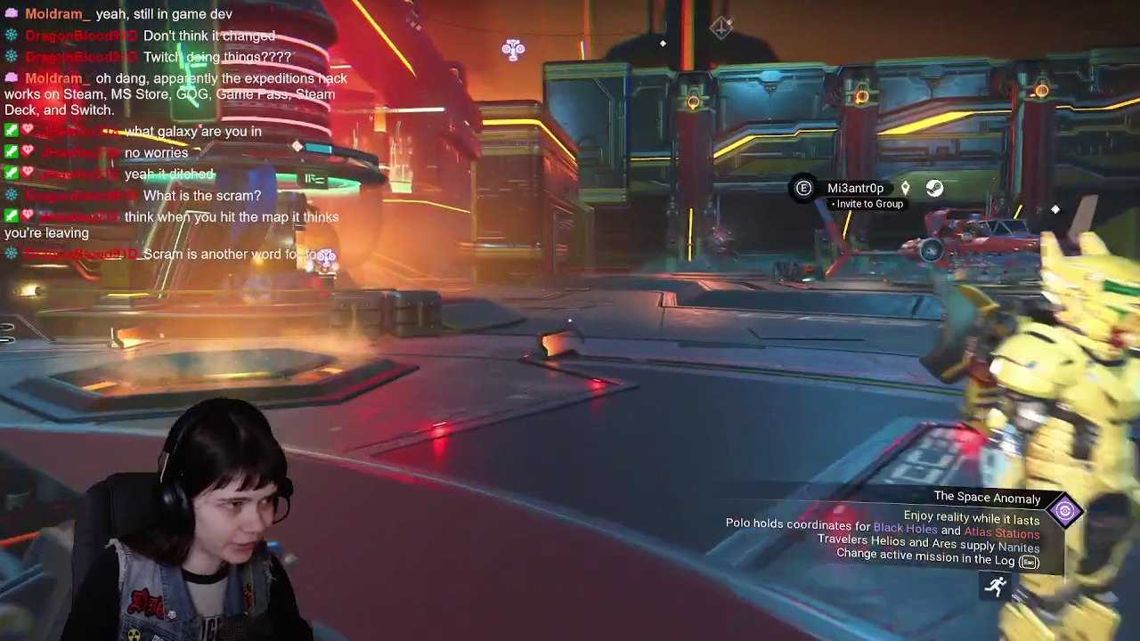
{"action": "key", "text": "w"}
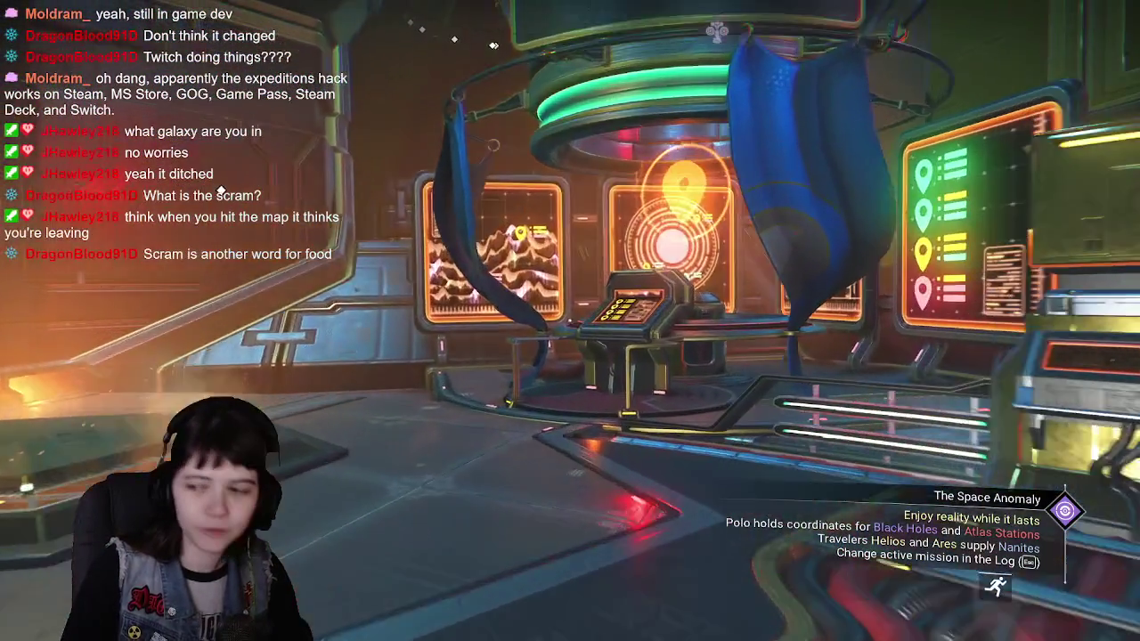
{"action": "key", "text": "w"}
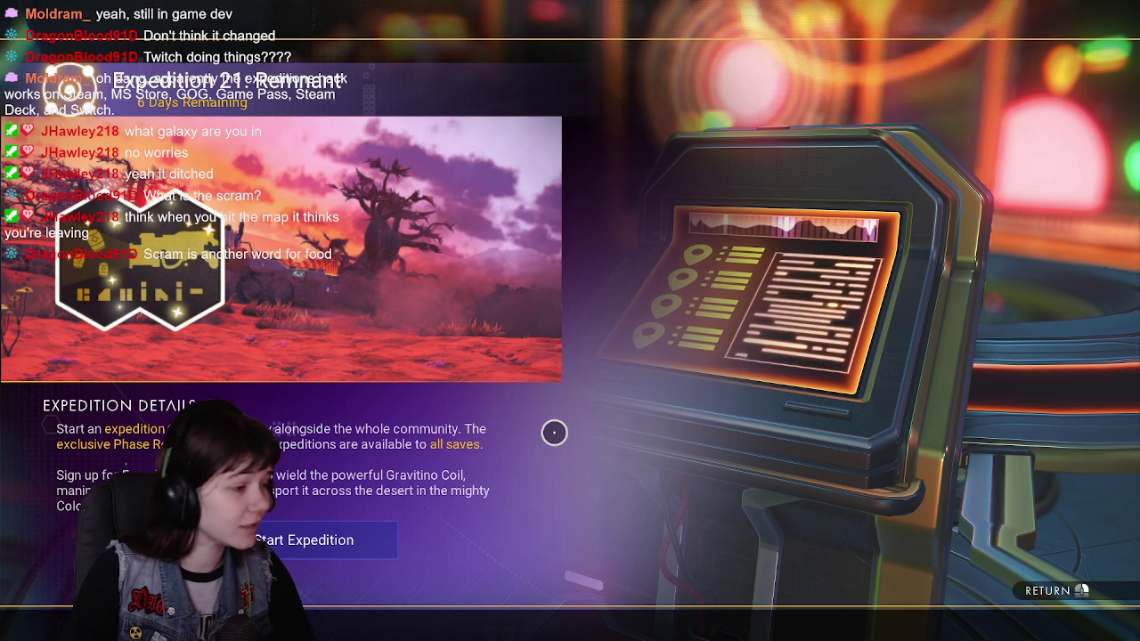
{"action": "key", "text": "Escape"}
{"action": "key", "text": "shift+w"}
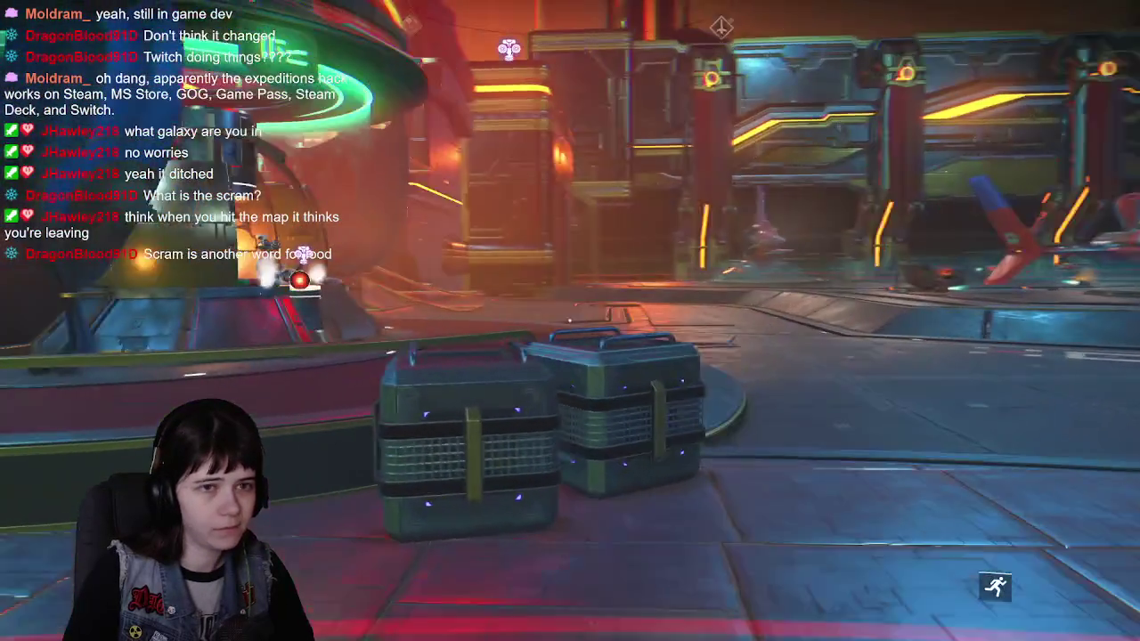
Approach the Quicksilver Synthesis Companion and start a conversation with it.
{"action": "key", "text": "w"}
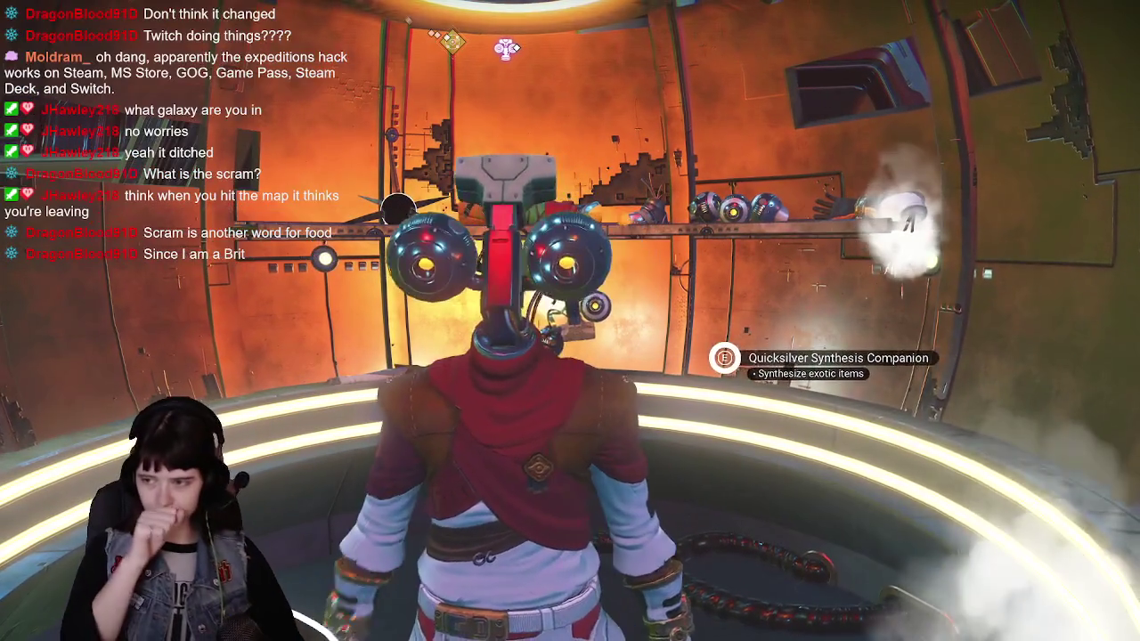
{"action": "key", "text": "e"}
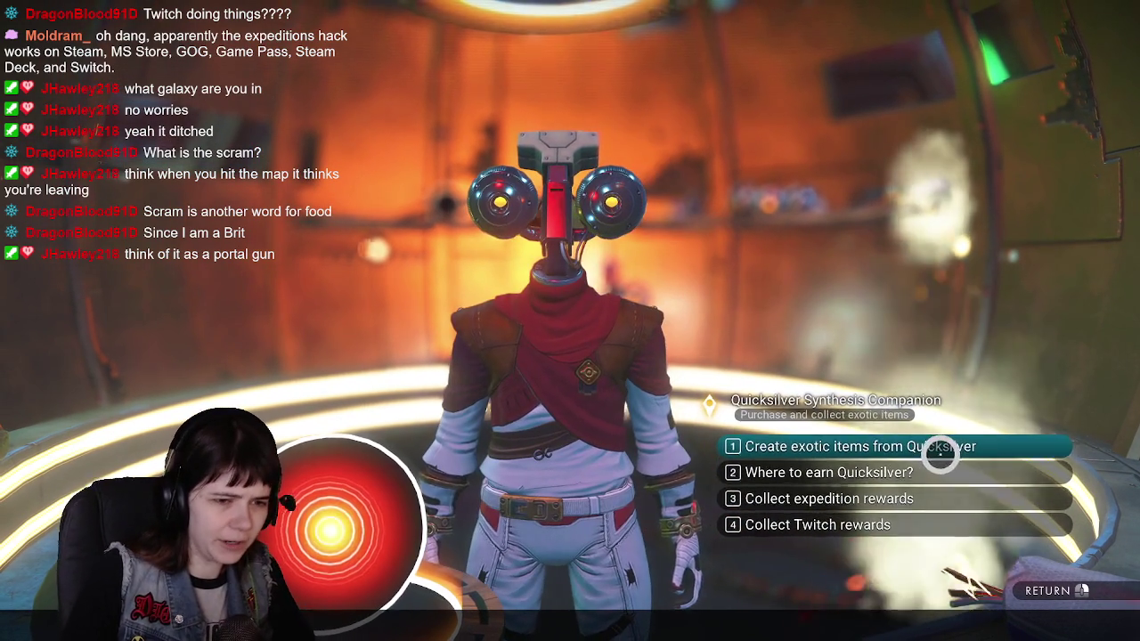
Enter the exotic-items shop and filter the Base Building Parts category to Not Owned.
{"action": "left_click", "coordinate": [942, 453]}
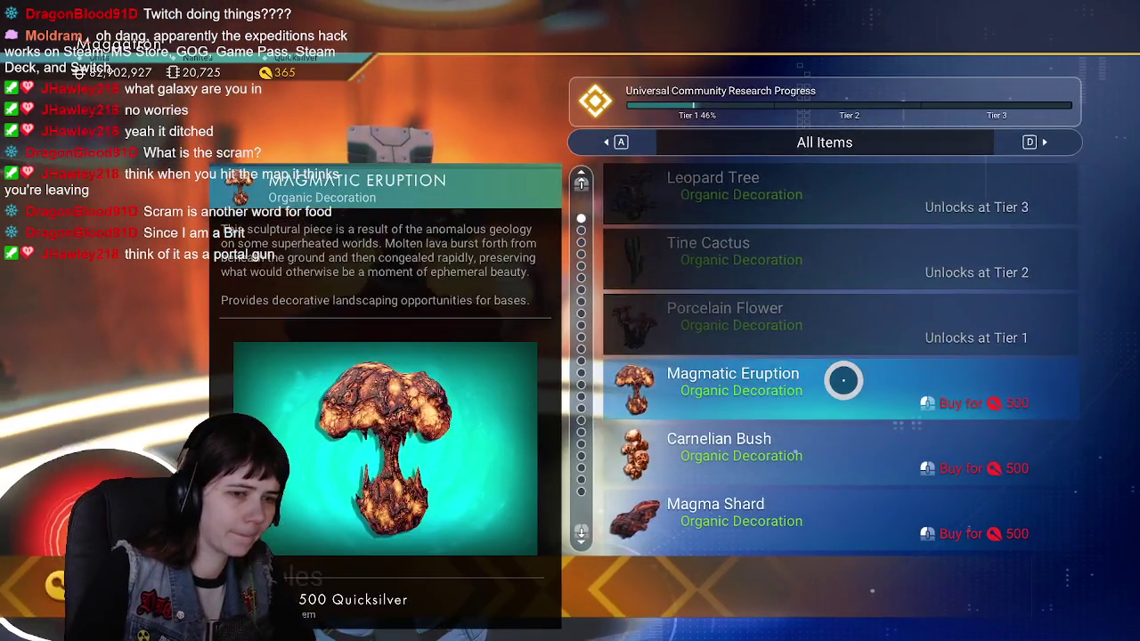
{"action": "scroll", "coordinate": [729, 284], "scroll_direction": "down", "scroll_amount": 2}
{"action": "scroll", "coordinate": [724, 249], "scroll_direction": "down", "scroll_amount": 3}
{"action": "scroll", "coordinate": [735, 226], "scroll_direction": "down", "scroll_amount": 3}
{"action": "left_click", "coordinate": [1007, 154]}
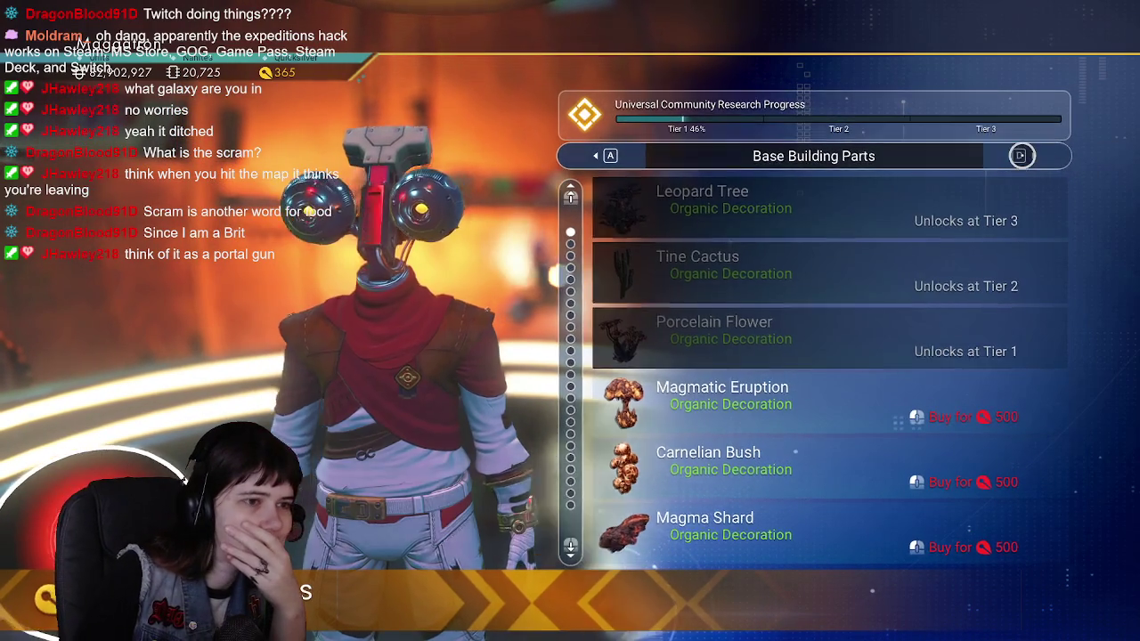
{"action": "left_click", "coordinate": [1022, 153]}
{"action": "left_click", "coordinate": [608, 156]}
{"action": "left_click", "coordinate": [608, 156]}
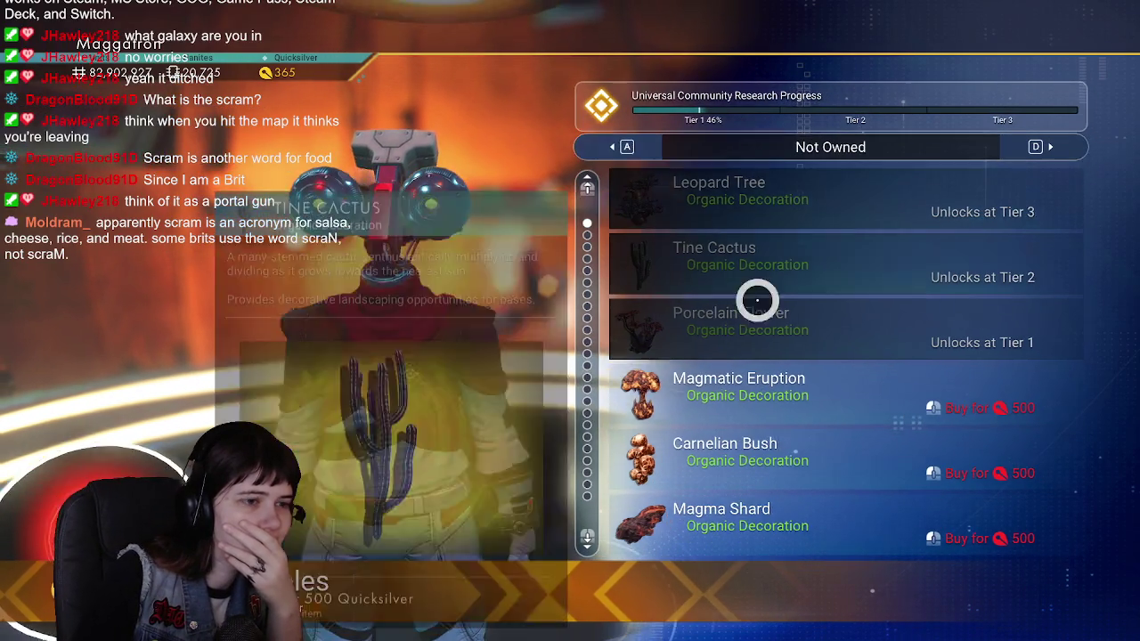
Scroll through the unowned decorations, decals and banners at 500 Quicksilver each, then exit.
{"action": "scroll", "coordinate": [743, 282], "scroll_direction": "down", "scroll_amount": 3}
{"action": "scroll", "coordinate": [766, 251], "scroll_direction": "down", "scroll_amount": 3}
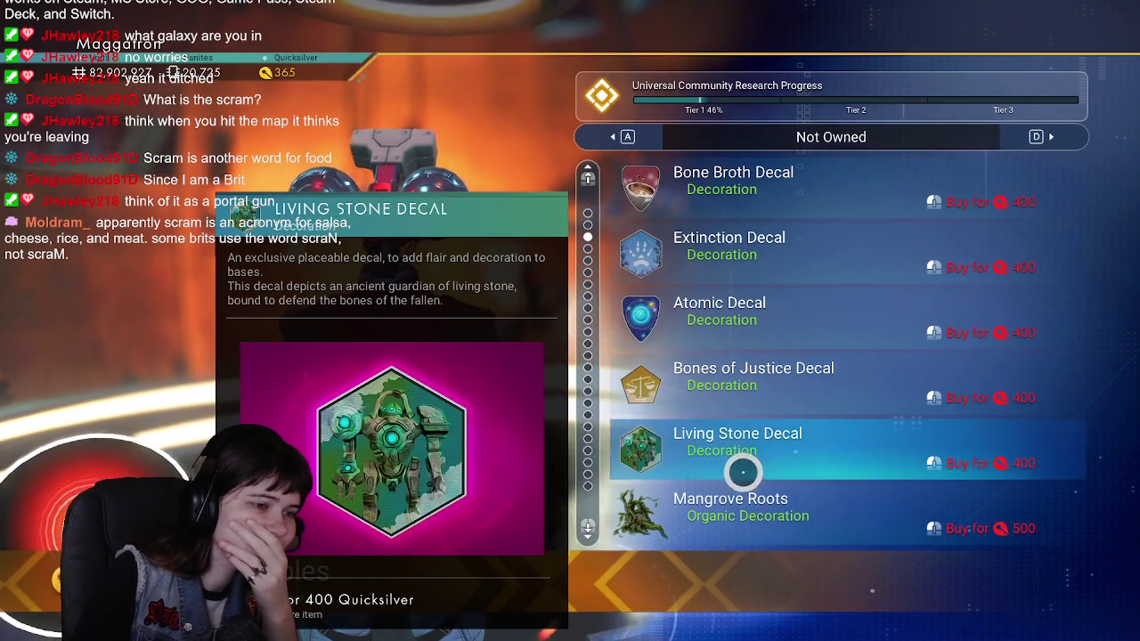
{"action": "scroll", "coordinate": [768, 497], "scroll_direction": "down", "scroll_amount": 6}
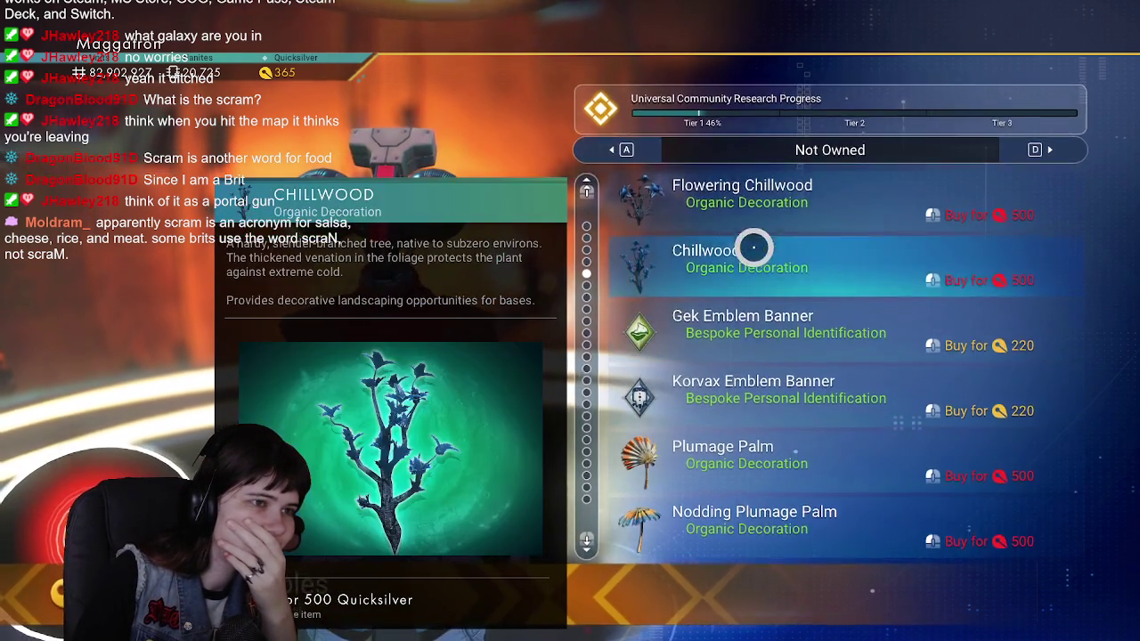
{"action": "scroll", "coordinate": [788, 365], "scroll_direction": "down", "scroll_amount": 6}
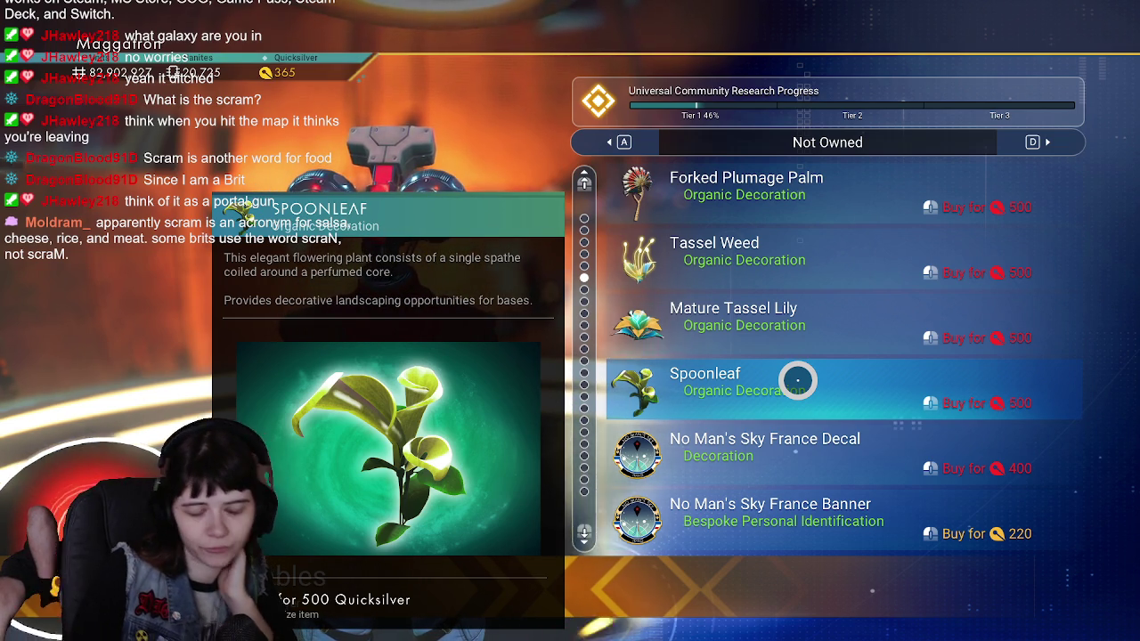
{"action": "scroll", "coordinate": [799, 380], "scroll_direction": "down", "scroll_amount": 3}
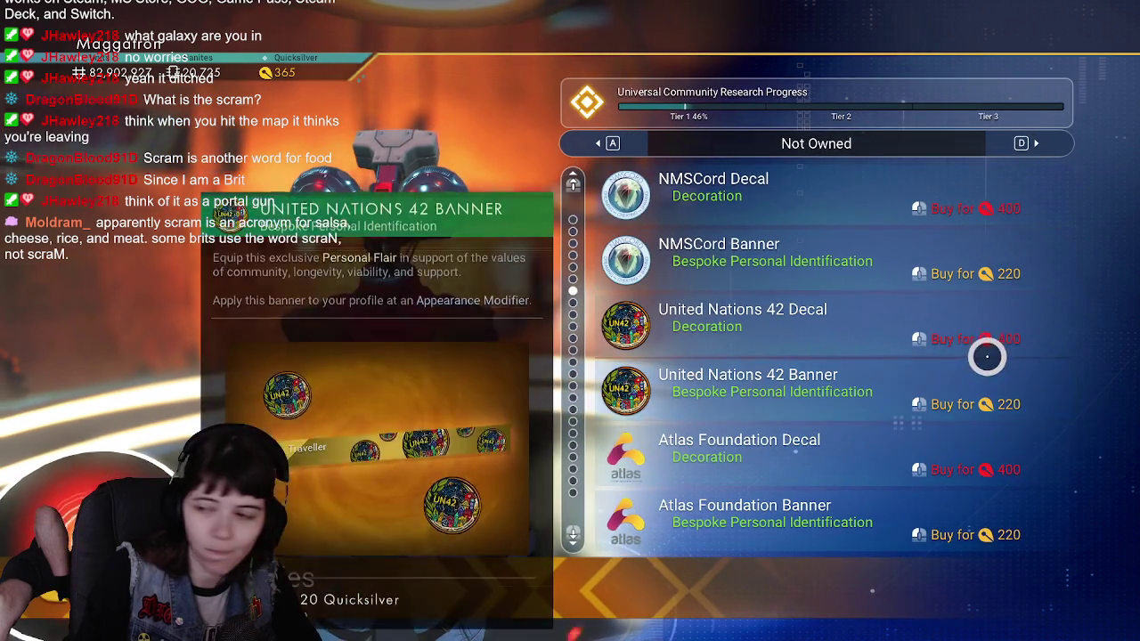
{"action": "mouse_move", "coordinate": [961, 355]}
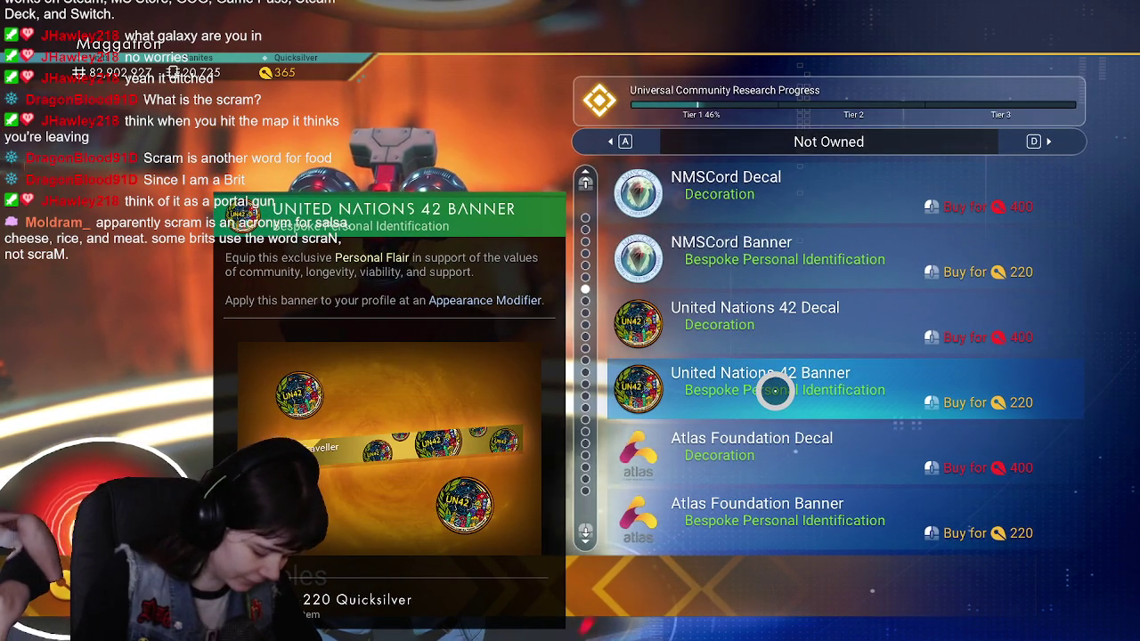
{"action": "scroll", "coordinate": [771, 391], "scroll_direction": "down", "scroll_amount": 3}
{"action": "scroll", "coordinate": [775, 392], "scroll_direction": "down", "scroll_amount": 15}
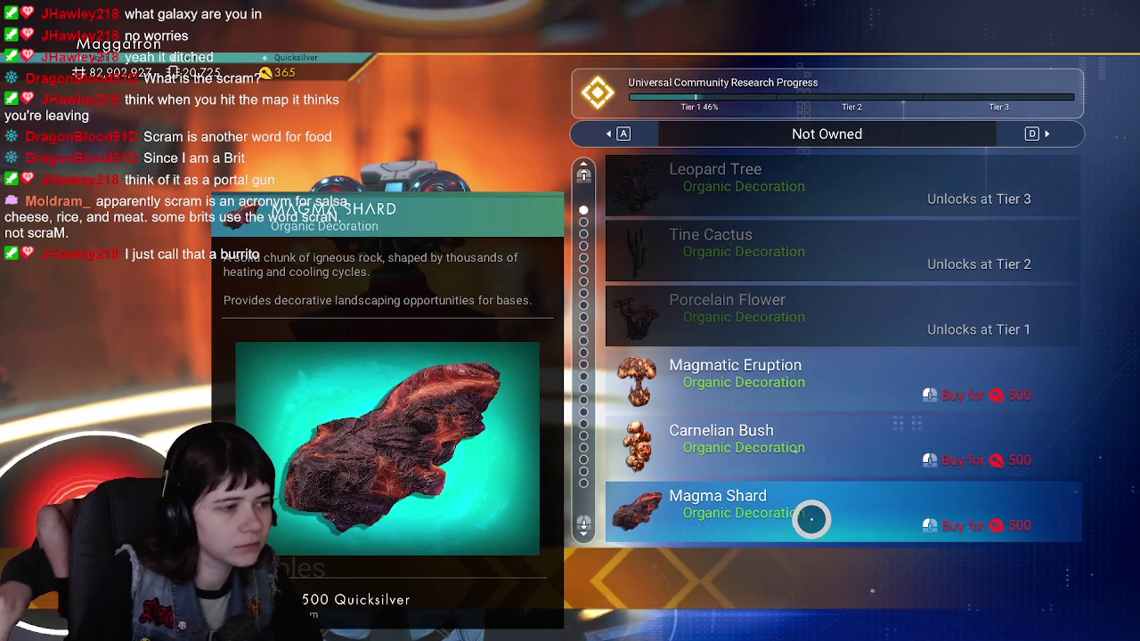
{"action": "key", "text": "Escape"}
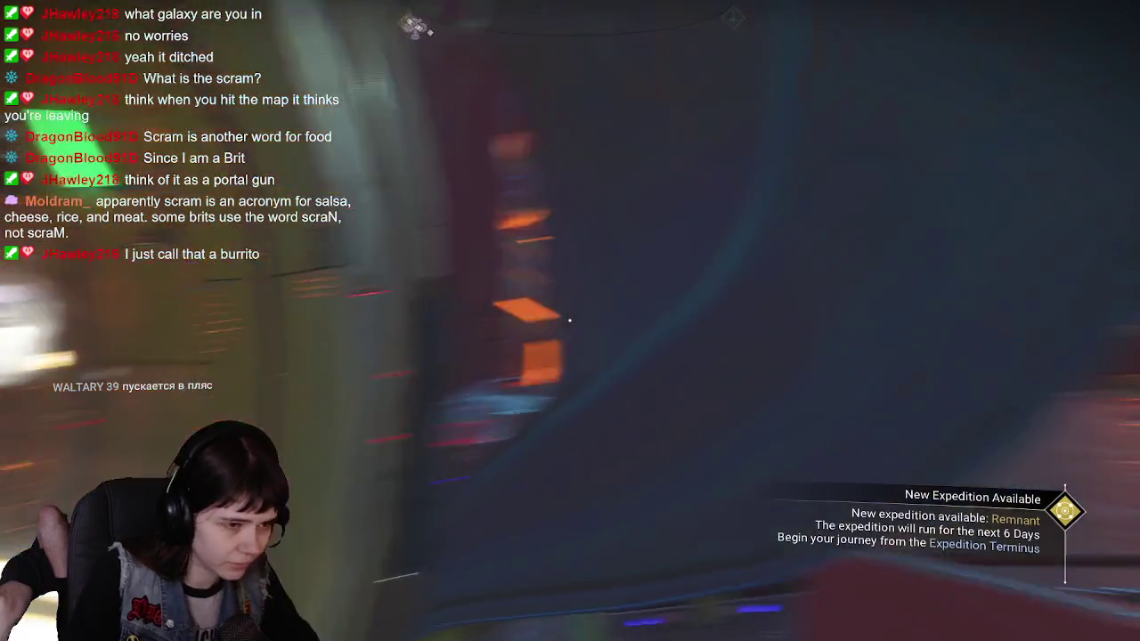
Return from the Quicksilver chamber to the Nexus board, now led by Skeletal Legacy.
{"action": "key", "text": "shift+w"}
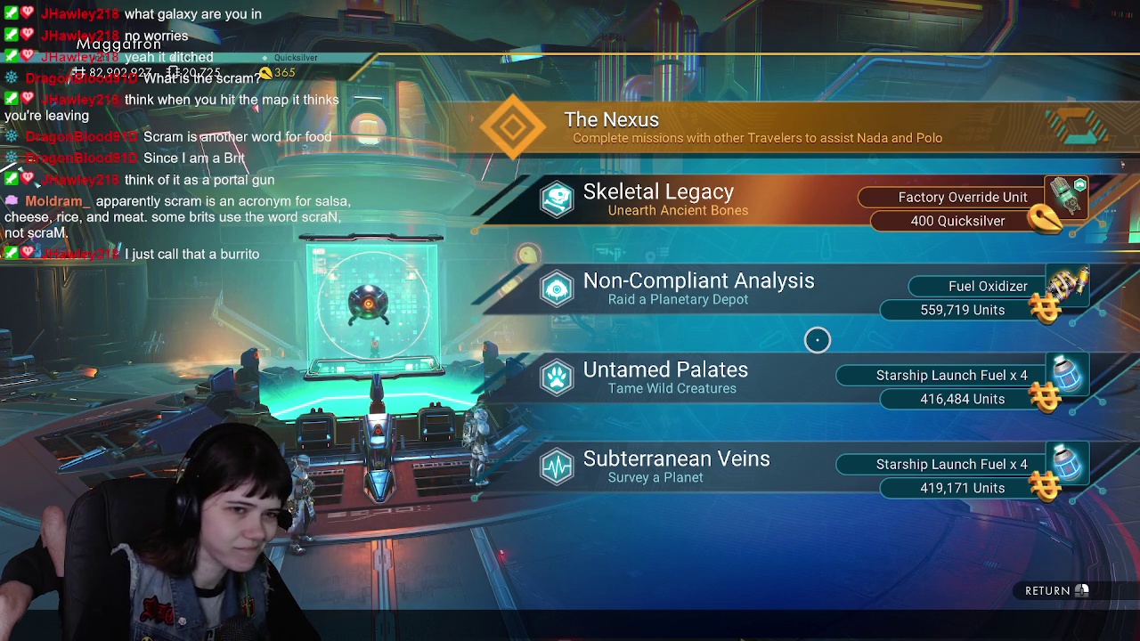
Leave the Nexus board and reopen the Expedition 21: Remnant menu at the central console.
{"action": "key", "text": "Escape"}
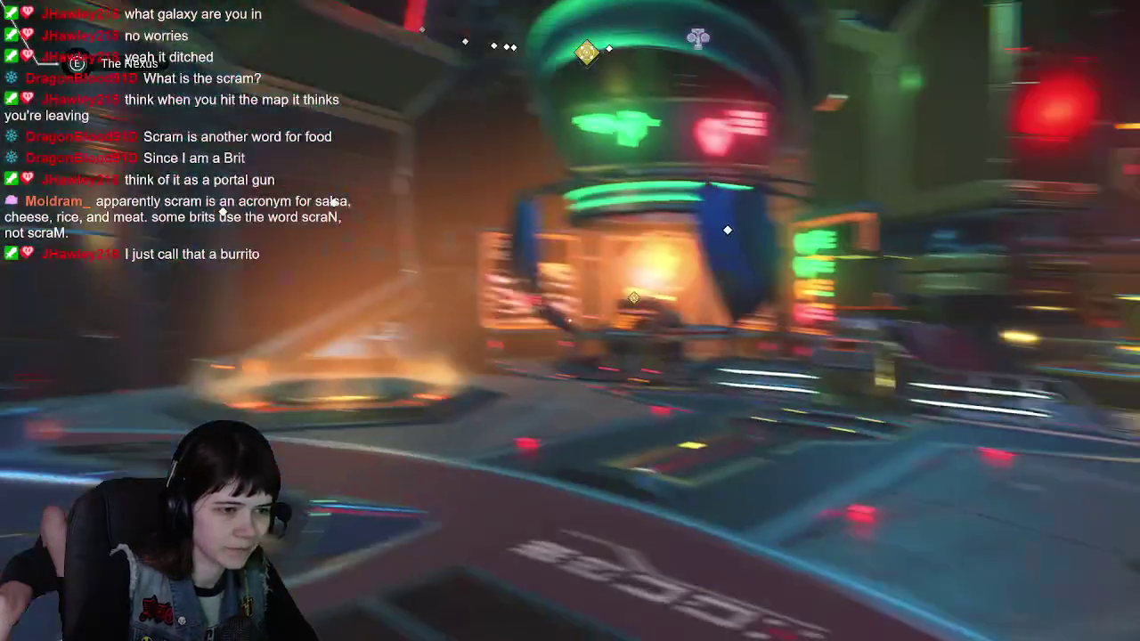
{"action": "key", "text": "w"}
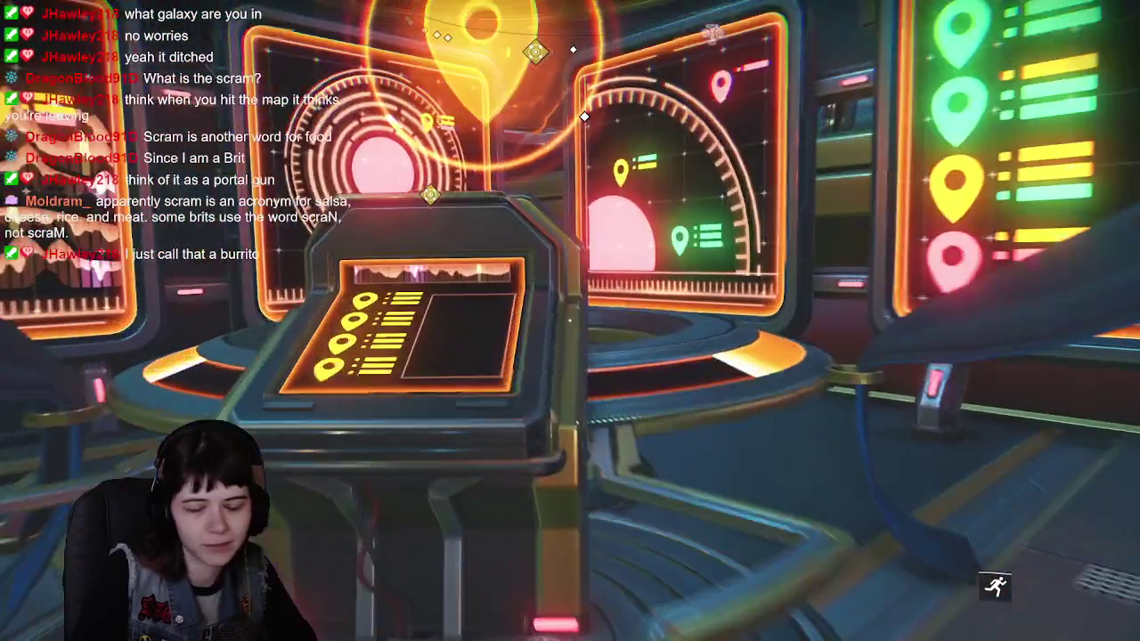
{"action": "key", "text": "w"}
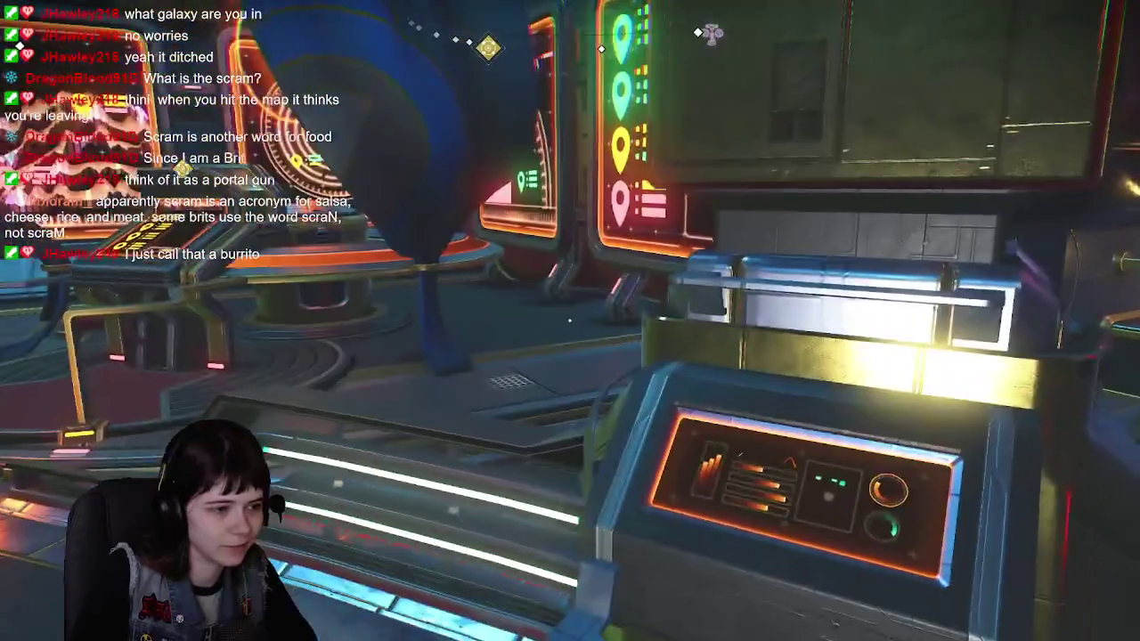
{"action": "key", "text": "w"}
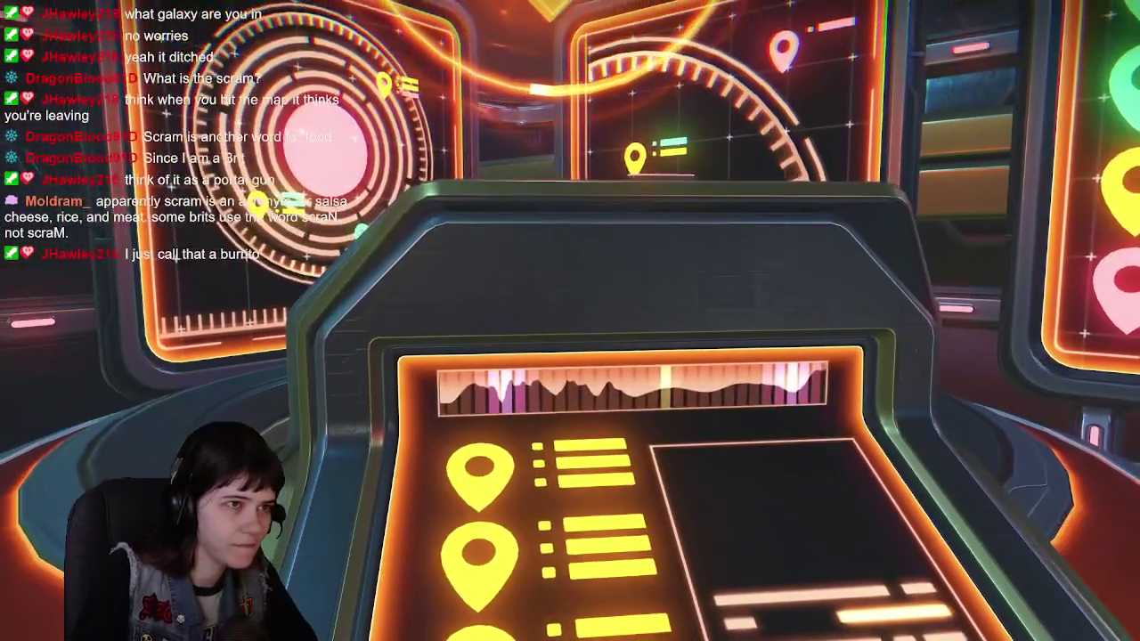
{"action": "key", "text": "e"}
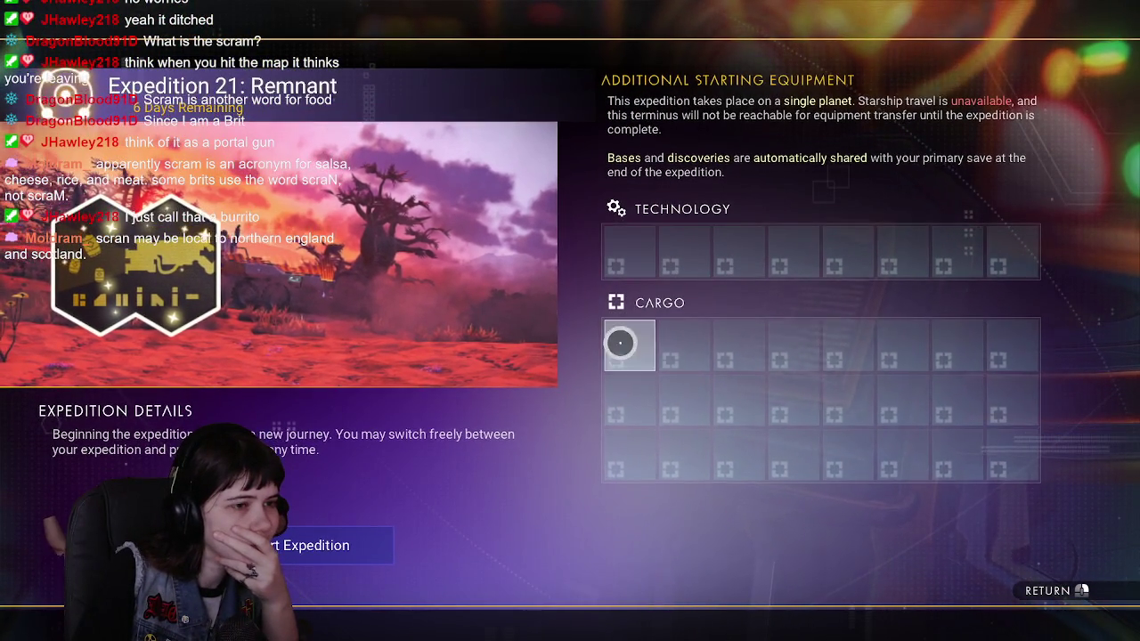
Place the AtlasPass v3 from the exosuit items into the first starting cargo slot.
{"action": "left_click", "coordinate": [620, 343]}
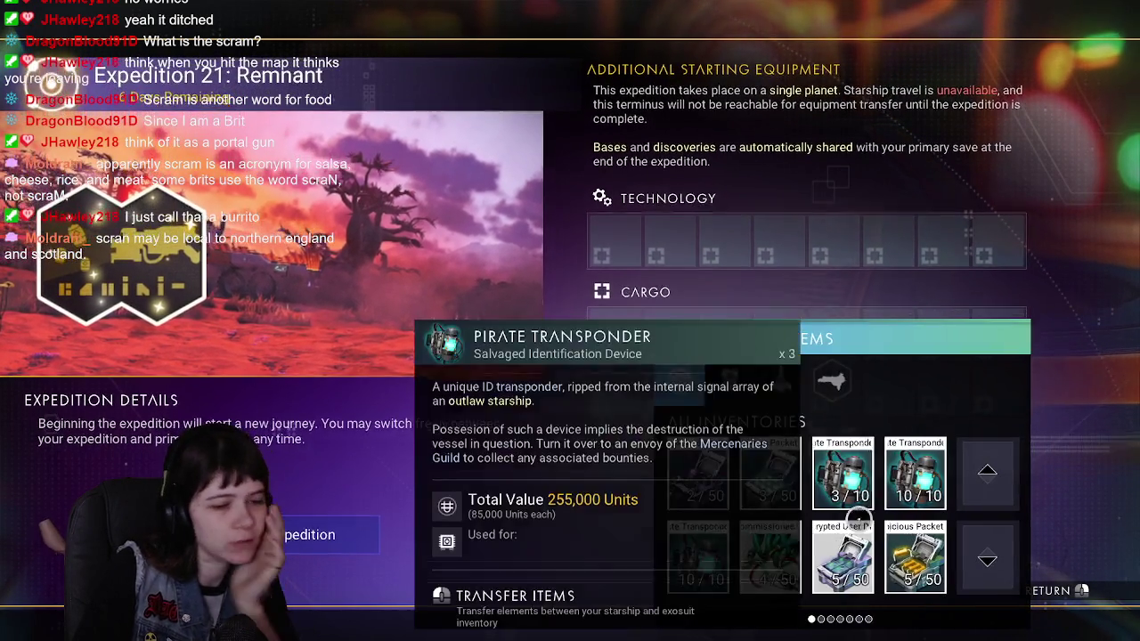
{"action": "scroll", "coordinate": [855, 535], "scroll_direction": "down", "scroll_amount": 1}
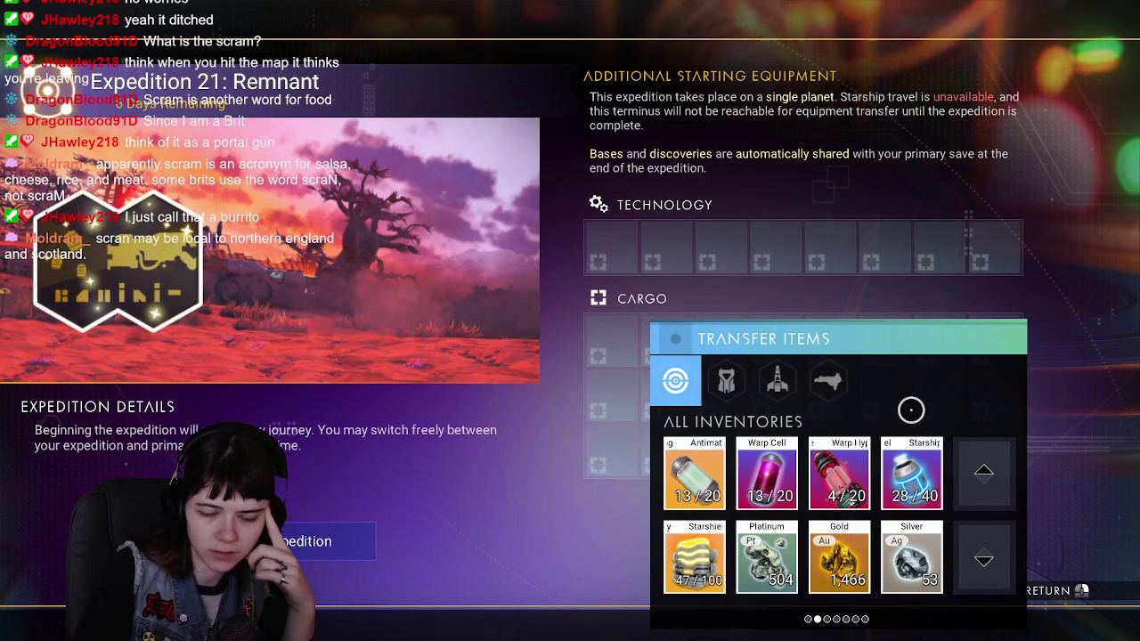
{"action": "left_click", "coordinate": [726, 381]}
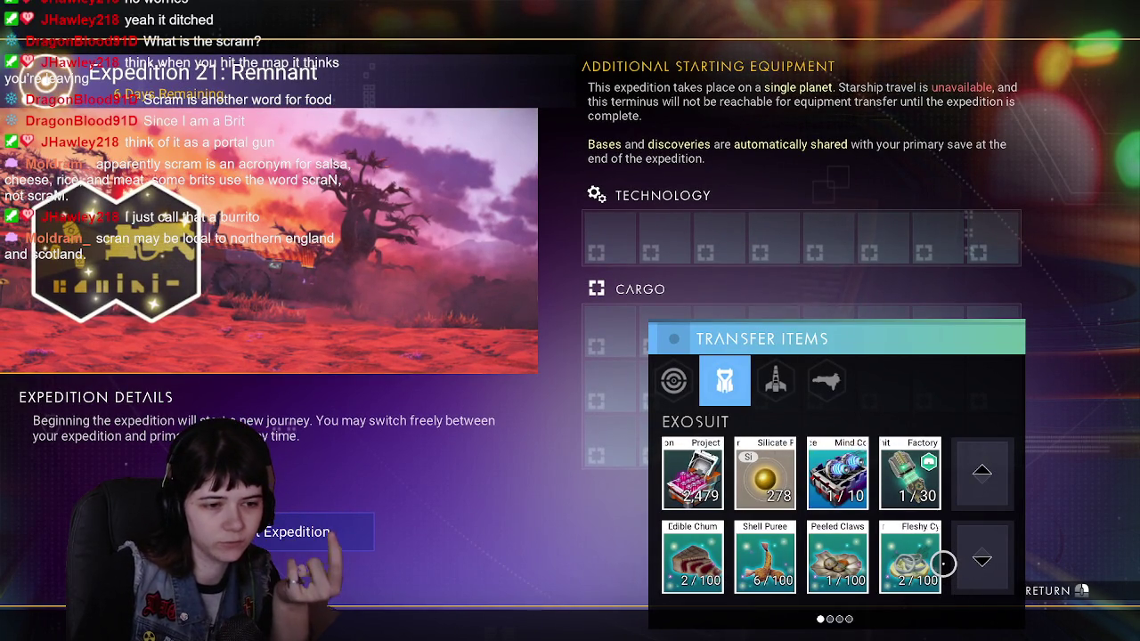
{"action": "scroll", "coordinate": [944, 557], "scroll_direction": "down", "scroll_amount": 2}
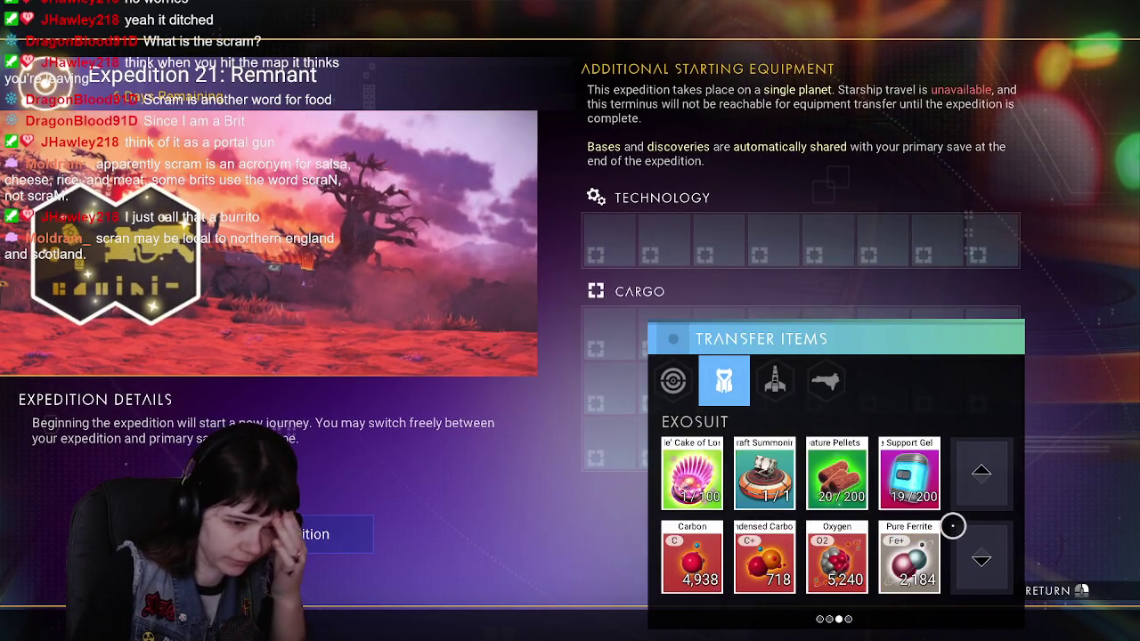
{"action": "scroll", "coordinate": [952, 527], "scroll_direction": "down", "scroll_amount": 1}
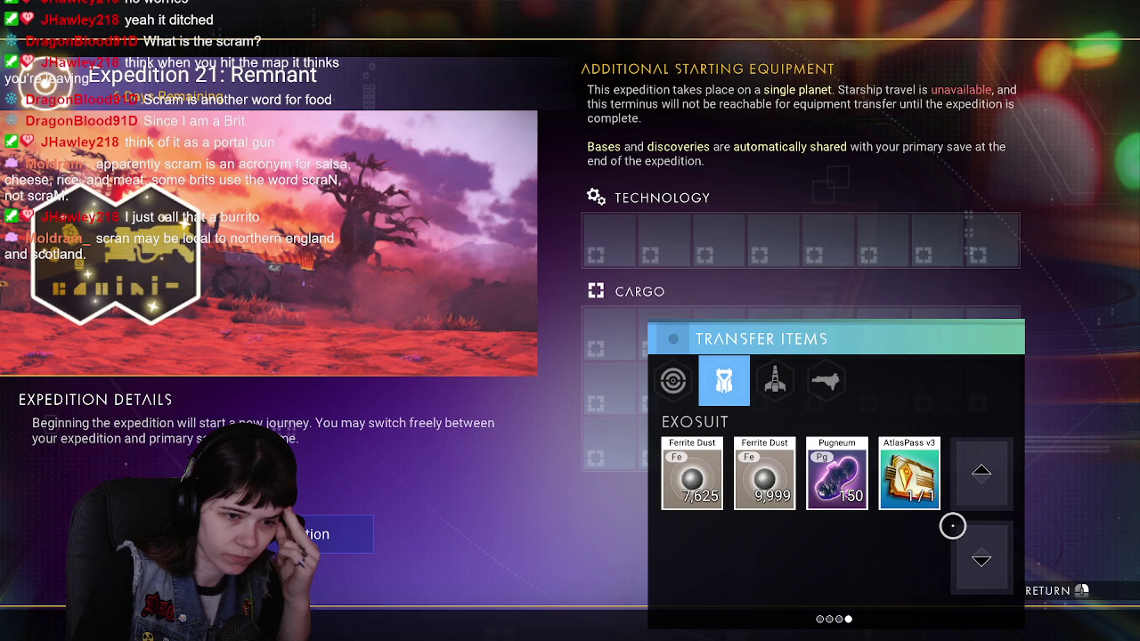
{"action": "left_click", "coordinate": [909, 473]}
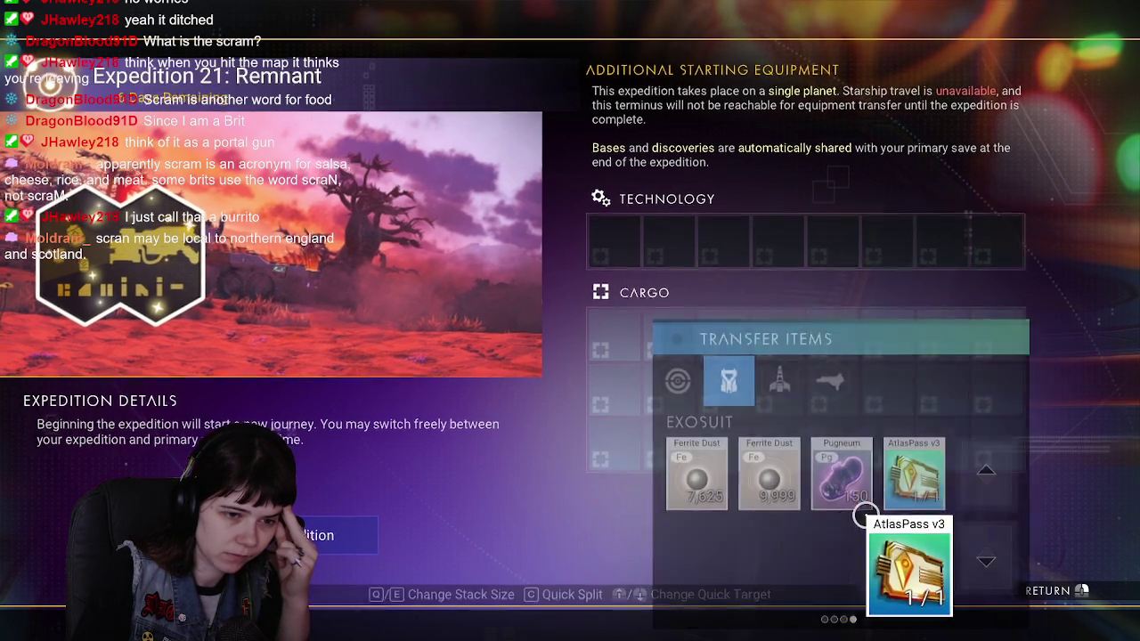
{"action": "left_click", "coordinate": [605, 339]}
Quick Transfer the AtlasPass v3 back to the exosuit and leave the equipment screen.
{"action": "left_click", "coordinate": [683, 347]}
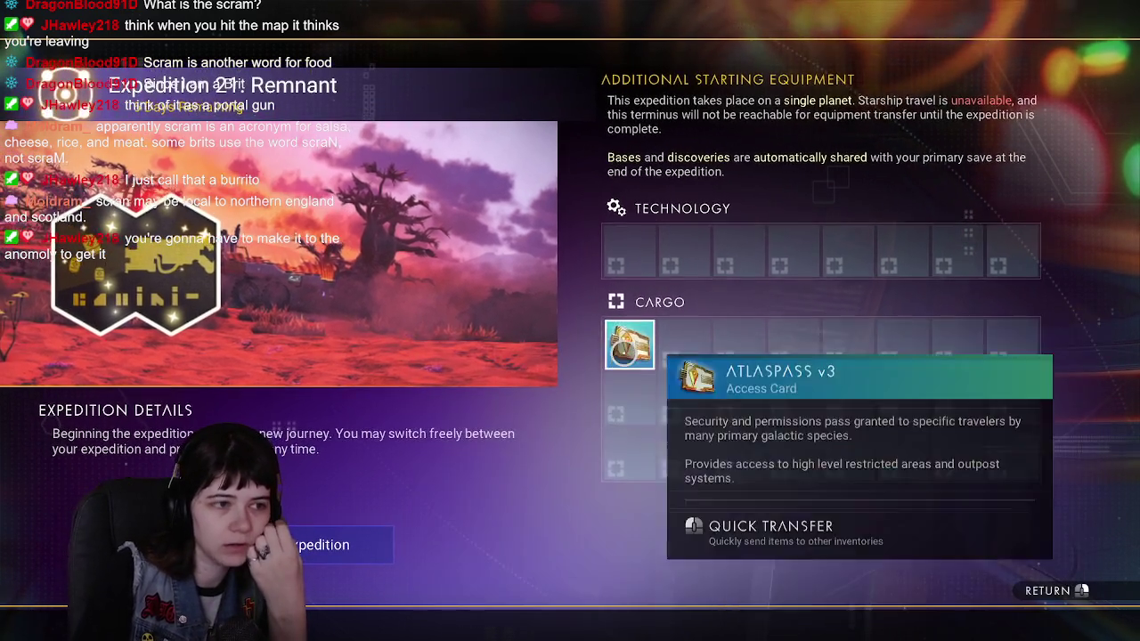
{"action": "left_click", "coordinate": [629, 348]}
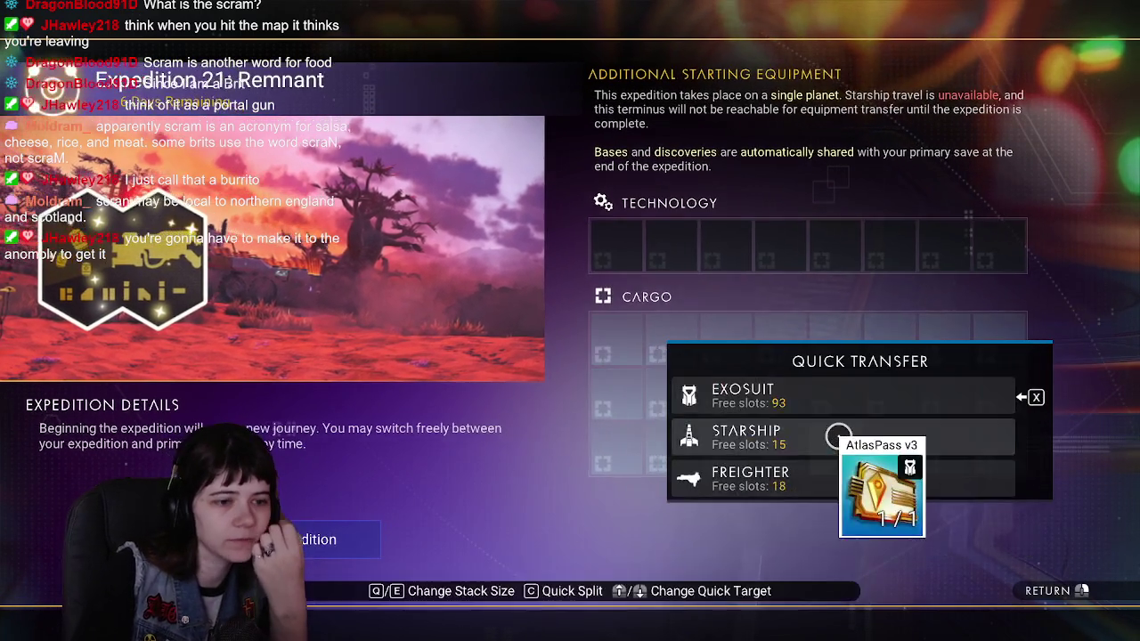
{"action": "left_click", "coordinate": [807, 398]}
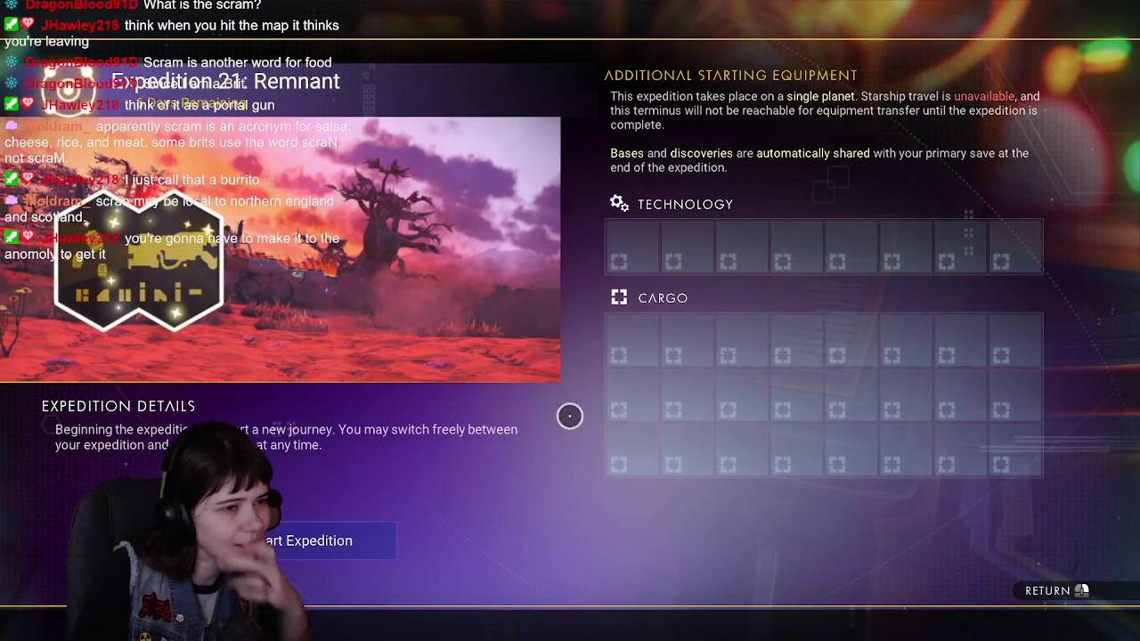
{"action": "key", "text": "Escape"}
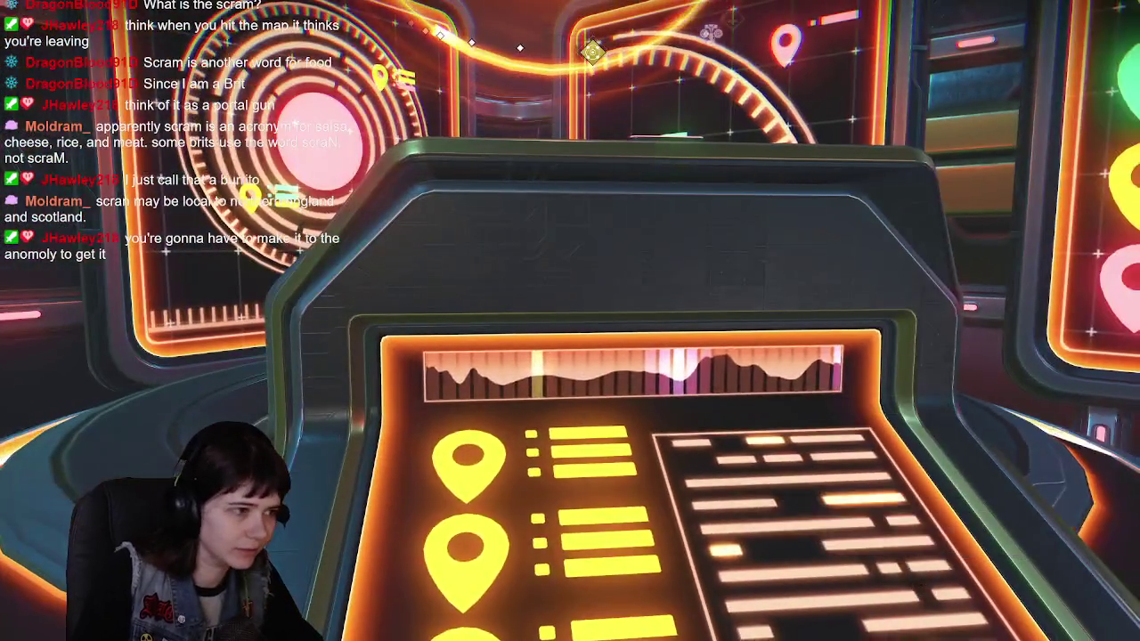
Quick Transfer the Factory Override Unit from the exosuit to the starship.
{"action": "key", "text": "Tab"}
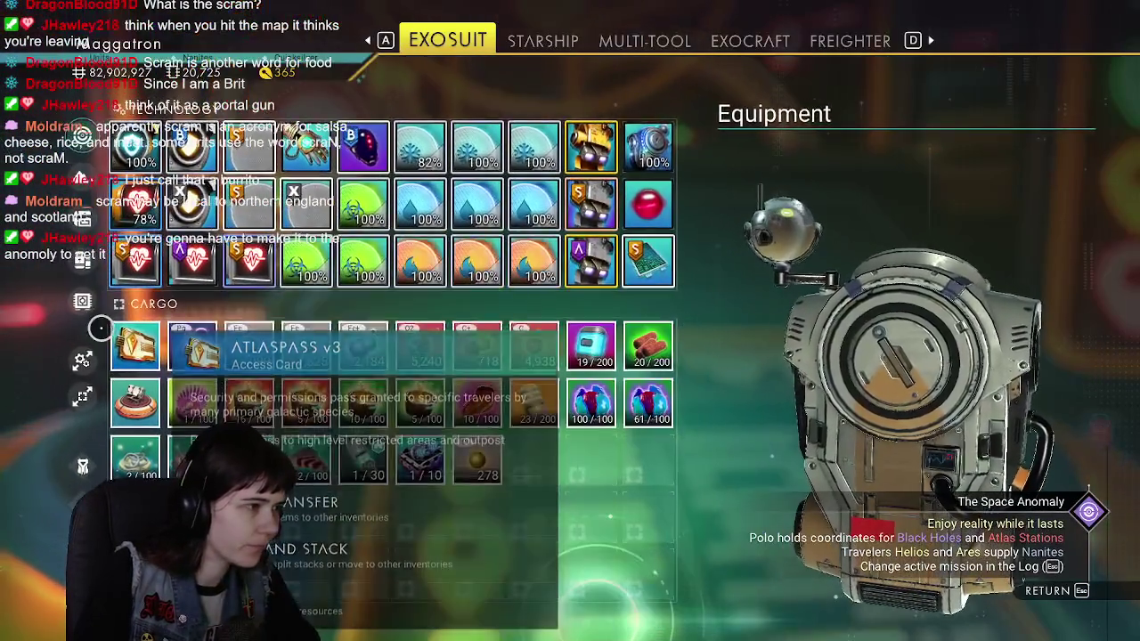
{"action": "left_click", "coordinate": [517, 437]}
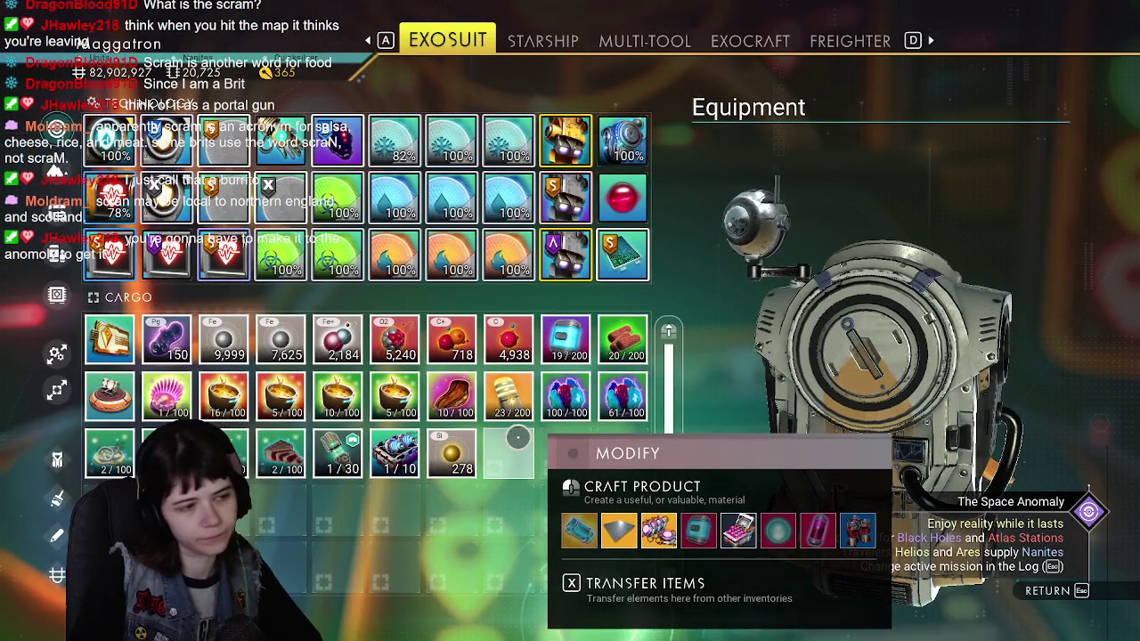
{"action": "mouse_move", "coordinate": [395, 453]}
{"action": "left_click", "coordinate": [588, 487]}
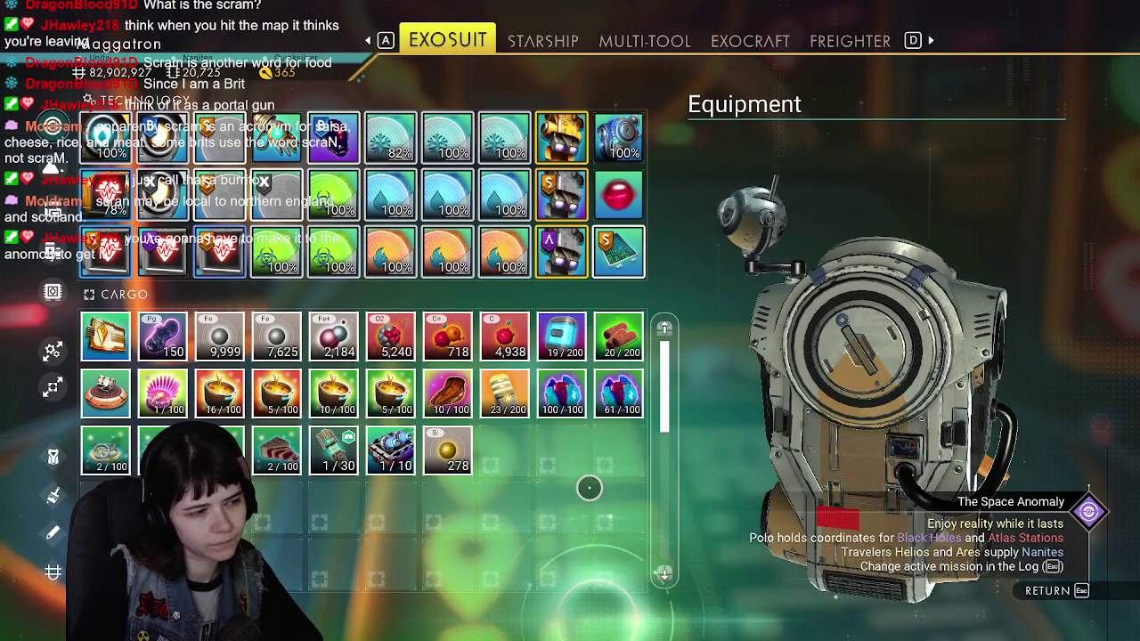
{"action": "key", "text": "Escape"}
{"action": "key", "text": "Tab"}
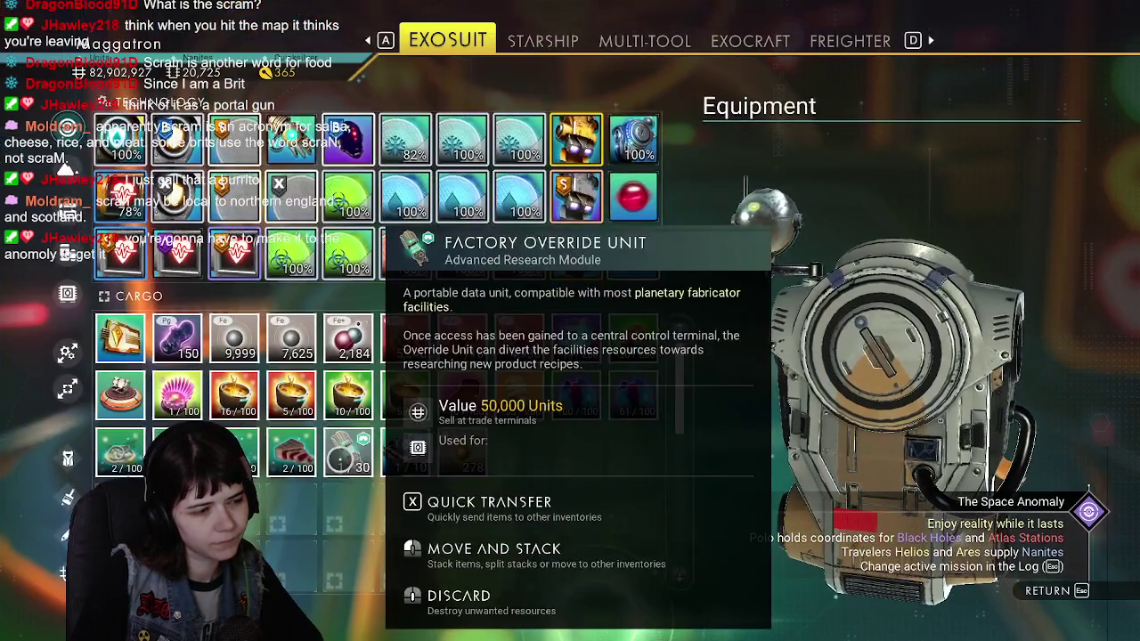
{"action": "left_click", "coordinate": [340, 459]}
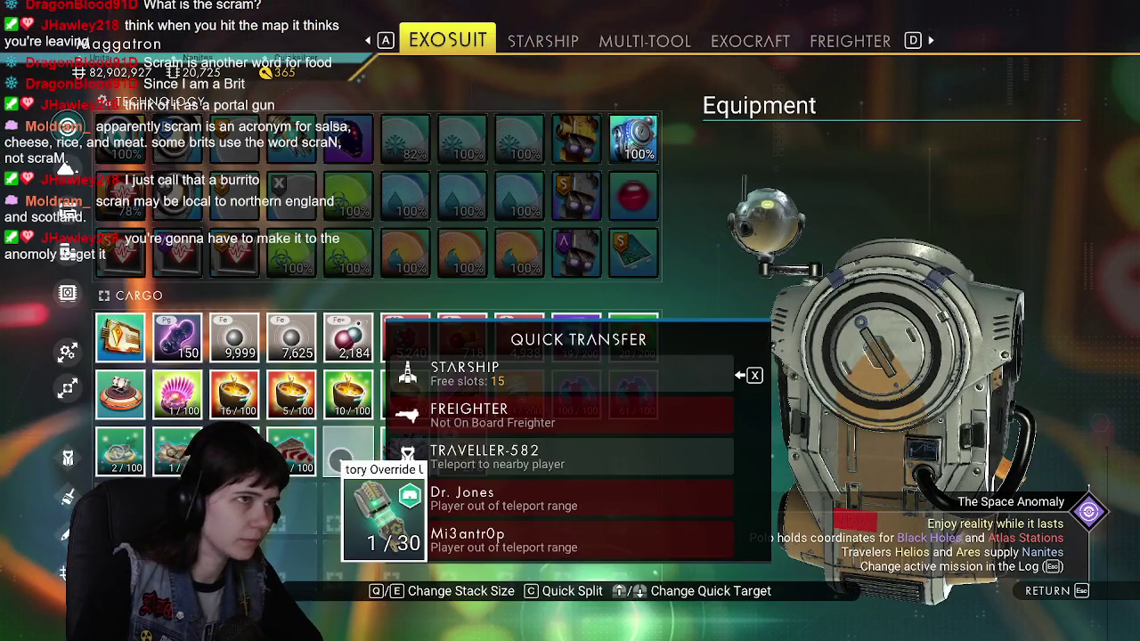
{"action": "left_click", "coordinate": [340, 460]}
Shift the Mind Control Device and Silicate Powder one slot left to fill the gap.
{"action": "left_click", "coordinate": [372, 464]}
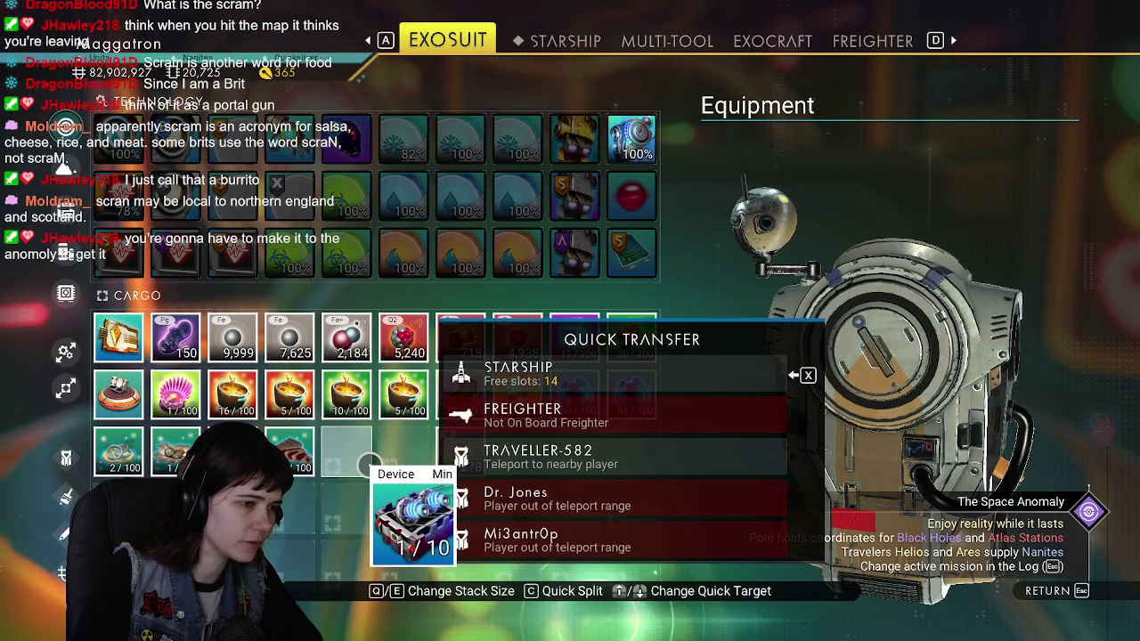
{"action": "key", "text": "Escape"}
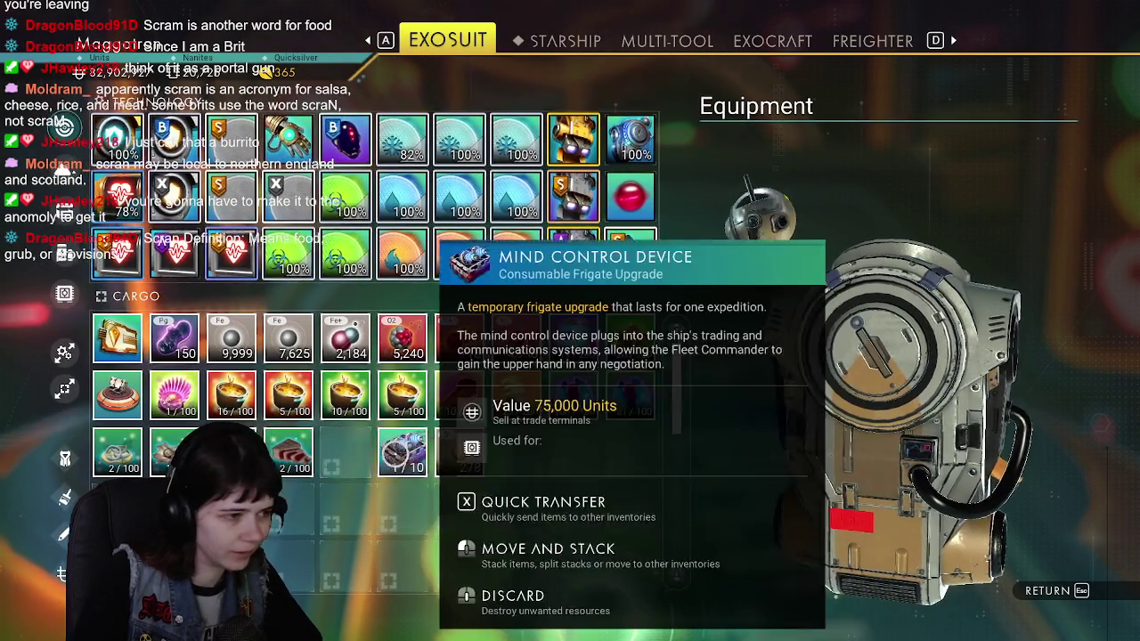
{"action": "left_click", "coordinate": [396, 451]}
{"action": "left_click", "coordinate": [341, 451]}
{"action": "left_click_drag", "start_coordinate": [455, 453], "coordinate": [400, 453]}
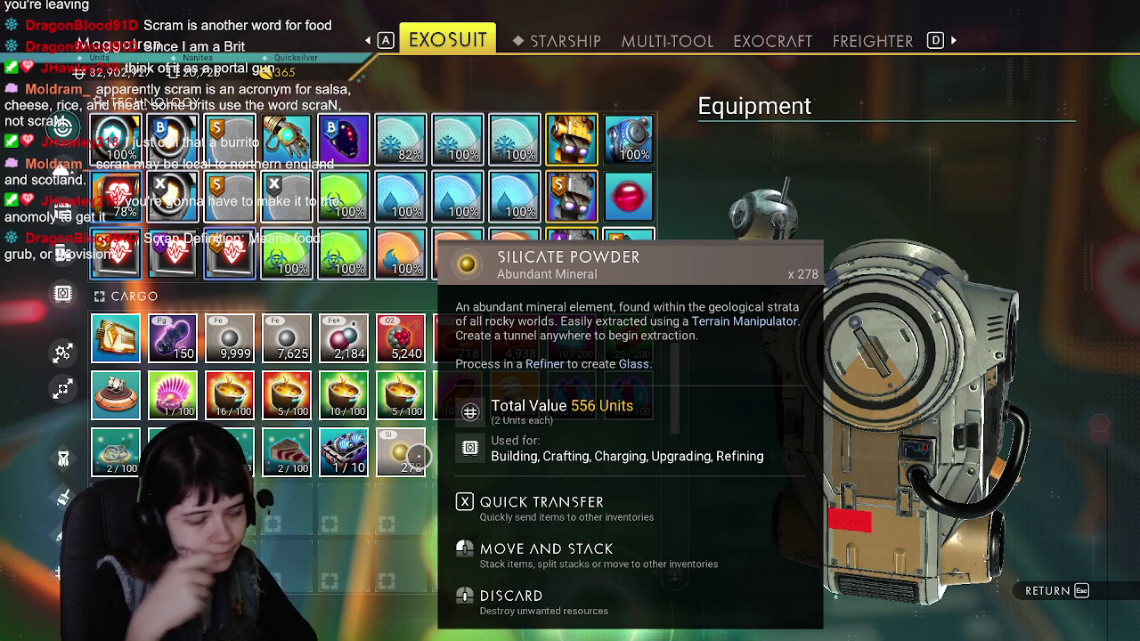
{"action": "key", "text": "Escape"}
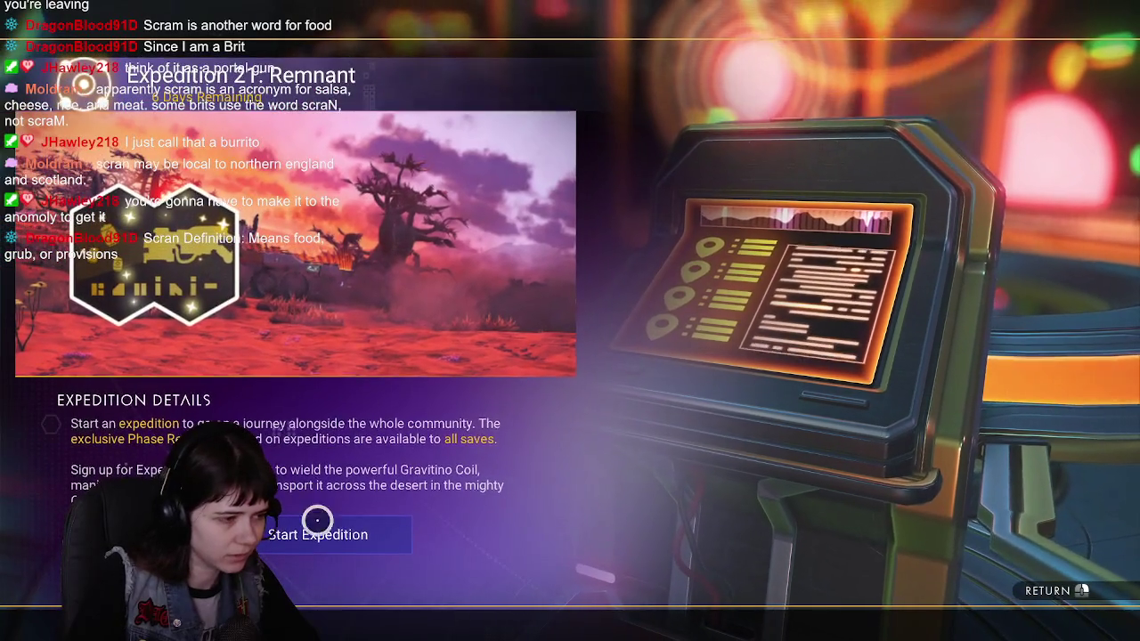
Choose Start Expedition at the Expedition Terminus to show the Additional Starting Equipment panel.
{"action": "left_click", "coordinate": [326, 527]}
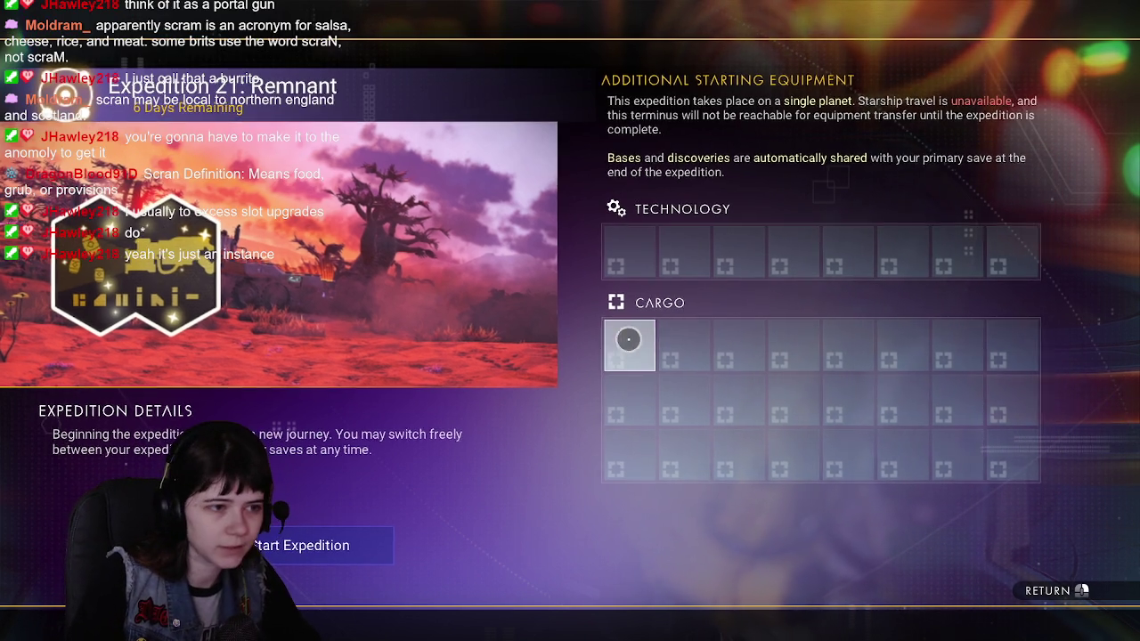
{"action": "left_click", "coordinate": [620, 342]}
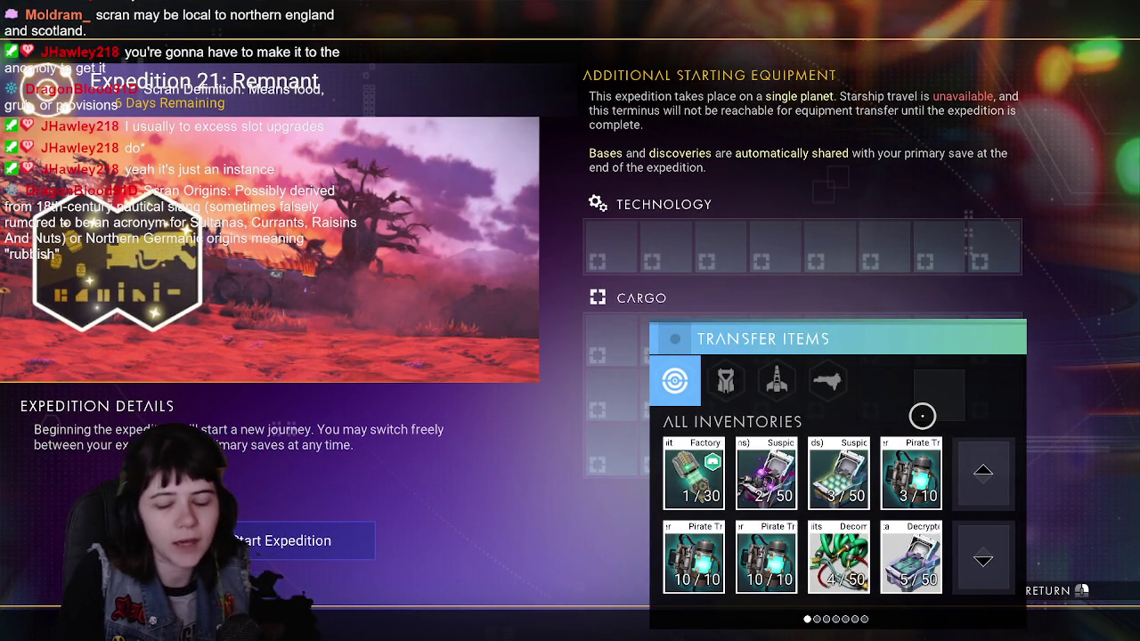
{"action": "scroll", "coordinate": [922, 416], "scroll_direction": "down", "scroll_amount": 2}
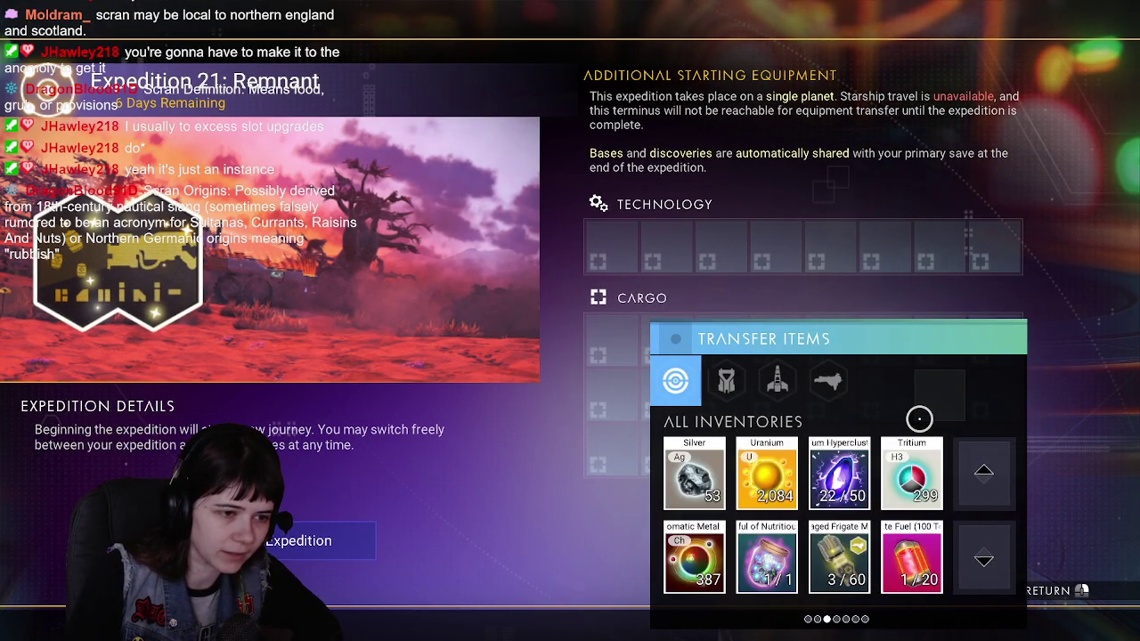
{"action": "scroll", "coordinate": [920, 417], "scroll_direction": "up", "scroll_amount": 2}
{"action": "scroll", "coordinate": [919, 418], "scroll_direction": "down", "scroll_amount": 1}
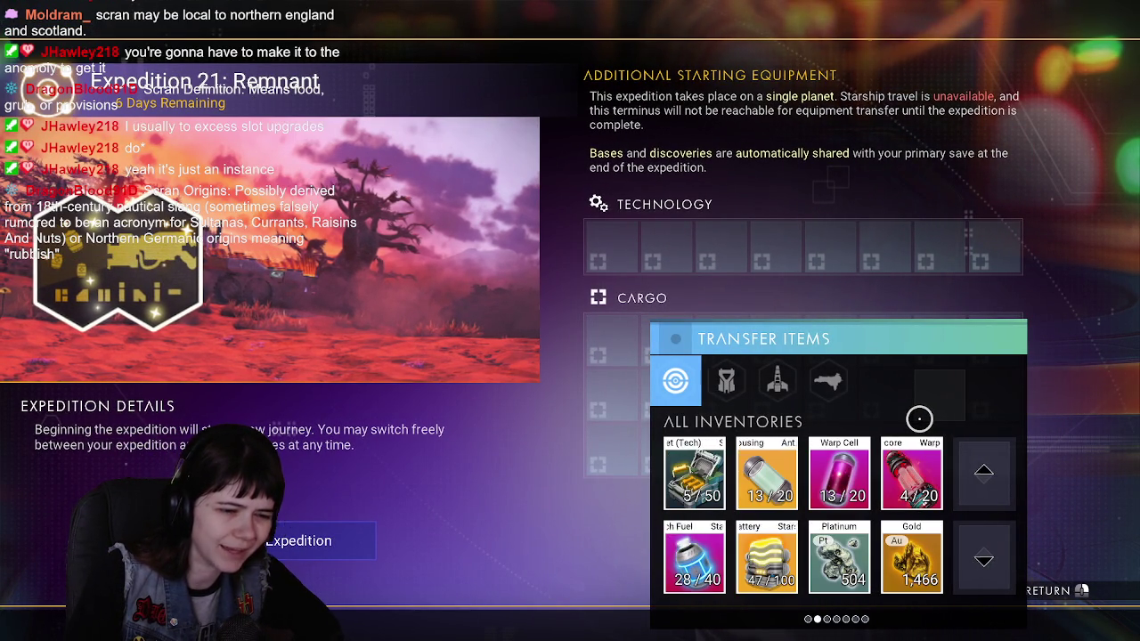
{"action": "scroll", "coordinate": [919, 418], "scroll_direction": "down", "scroll_amount": 1}
{"action": "scroll", "coordinate": [919, 419], "scroll_direction": "up", "scroll_amount": 1}
{"action": "scroll", "coordinate": [919, 419], "scroll_direction": "down", "scroll_amount": 1}
{"action": "mouse_move", "coordinate": [812, 555]}
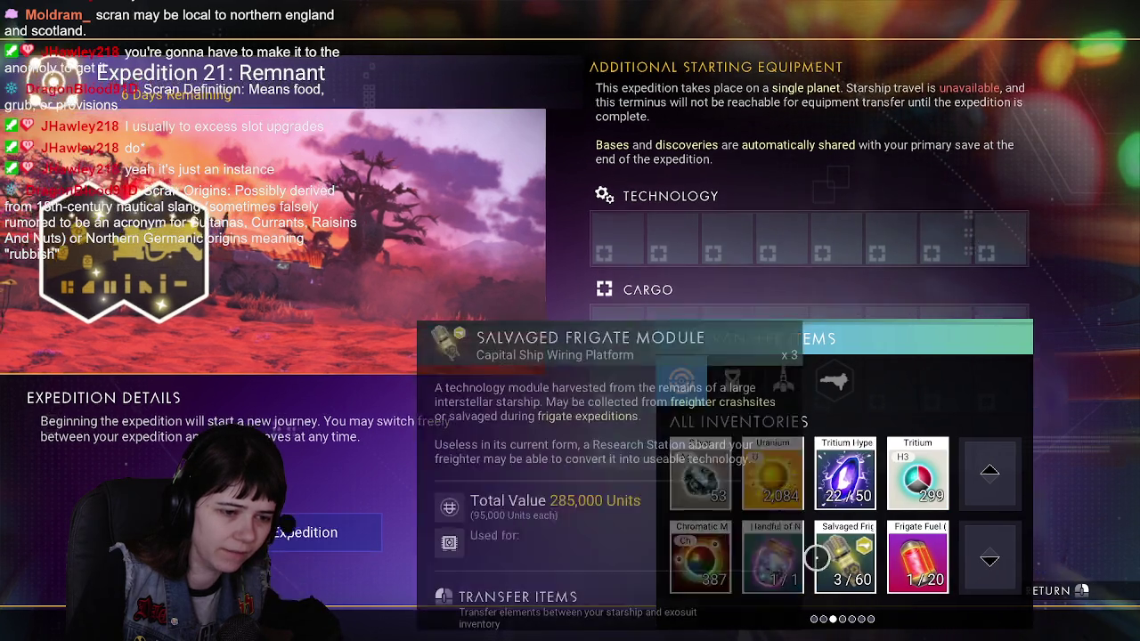
{"action": "scroll", "coordinate": [812, 555], "scroll_direction": "down", "scroll_amount": 1}
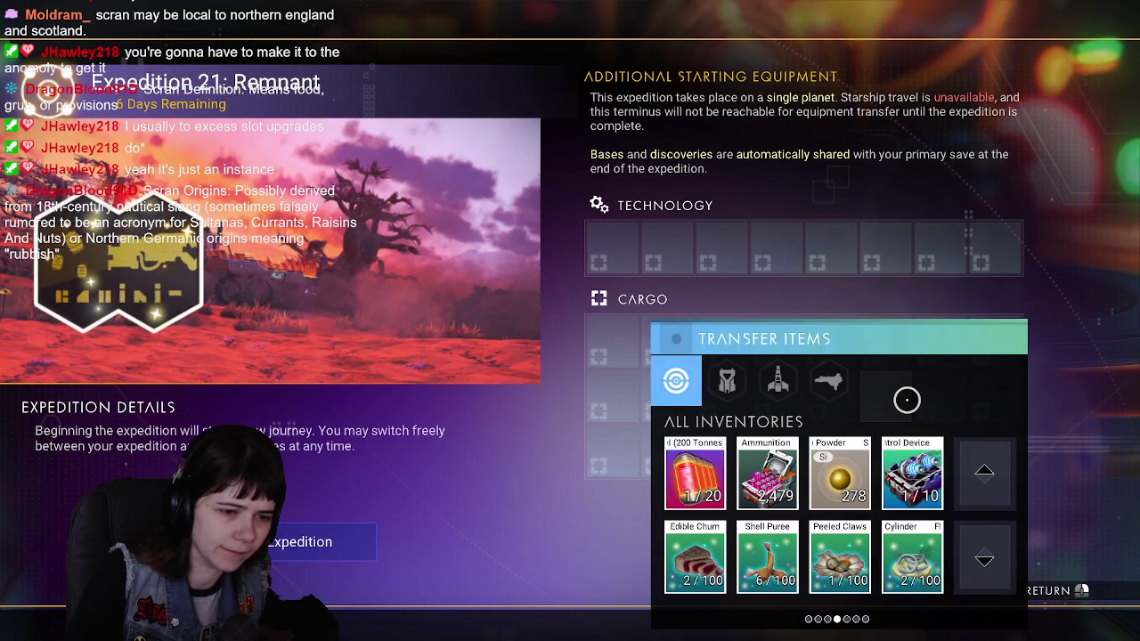
{"action": "scroll", "coordinate": [907, 400], "scroll_direction": "up", "scroll_amount": 1}
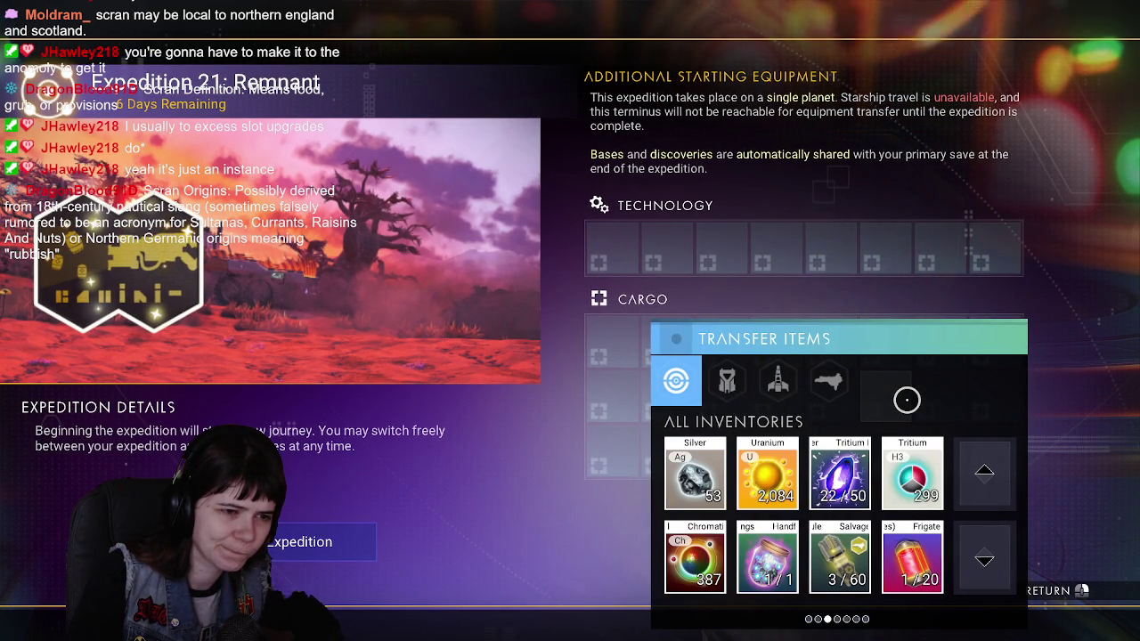
{"action": "scroll", "coordinate": [907, 400], "scroll_direction": "down", "scroll_amount": 1}
{"action": "scroll", "coordinate": [907, 400], "scroll_direction": "down", "scroll_amount": 1}
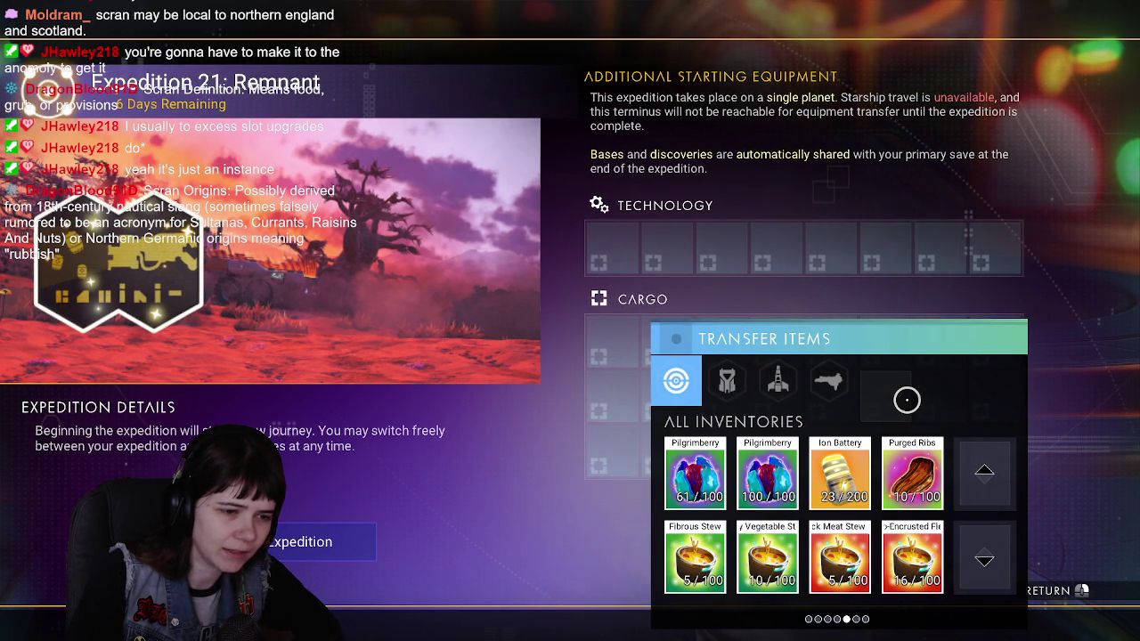
{"action": "scroll", "coordinate": [907, 400], "scroll_direction": "down", "scroll_amount": 1}
{"action": "scroll", "coordinate": [907, 400], "scroll_direction": "down", "scroll_amount": 1}
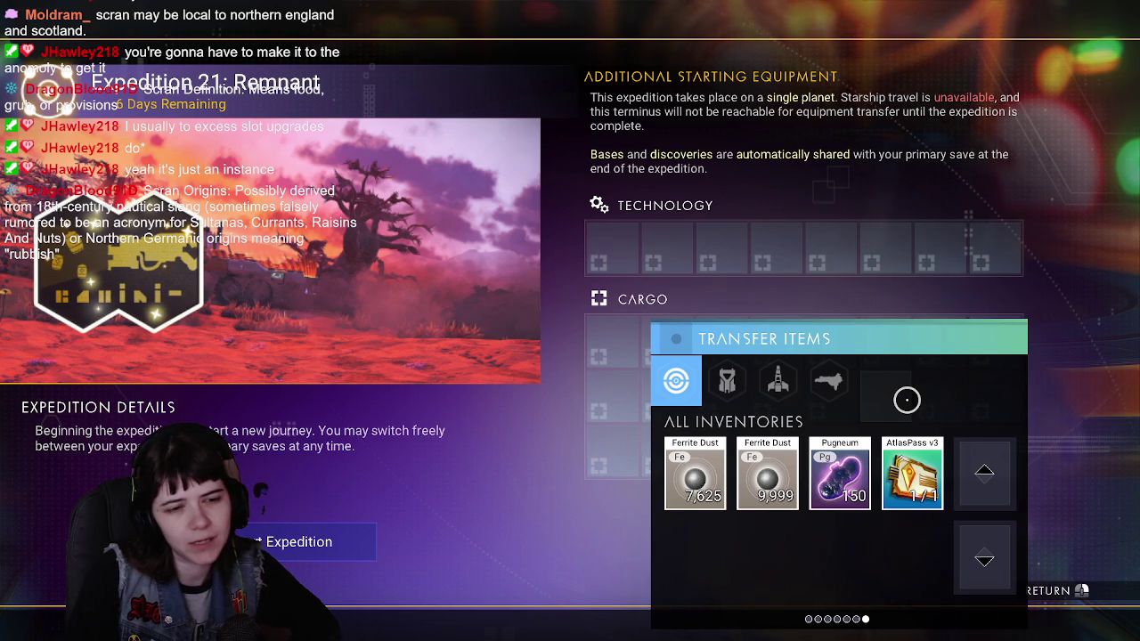
{"action": "scroll", "coordinate": [907, 400], "scroll_direction": "up", "scroll_amount": 1}
{"action": "scroll", "coordinate": [907, 400], "scroll_direction": "down", "scroll_amount": 1}
{"action": "scroll", "coordinate": [907, 400], "scroll_direction": "up", "scroll_amount": 1}
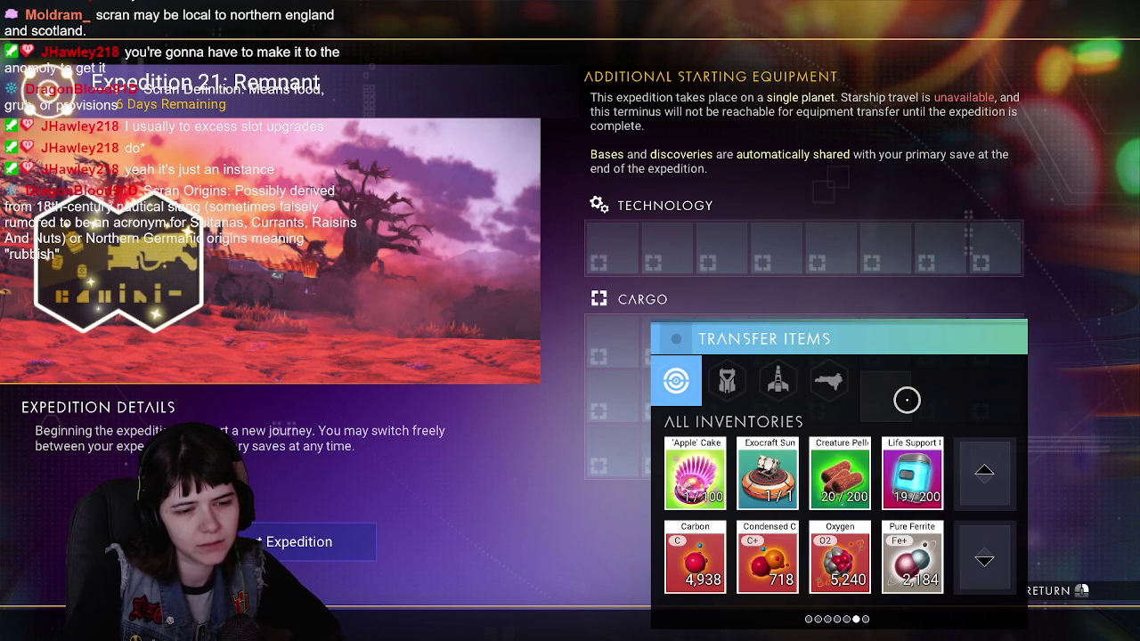
{"action": "scroll", "coordinate": [907, 400], "scroll_direction": "up", "scroll_amount": 4}
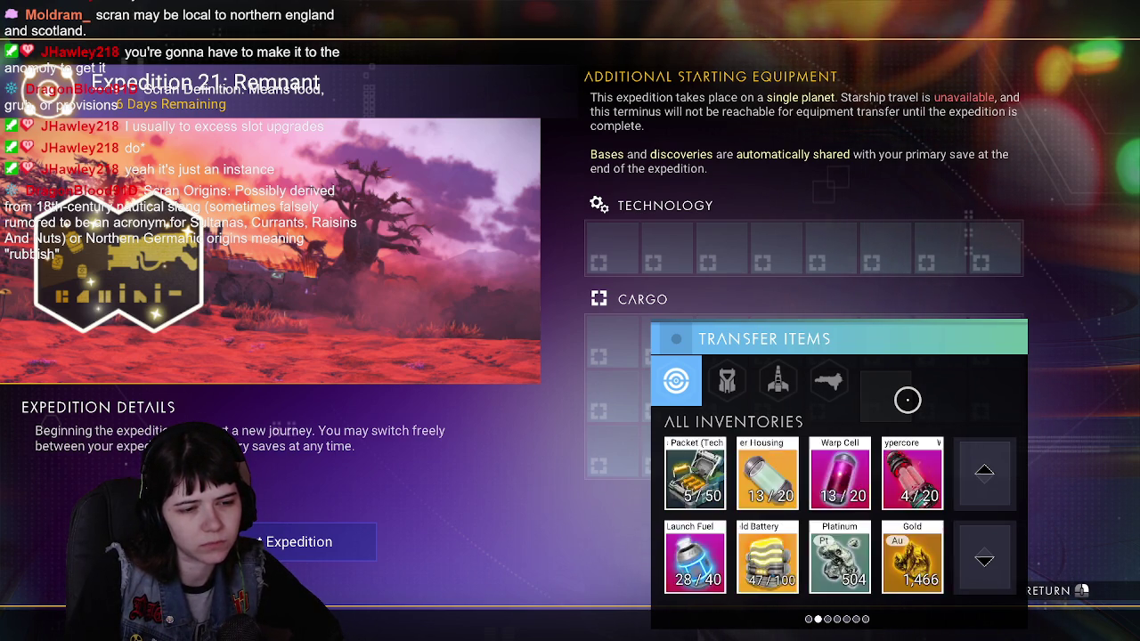
{"action": "key", "text": "Escape"}
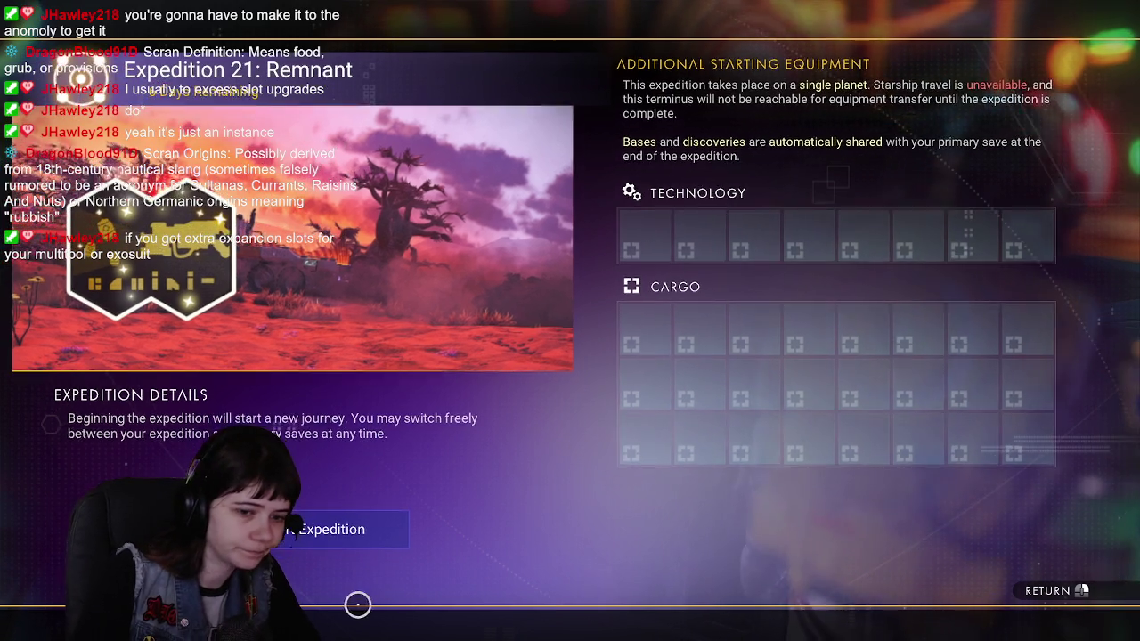
{"action": "left_click", "coordinate": [361, 531]}
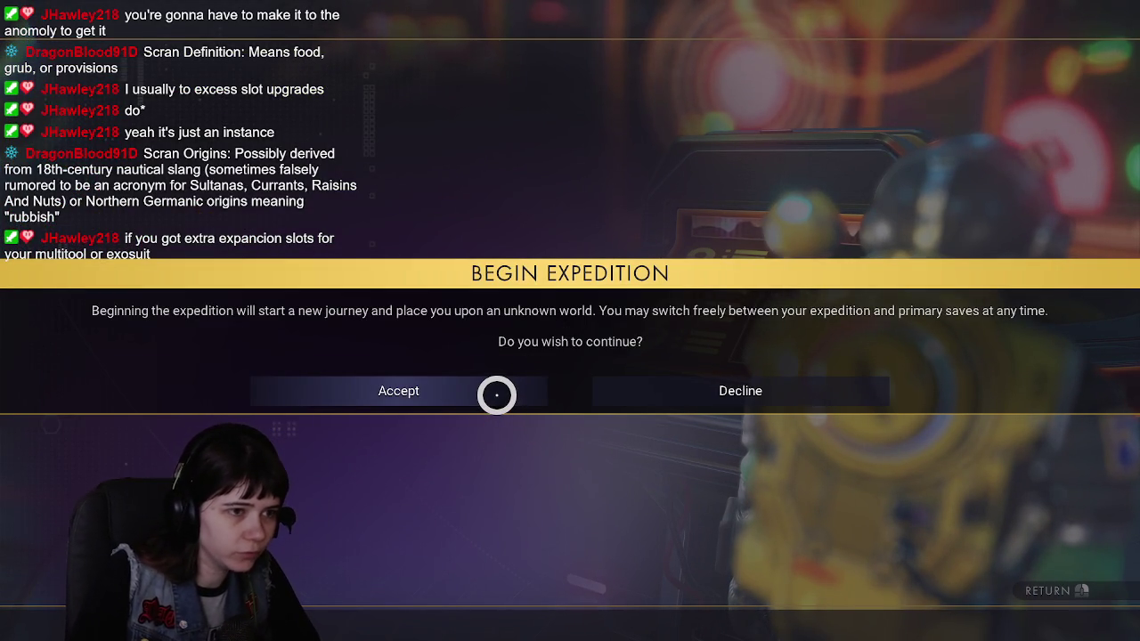
Accept the Begin Expedition prompt to start loading Expedition 21: Remnant.
{"action": "left_click", "coordinate": [496, 394]}
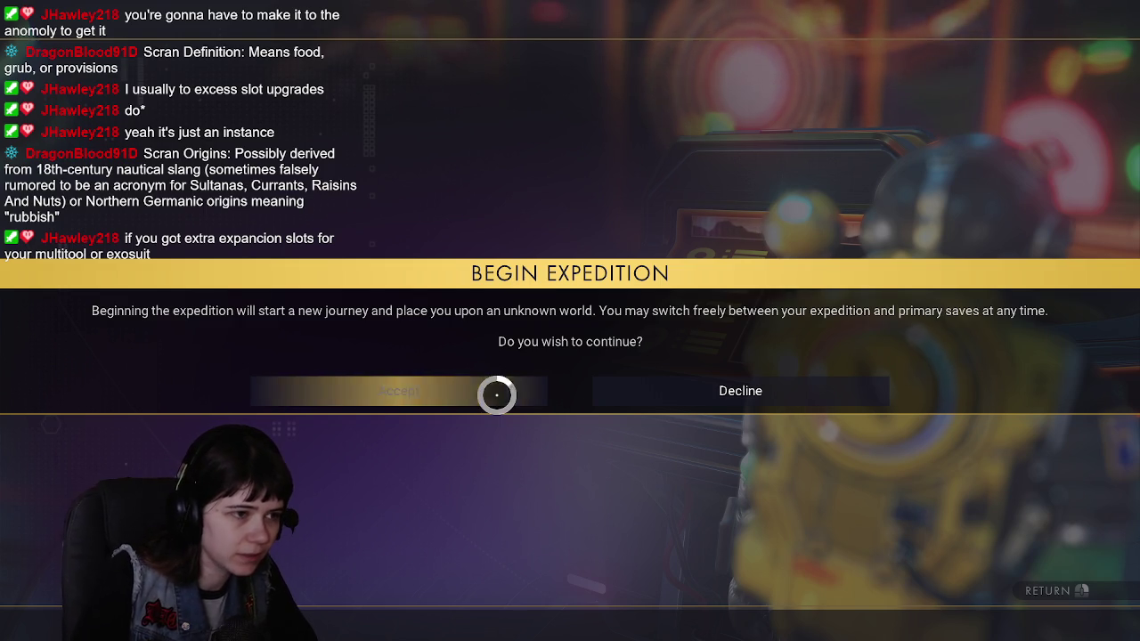